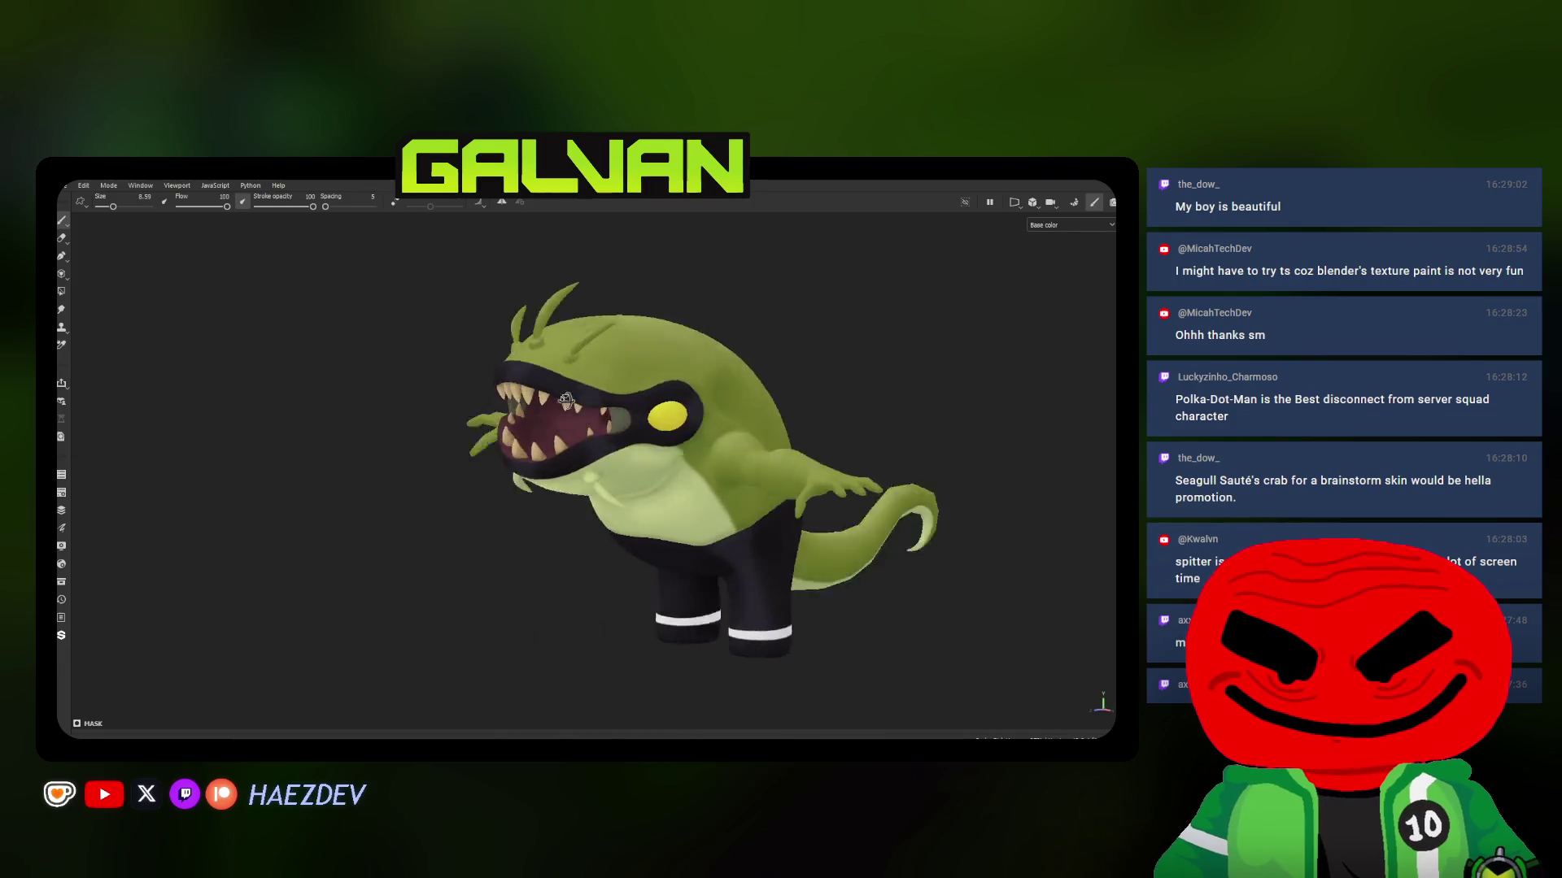
Restore the hidden panels and add a new grey fill layer, Fill layer 1, atop the Layers stack
key("Tab")
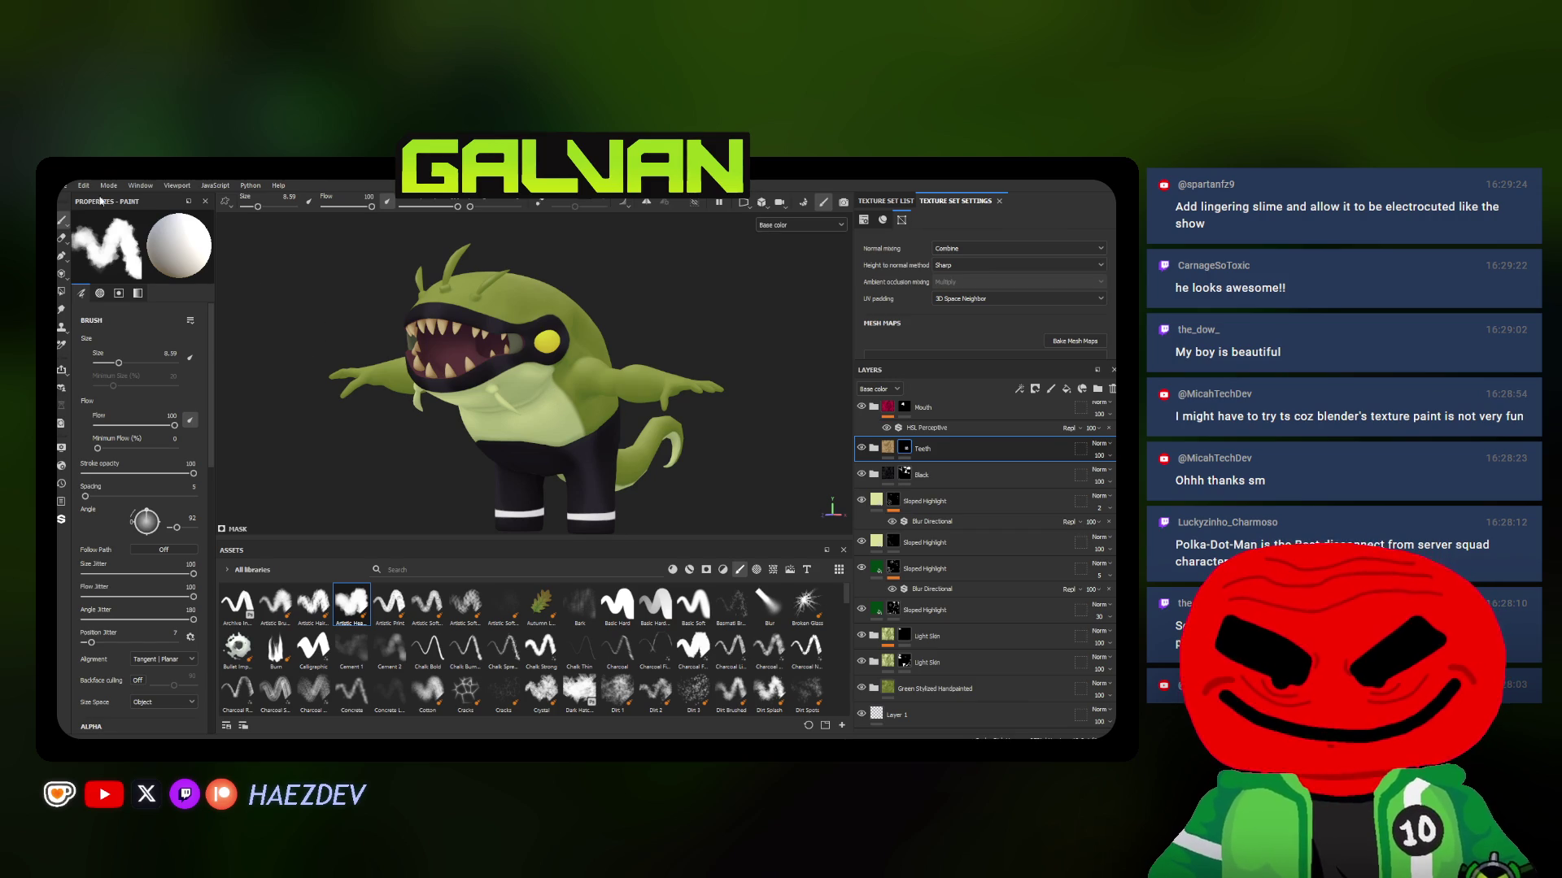
left_click(70, 186)
left_click(173, 377)
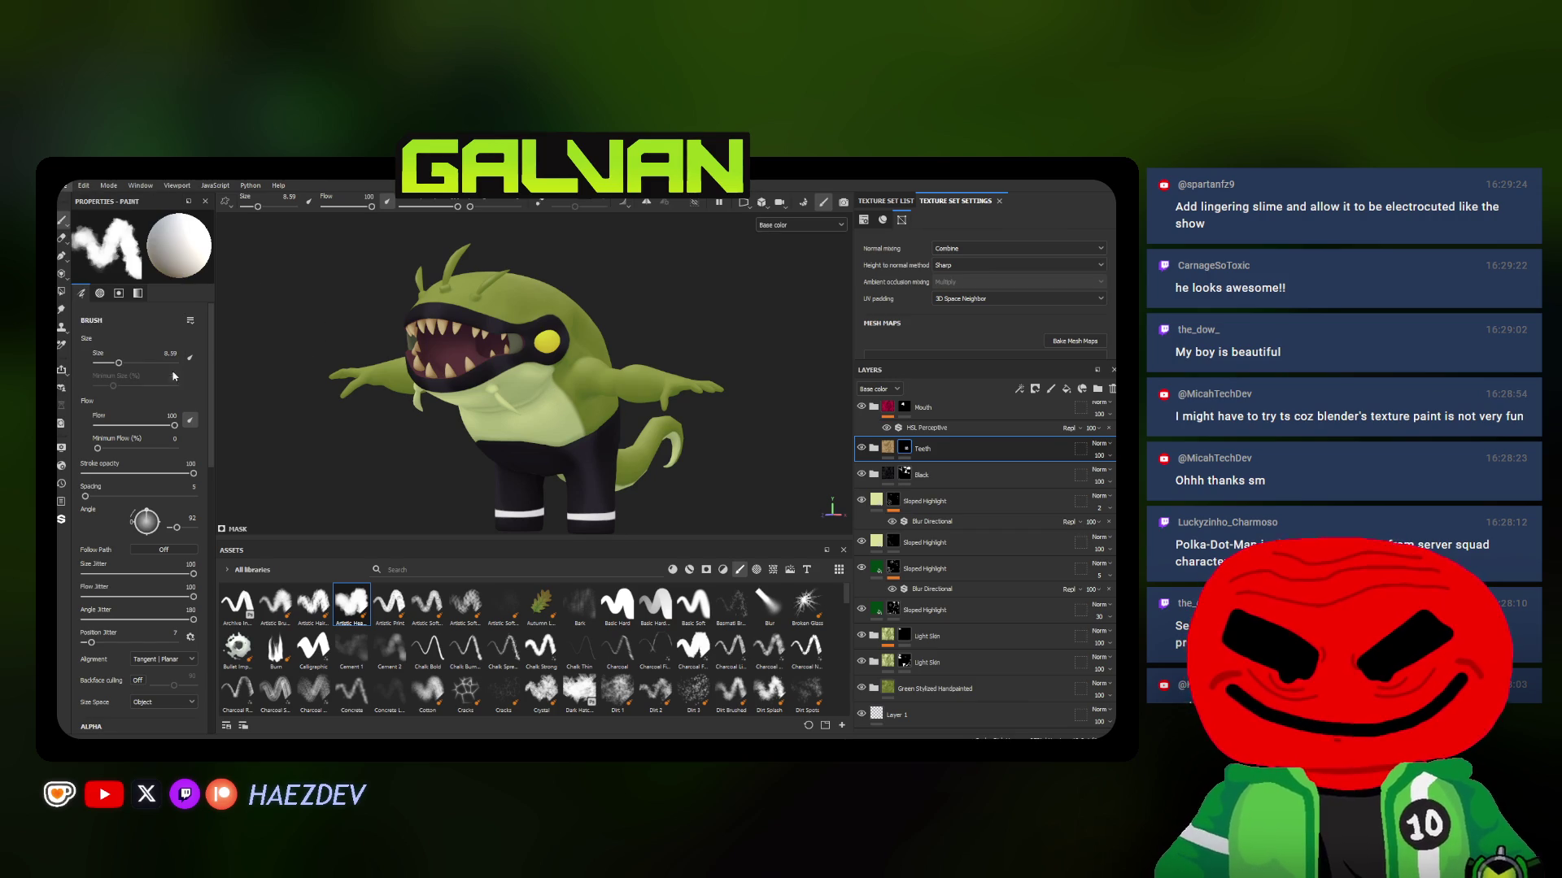
left_click(880, 247)
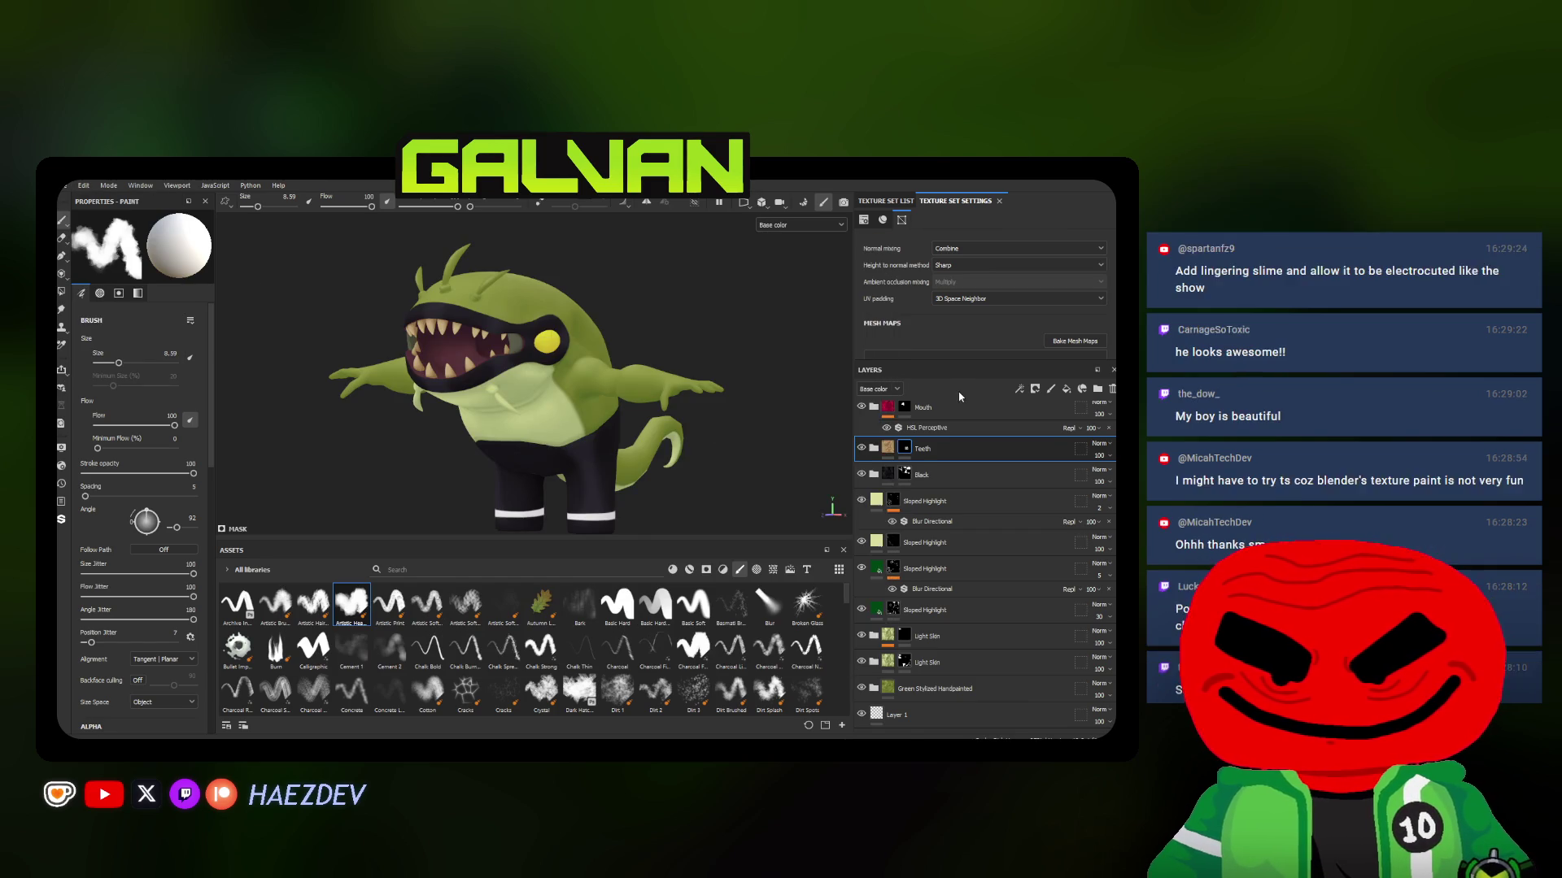
left_click(1065, 389)
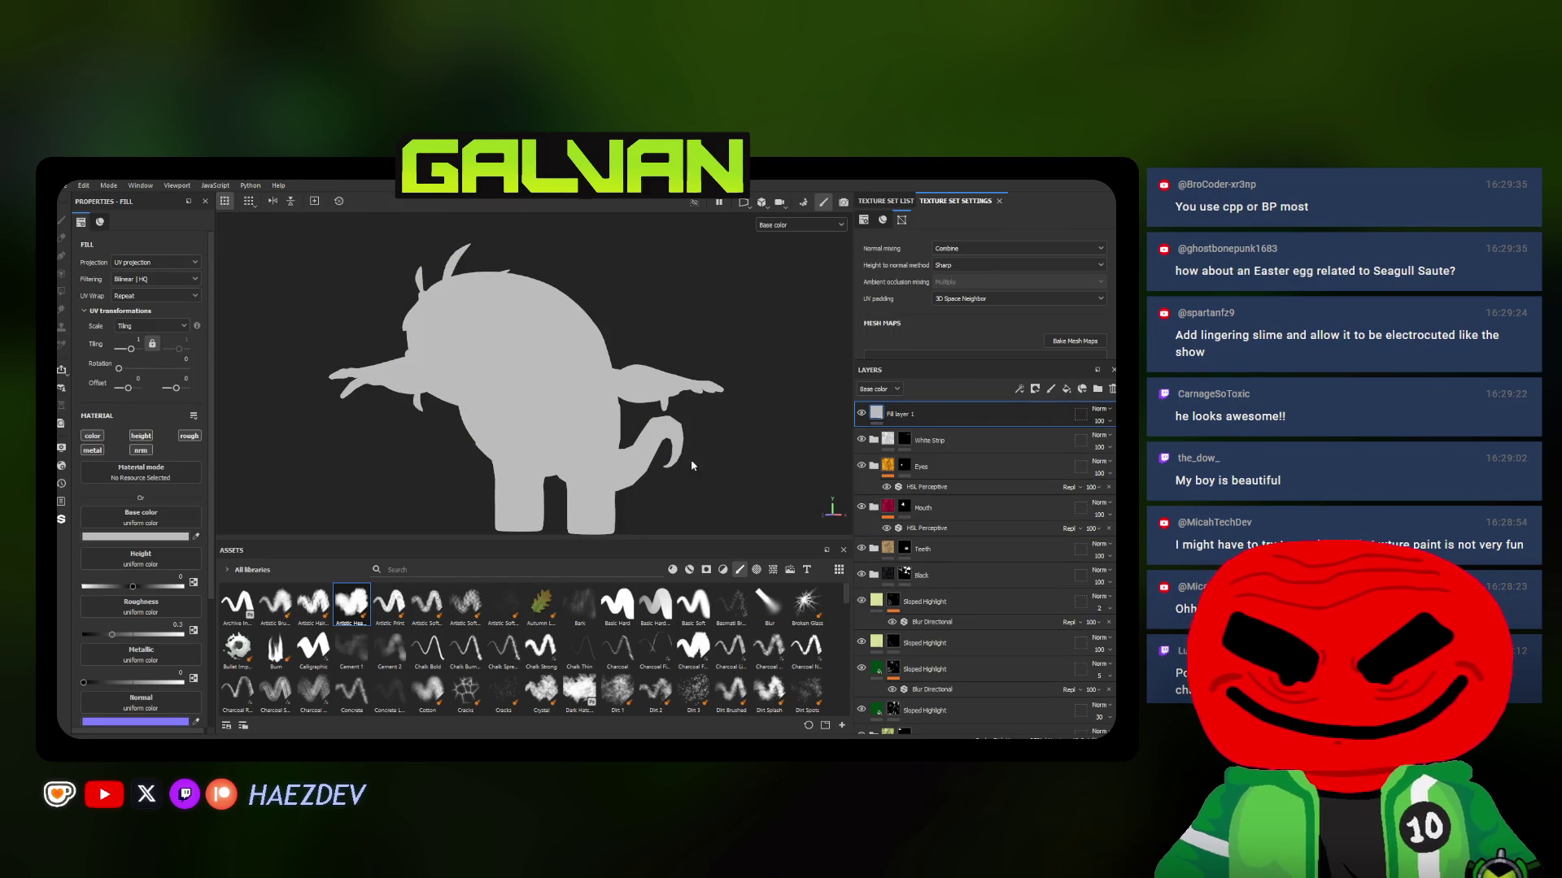
Add a Light generator to the new fill layer
right_click(932, 414)
left_click(976, 583)
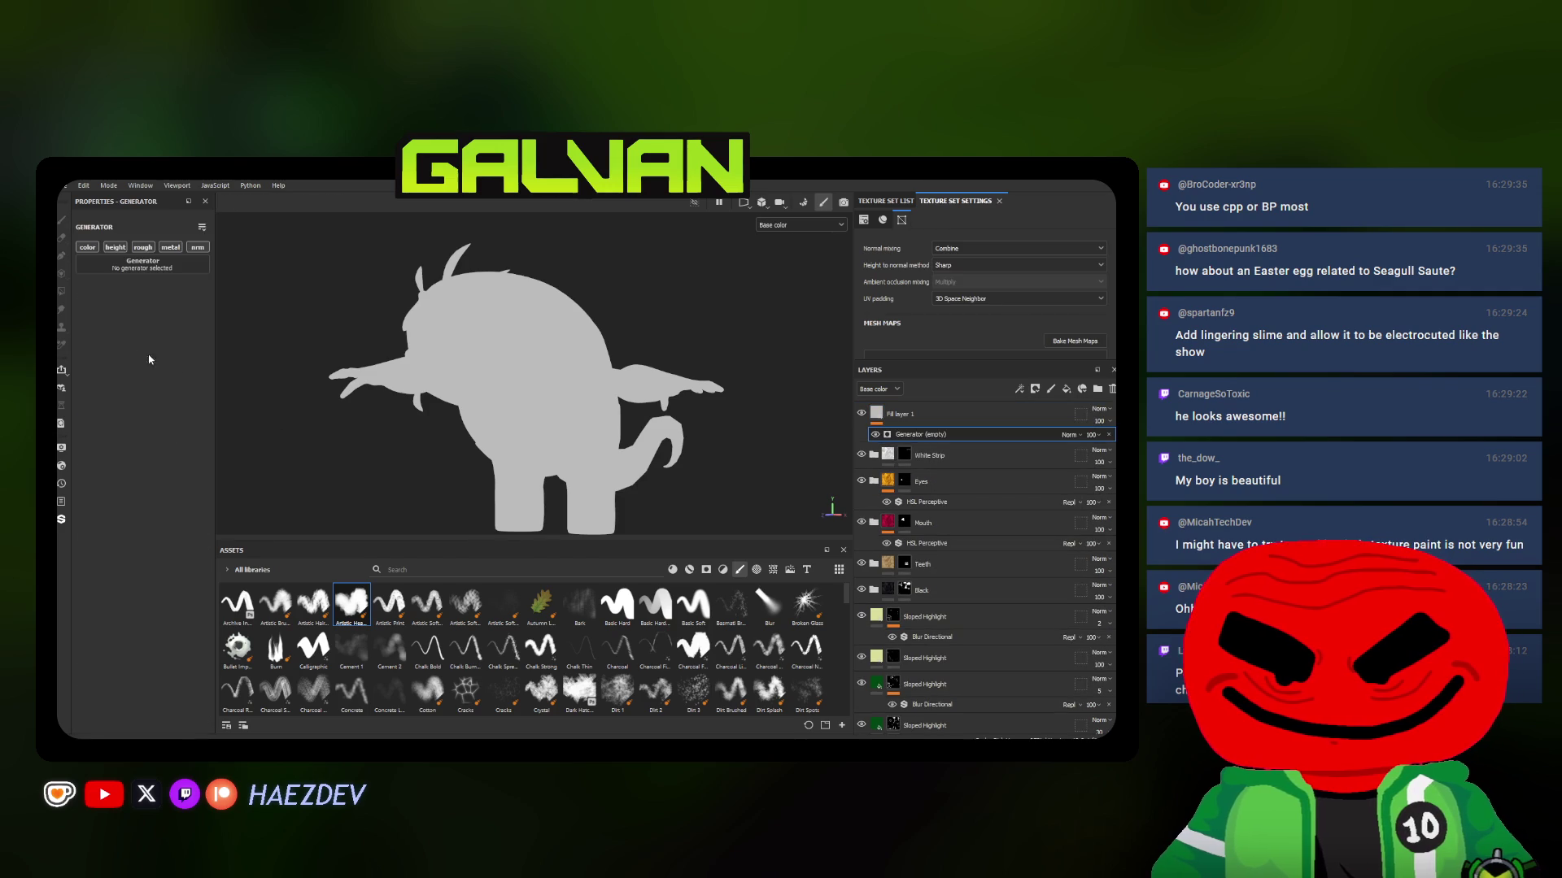
left_click(148, 269)
type("light")
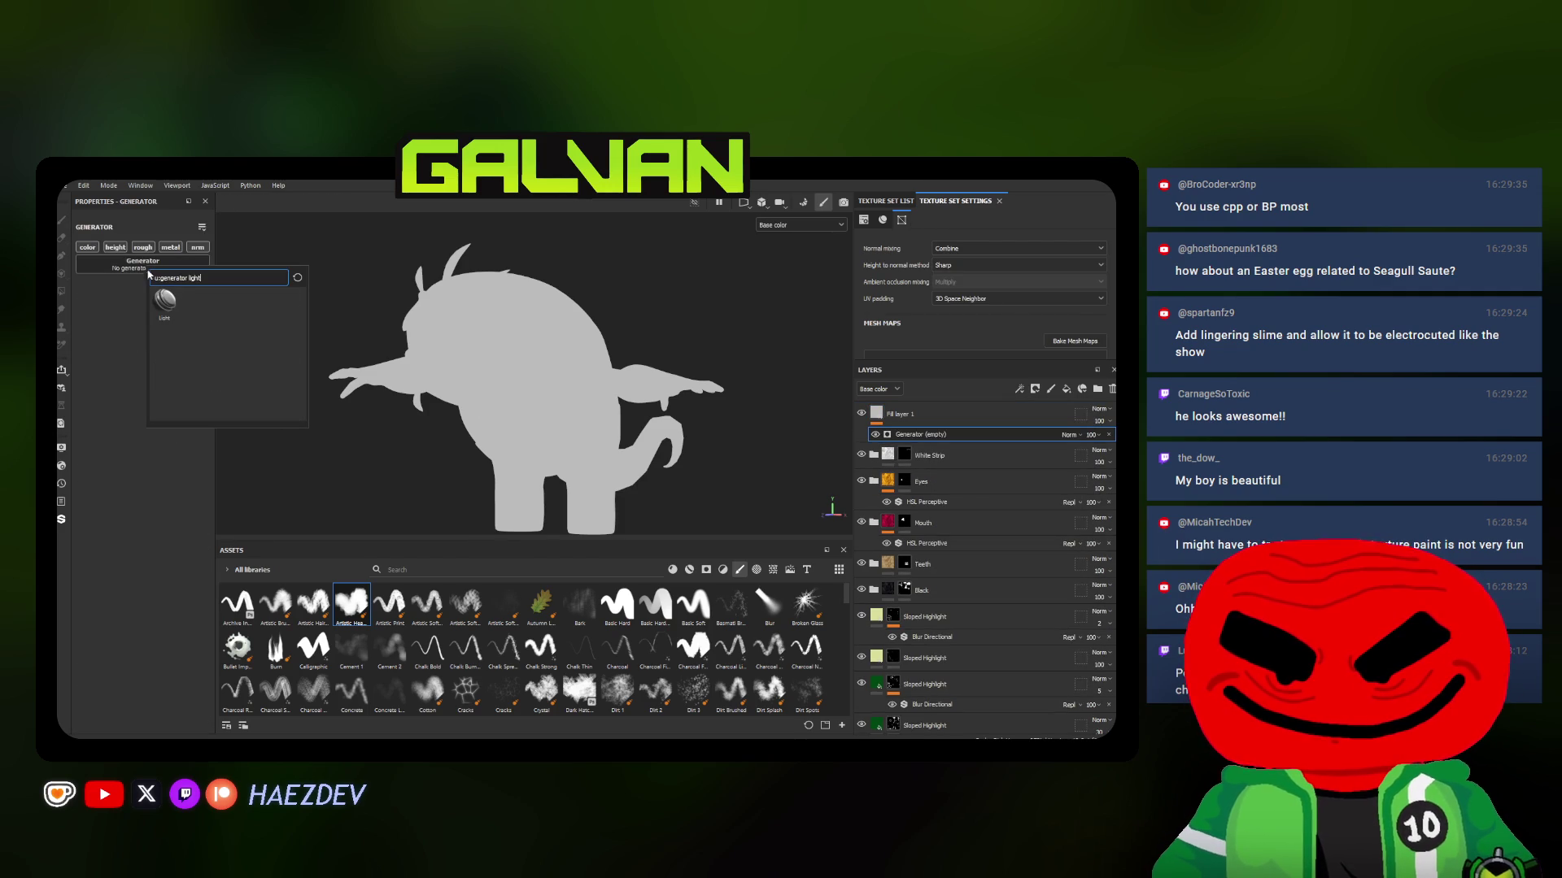
left_click(160, 302)
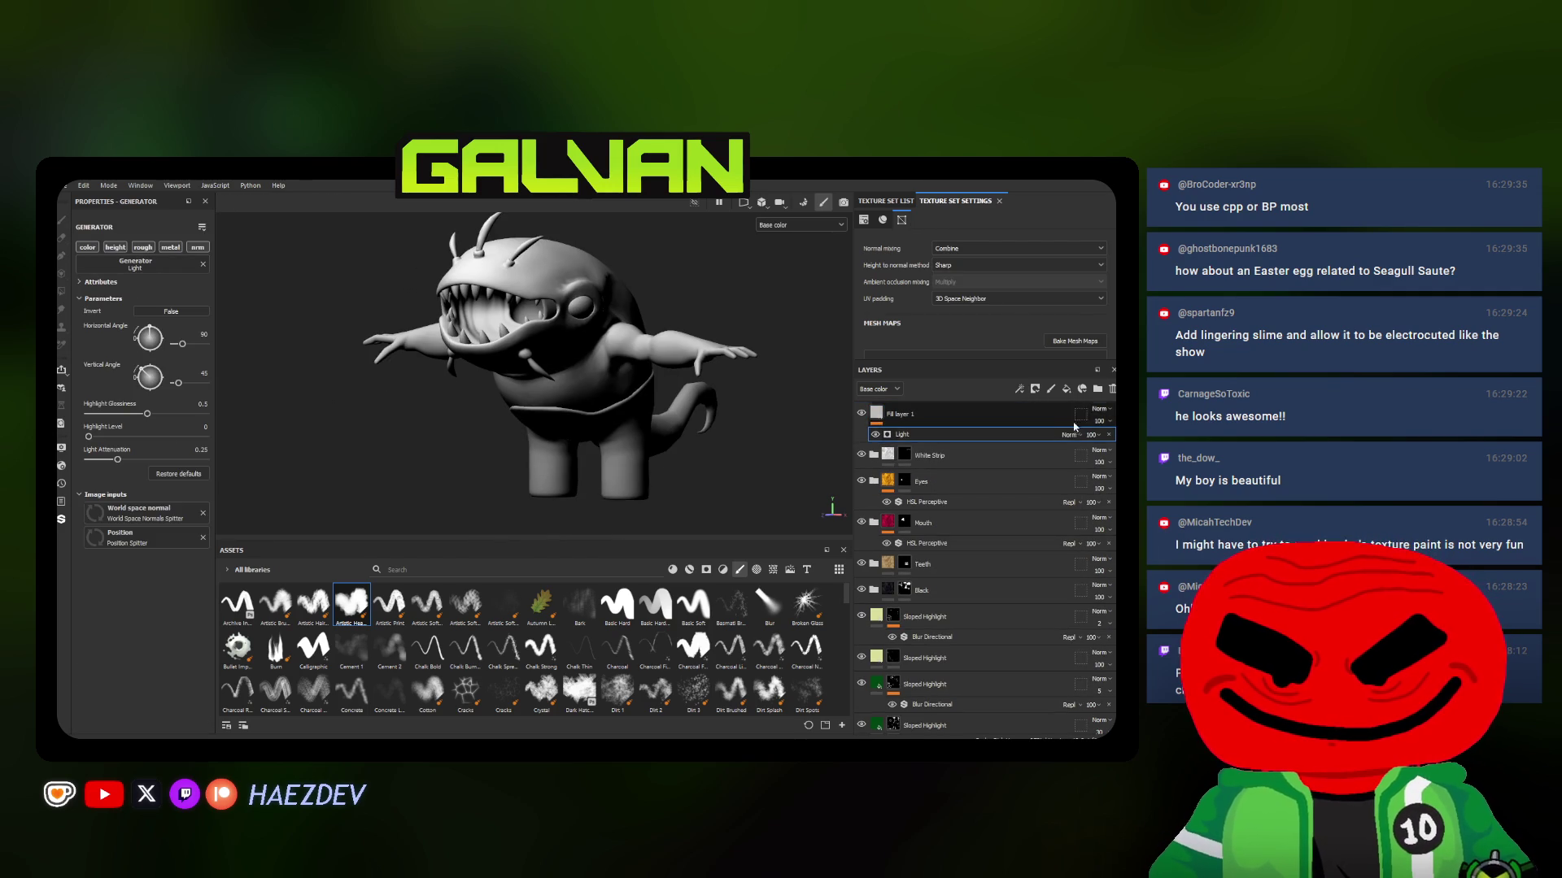
Set the layer's blend to Multiply, rename it Lighting, and set its opacity to 86
left_click(1096, 415)
left_click(1072, 216)
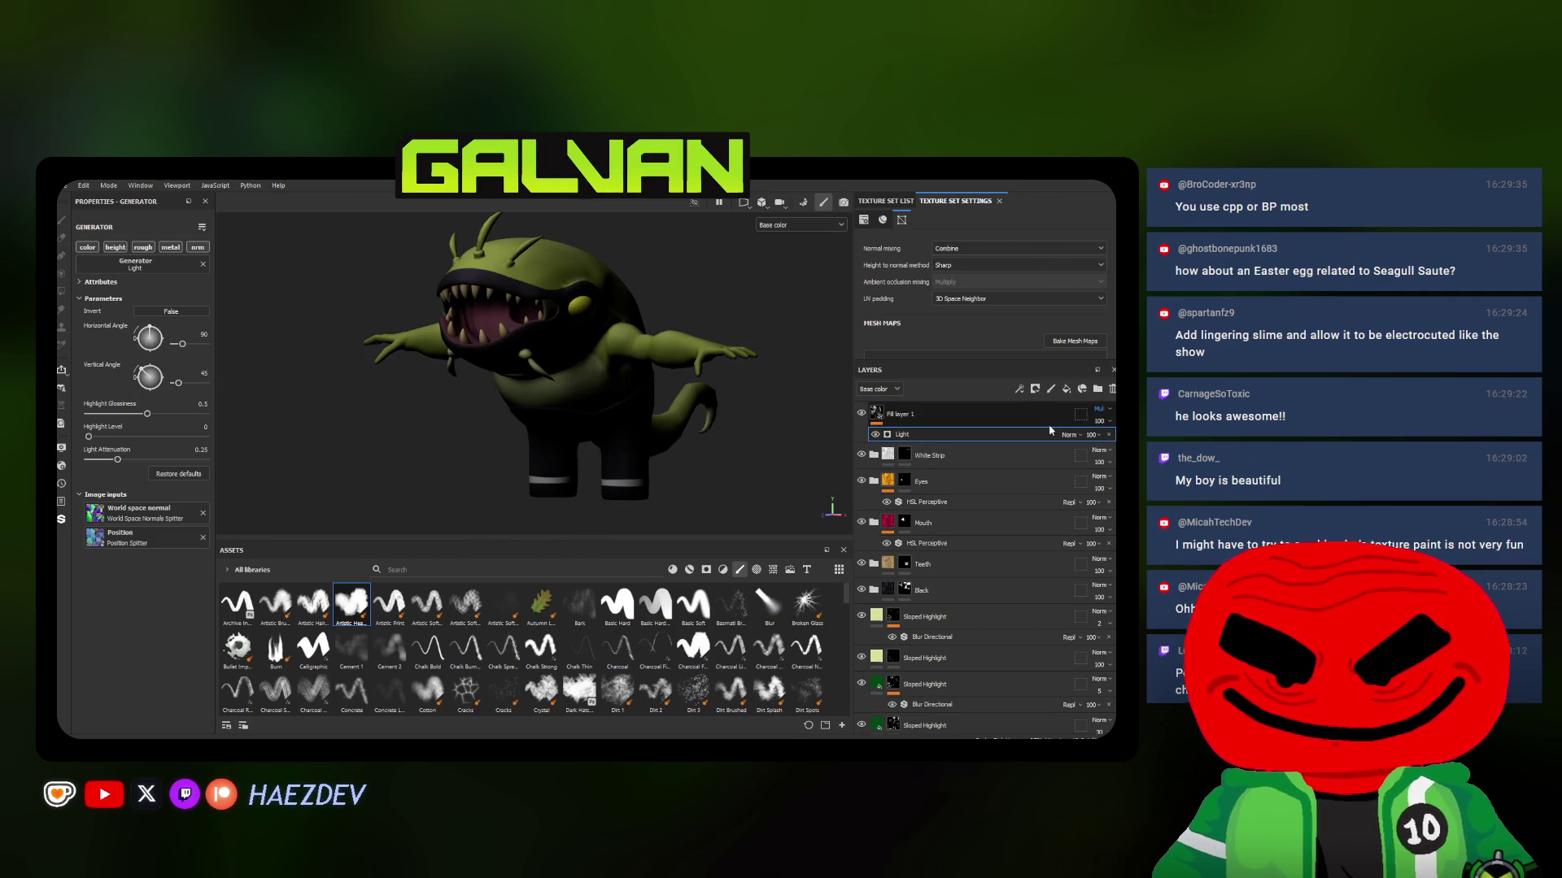
left_click_drag(1098, 424, 1079, 440)
left_click_drag(732, 366, 569, 366, "alt")
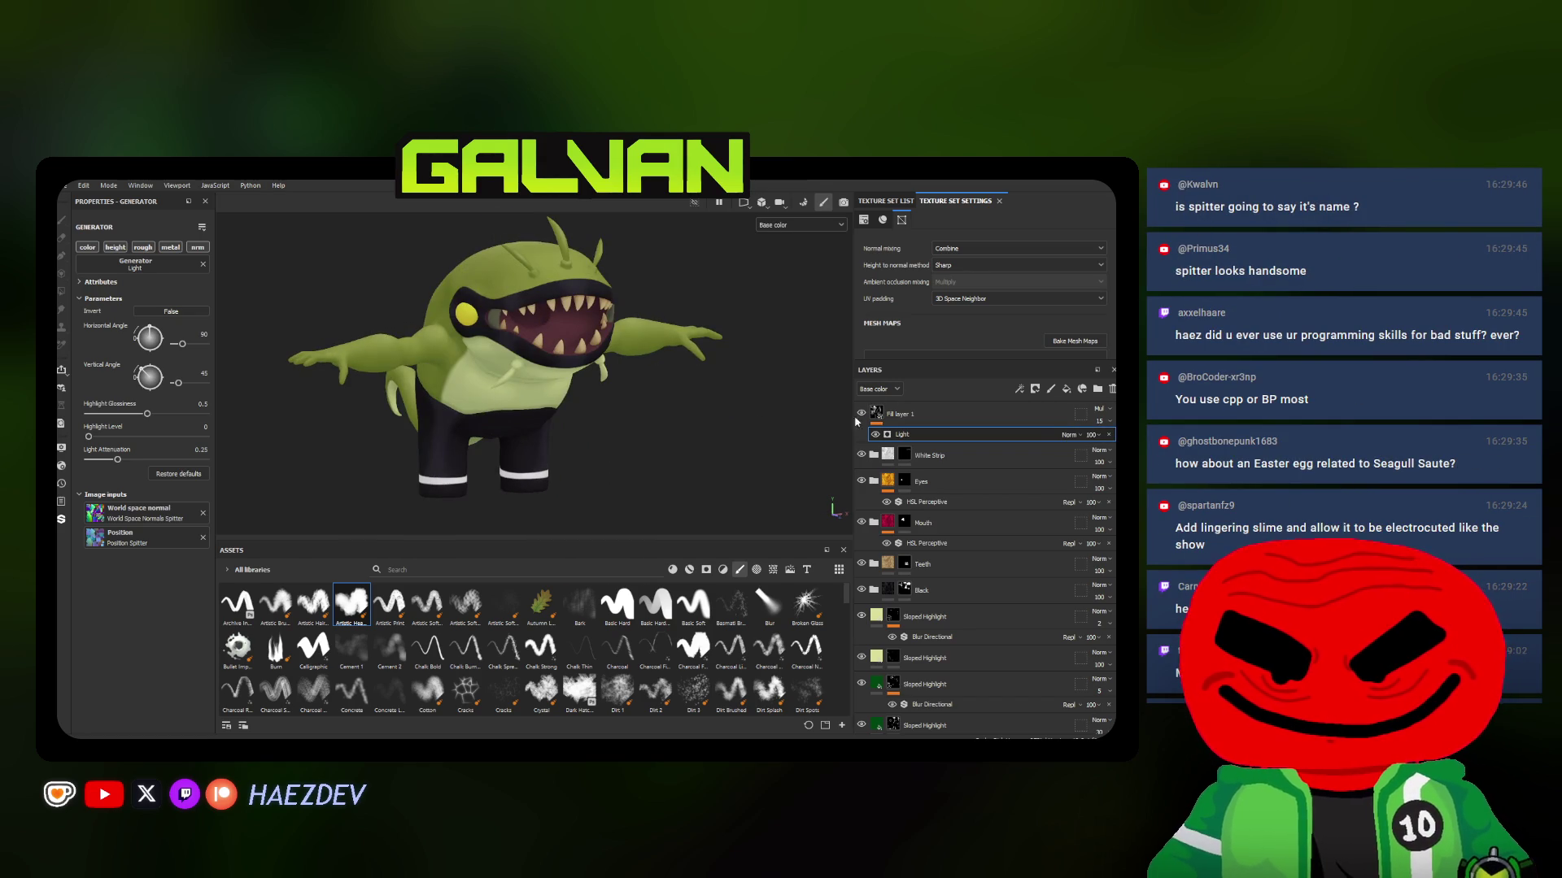
double_click(903, 415)
type("Lighting")
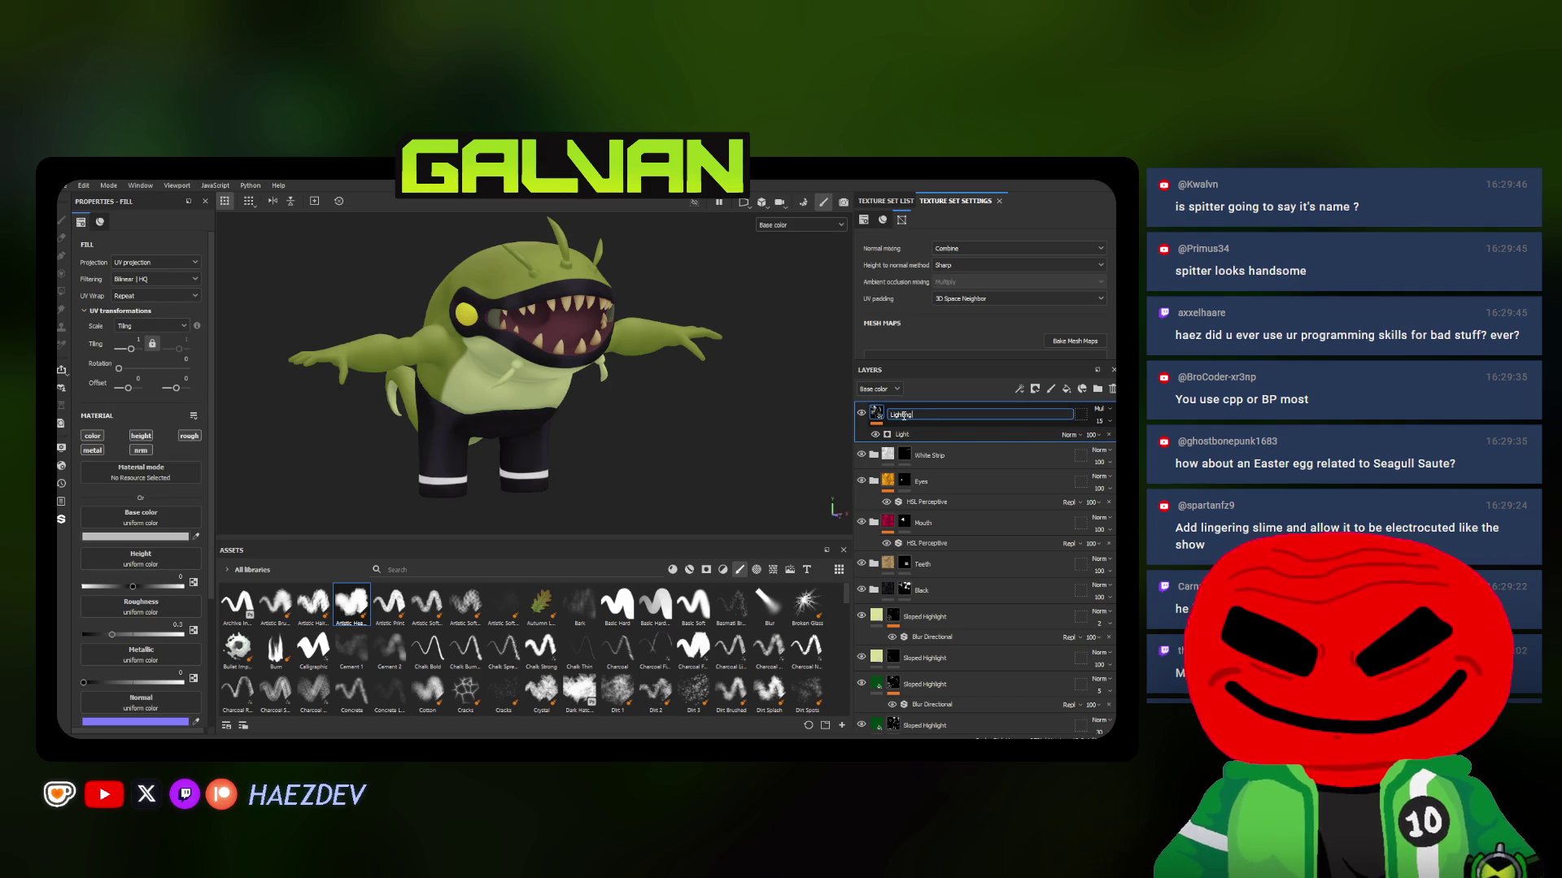
key("Return")
left_click_drag(732, 407, 644, 412, "alt")
left_click(1099, 421)
left_click_drag(1075, 440, 1107, 441)
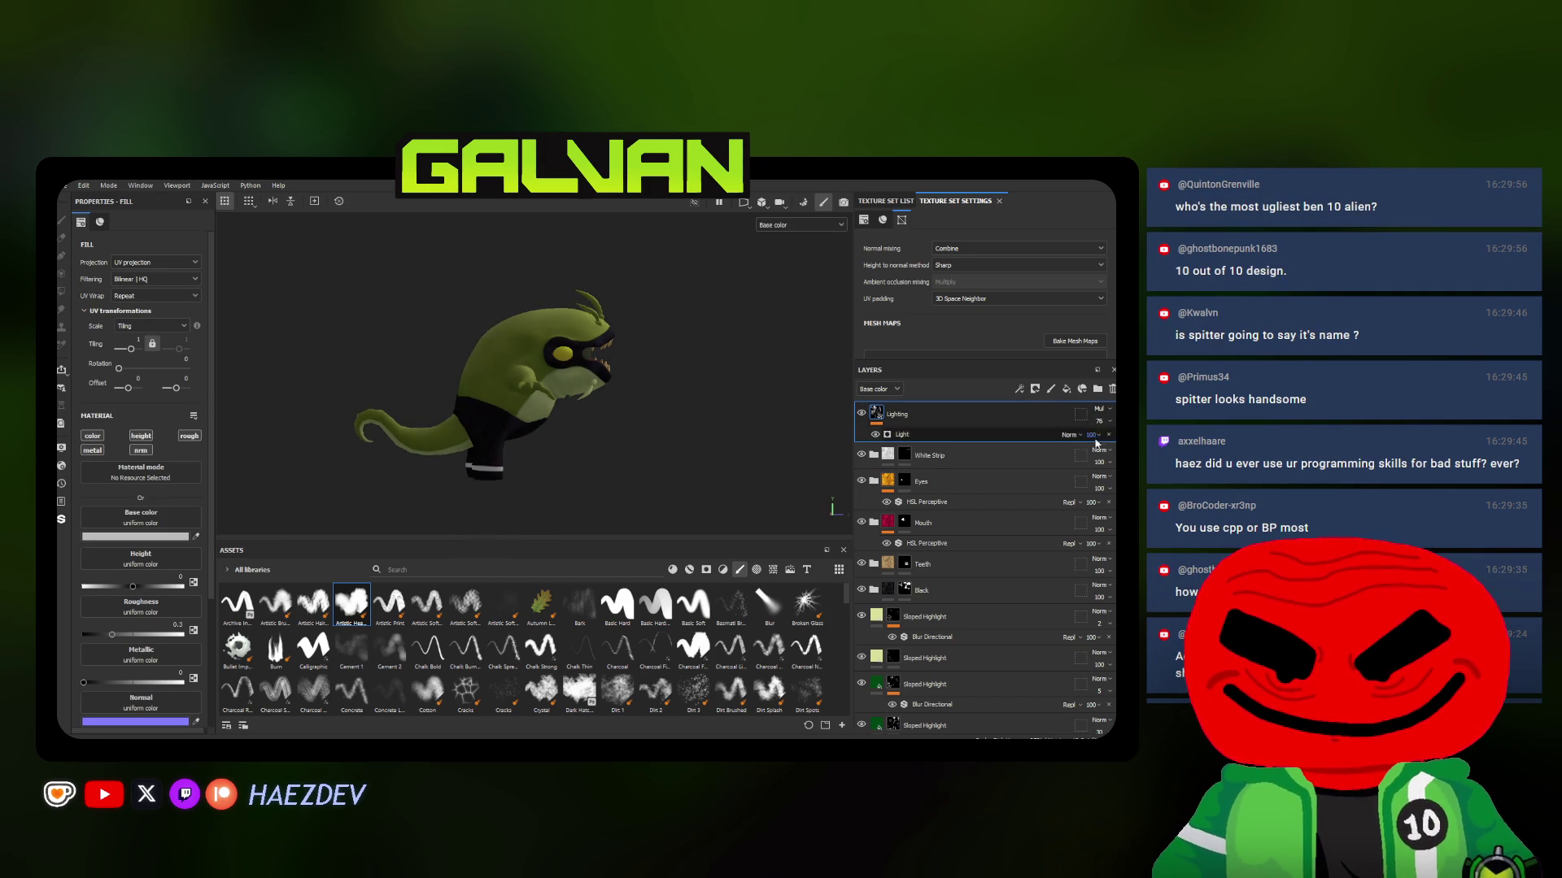
right_click(884, 418)
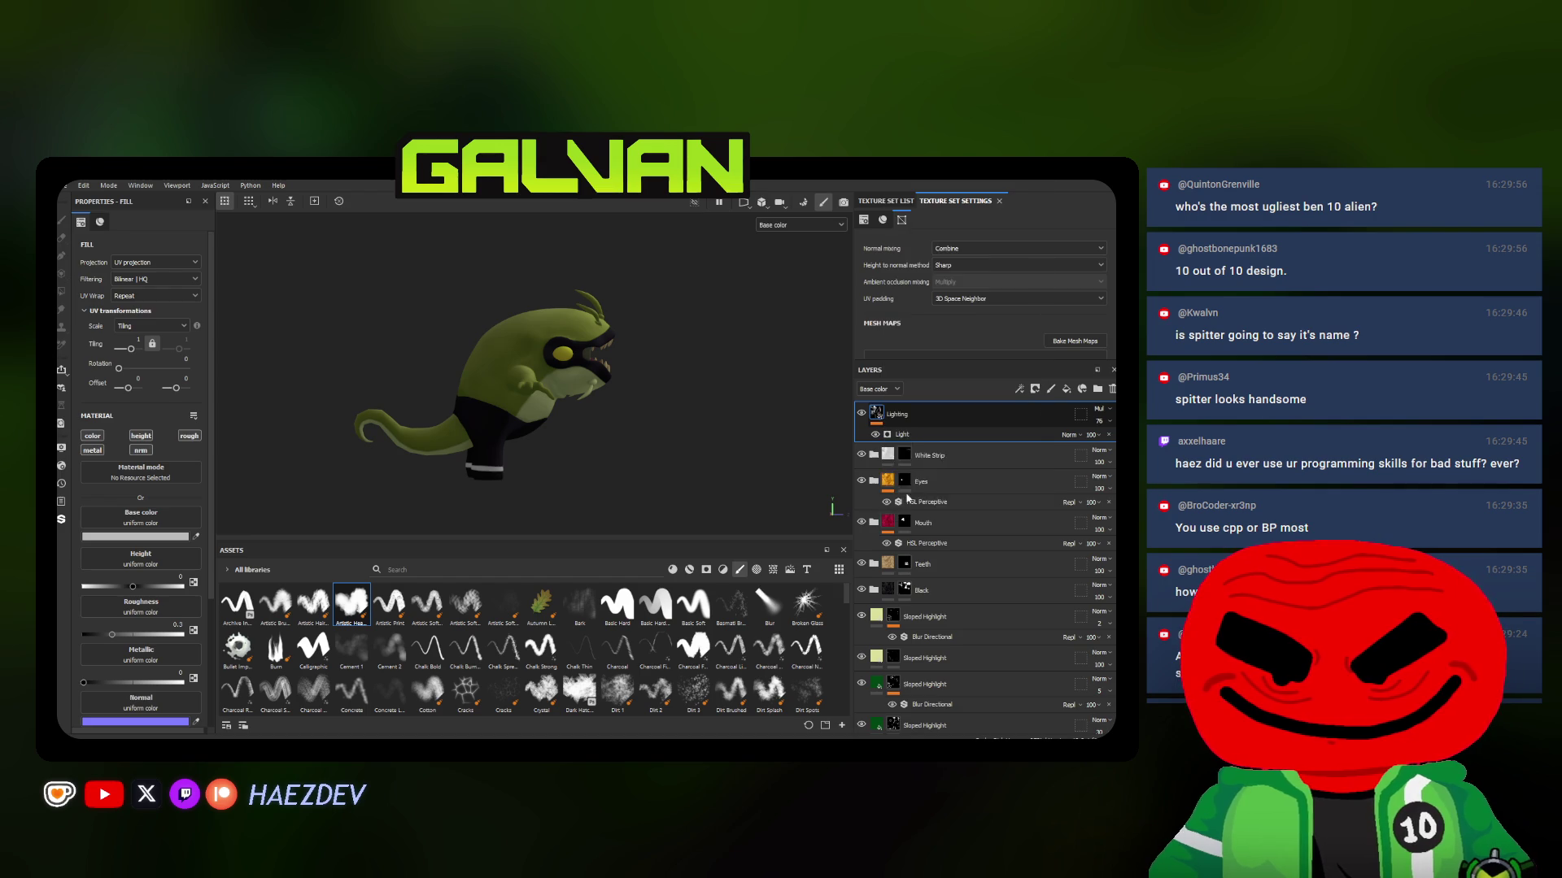
right_click(879, 423)
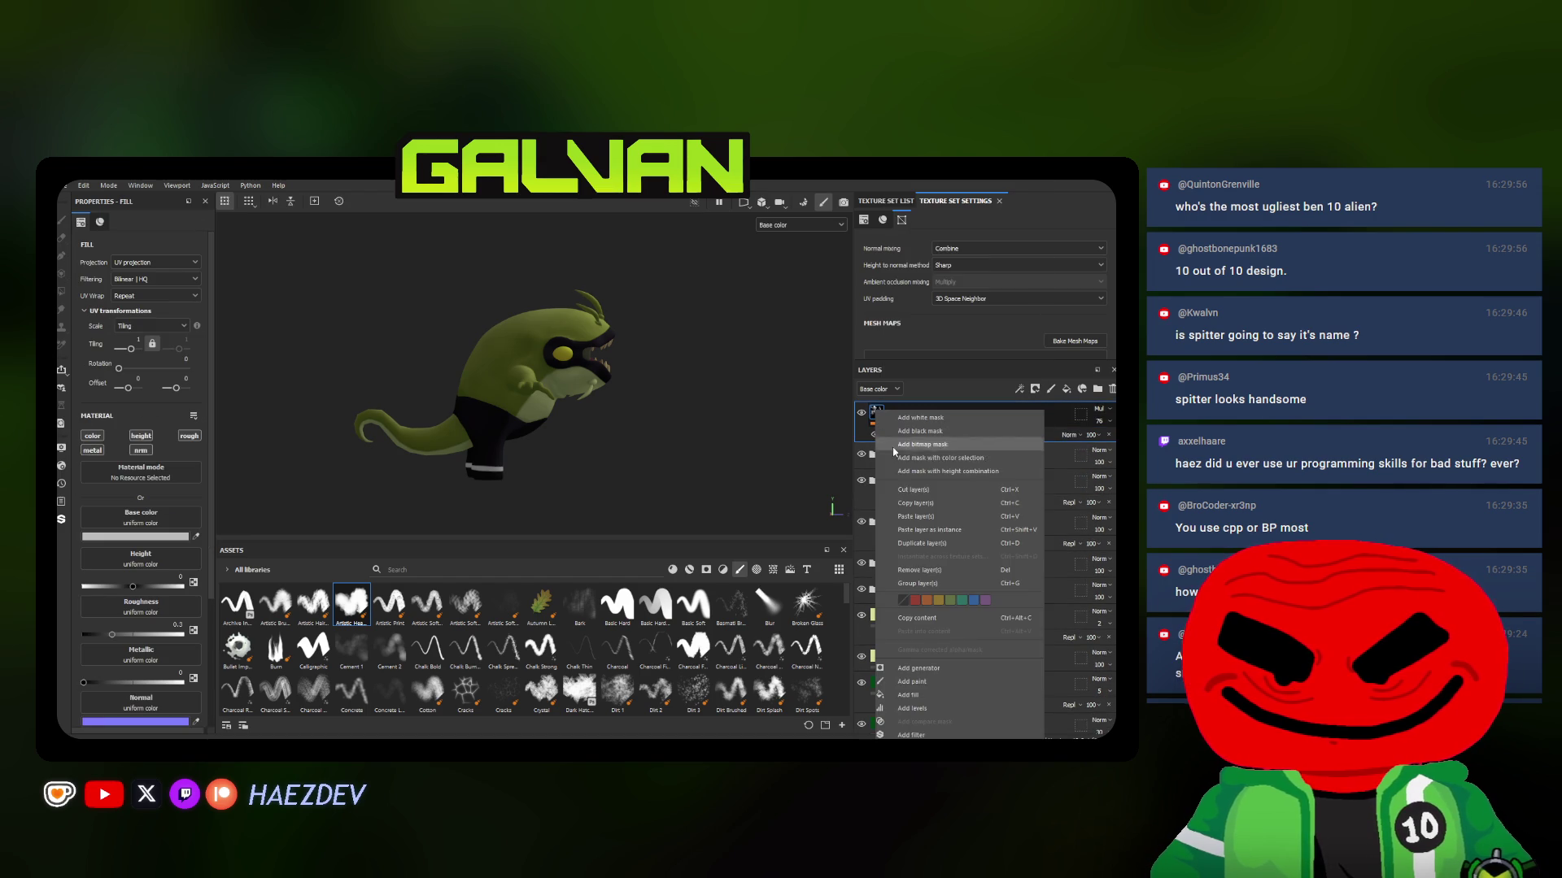
Add a Levels effect to Lighting with the midtone pulled left, and drop its opacity to 14
left_click(912, 708)
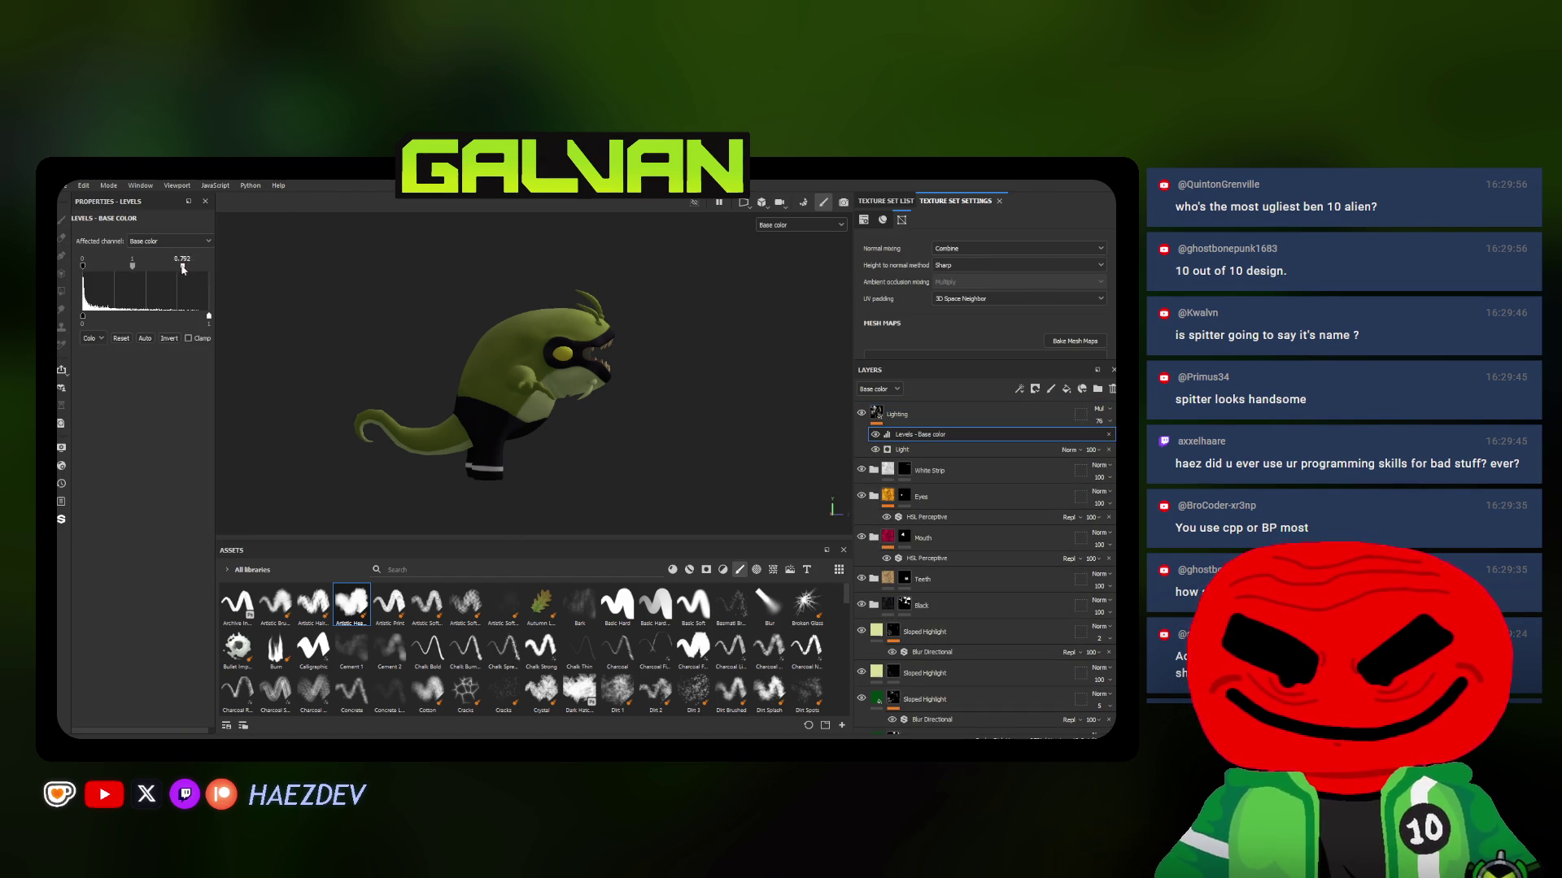
left_click_drag(152, 272, 101, 274)
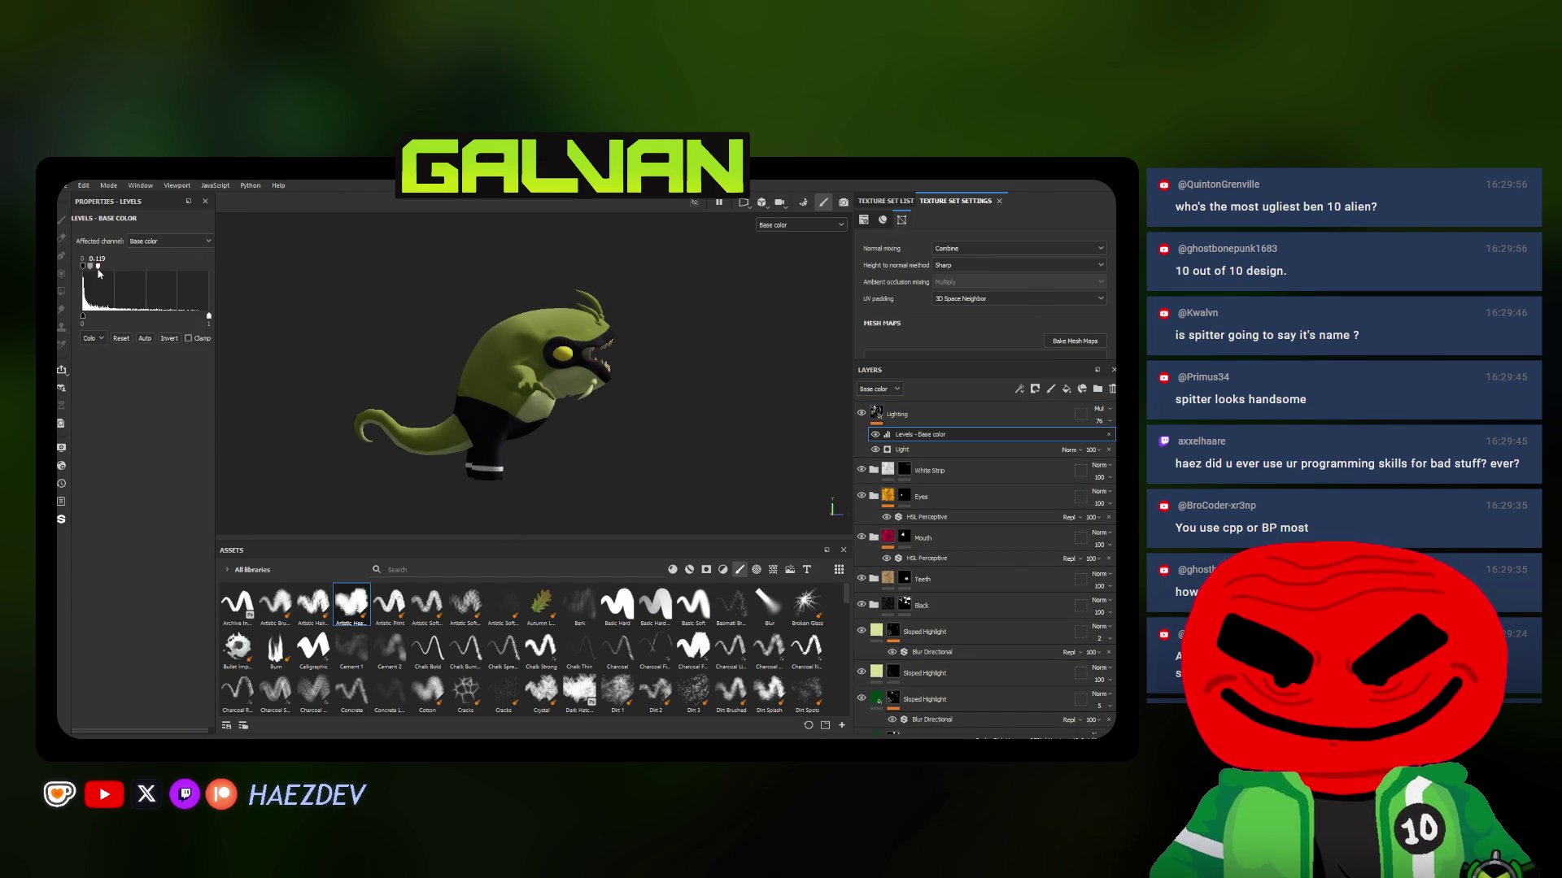
left_click(1099, 420)
mouse_move(1102, 442)
left_mouse_down()
mouse_move(1077, 442)
mouse_move(1094, 441)
left_mouse_up()
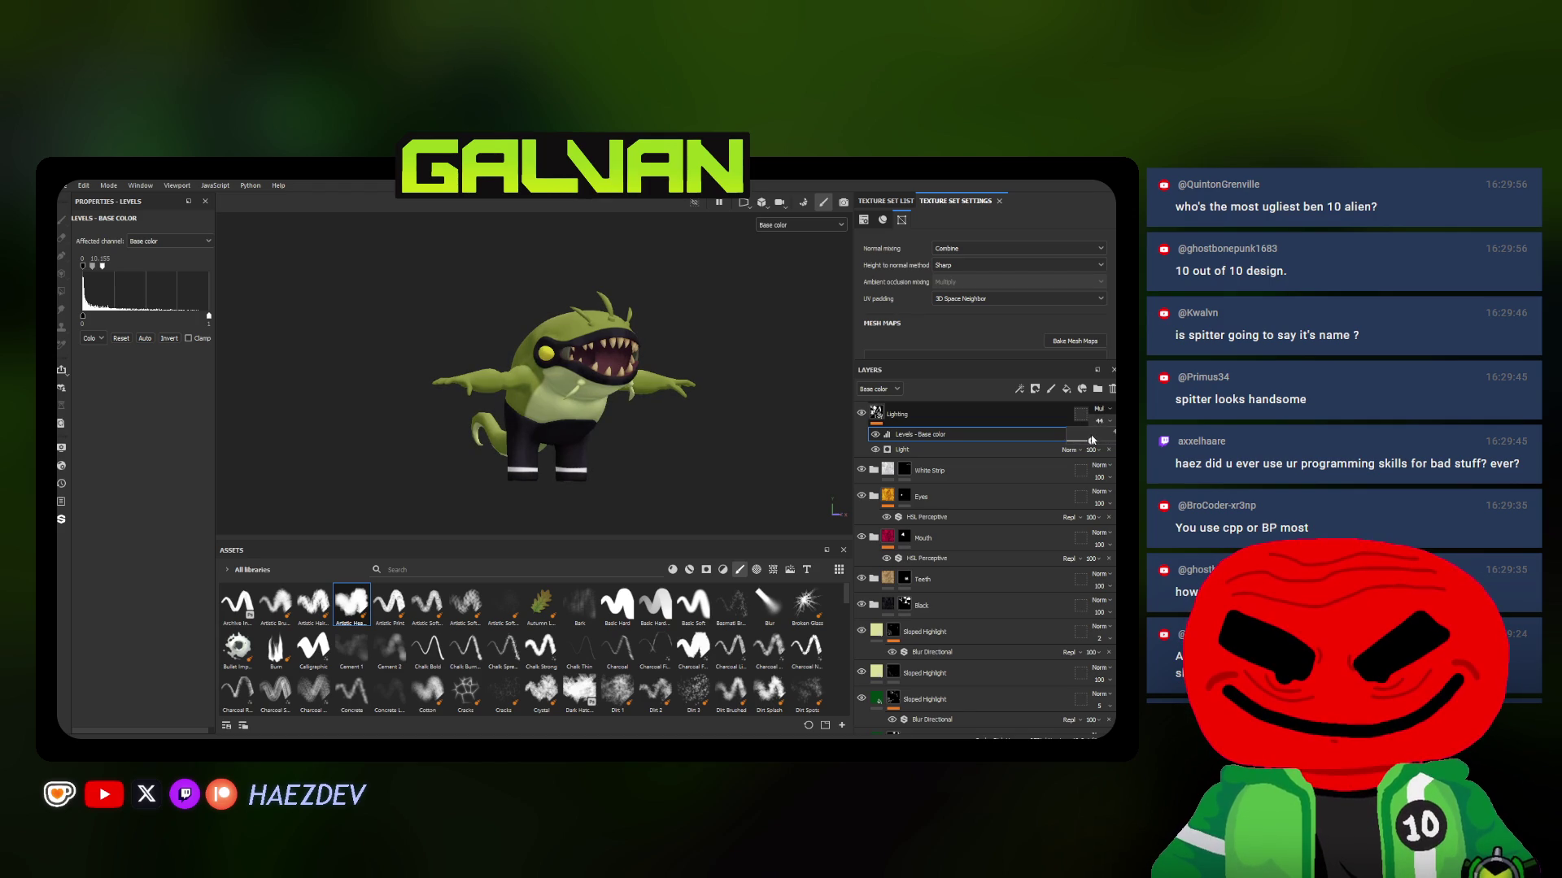
left_click_drag(765, 415, 819, 416, "alt")
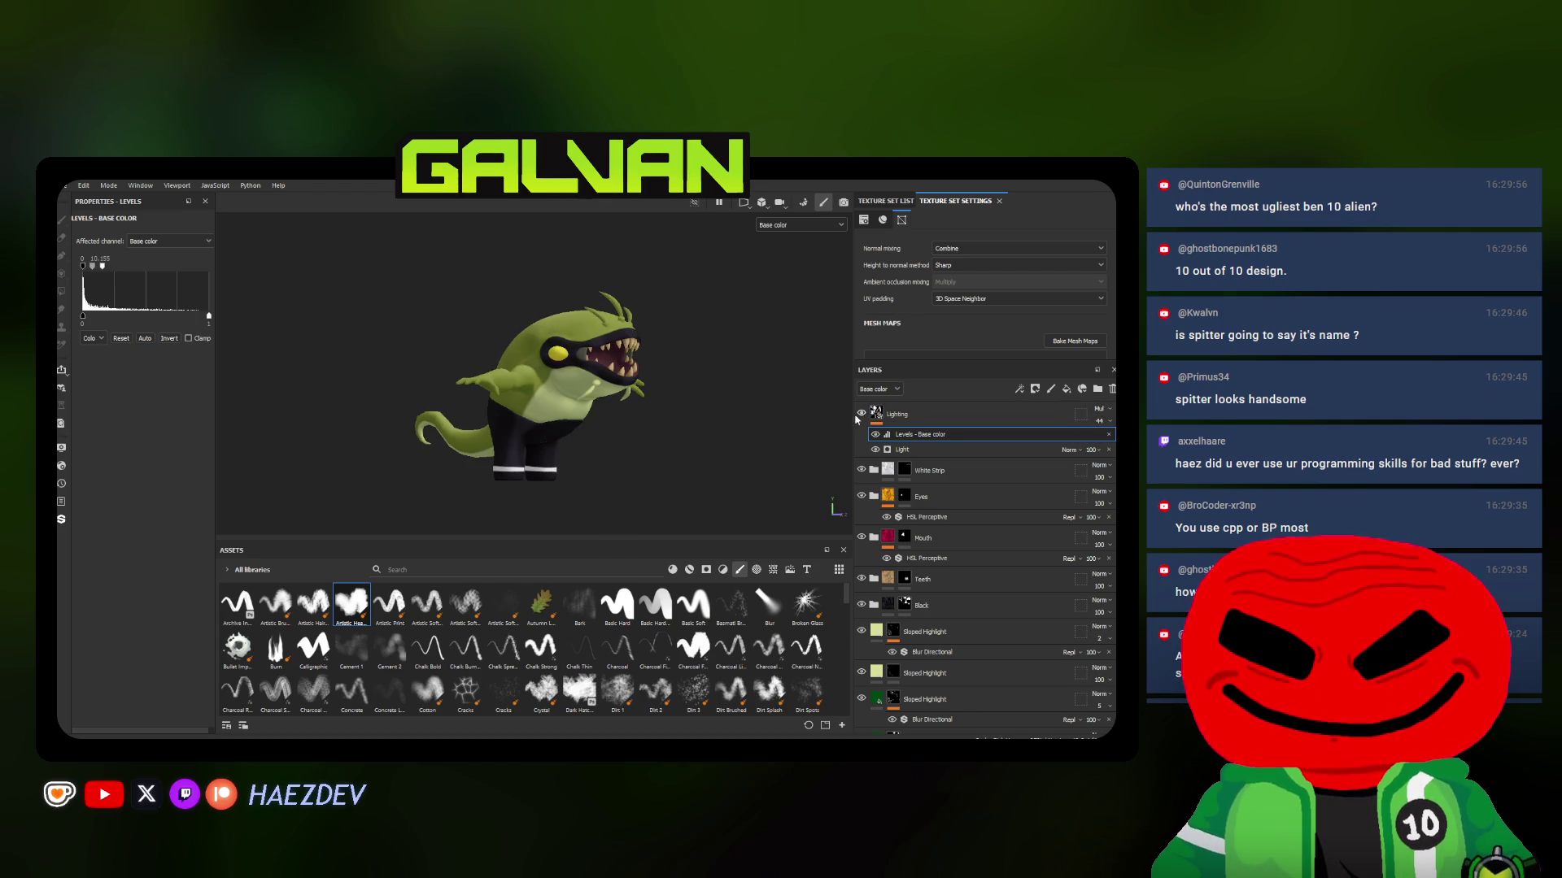
Fine-tune the Lighting layer opacity, finally entering 25
left_click_drag(1094, 420, 1077, 420)
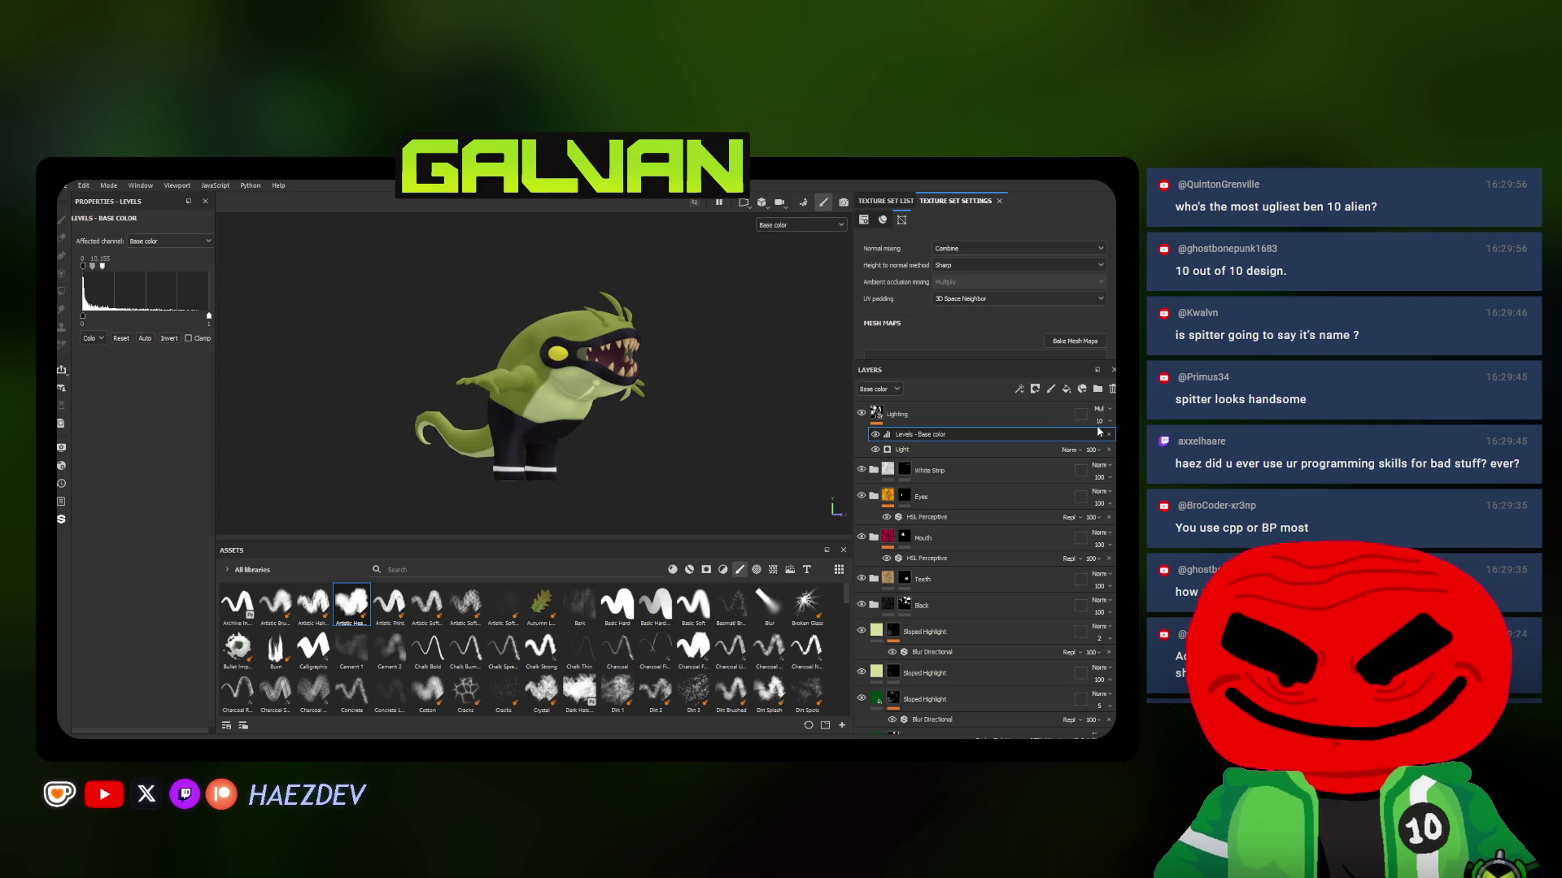
left_click_drag(1076, 442, 1086, 442)
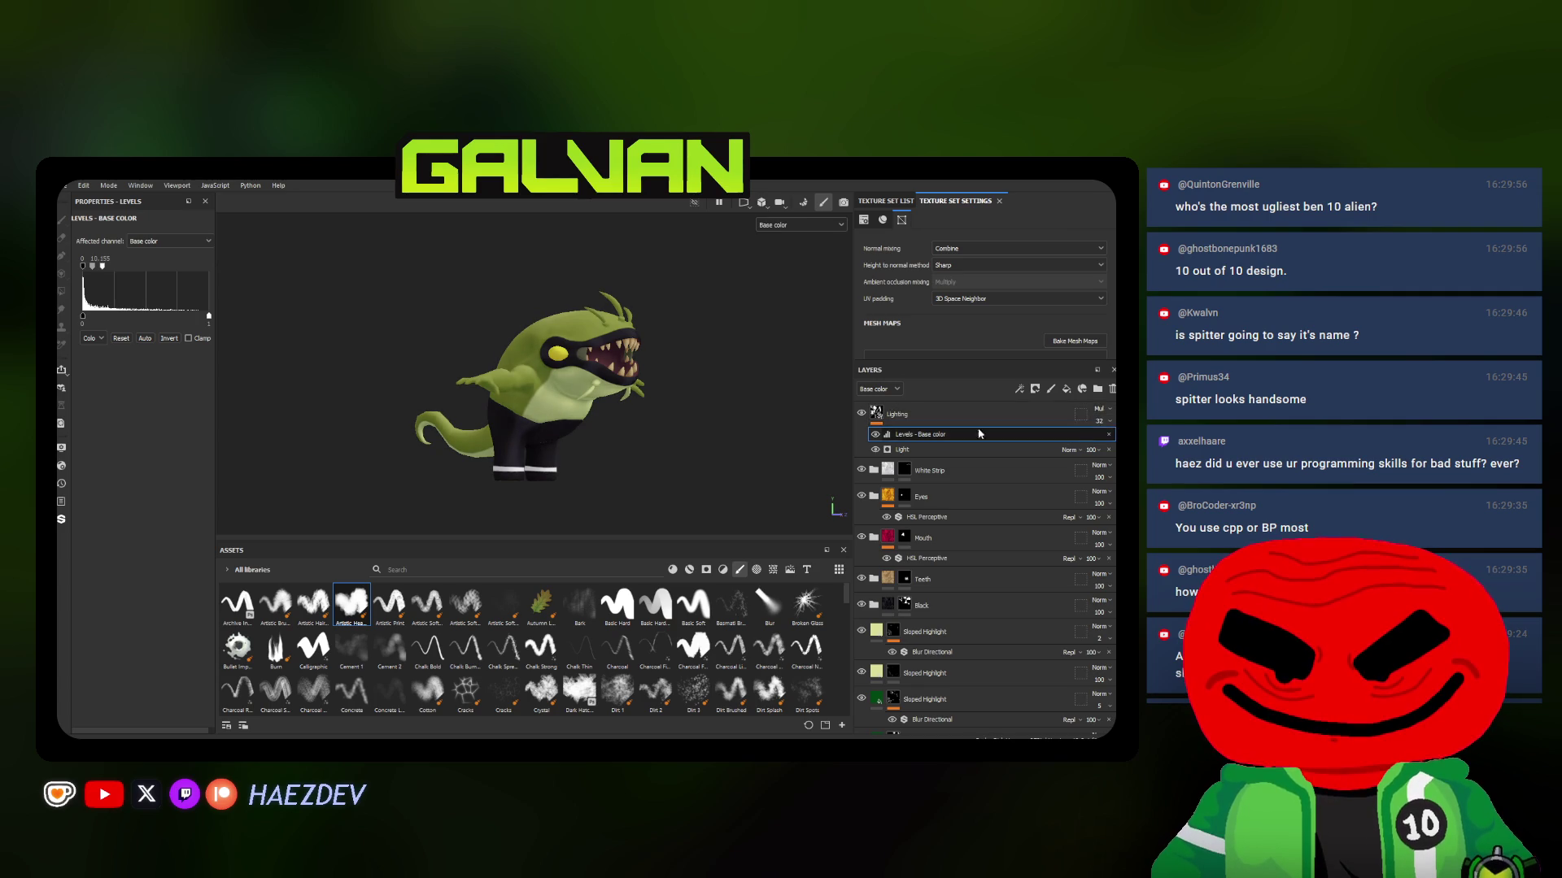
mouse_move(586, 394)
left_mouse_down("alt")
mouse_move(339, 429)
mouse_move(364, 474)
mouse_move(423, 456)
mouse_move(233, 249)
left_mouse_up("alt")
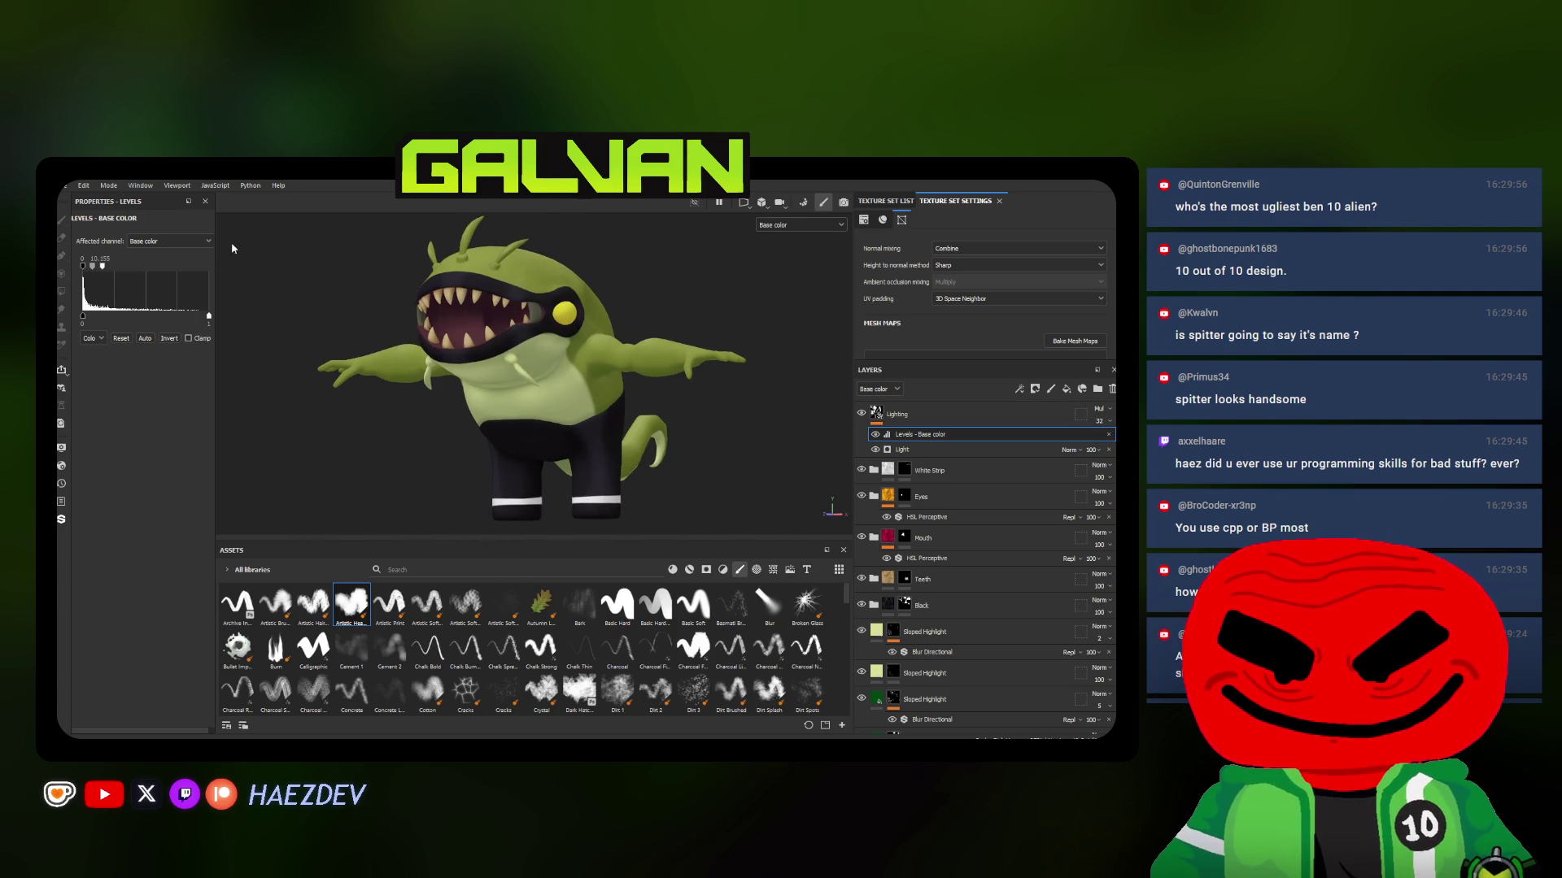
left_click(1099, 422)
type("25")
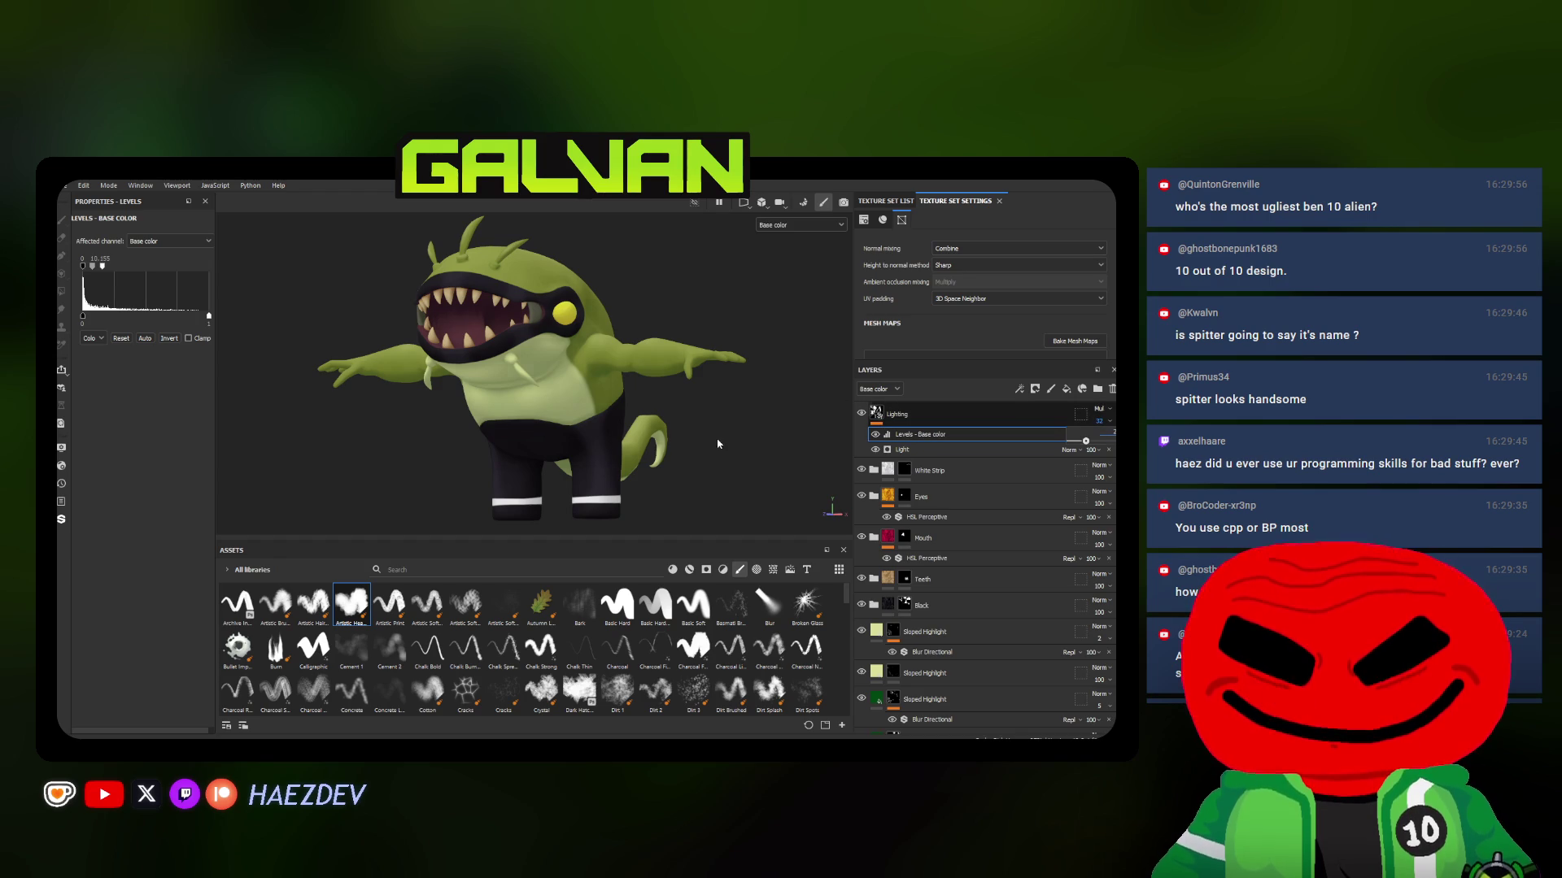
key("Return")
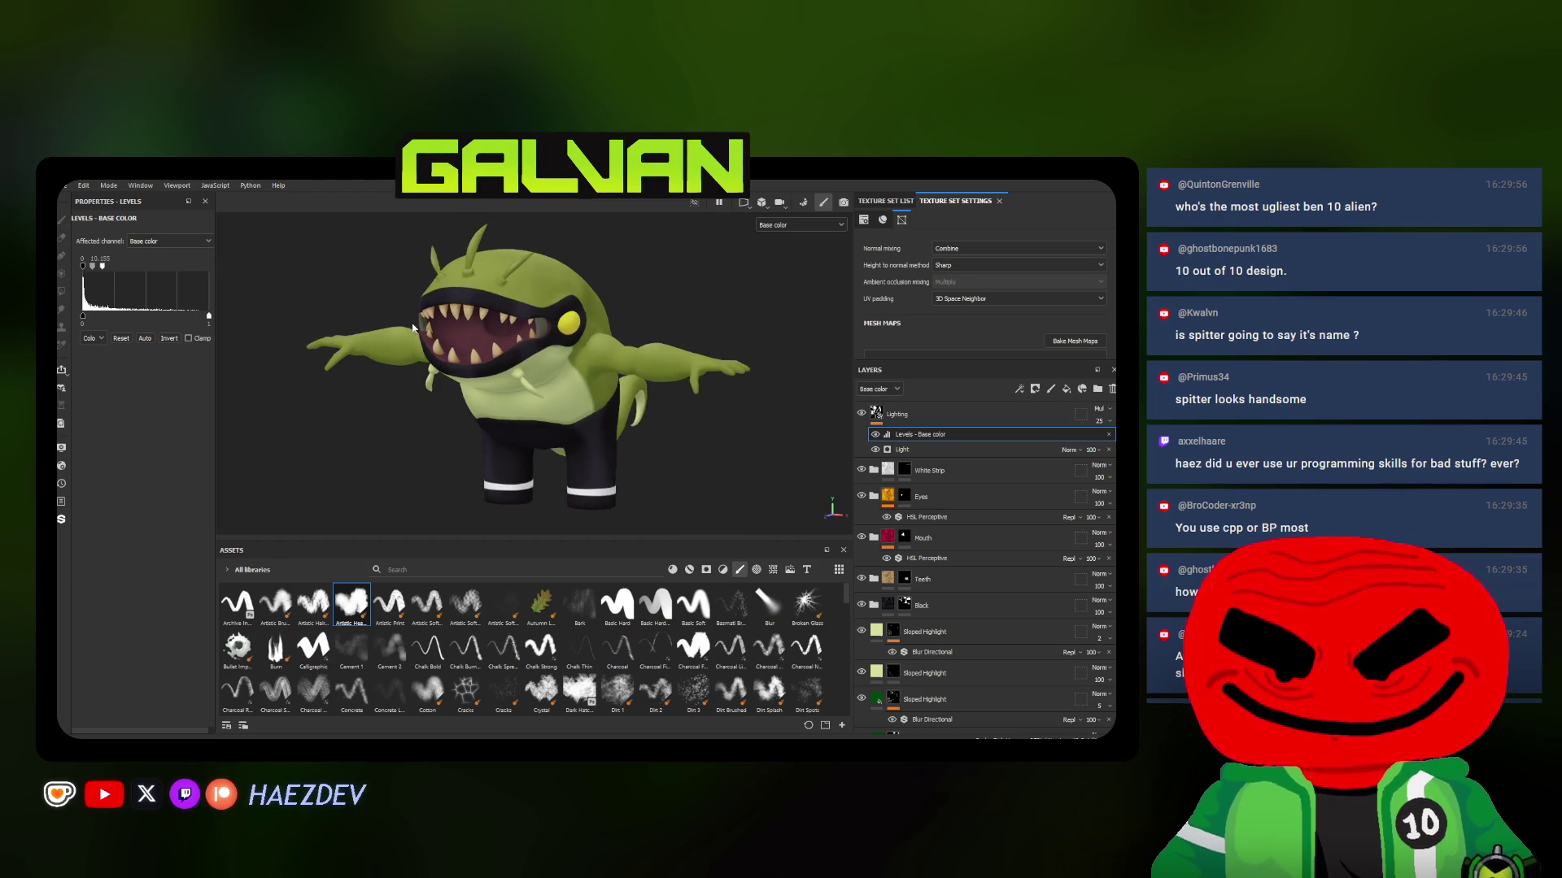
left_click(66, 187)
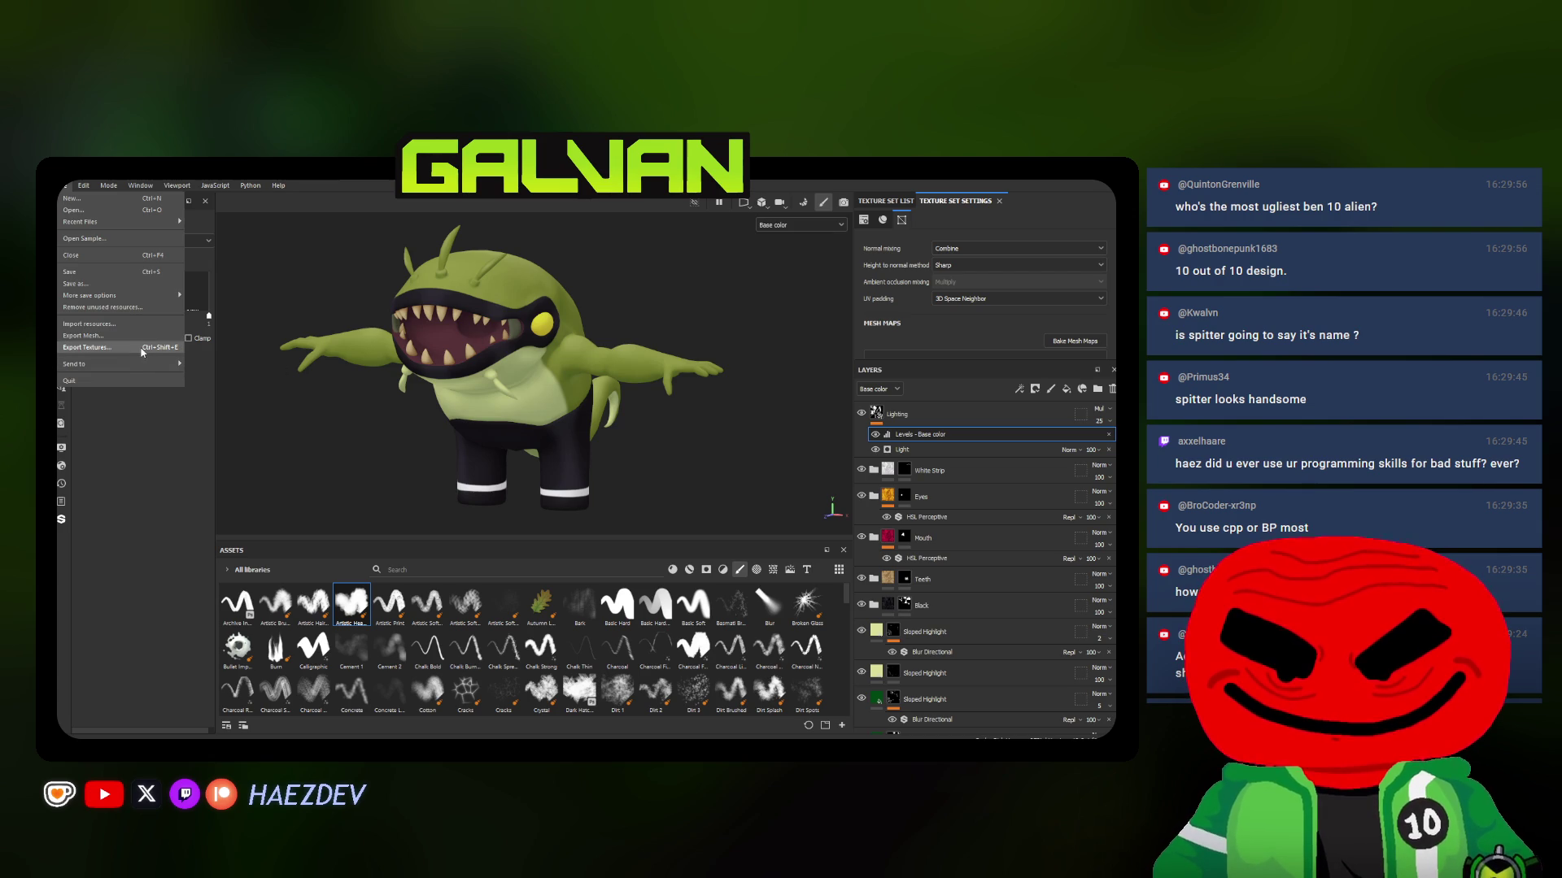
Open Export Textures and set the output folder to GALVAN\Content\Assets\Characters\Transformations\Classic\Spitter
left_click(365, 350)
left_click(67, 186)
left_click(104, 347)
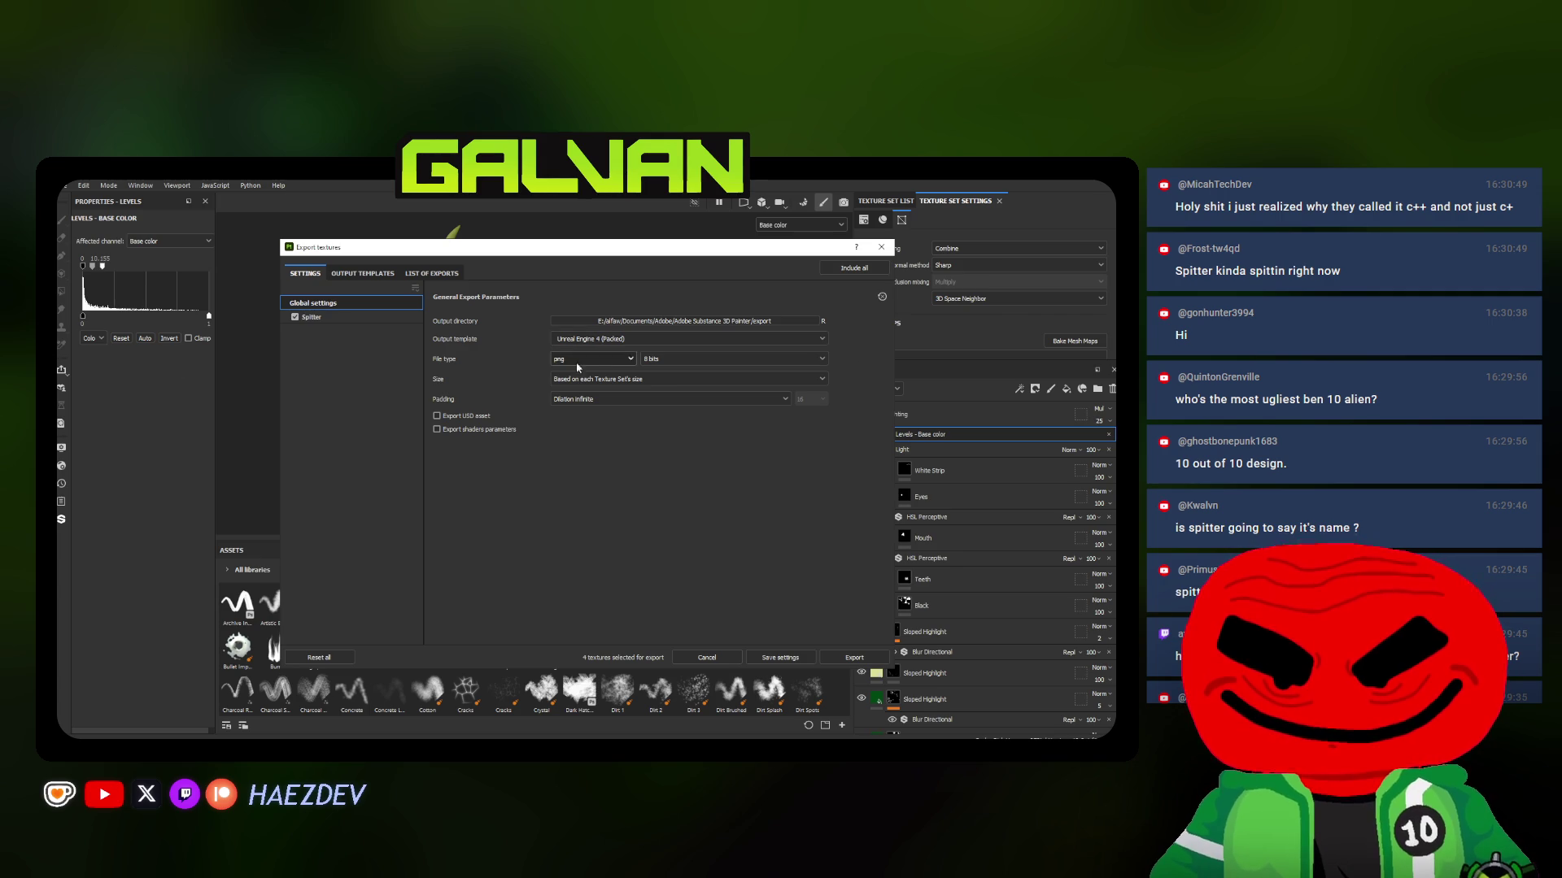
left_click(613, 327)
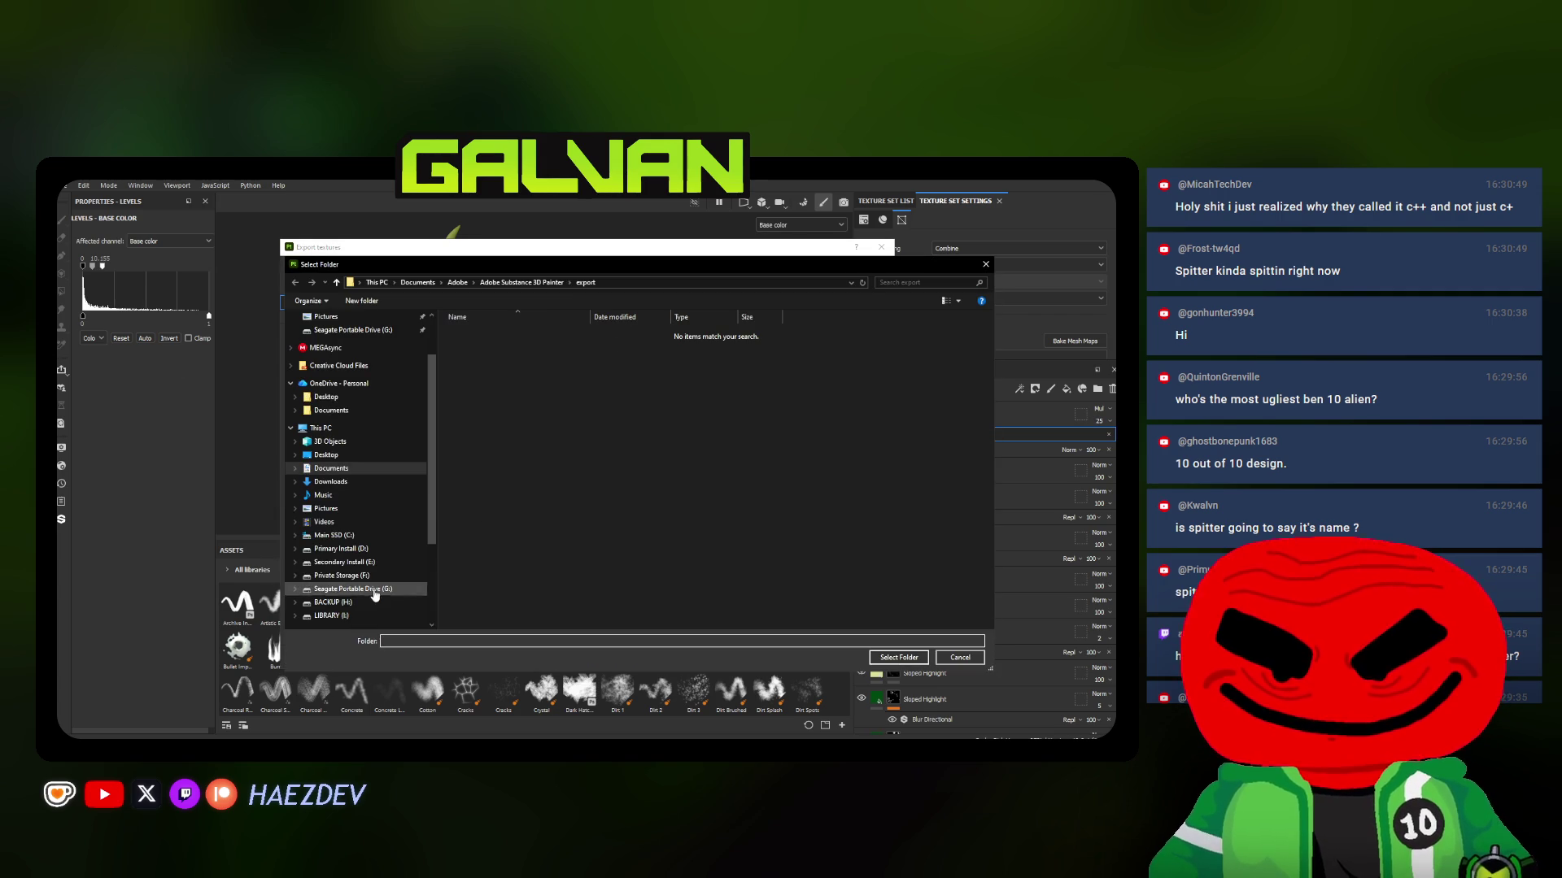
double_click(639, 344)
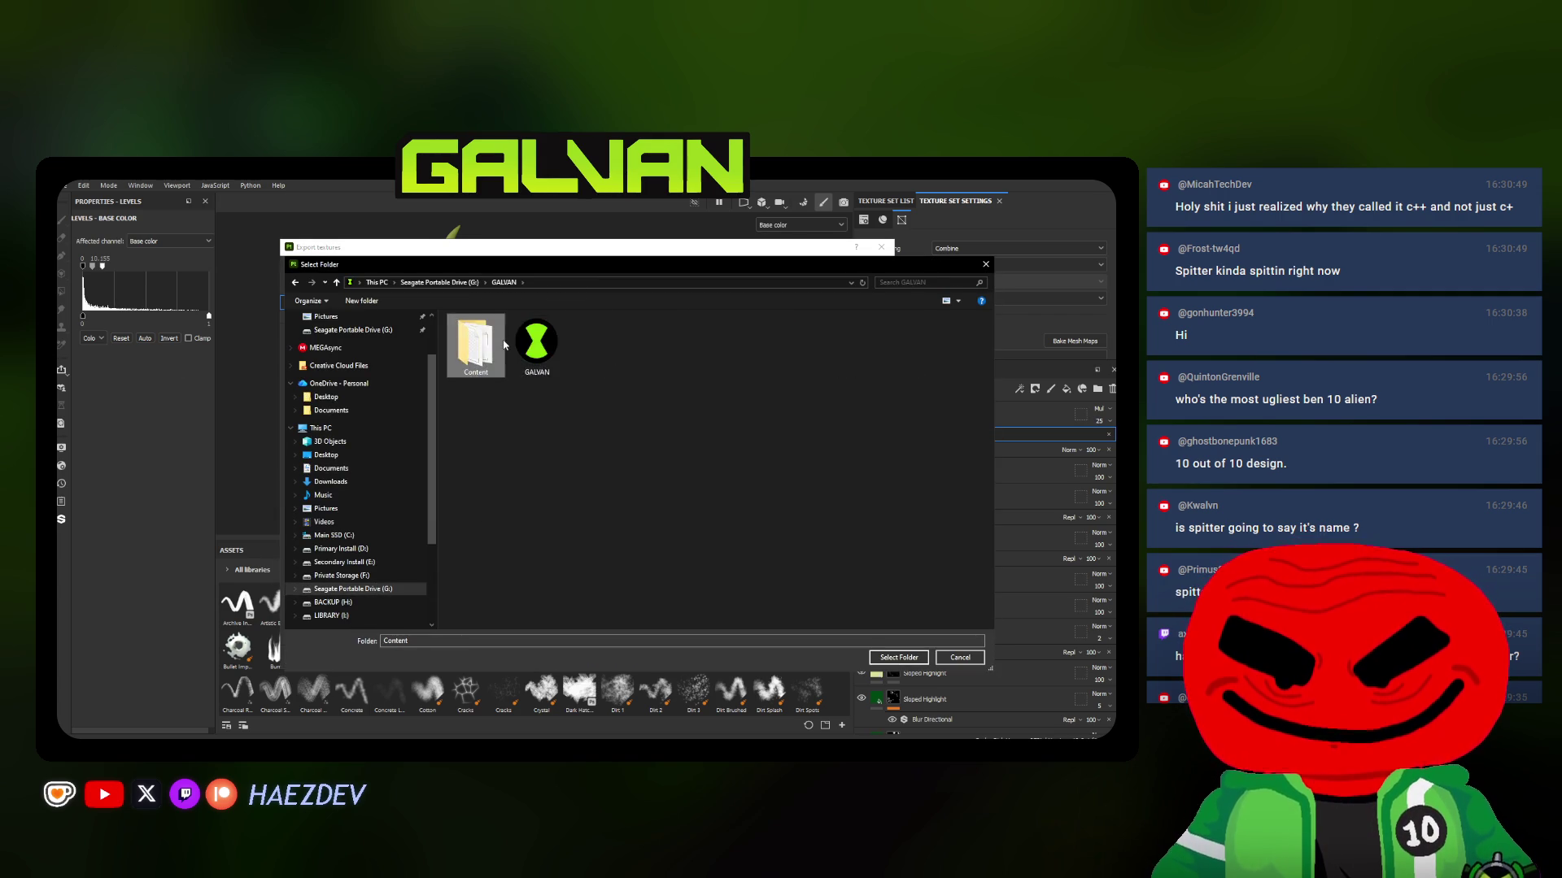
double_click(476, 342)
double_click(470, 356)
double_click(485, 351)
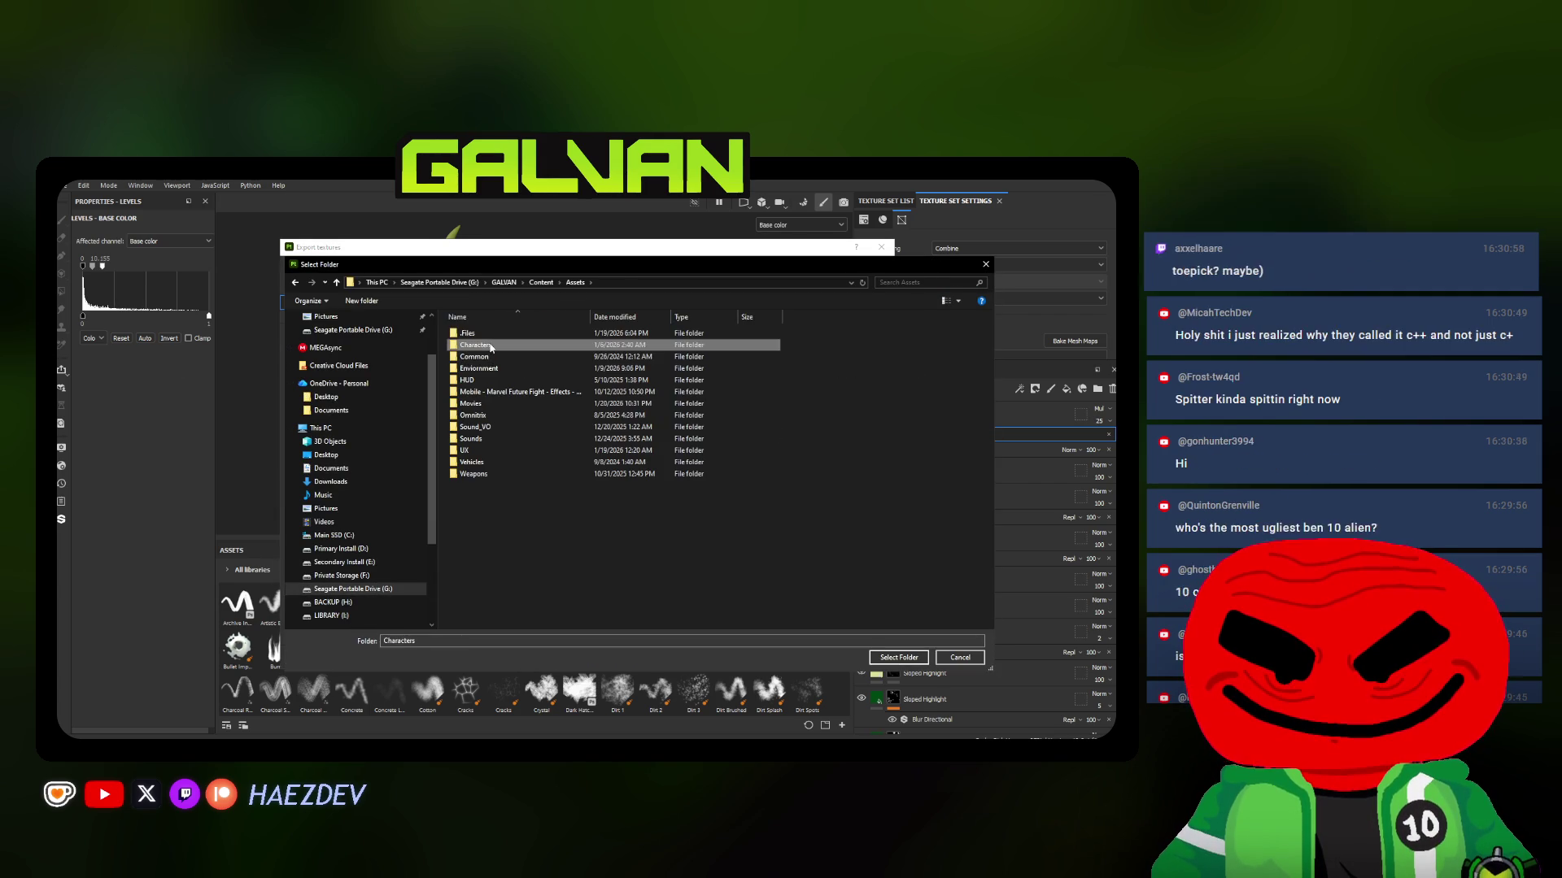
double_click(489, 356)
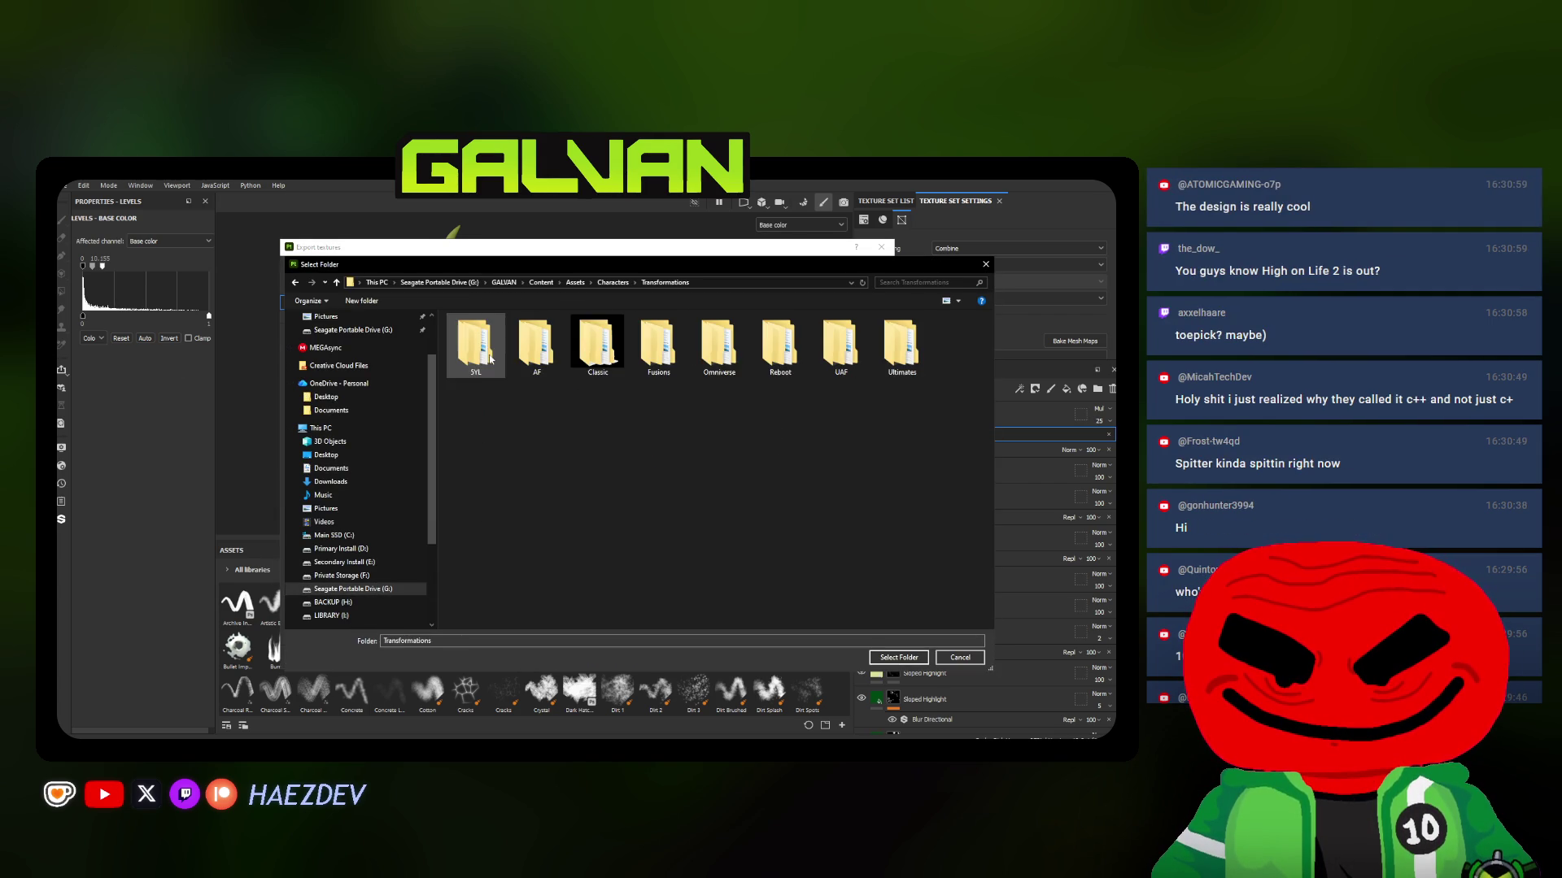
double_click(598, 342)
double_click(470, 497)
left_click(898, 658)
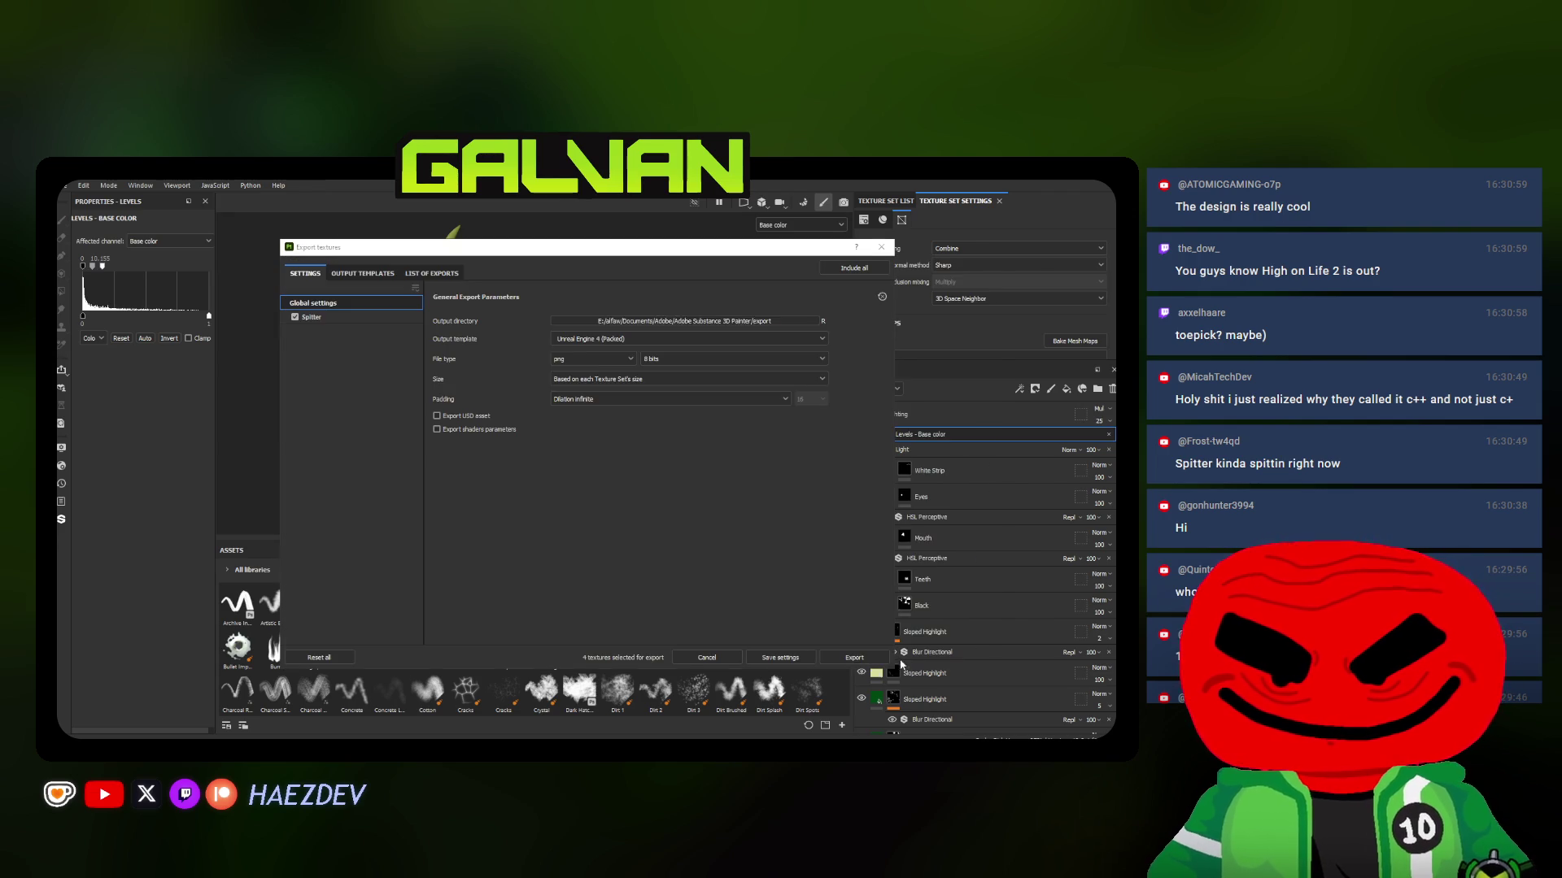
Export the four 2048 PNG texture maps and close the export window
left_click(851, 657)
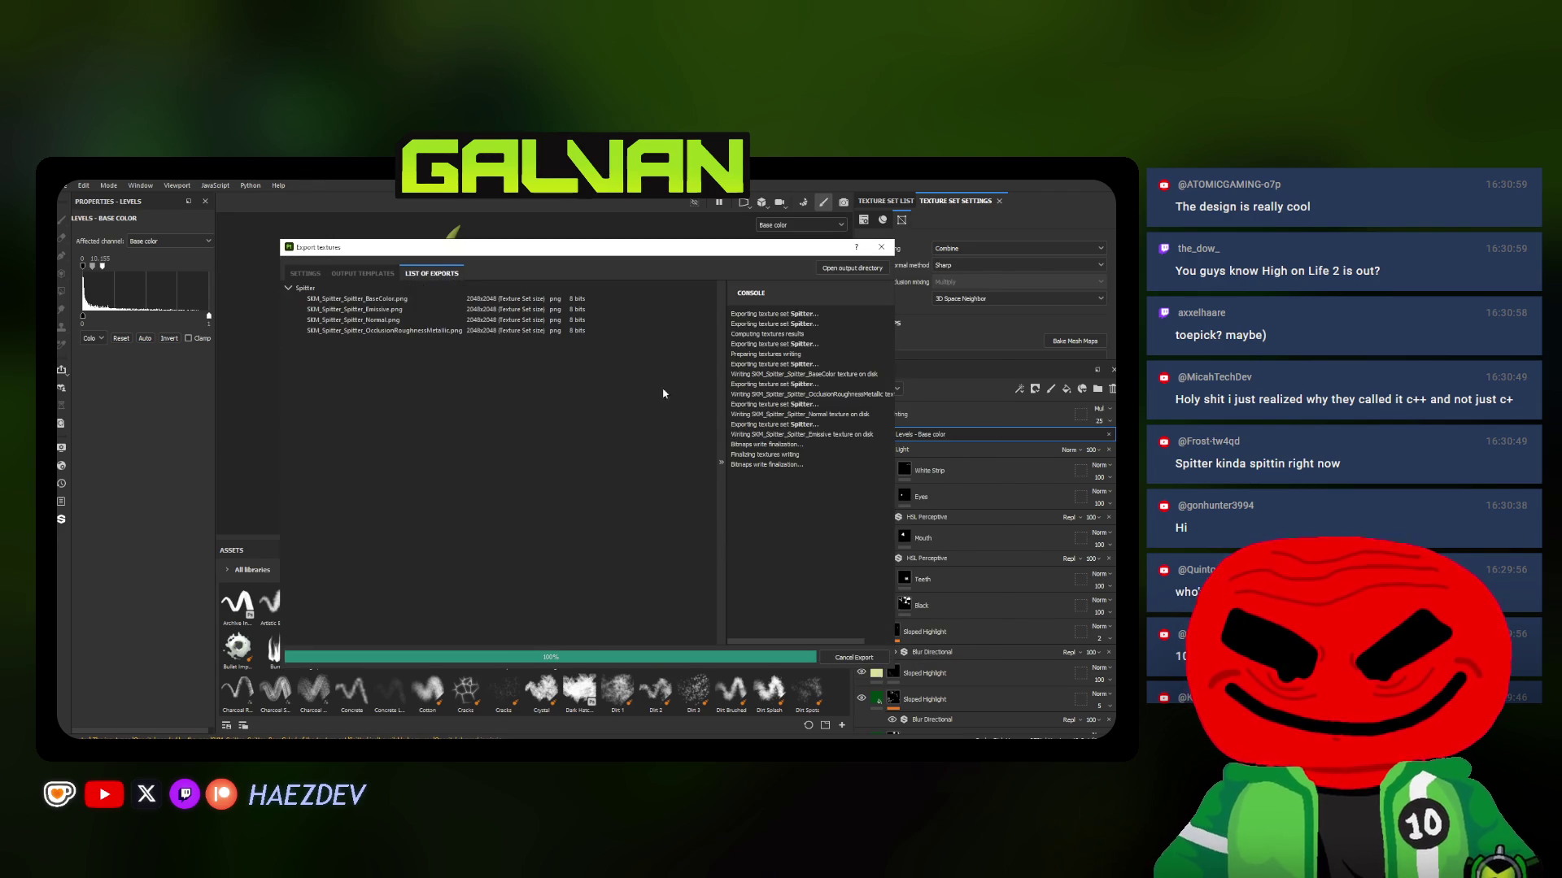
left_click(882, 247)
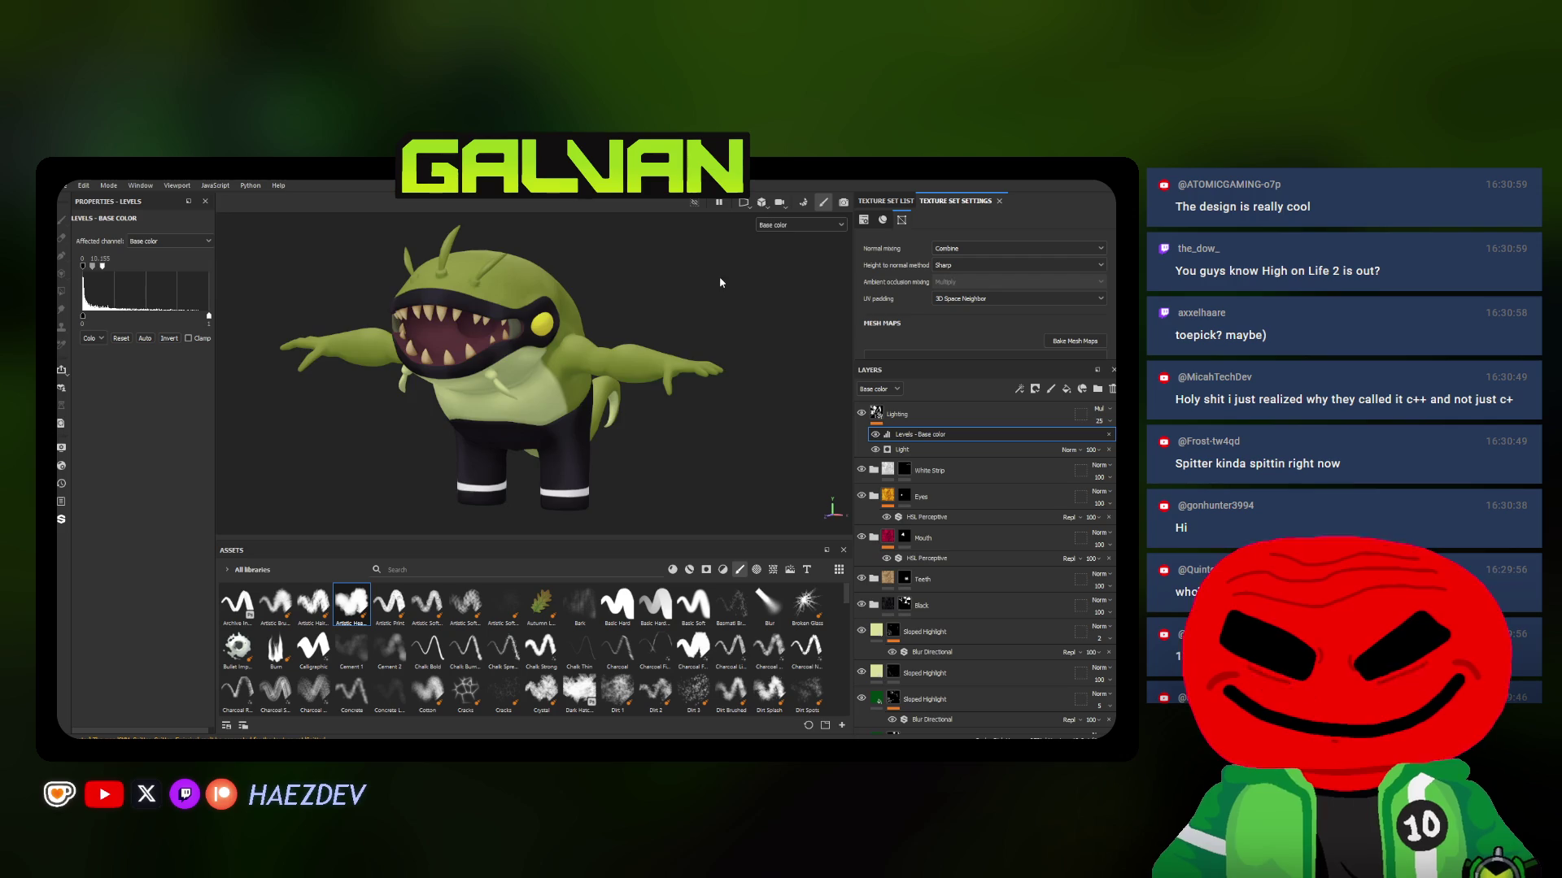
scroll(531, 361, "up", 2)
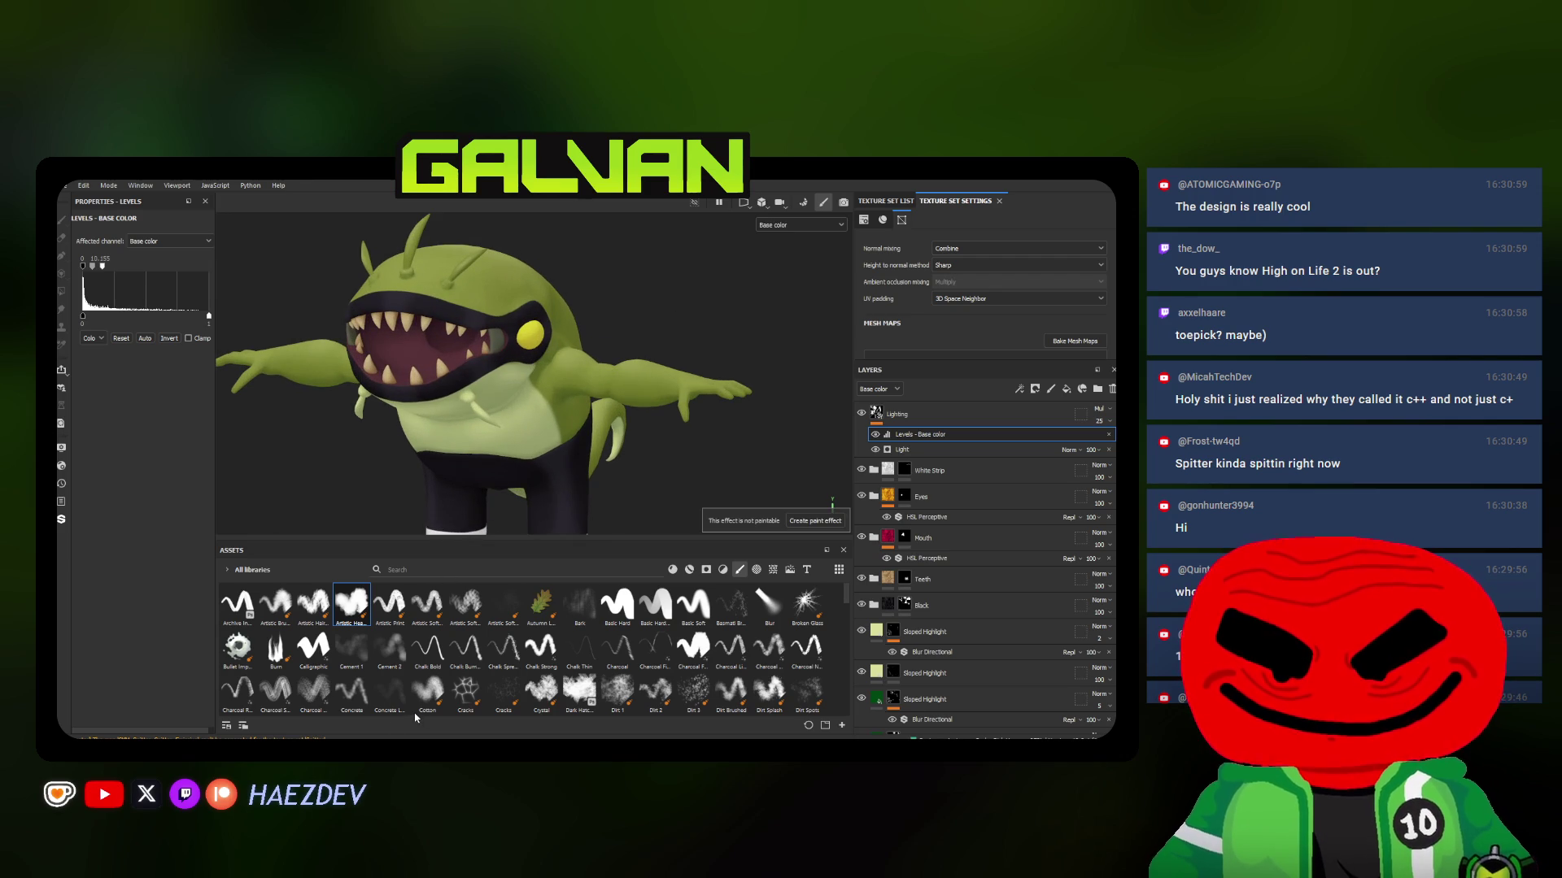
In File Explorer, browse to GALVAN > Content > Assets > Characters > Transformations > Classic > Spitter
key("alt+Tab")
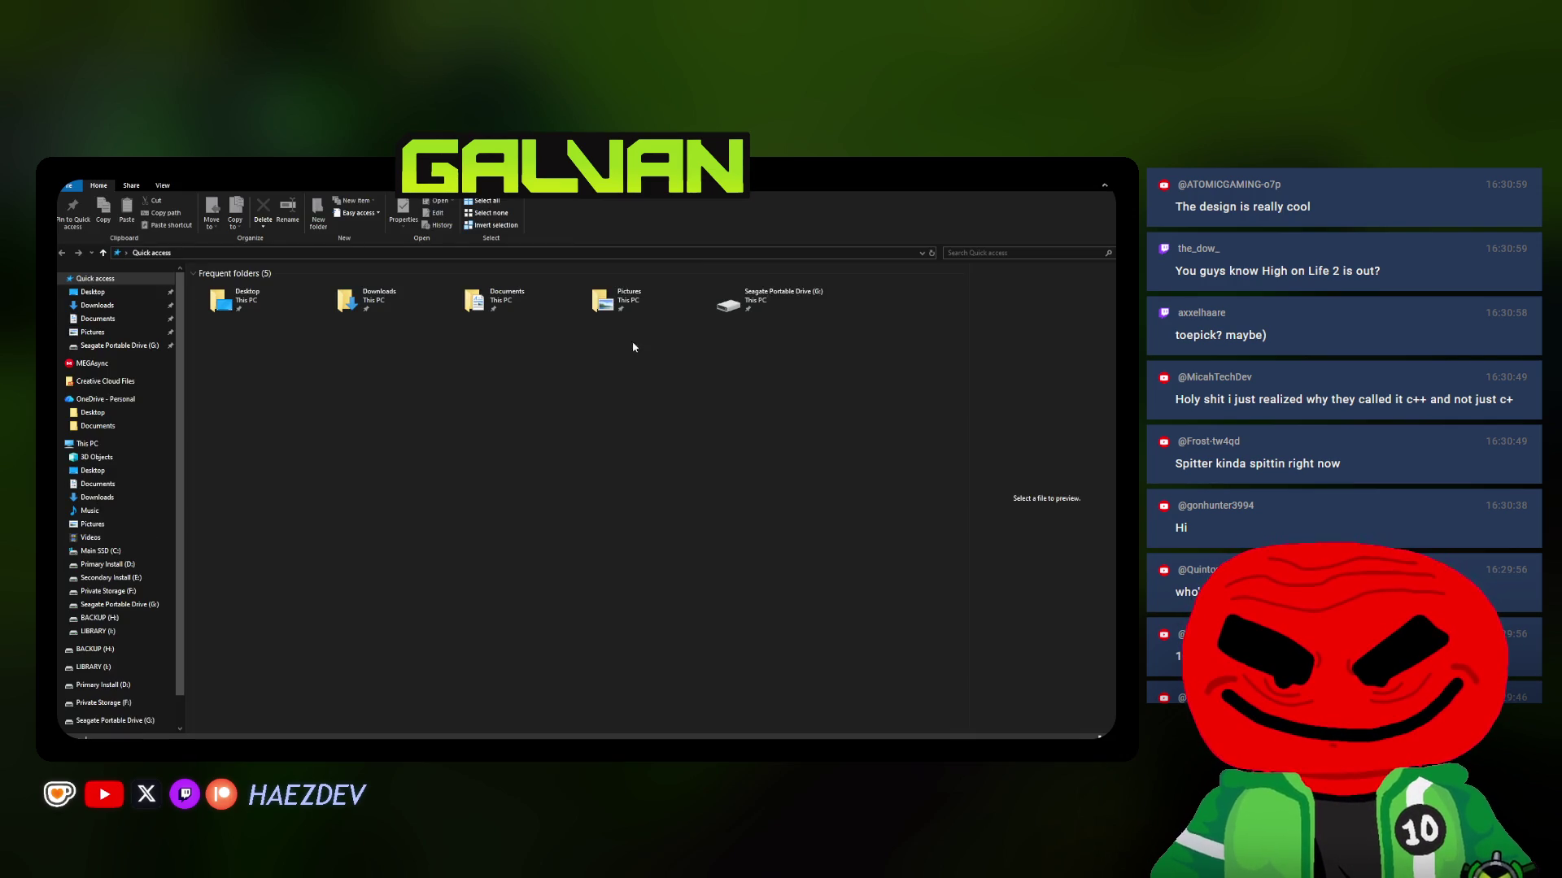
double_click(418, 301)
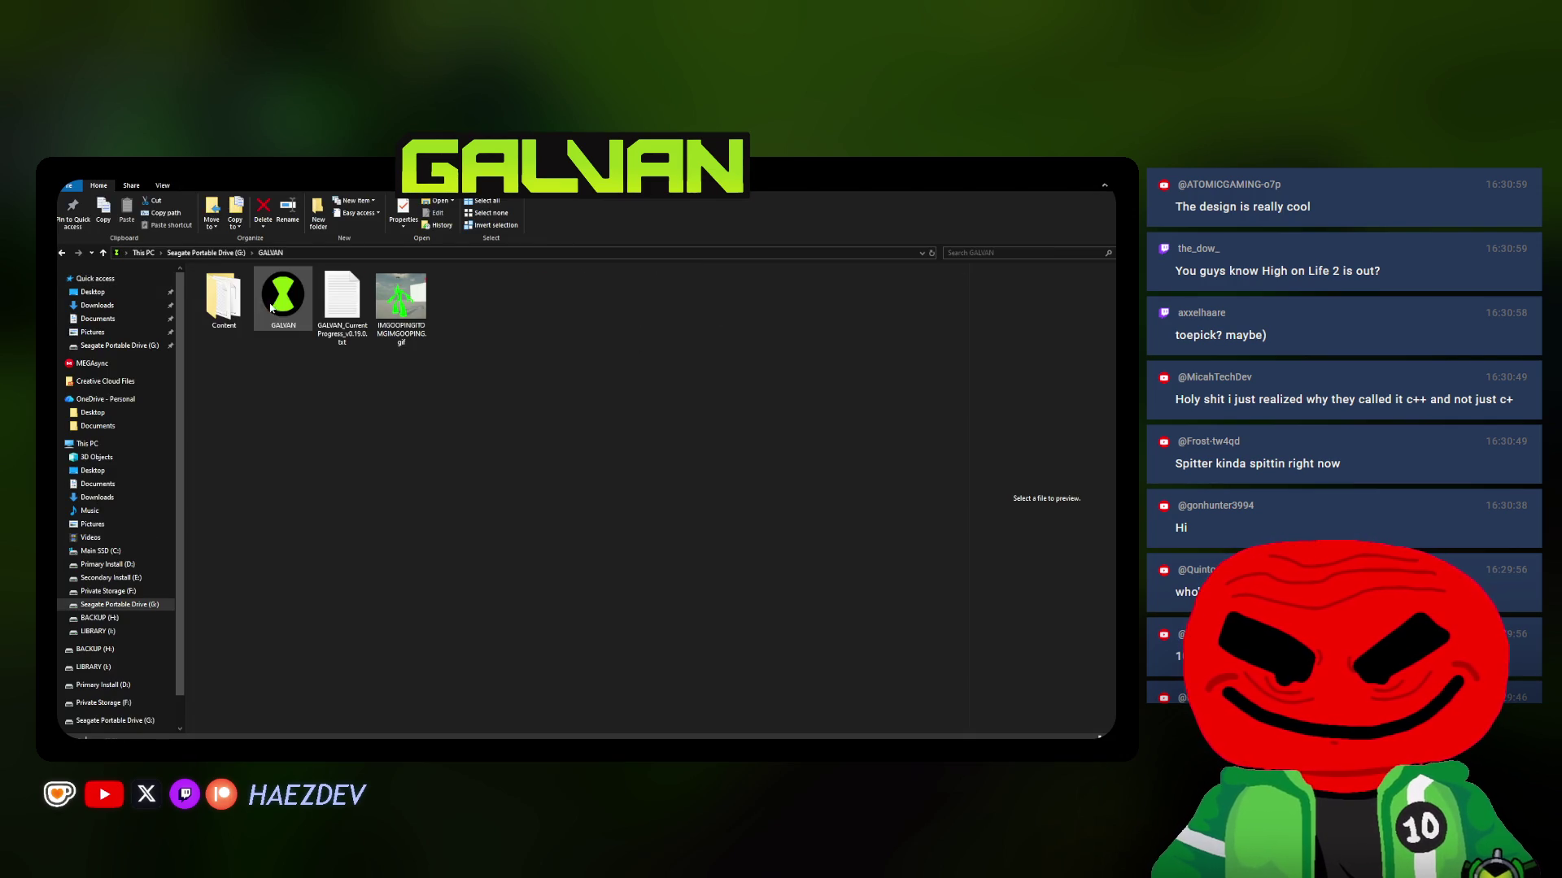
double_click(222, 299)
double_click(343, 299)
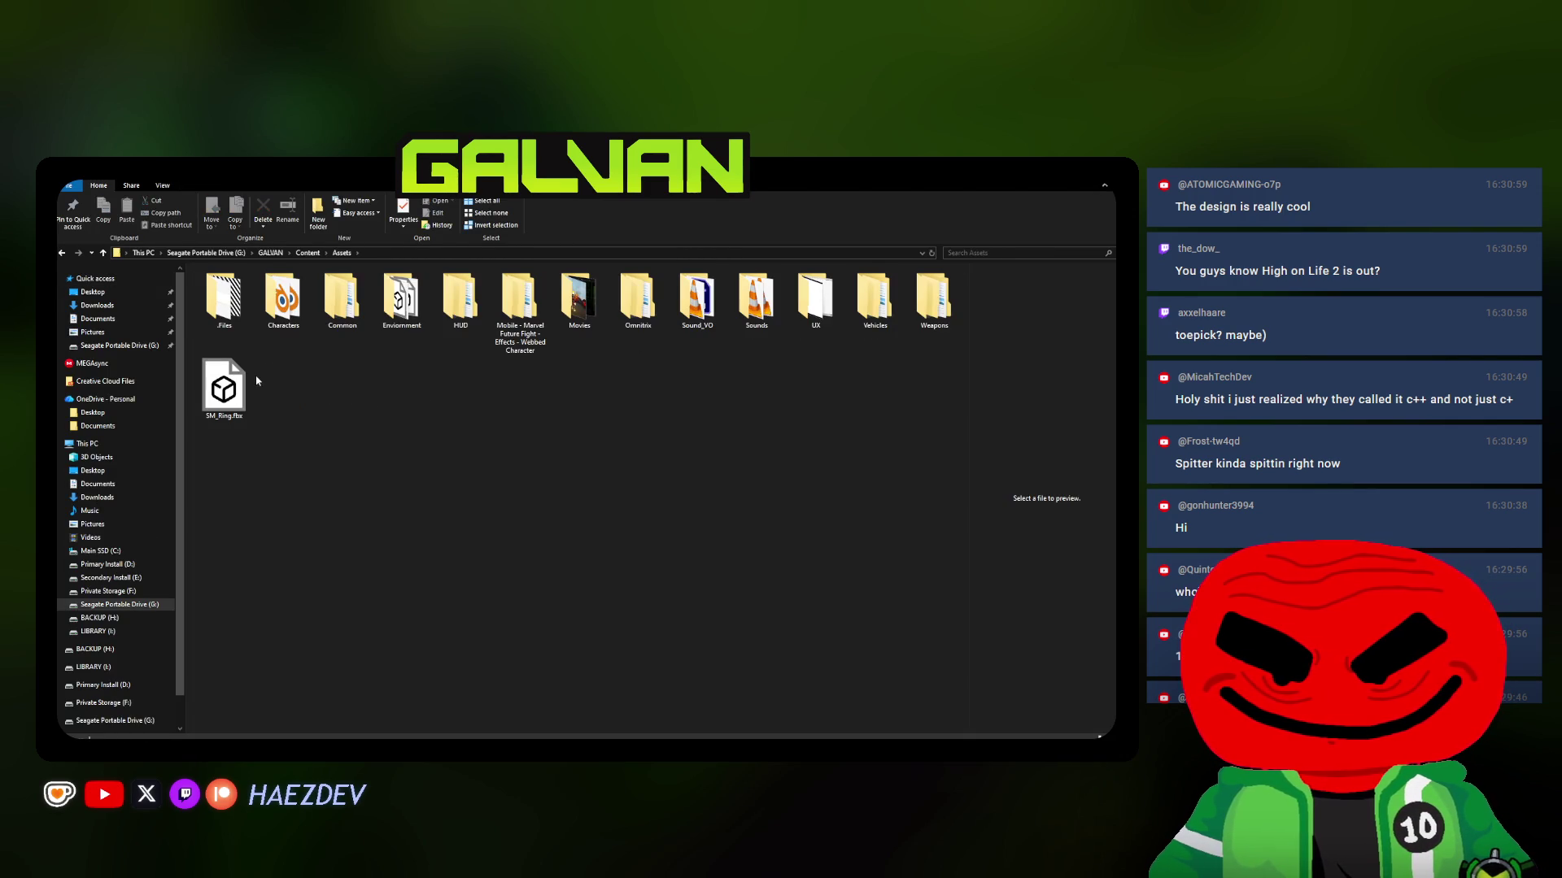
double_click(283, 308)
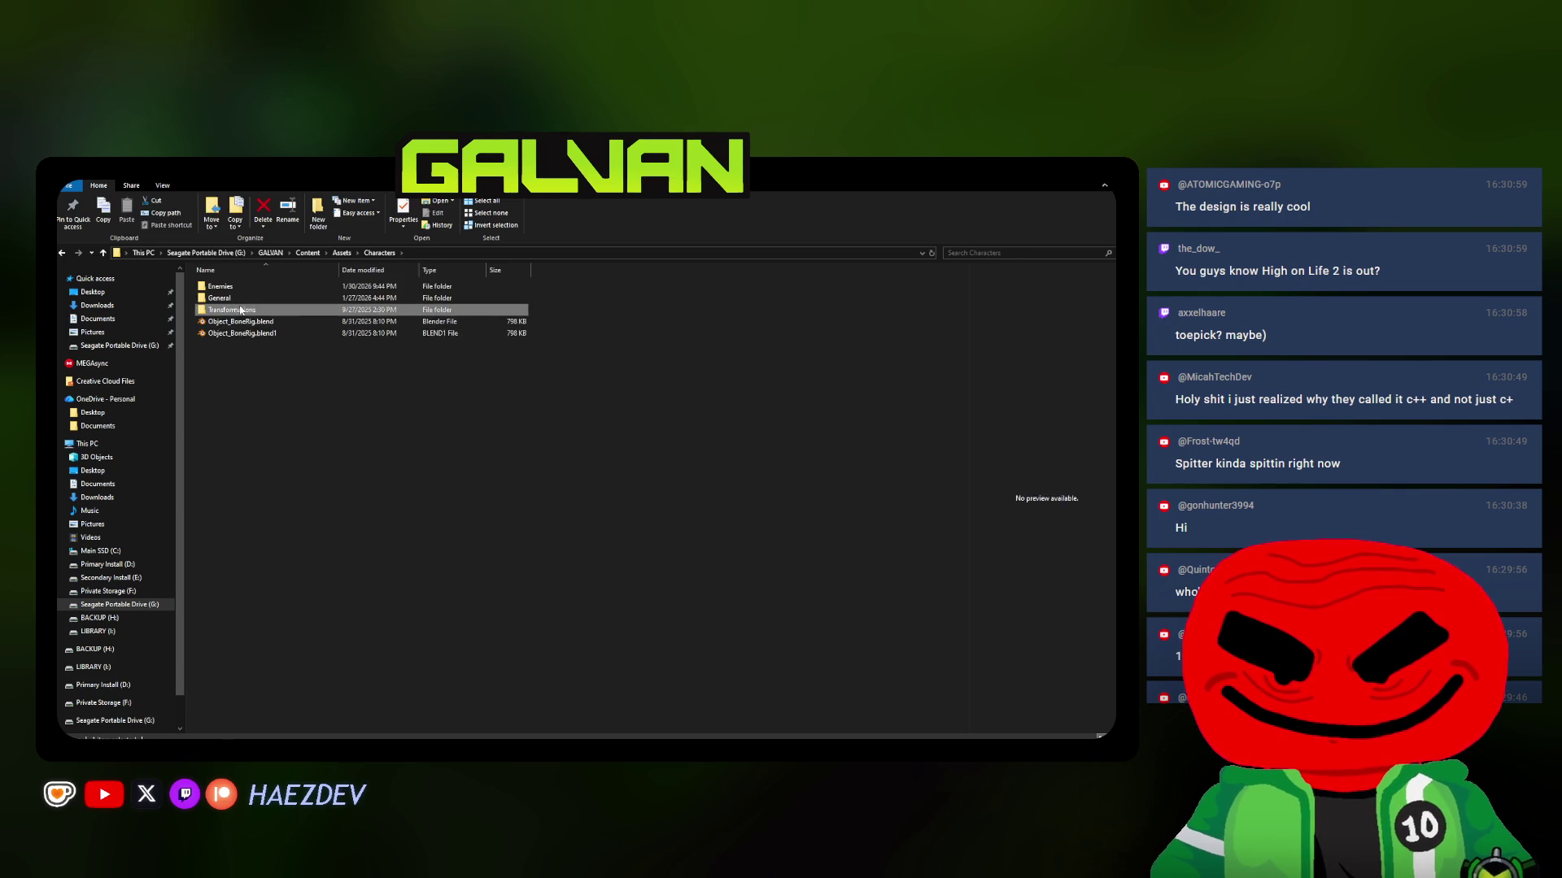
double_click(229, 310)
double_click(234, 316)
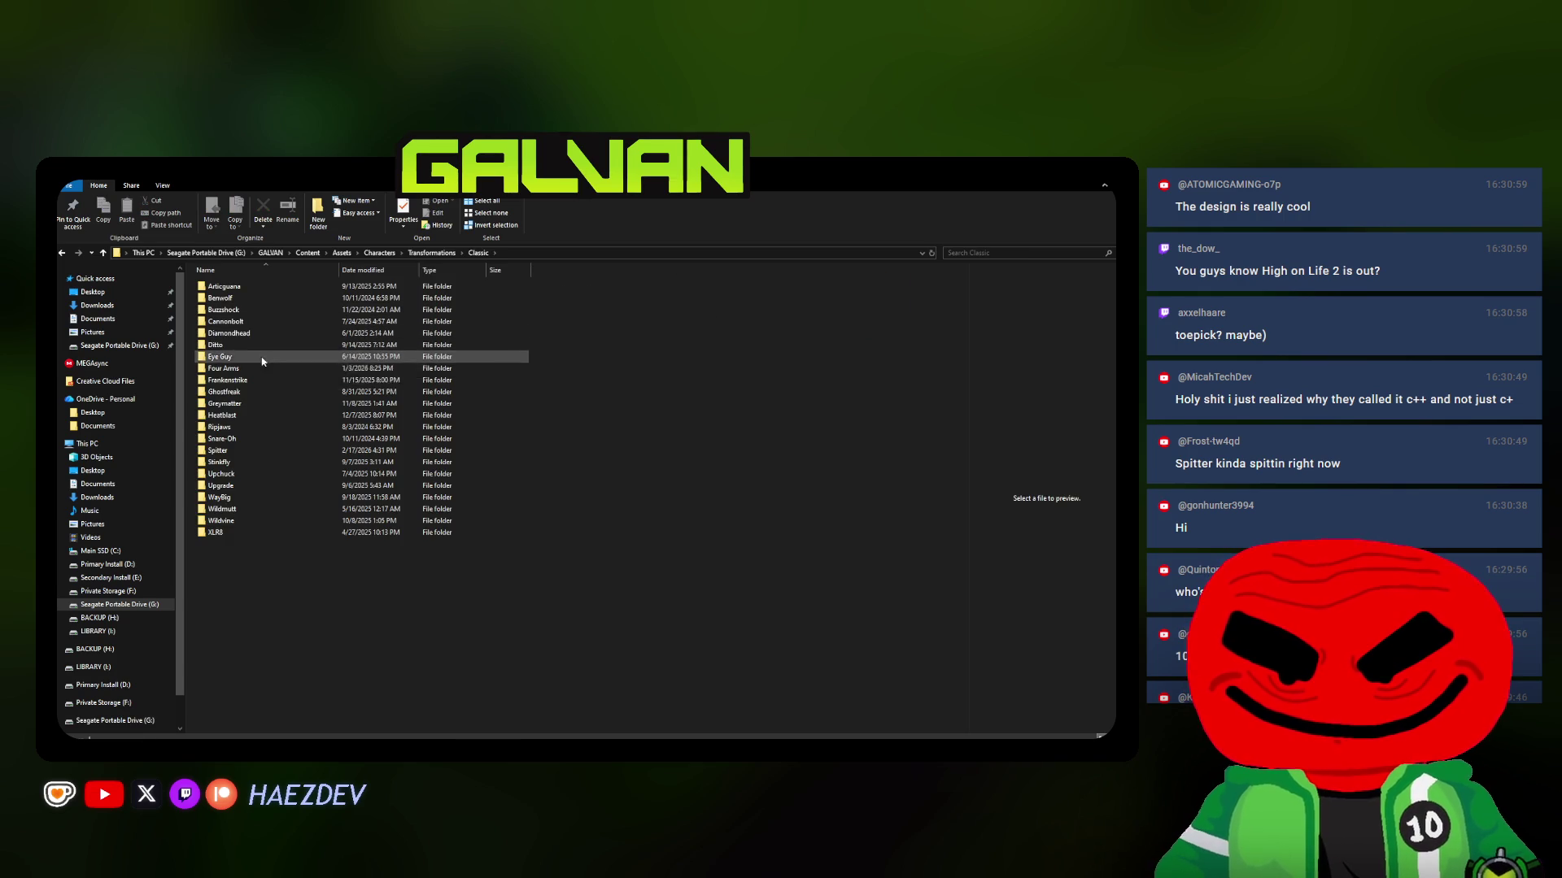
double_click(239, 370)
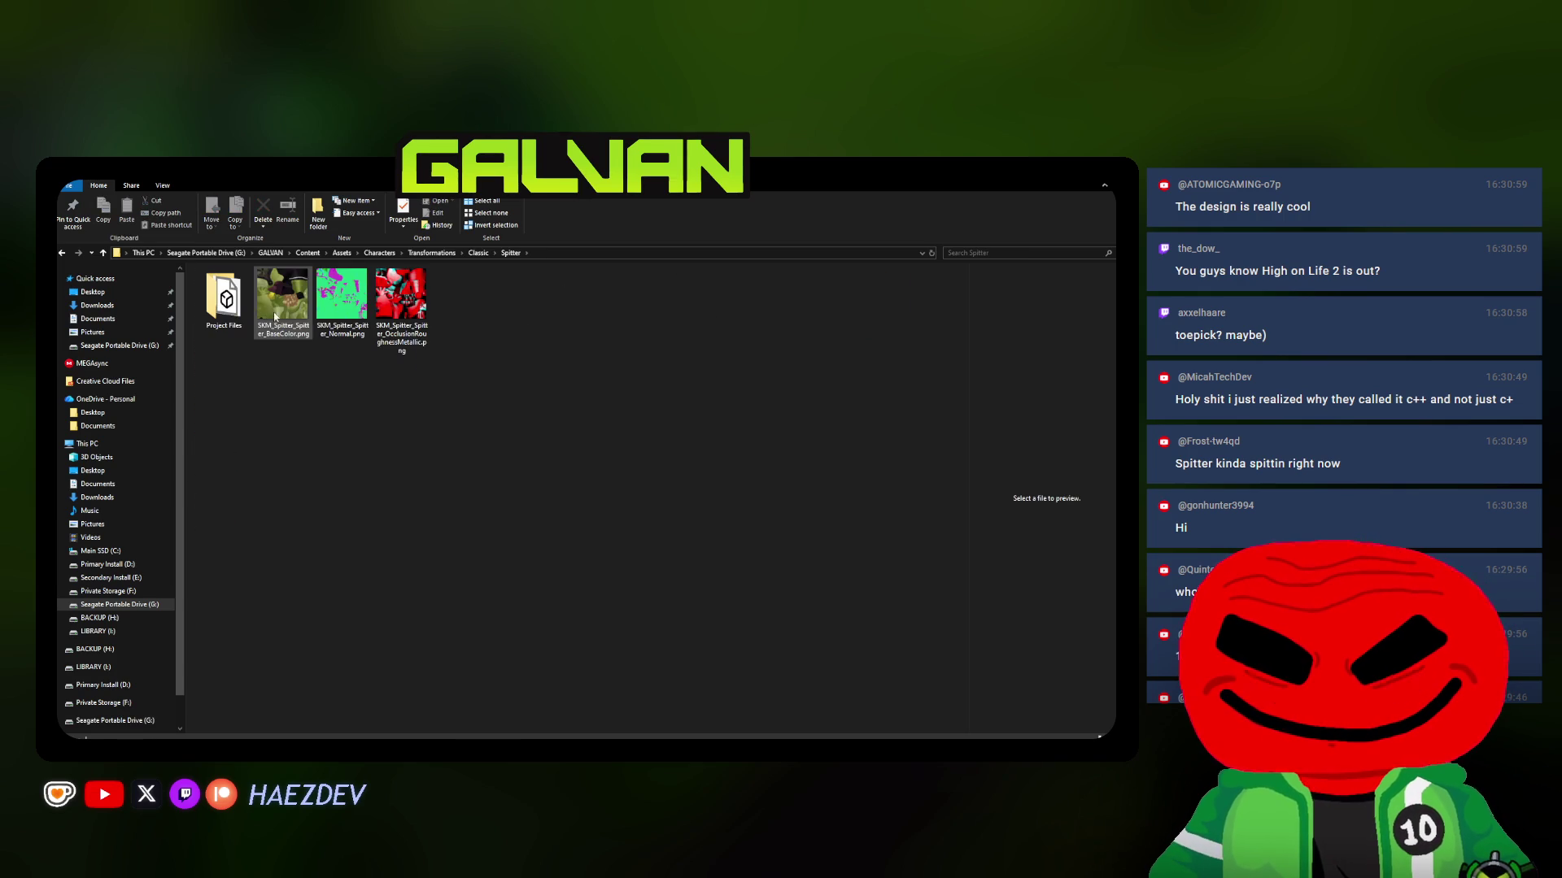
Delete the Normal and OcclusionRoughness PNGs, rename BaseColor to T_Spitter_D.png, and copy the folder path
left_click_drag(339, 361, 451, 307)
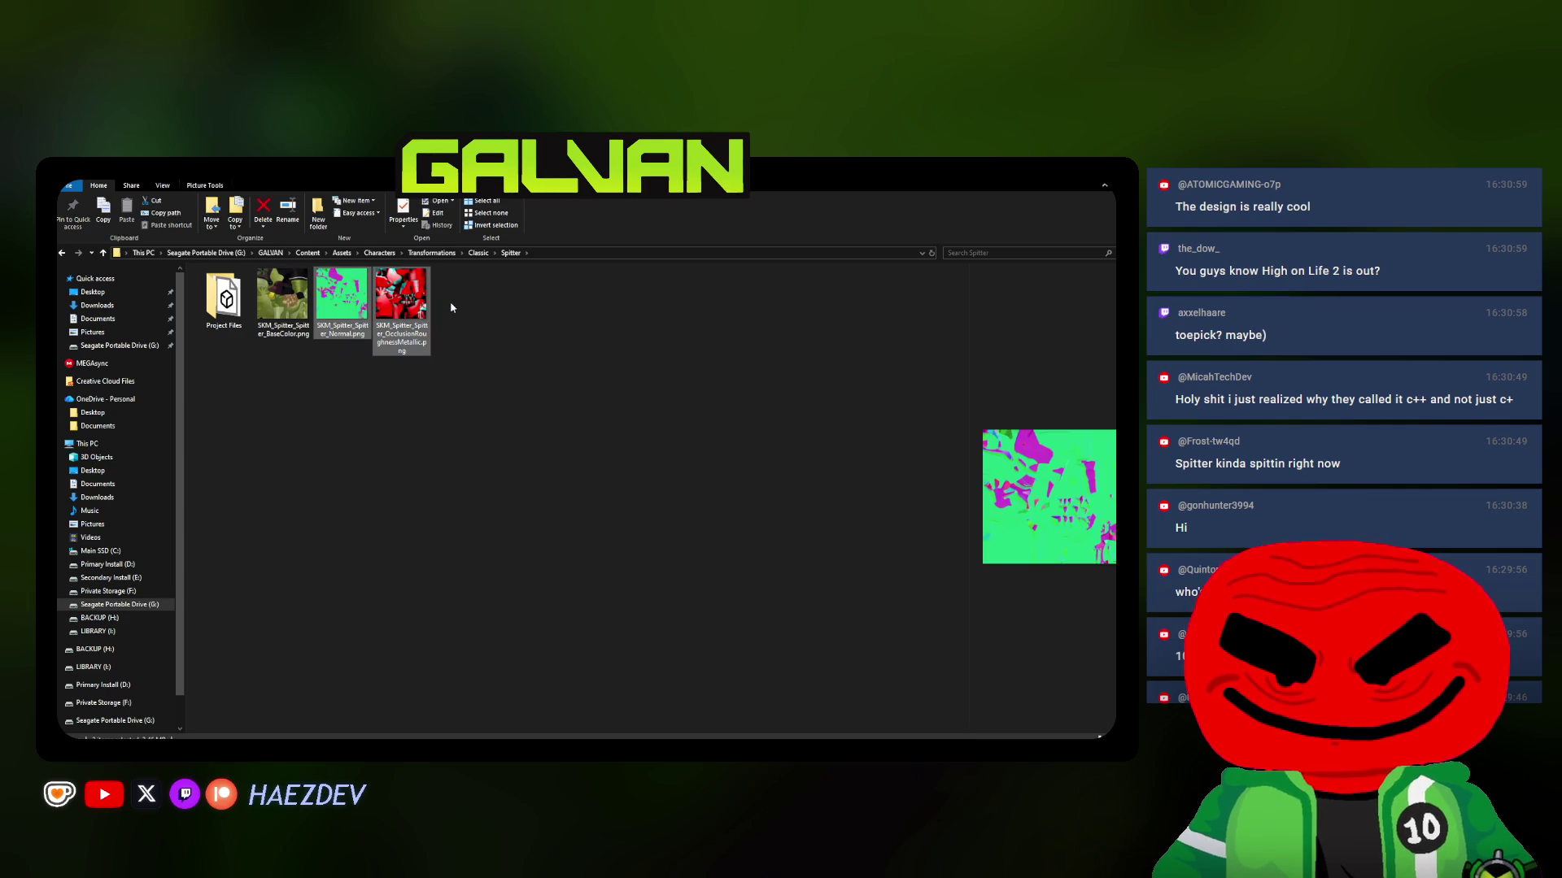
key("Delete")
left_click(302, 314)
key("F2")
type("T_")
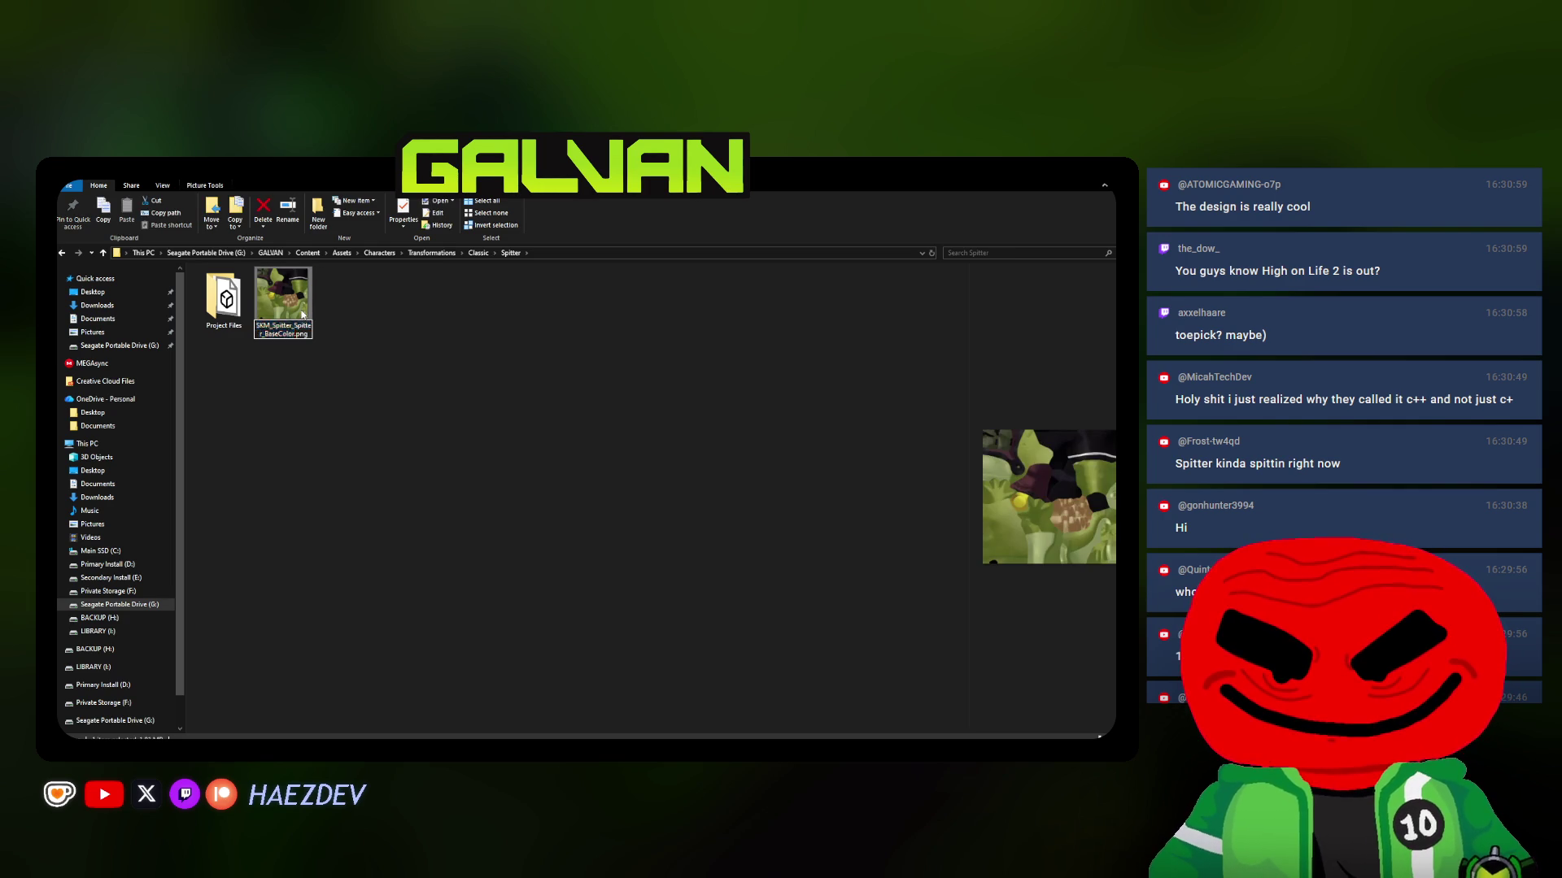
type("Spitter_D")
key("Return")
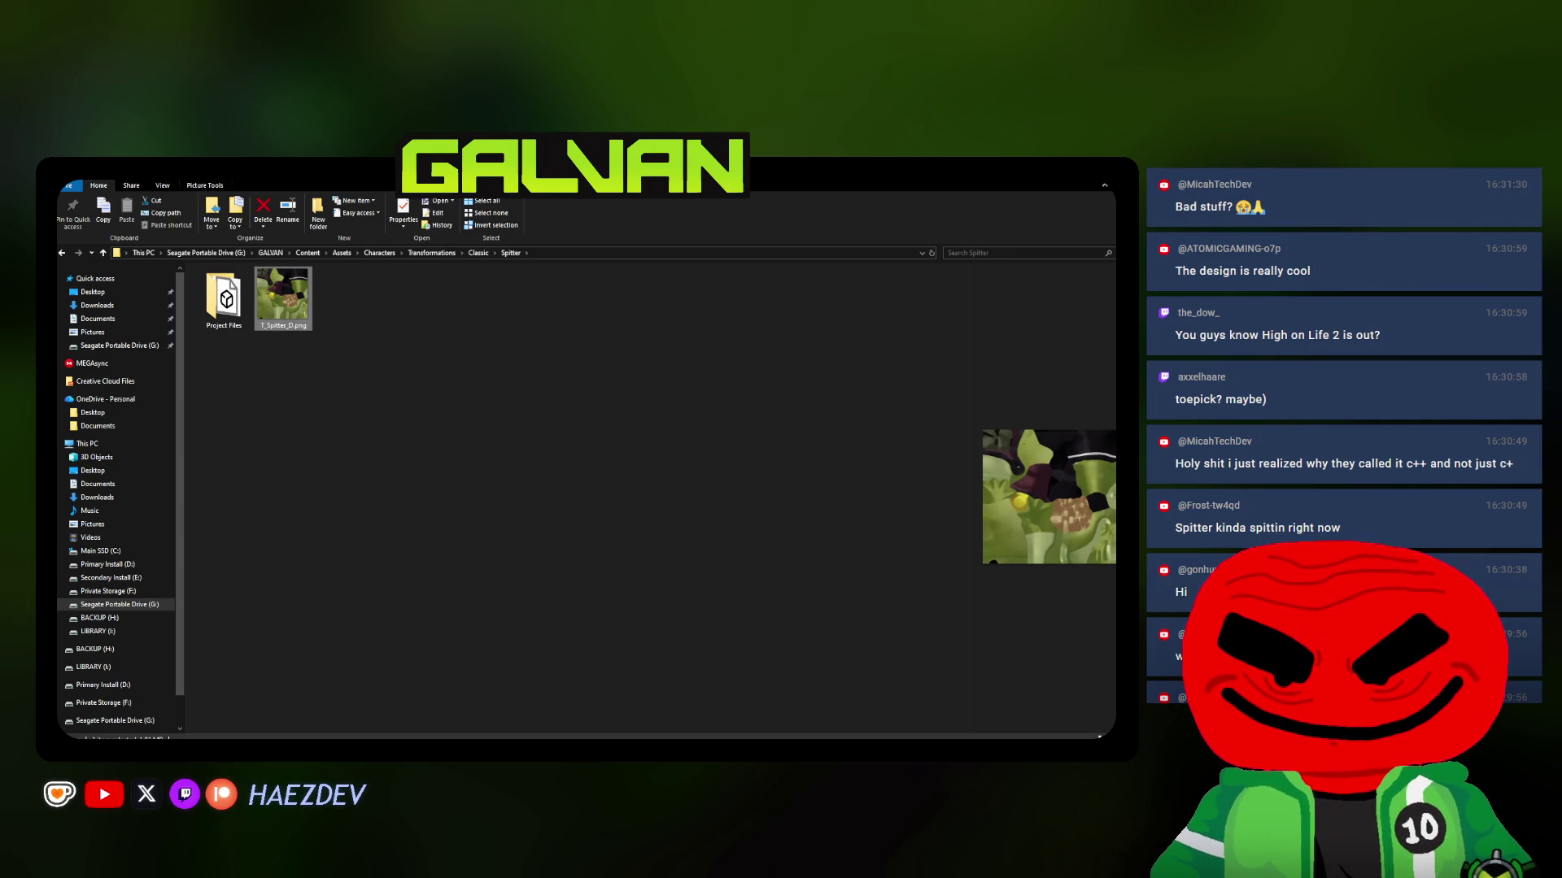
left_click(537, 316)
key("ctrl+l")
key("alt+Tab")
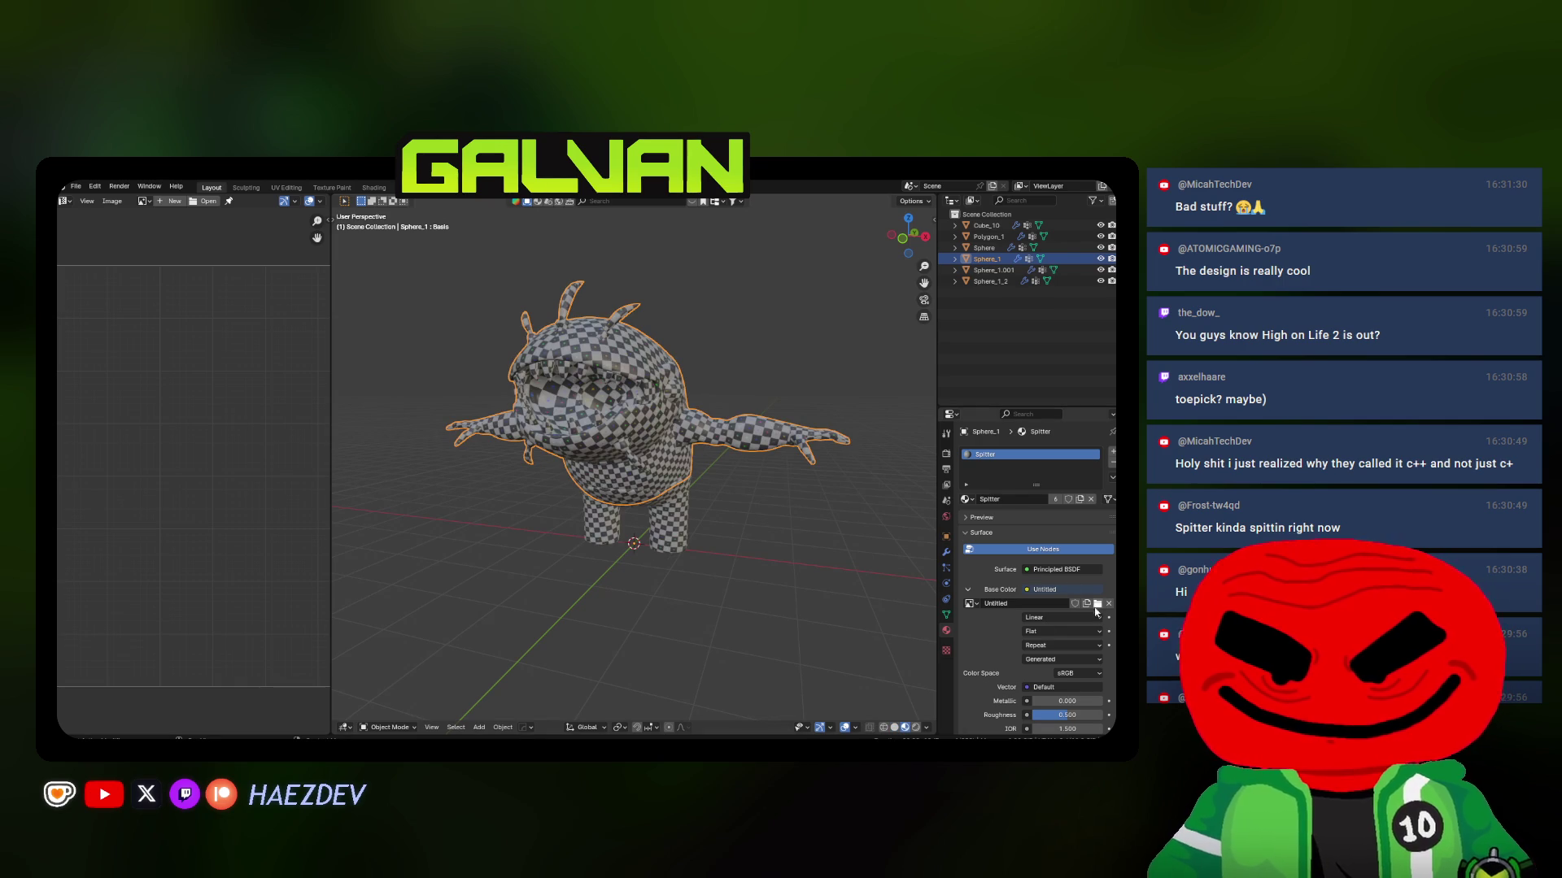
Load T_Spitter_D.png from the Spitter folder as Base Color and set Roughness to 1.000
left_click(1097, 604)
left_click(597, 269)
key("ctrl+v")
key("Return")
left_click(501, 312)
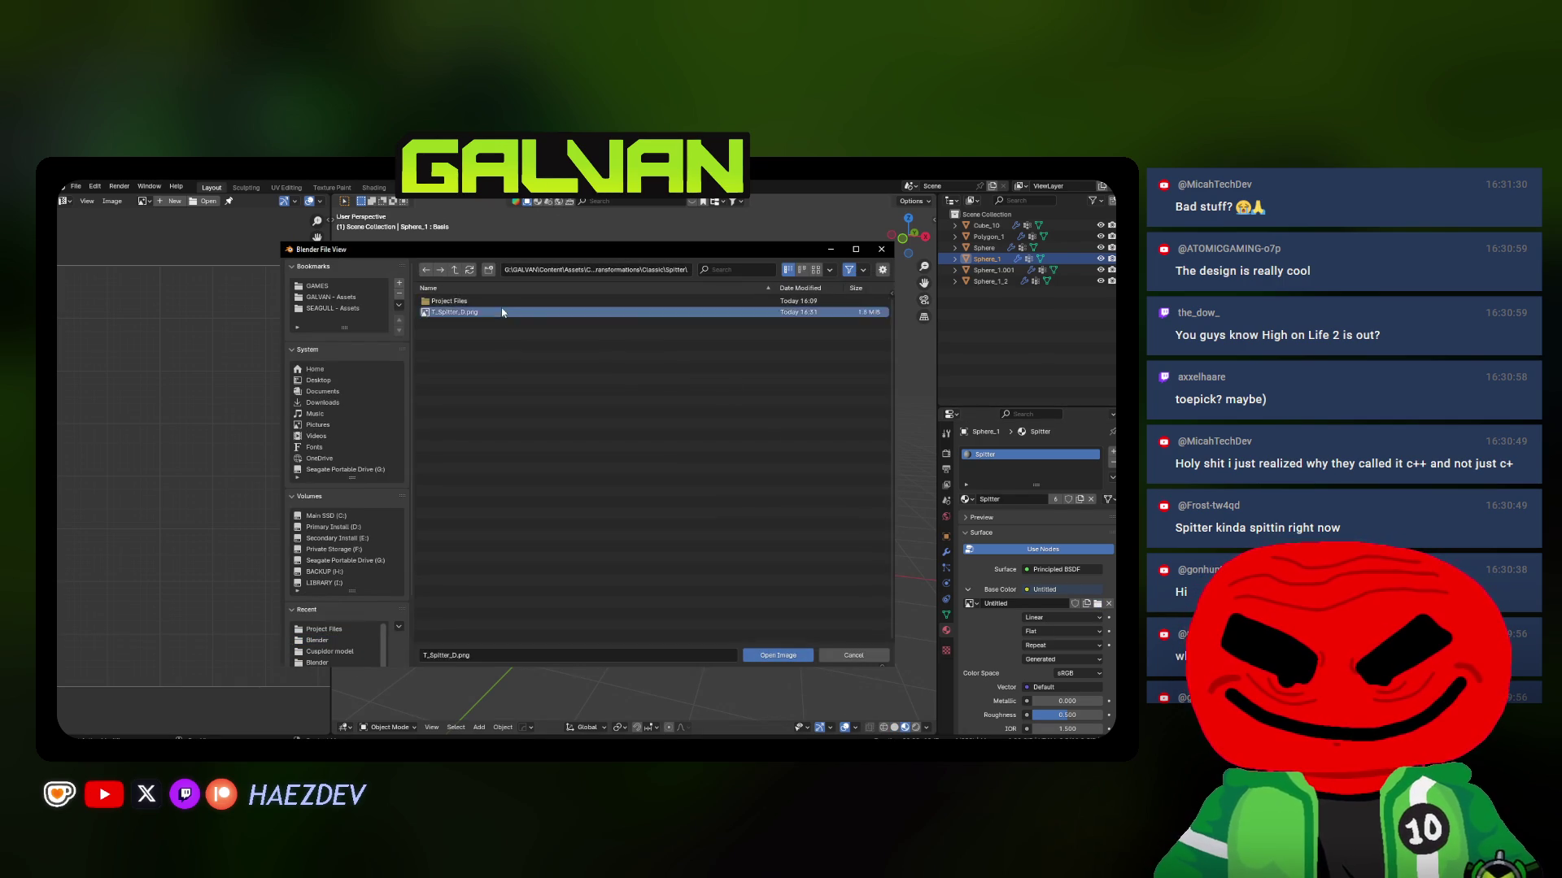
double_click(502, 312)
scroll(1040, 569, "down", 3)
left_click_drag(1040, 618, 1082, 618)
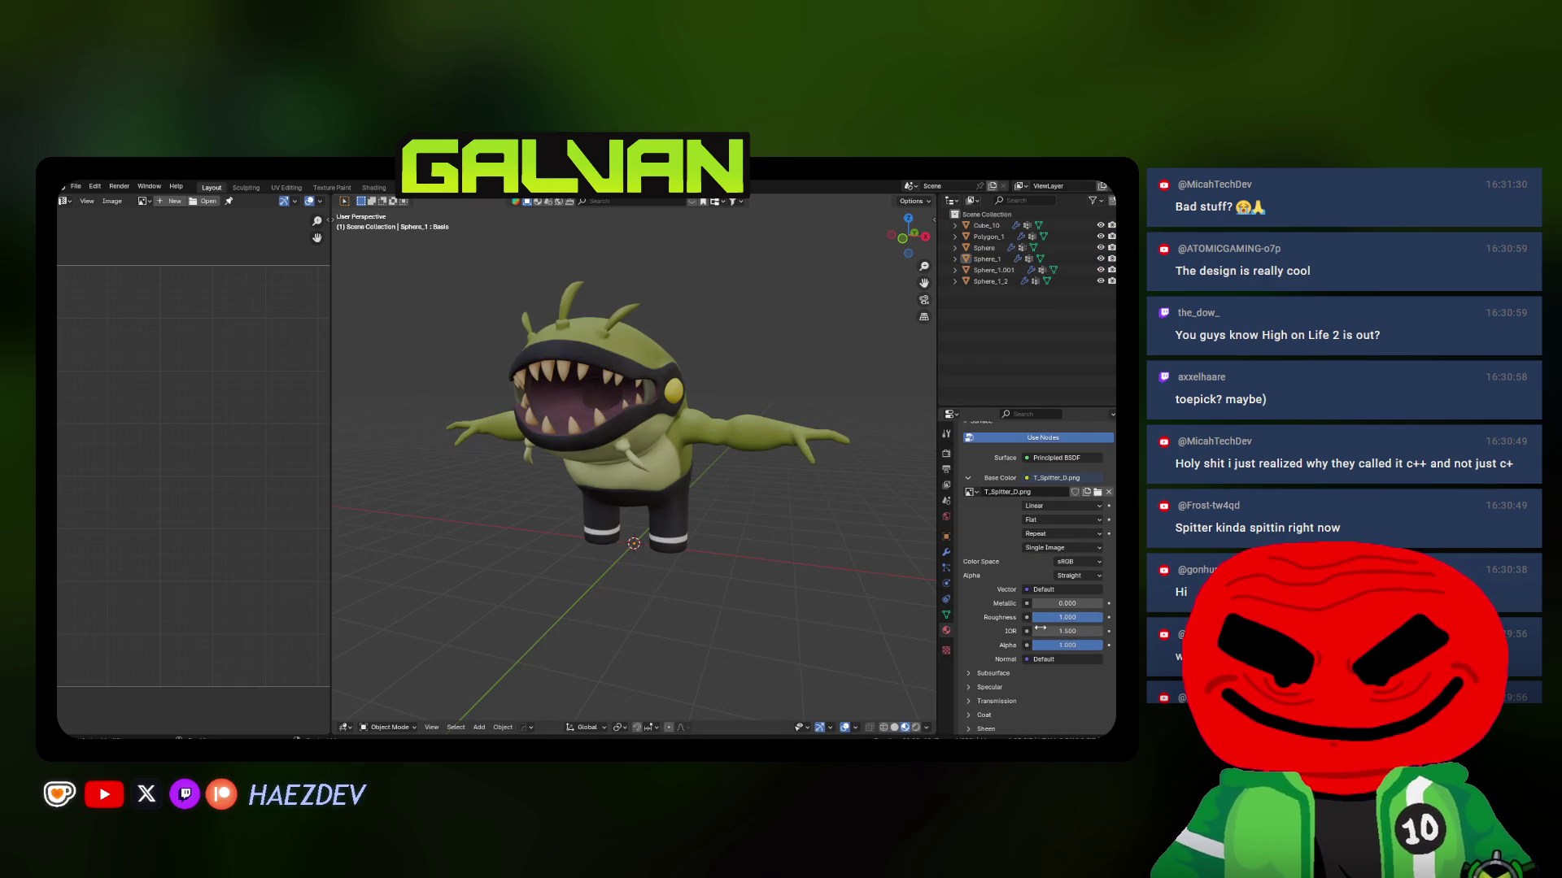
scroll(1041, 628, "down", 3)
left_click(989, 598)
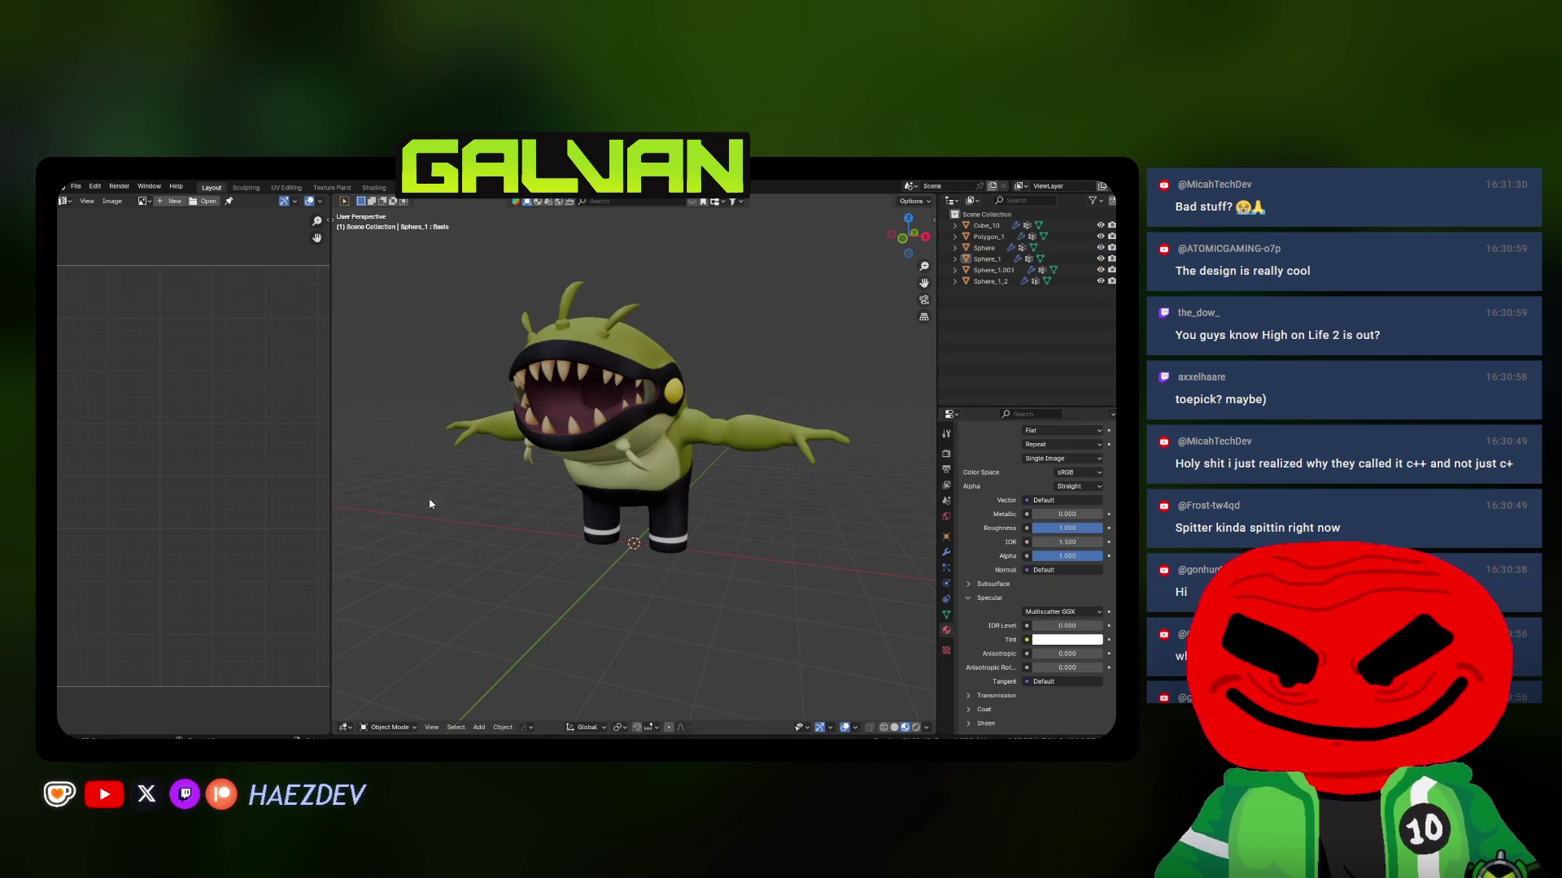
Join away the image editor area so the 3D view fills the space, in orthographic view
right_click(330, 438)
left_click(293, 464)
mouse_move(635, 521)
middle_mouse_down()
mouse_move(467, 516)
mouse_move(818, 511)
mouse_move(710, 544)
mouse_move(638, 505)
mouse_move(487, 475)
mouse_move(510, 538)
middle_mouse_up()
key("KP_5")
scroll(482, 505, "up", 4)
scroll(467, 517, "down", 5)
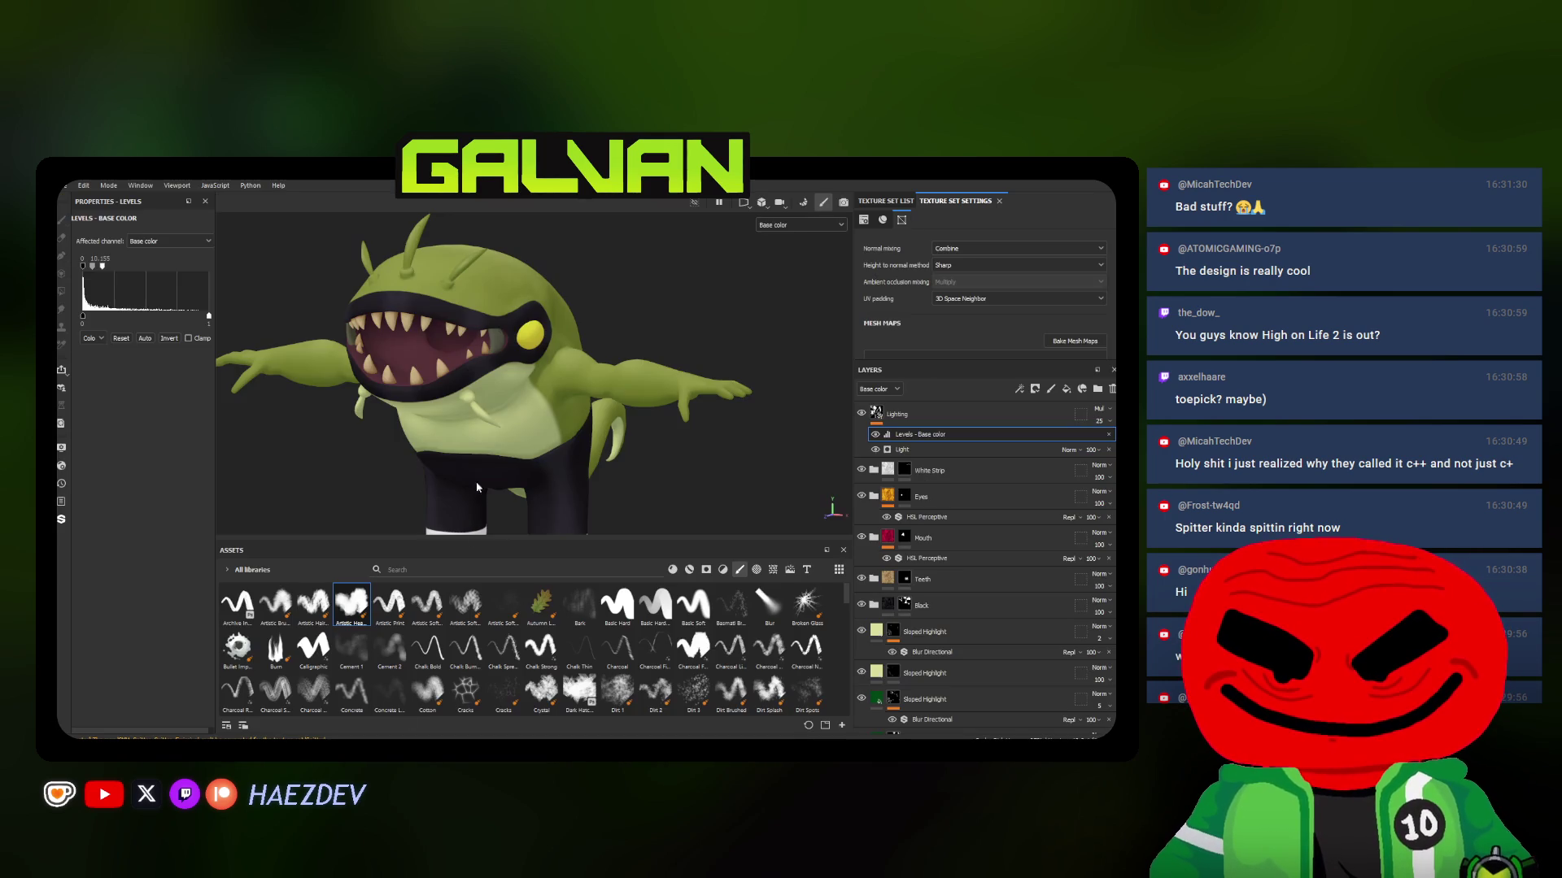
Inspect the textured creature from all sides, then select the teeth object
key("alt+Tab")
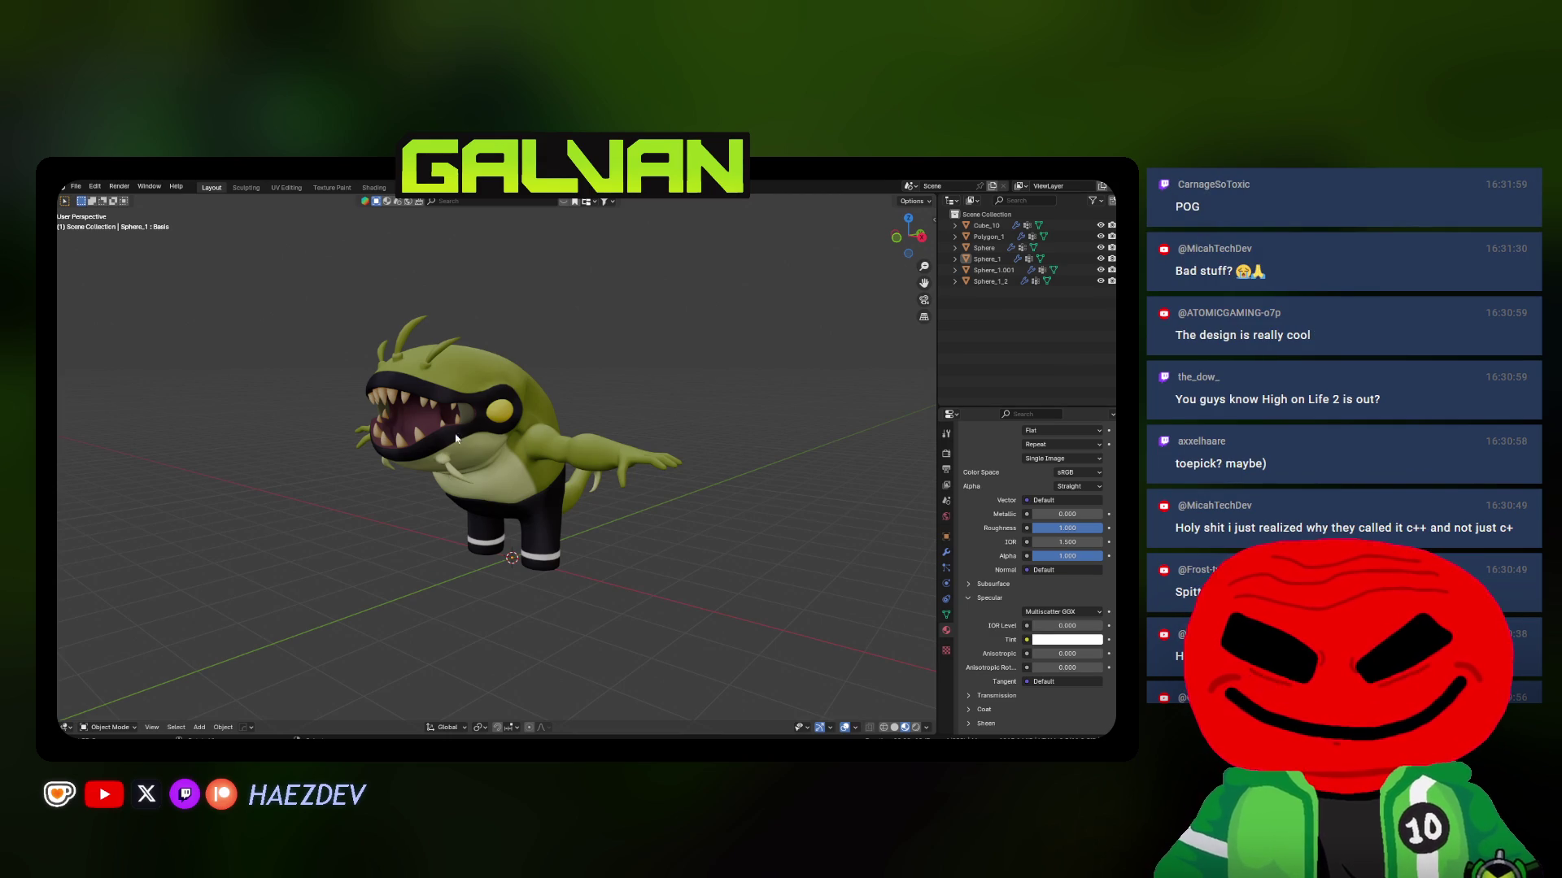
middle_click_drag(495, 503, 505, 475)
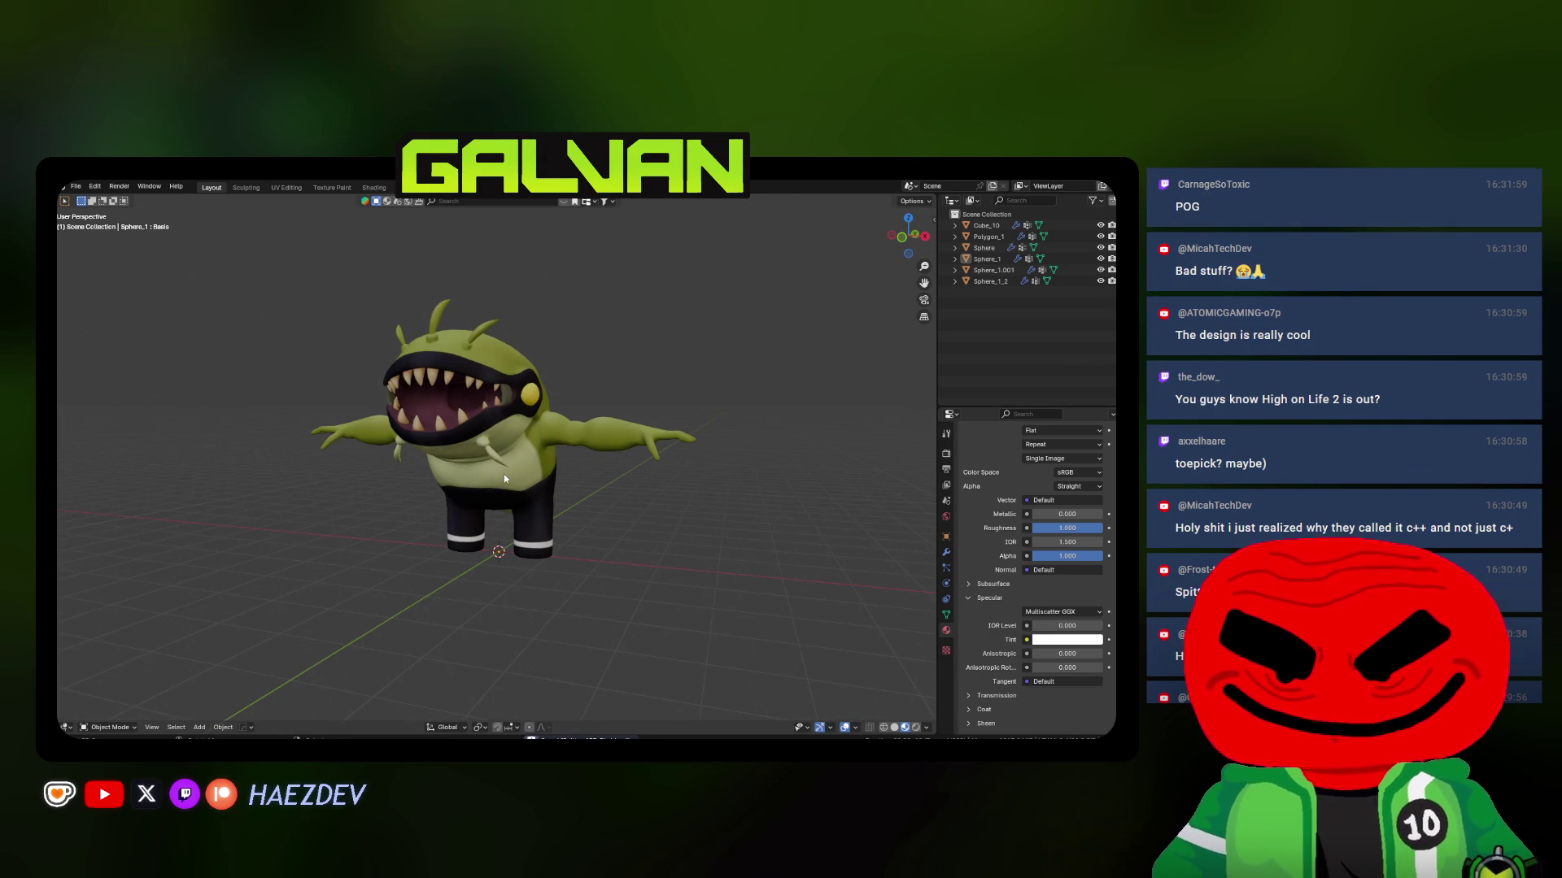
scroll(506, 471, "up", 3)
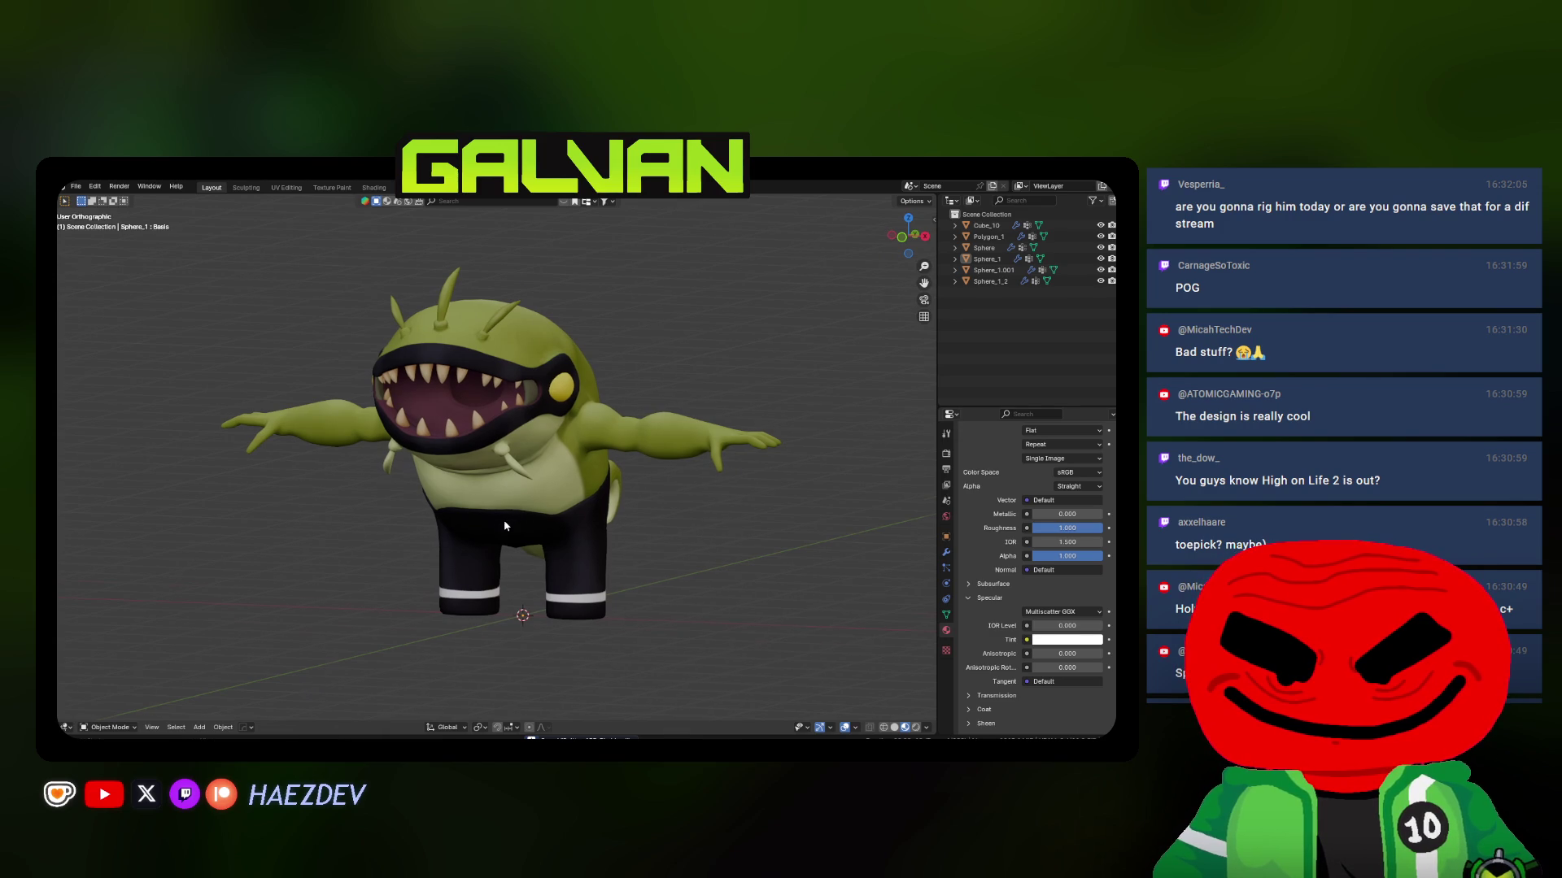
scroll(400, 466, "down", 2, "shift")
mouse_move(393, 460)
middle_mouse_down()
mouse_move(496, 465)
mouse_move(366, 490)
mouse_move(92, 471)
mouse_move(510, 475)
middle_mouse_up()
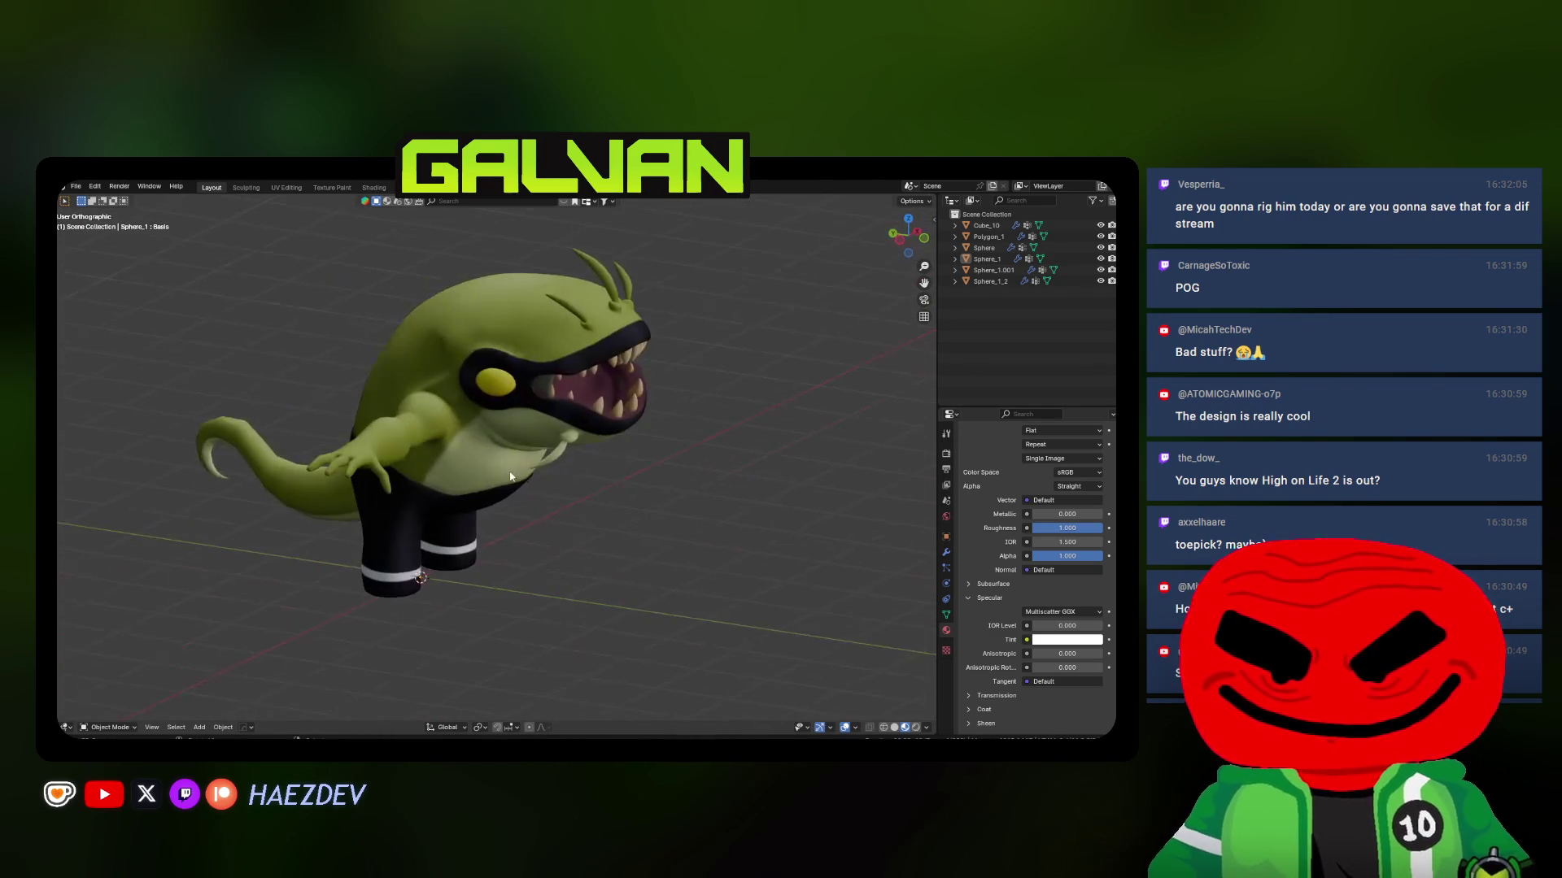
key("KP_1")
scroll(506, 455, "down", 2)
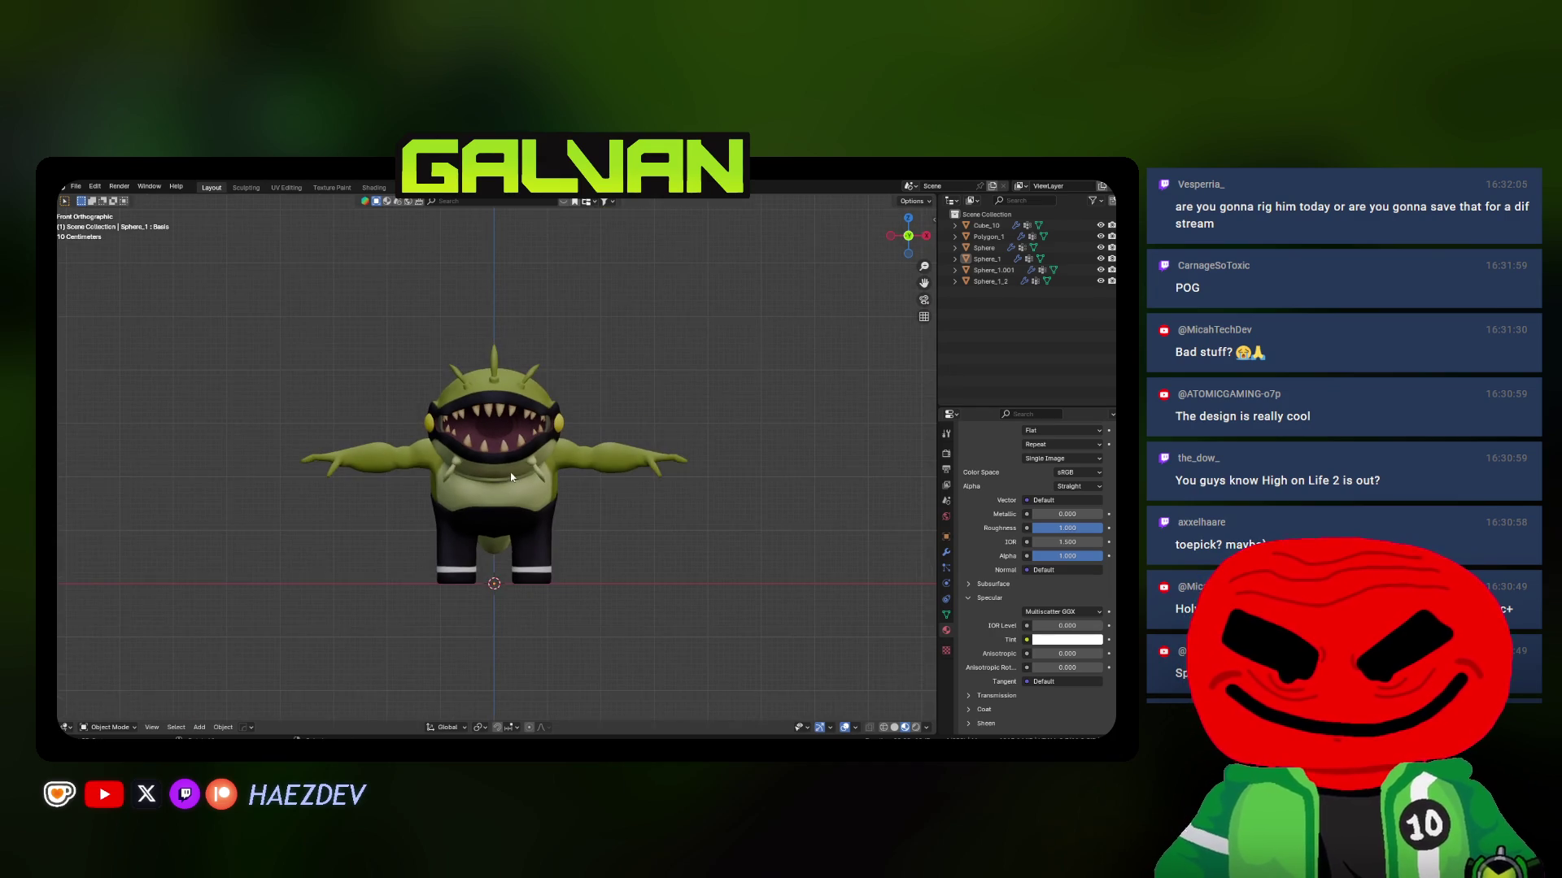
scroll(506, 456, "up", 2)
left_click(506, 455)
Rename Cube_10 to Teeth and delete all its vertex groups
double_click(992, 225)
type("Teet")
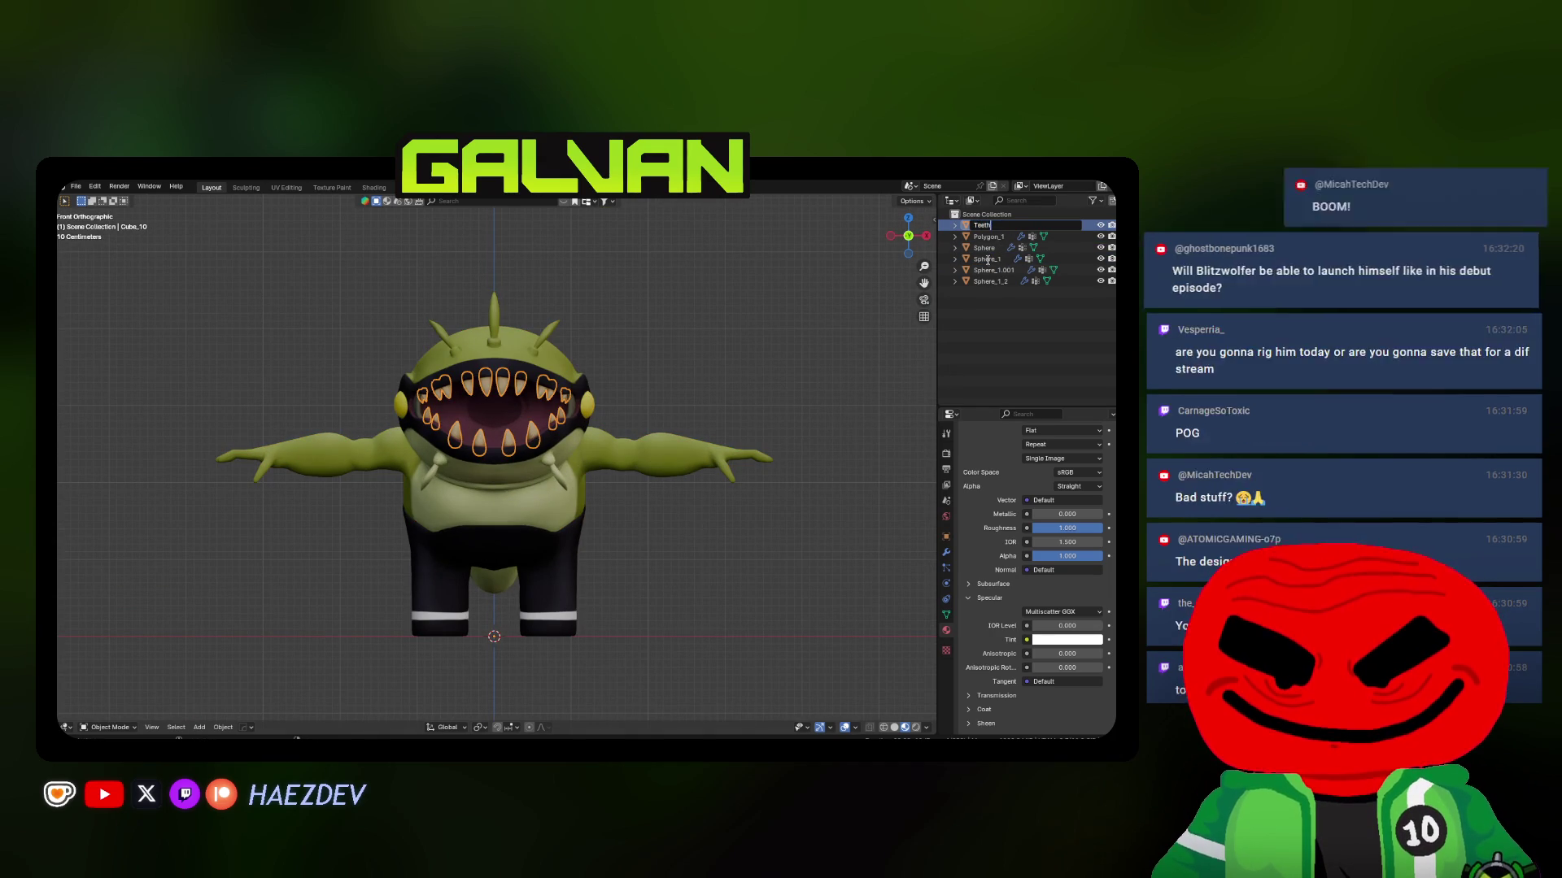
type("h")
key("Return")
left_click(945, 616)
scroll(1020, 460, "up", 6)
left_click(1109, 513)
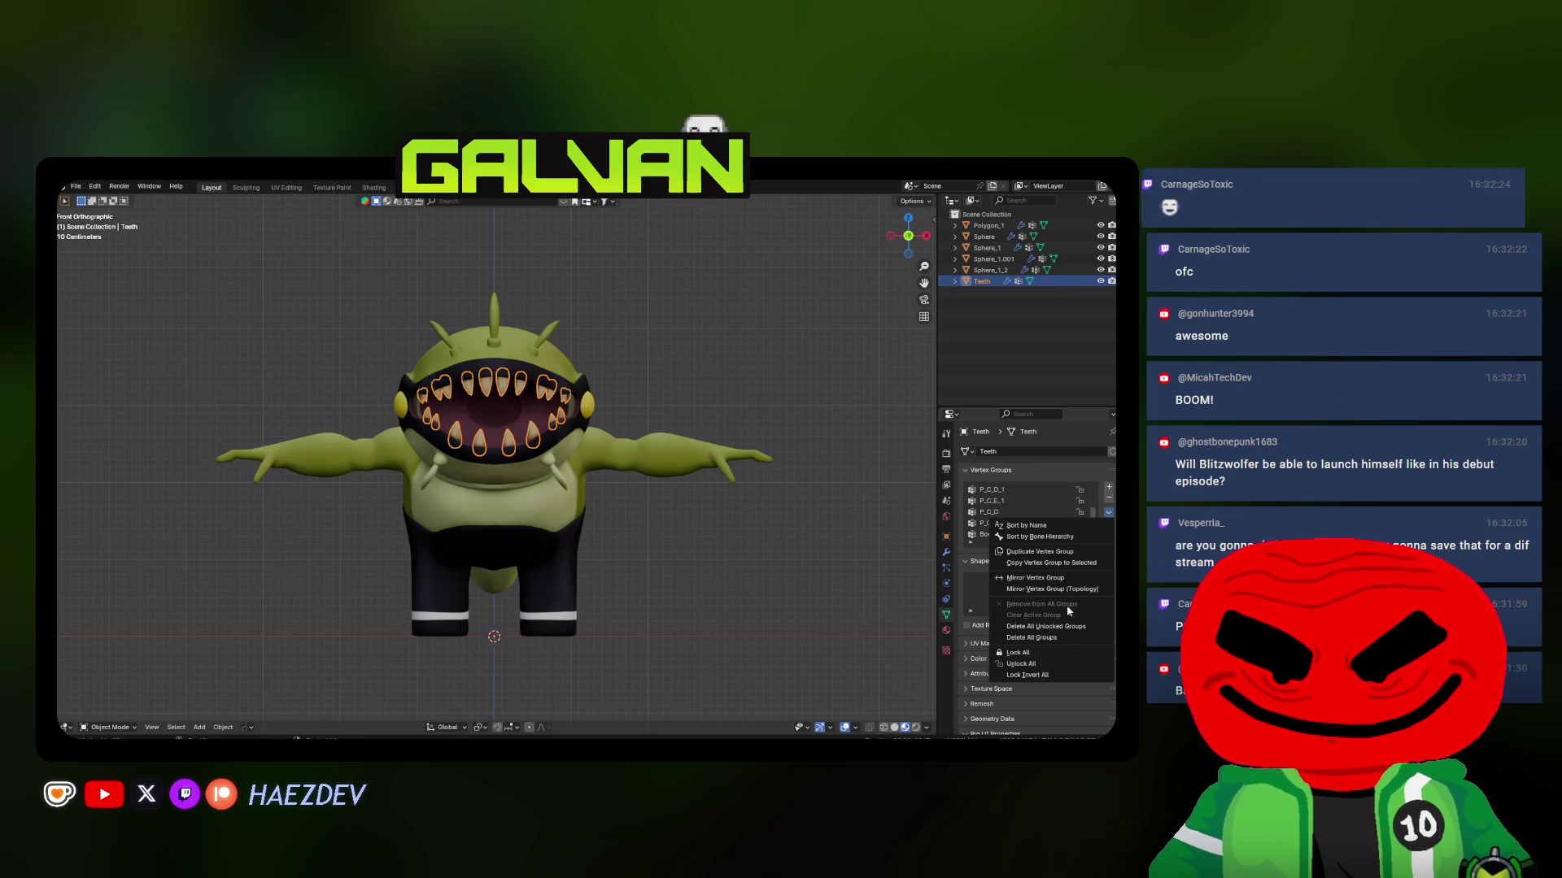
left_click(1057, 642)
Rename Sphere_1_2 to Eyeballs and remove its Cabeça vertex group
left_click(999, 273)
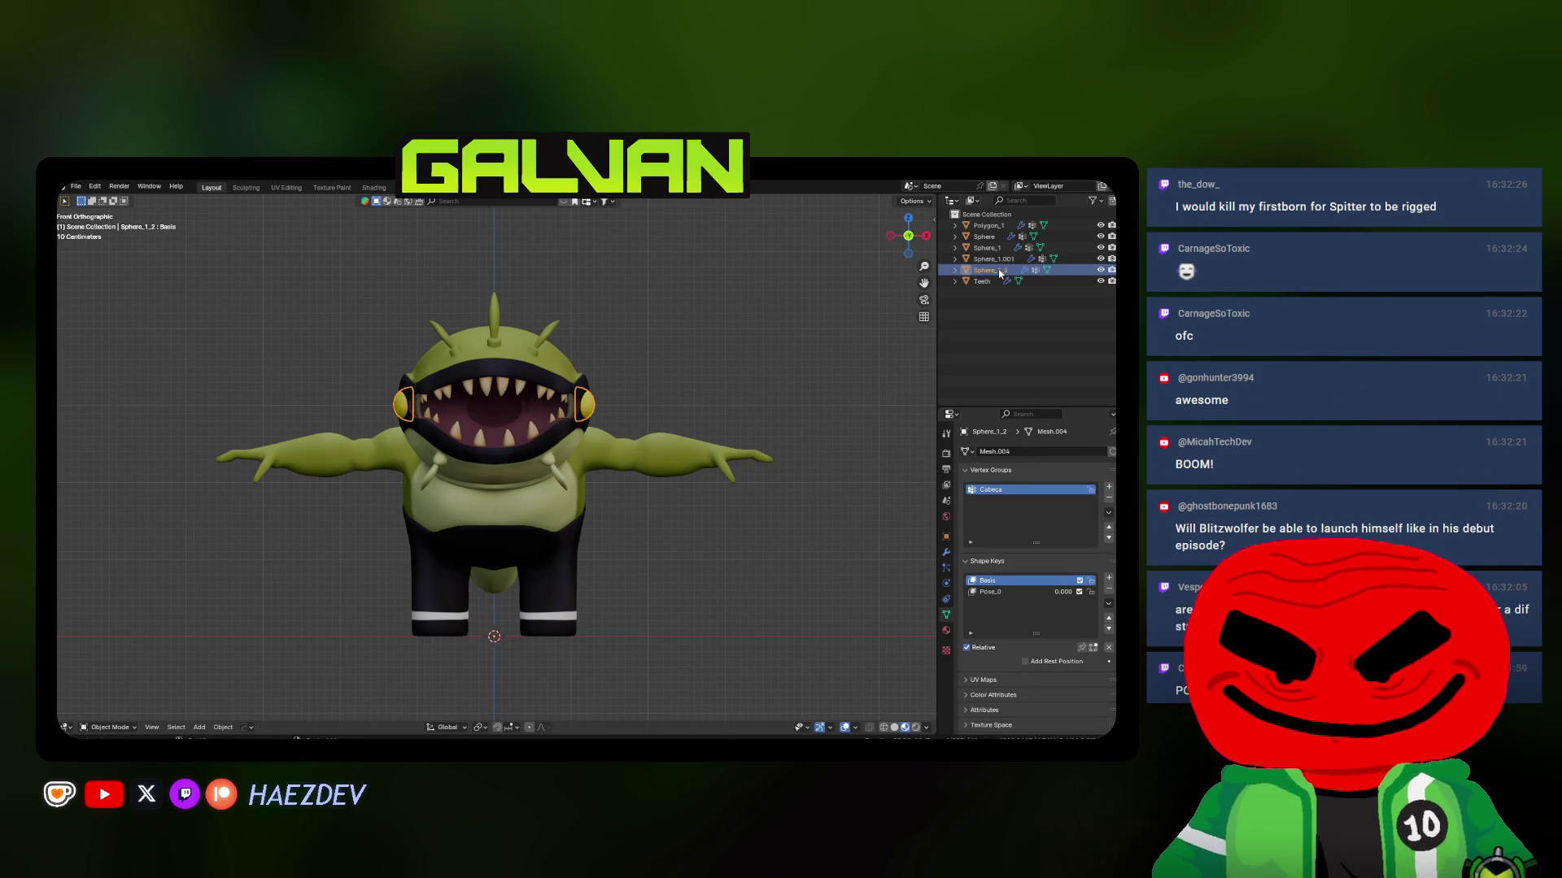
double_click(999, 271)
type("Eyeballs")
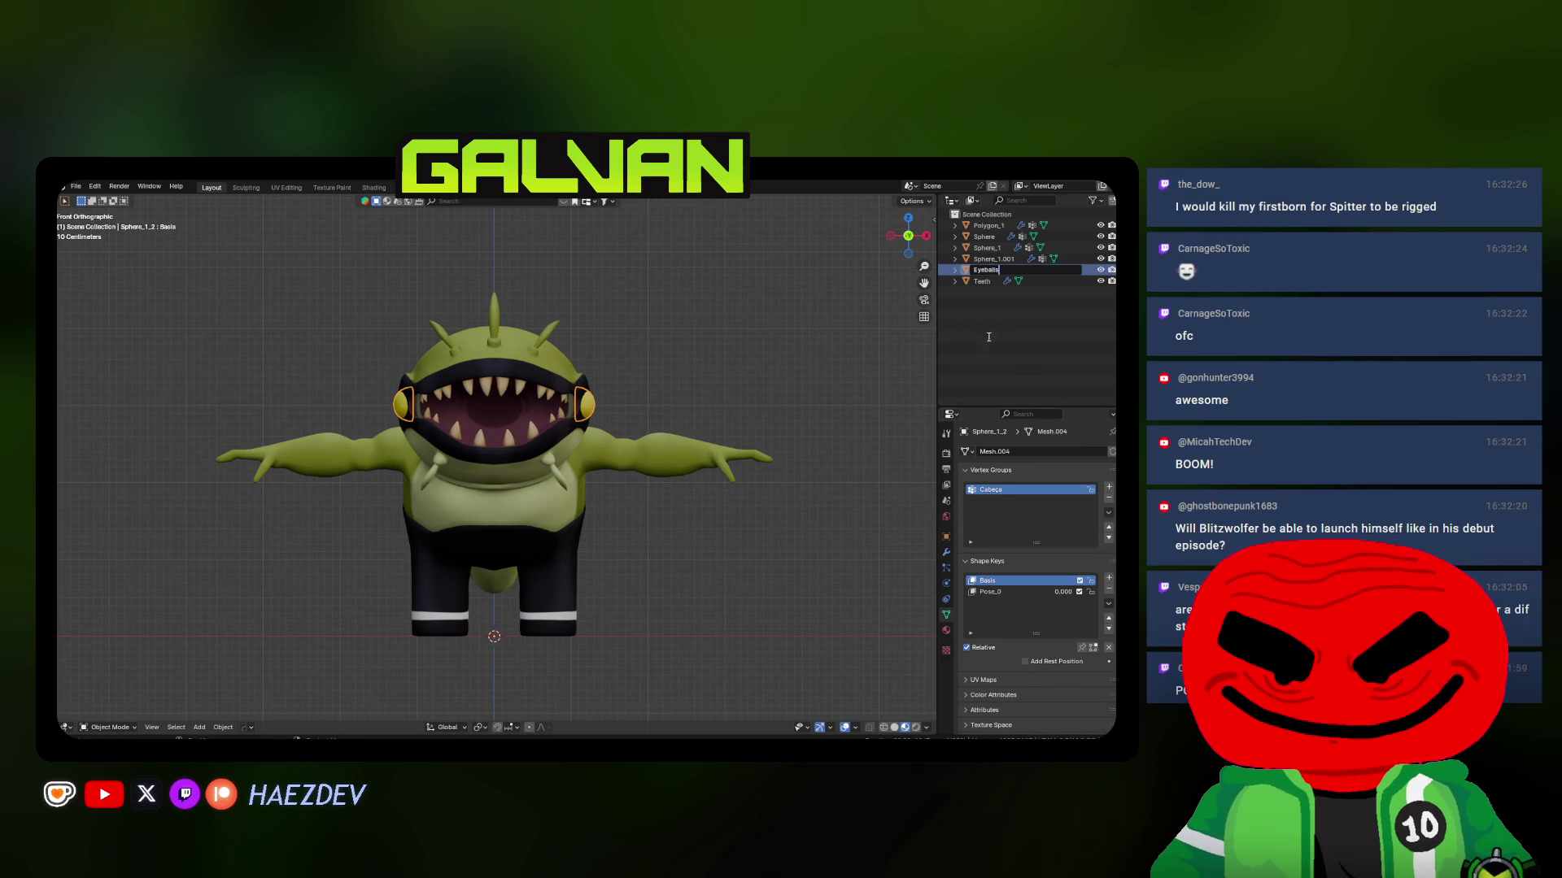
key("Return")
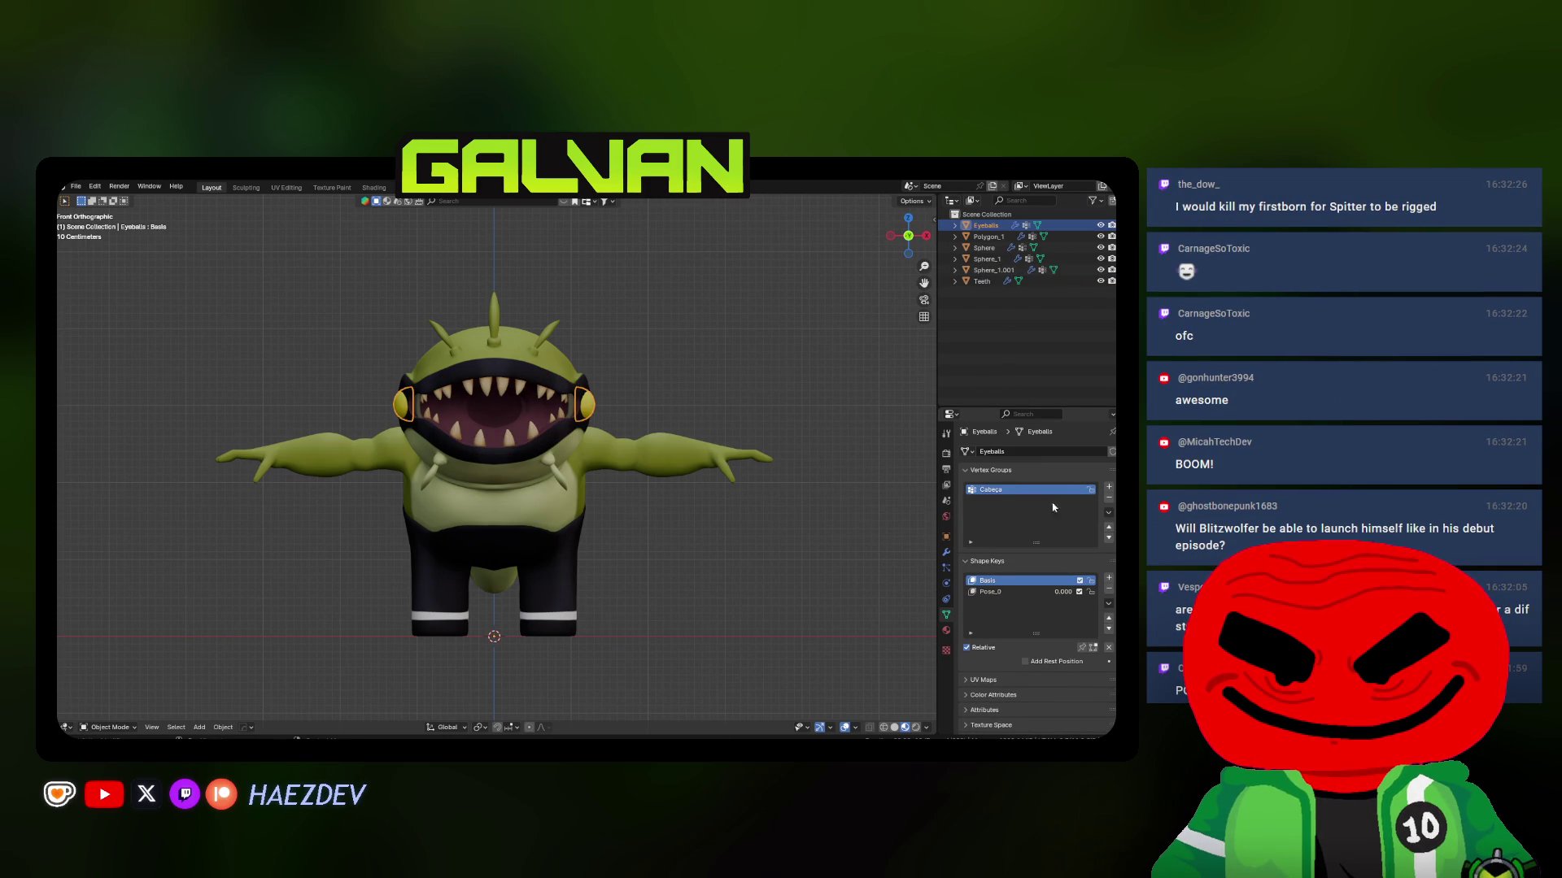
left_click(1109, 497)
mouse_move(1053, 569)
left_mouse_down()
mouse_move(1094, 569)
mouse_move(1053, 569)
left_mouse_up()
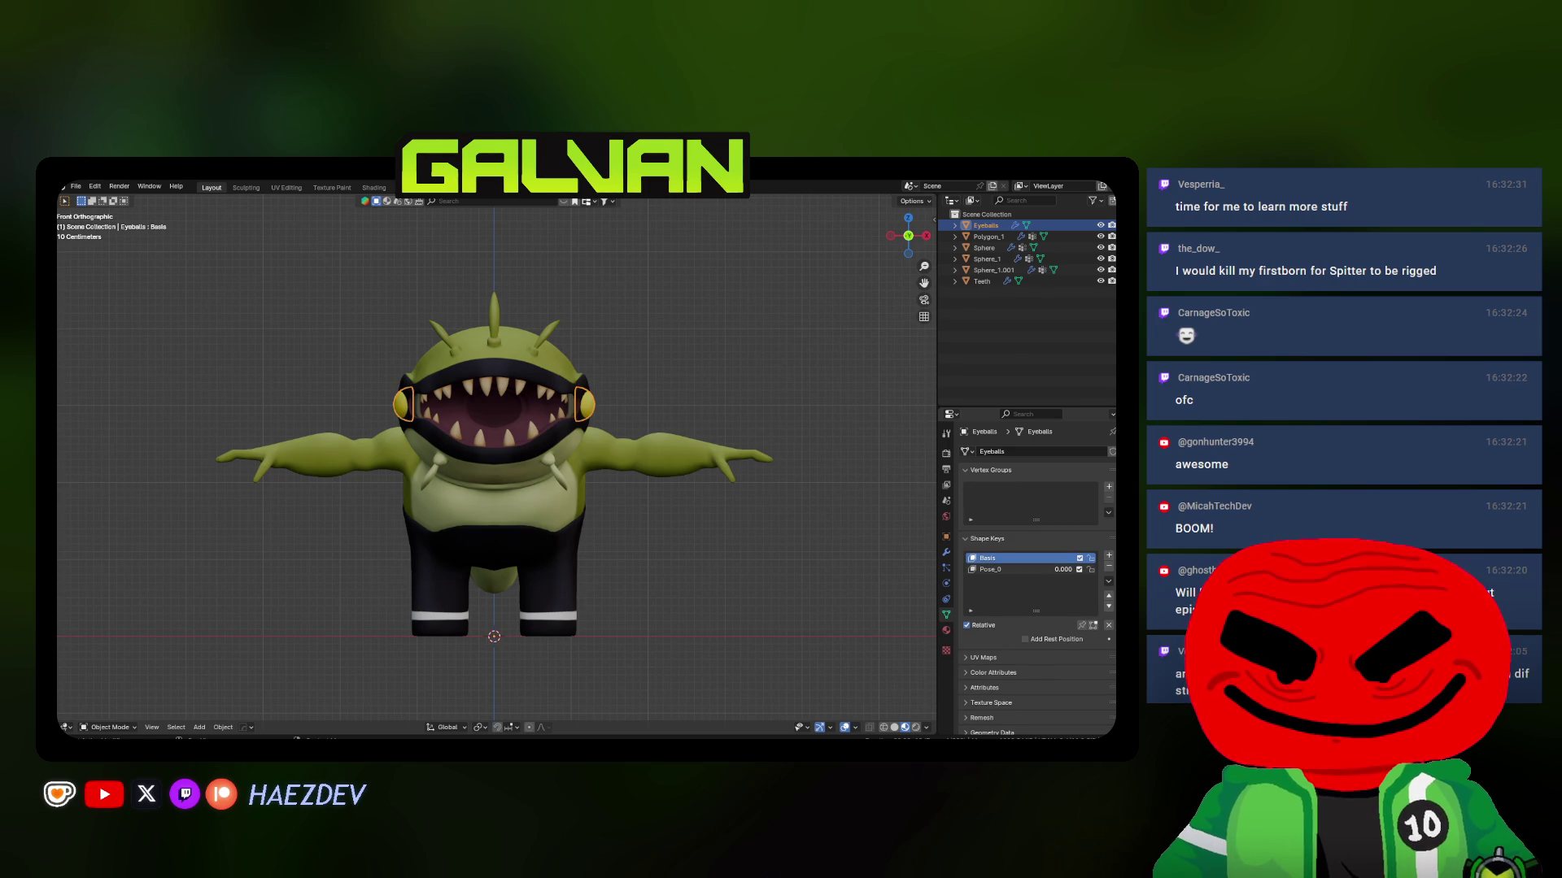
scroll(674, 470, "down", 6)
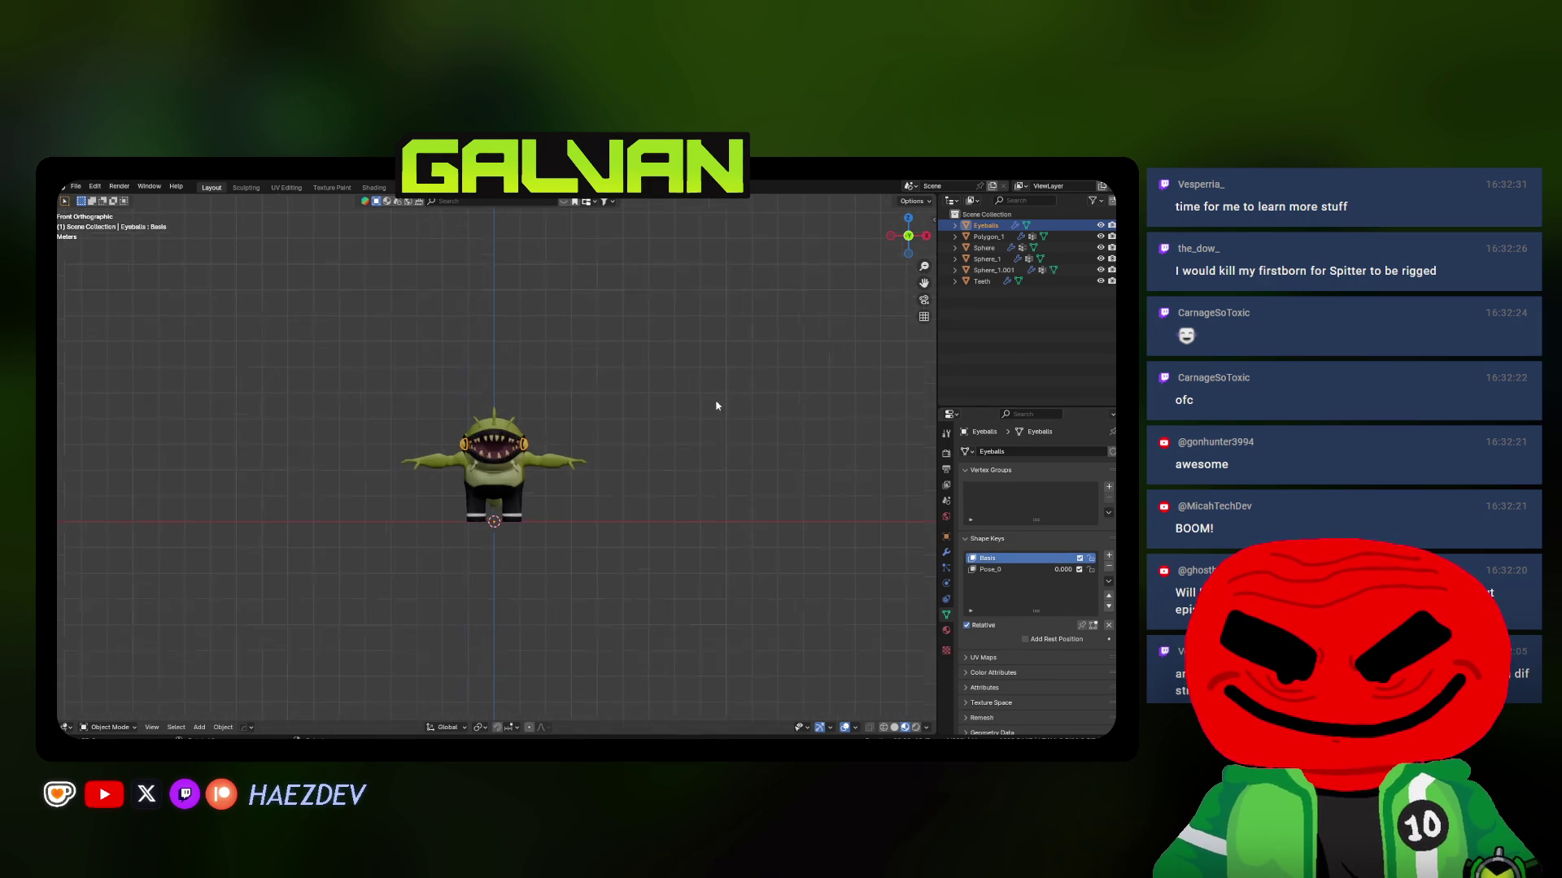
scroll(679, 457, "up", 6)
Delete all vertex groups from Polygon_1 and rename it Gums
left_click(989, 236)
left_click(1108, 513)
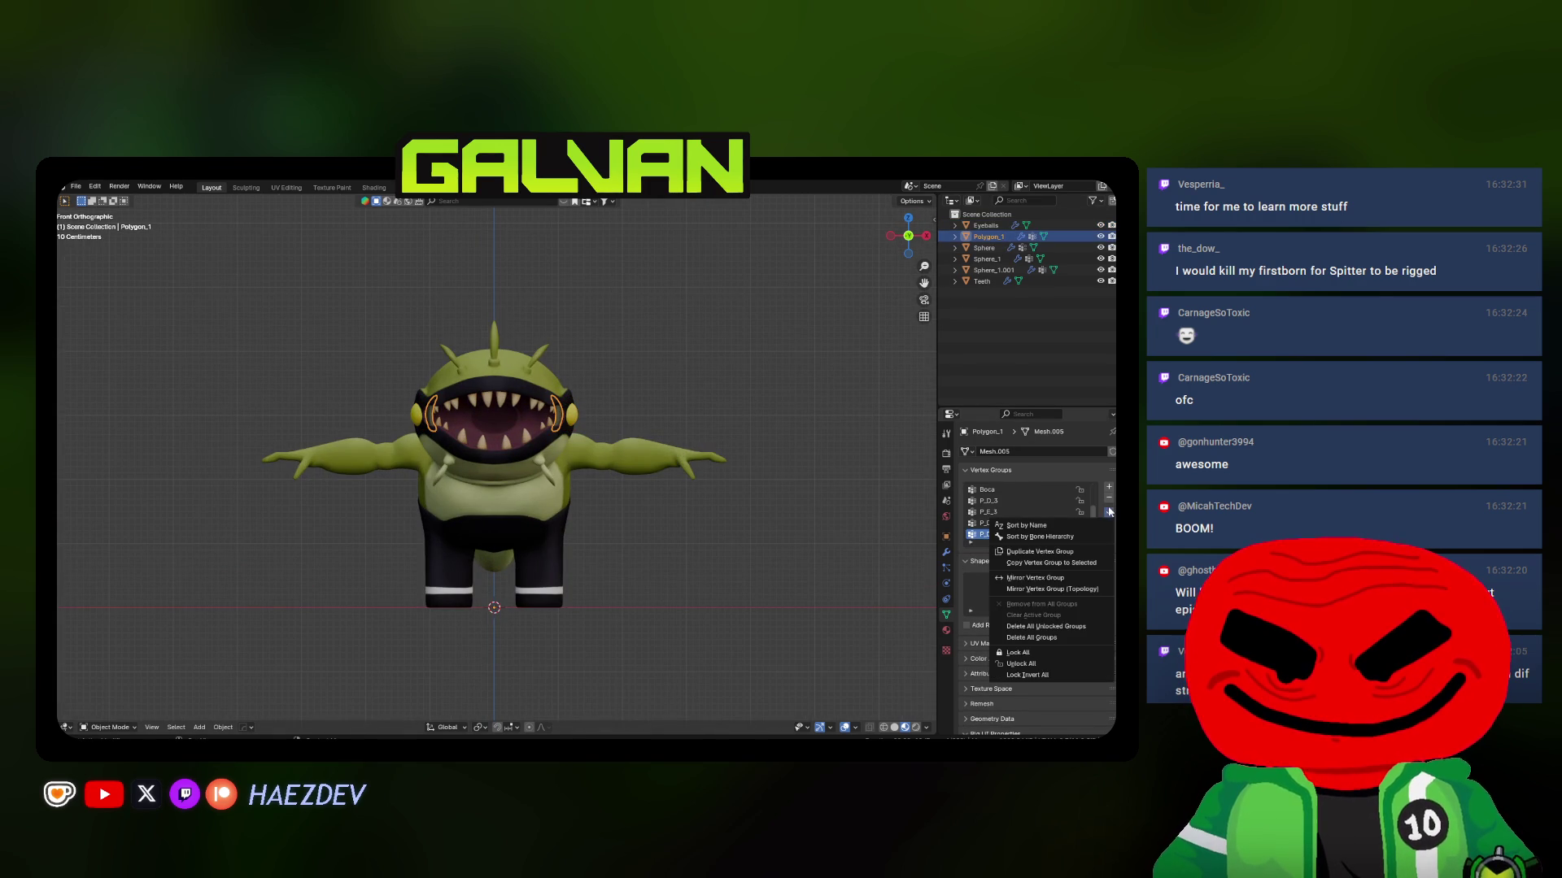
left_click(1061, 642)
double_click(999, 237)
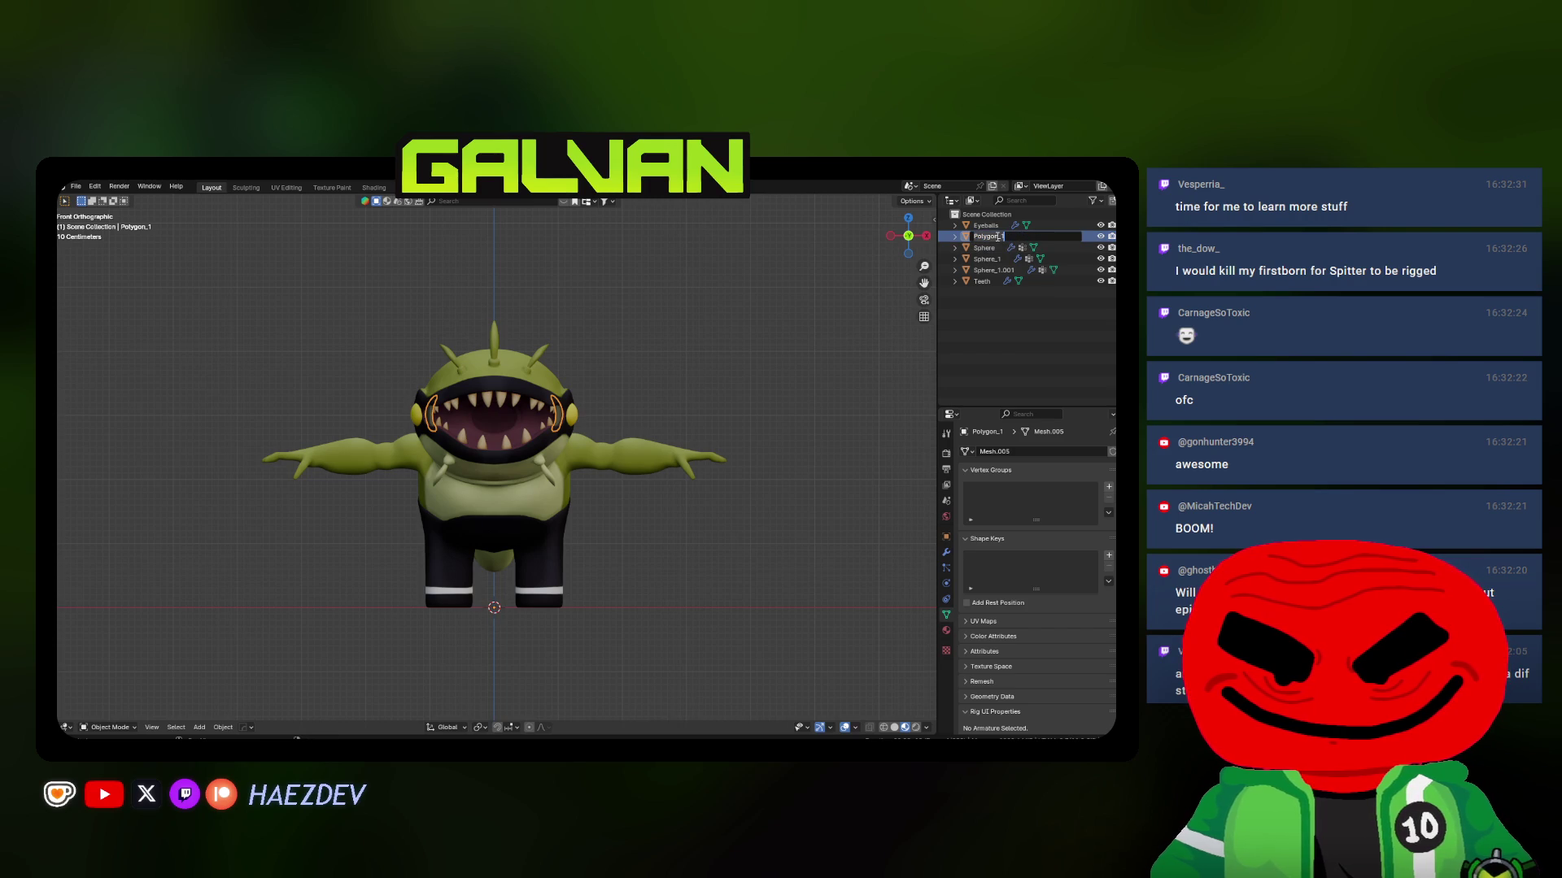
type("Gums")
key("Return")
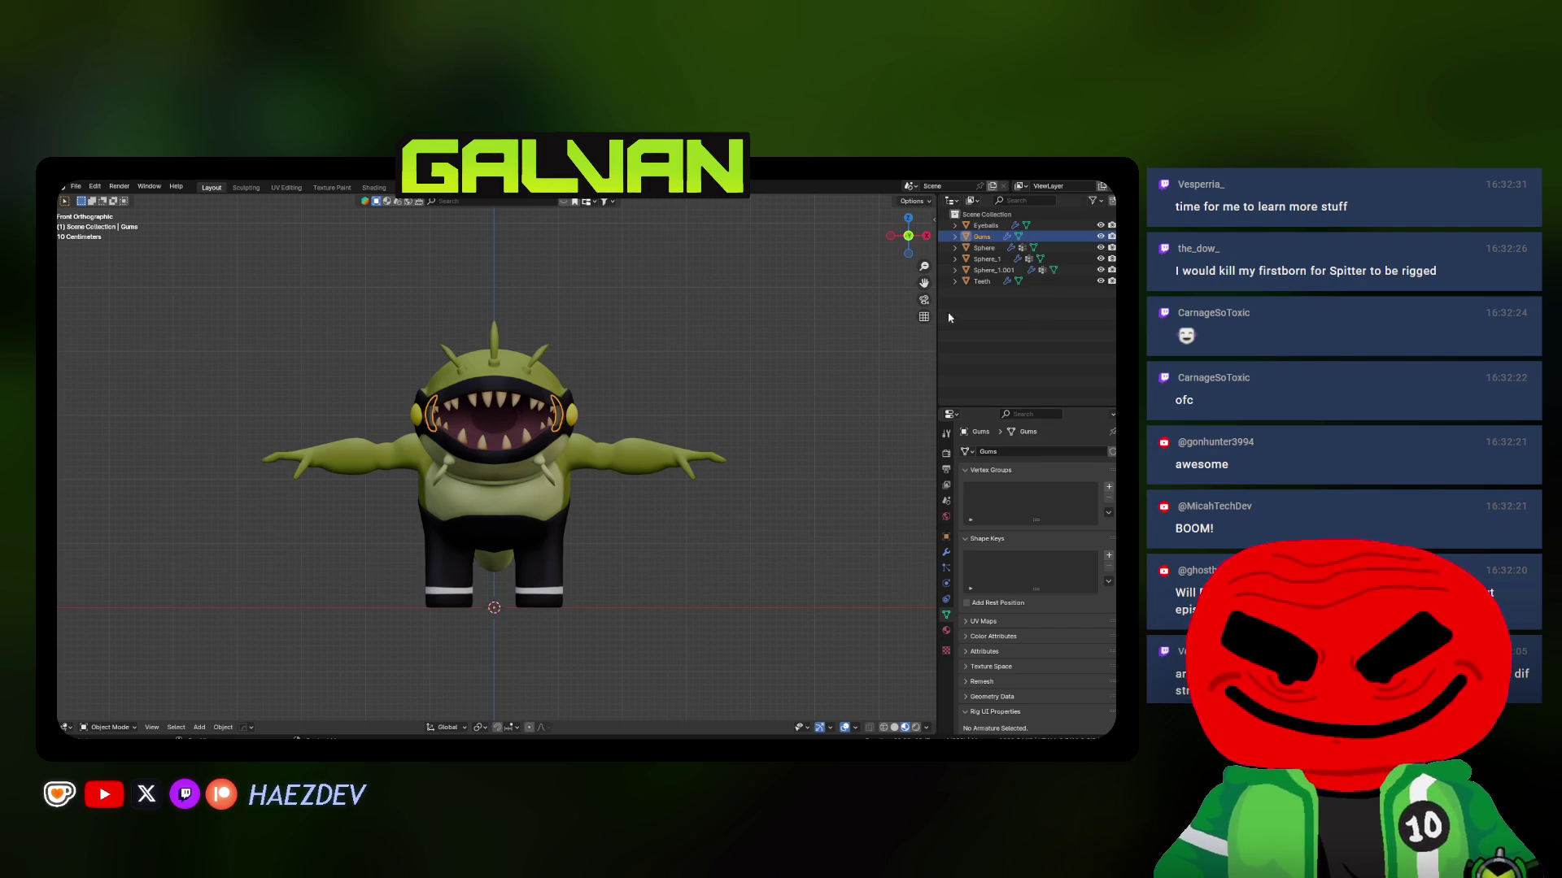
Rename the pants object to Pants, delete its vertex groups, and reset Pose_0 to 0
left_click(983, 248)
double_click(977, 250)
type("Pants")
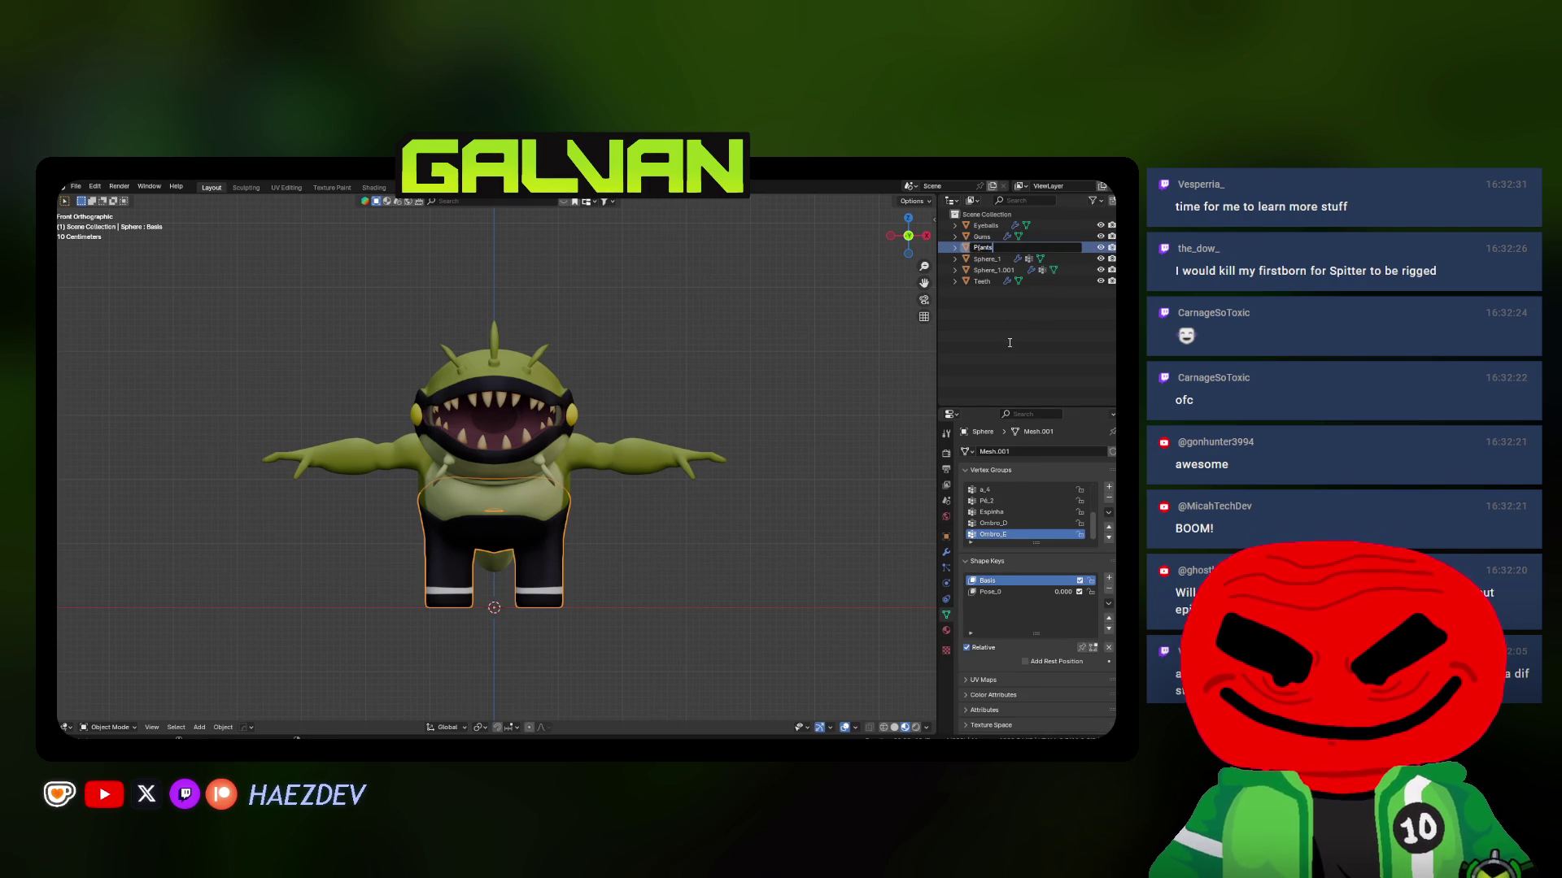
key("Return")
left_click(1107, 514)
left_click(1049, 640)
left_click_drag(1062, 569, 1094, 570)
scroll(684, 480, "down", 20)
left_click(1061, 569)
type("0")
key("Return")
scroll(598, 488, "up", 20)
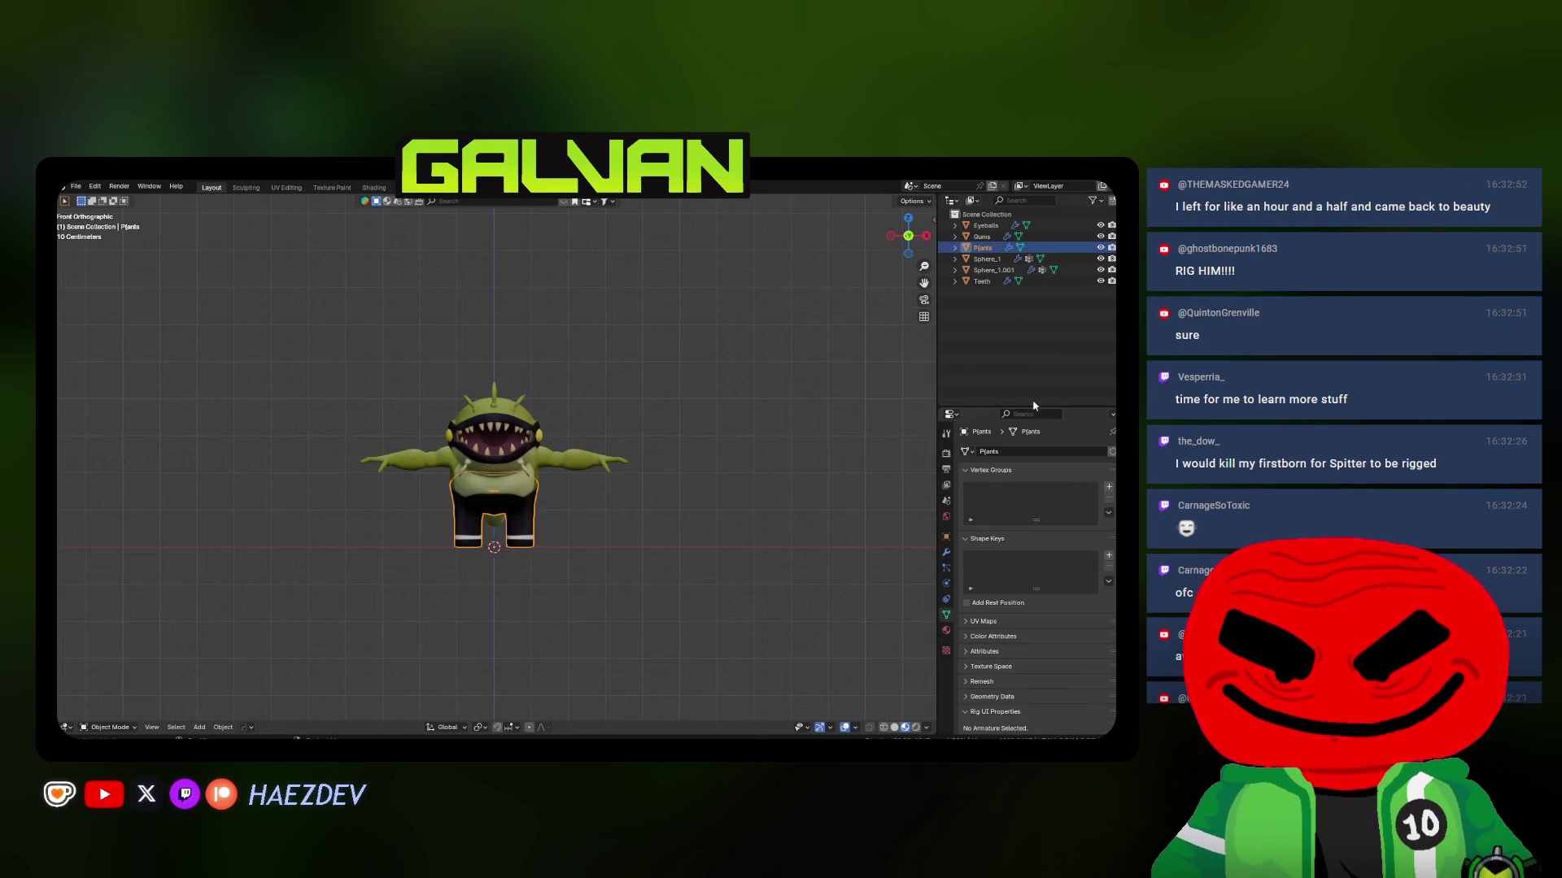
Delete Sphere_1's Pose_0 and Basis shape keys and all vertex groups, and name its mesh Body
left_click(993, 259)
mouse_move(1079, 596)
left_mouse_down()
mouse_move(1114, 595)
mouse_move(1078, 596)
left_mouse_up()
left_click(1107, 589)
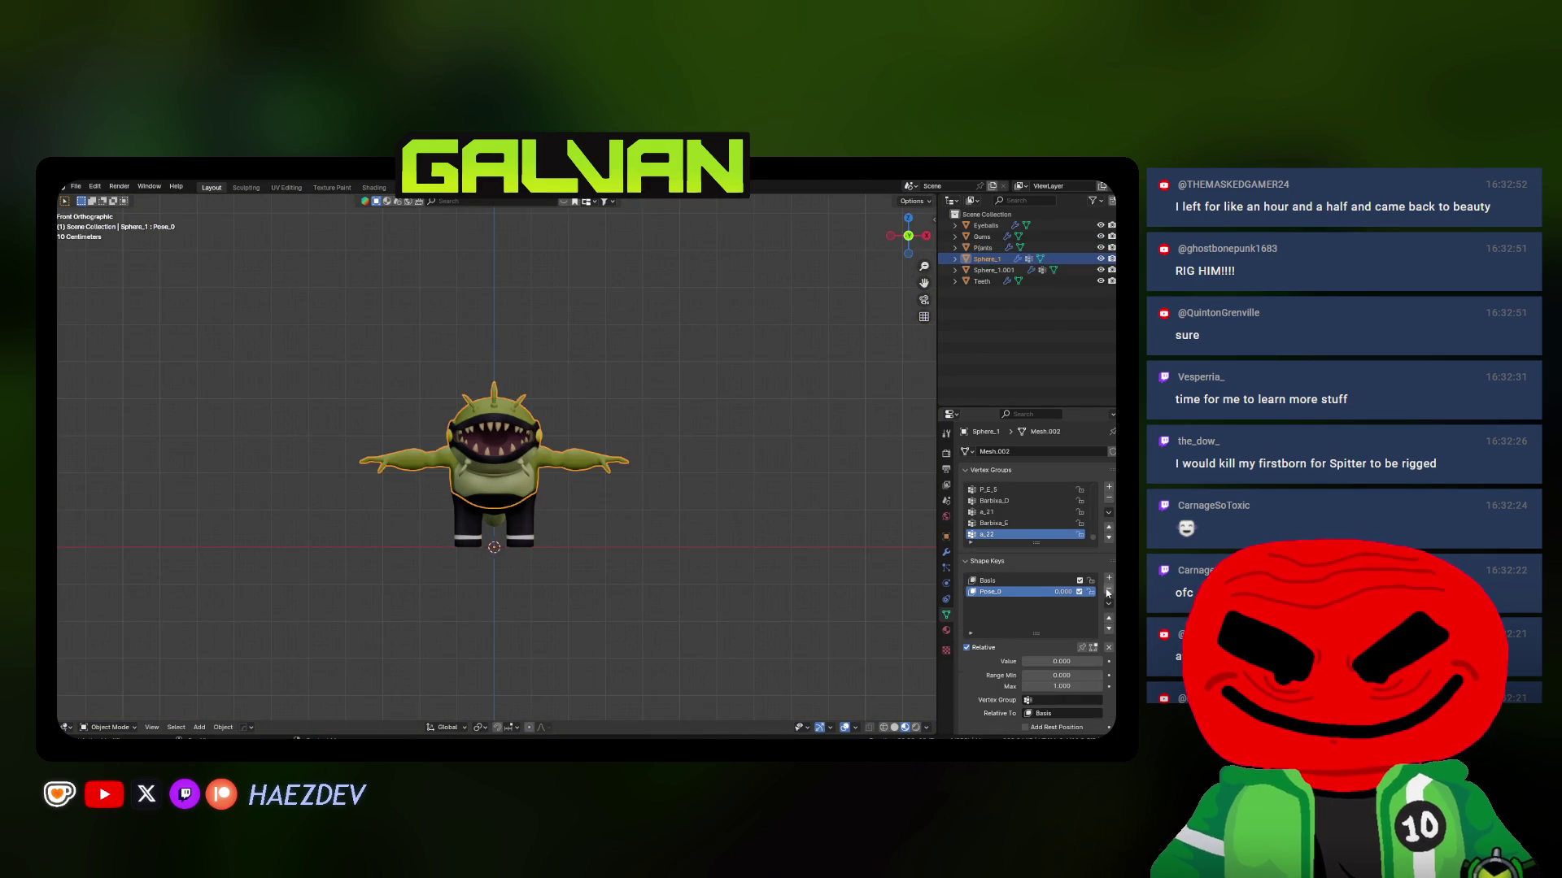
left_click(1108, 589)
left_click(1108, 511)
left_click(1033, 640)
left_click(1024, 454)
type("Body")
key("Return")
Rename Sphere_1.001 to Tail and delete its shape keys and all vertex groups
left_click(994, 270)
double_click(994, 270)
type("Tail")
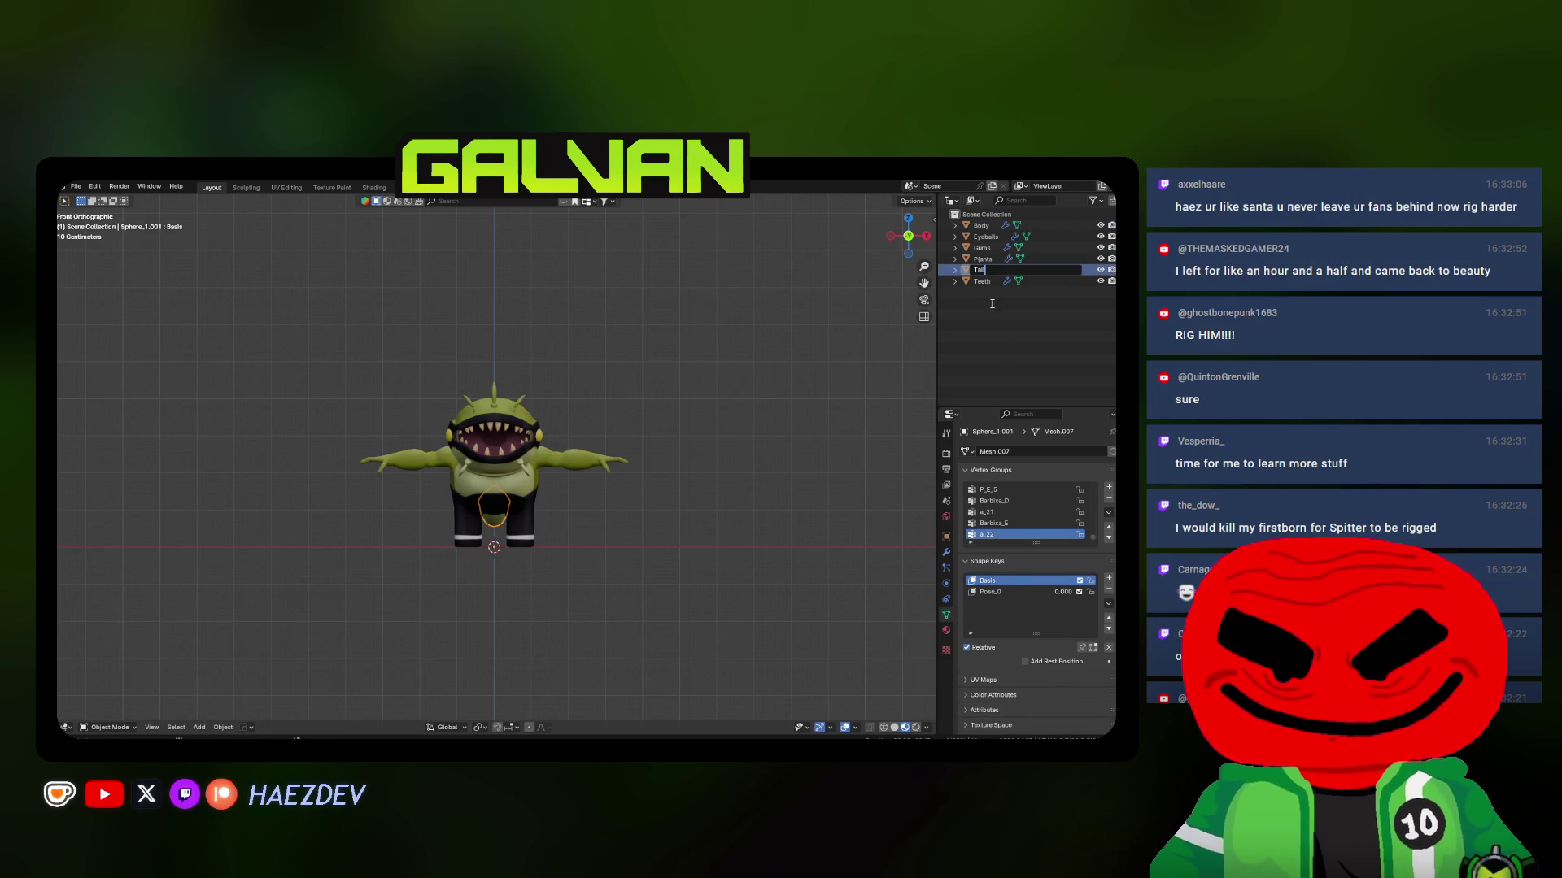
key("Return")
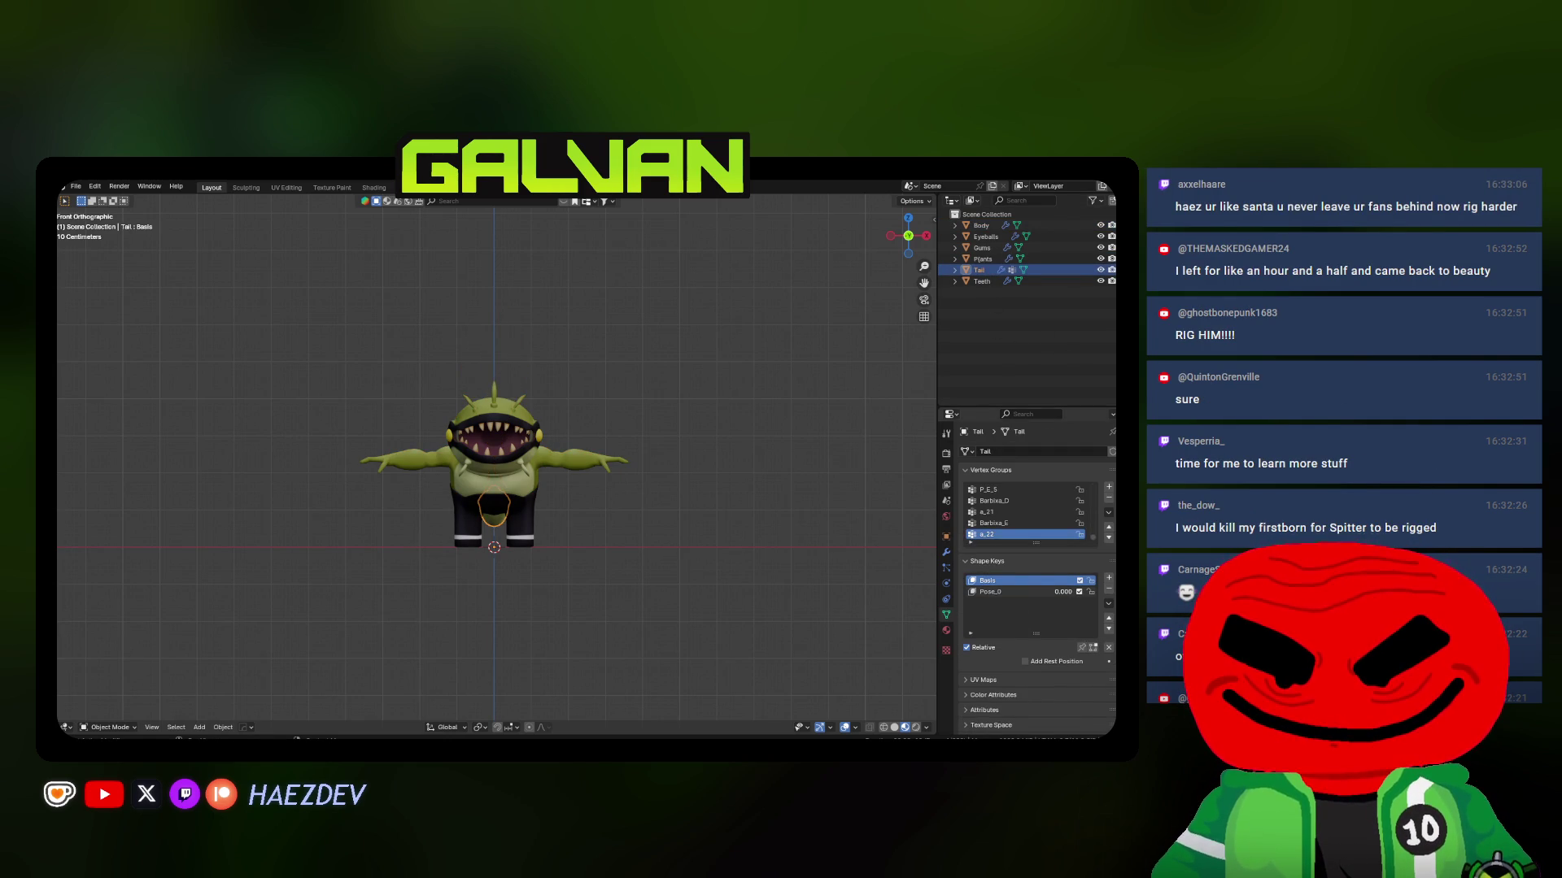
left_click(1074, 593)
double_click(1110, 592)
left_click(1108, 516)
left_click(1033, 641)
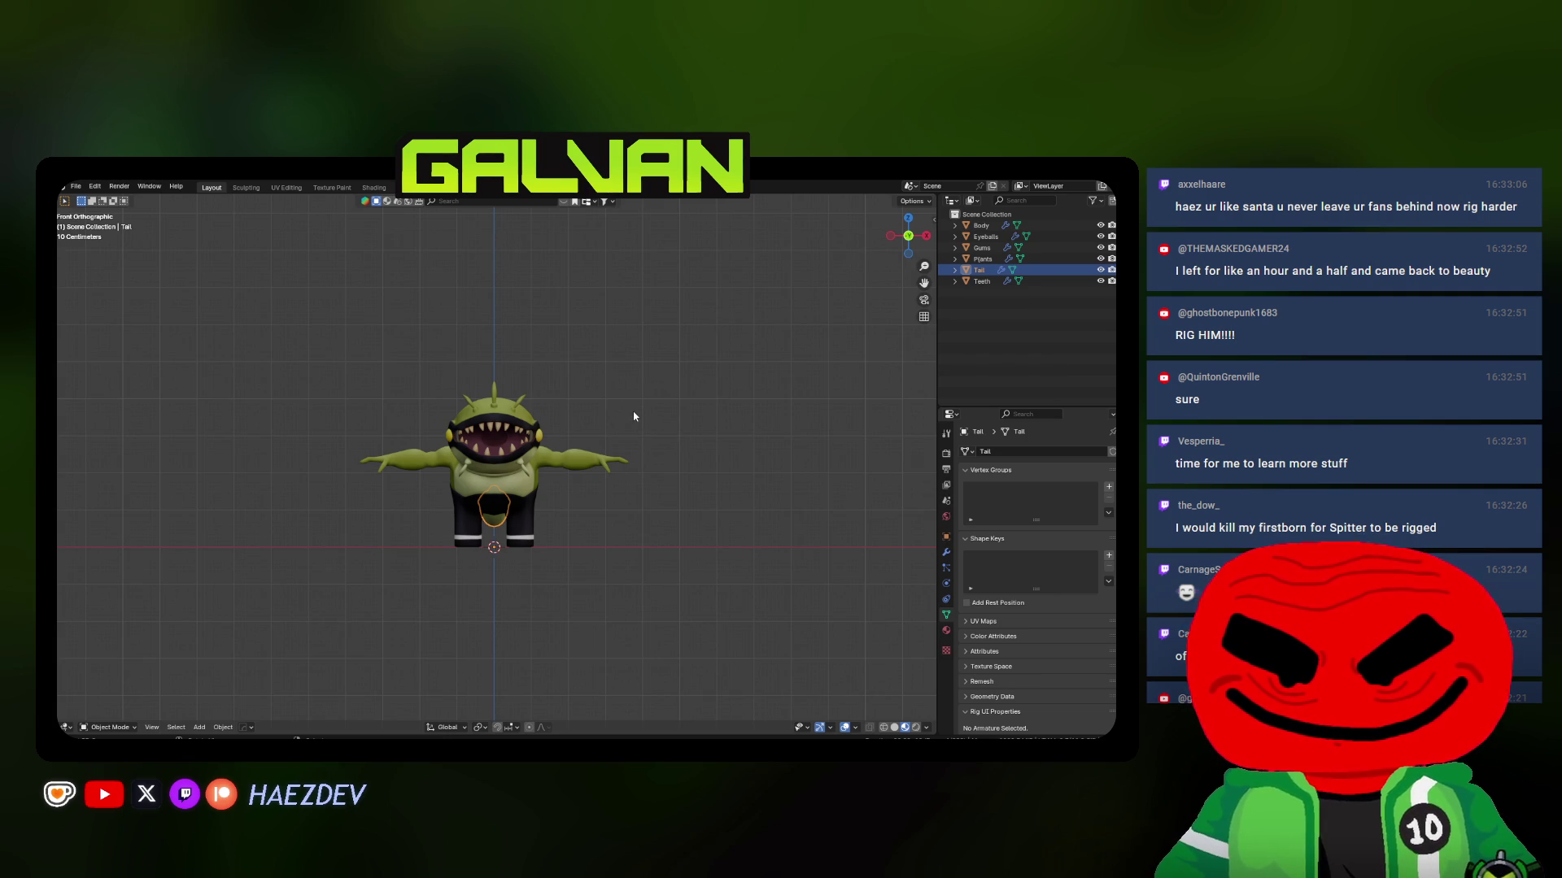
scroll(634, 416, "up", 4)
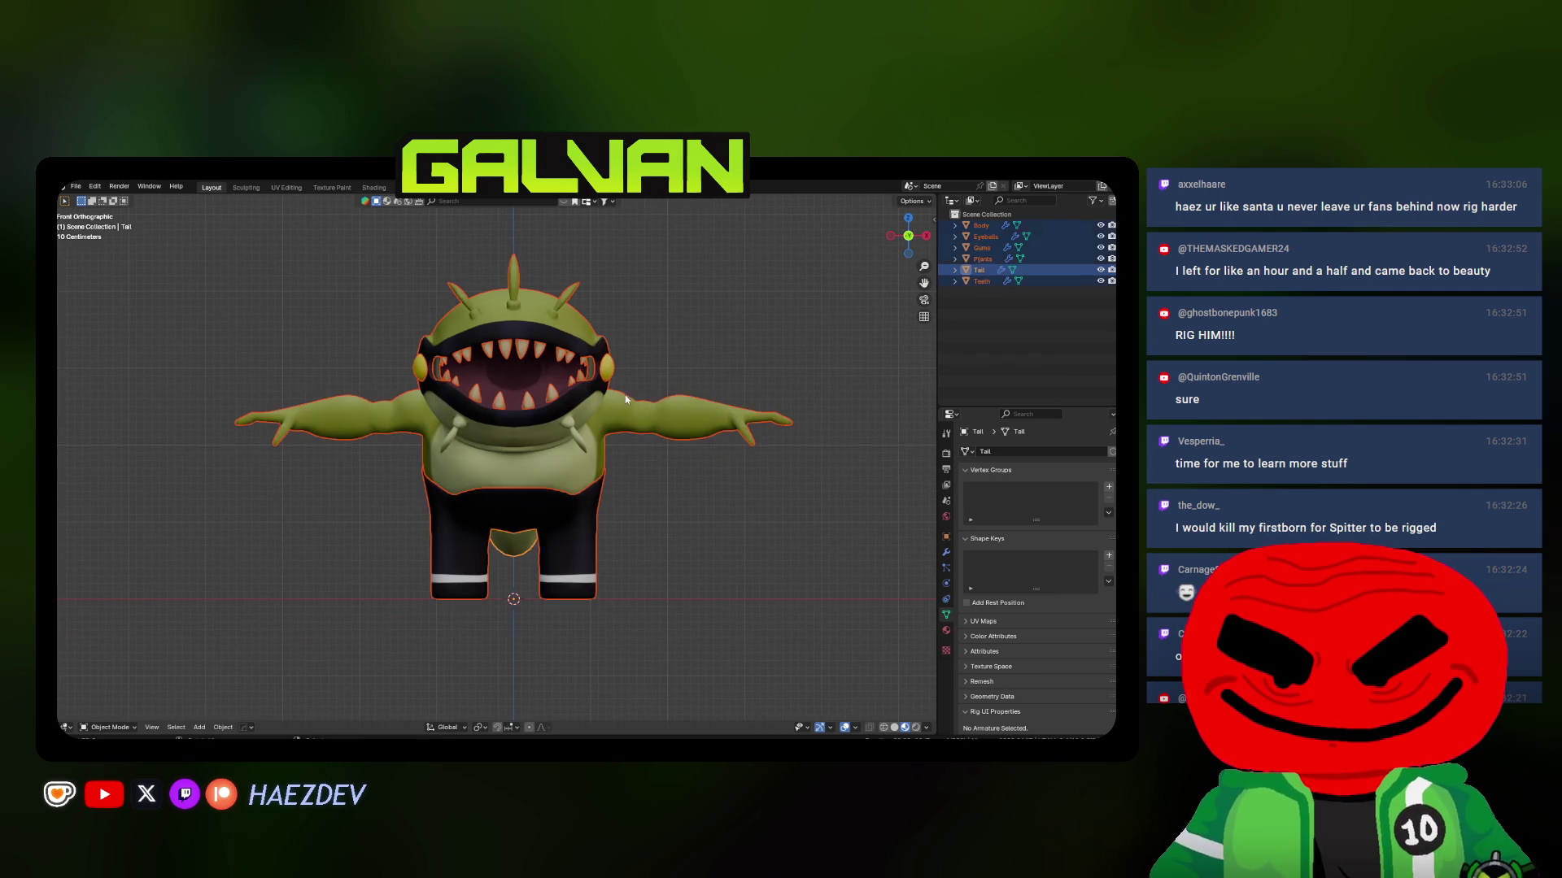
Select all character objects and start an Auto-Rig Pro Smart full-body marker setup
left_click(625, 394)
mouse_move(625, 436)
middle_mouse_down()
mouse_move(638, 423)
mouse_move(627, 443)
mouse_move(673, 450)
middle_mouse_up()
key("a")
key("KP_1")
key("n")
key("KP_Decimal")
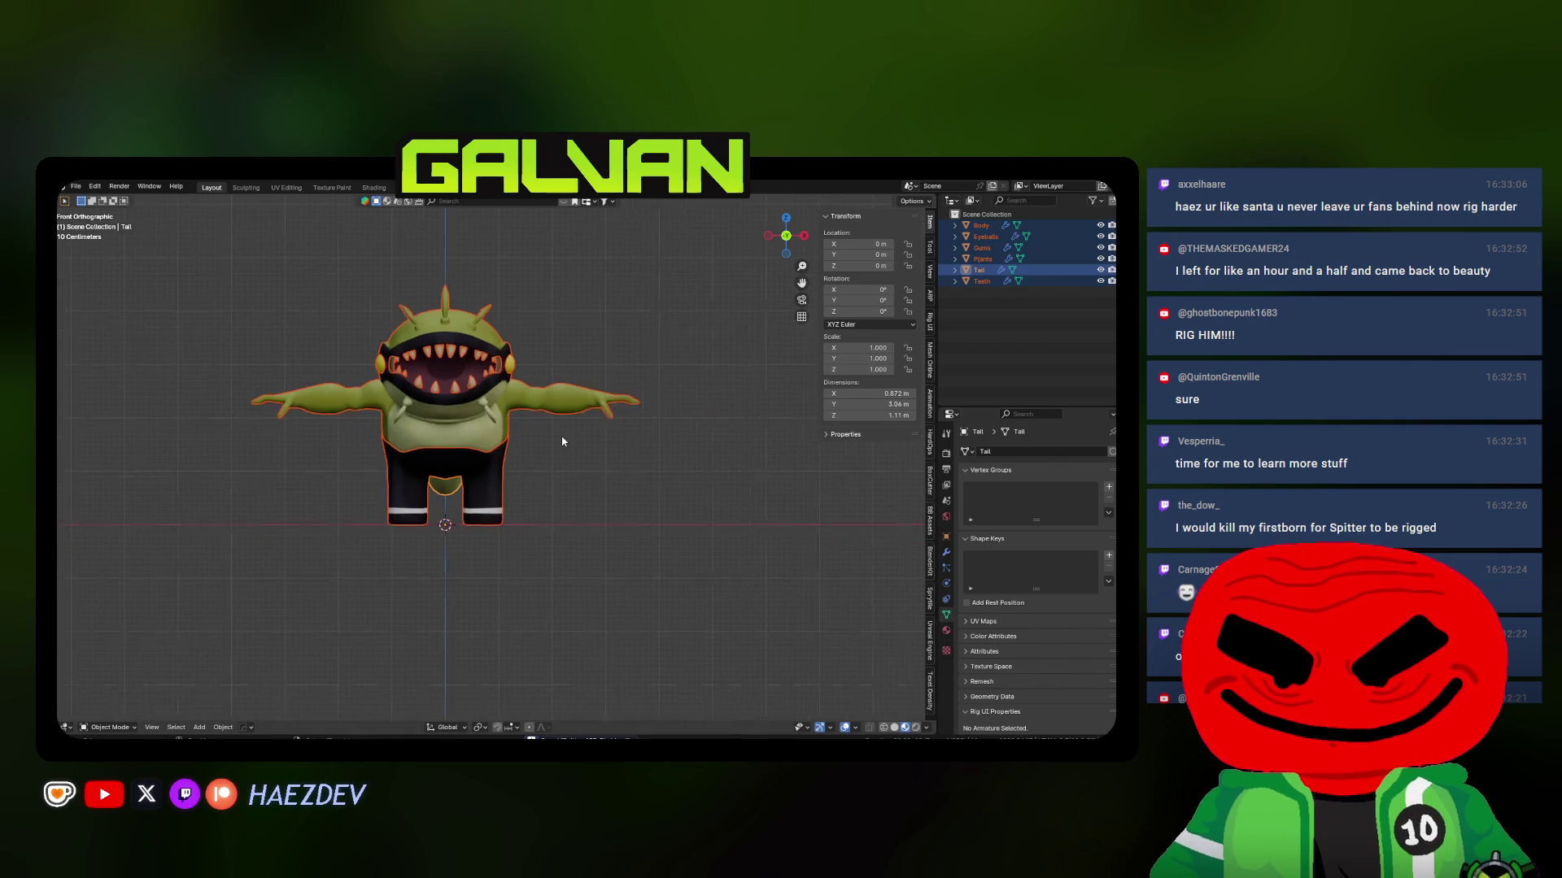
left_click(930, 295)
left_click(869, 492)
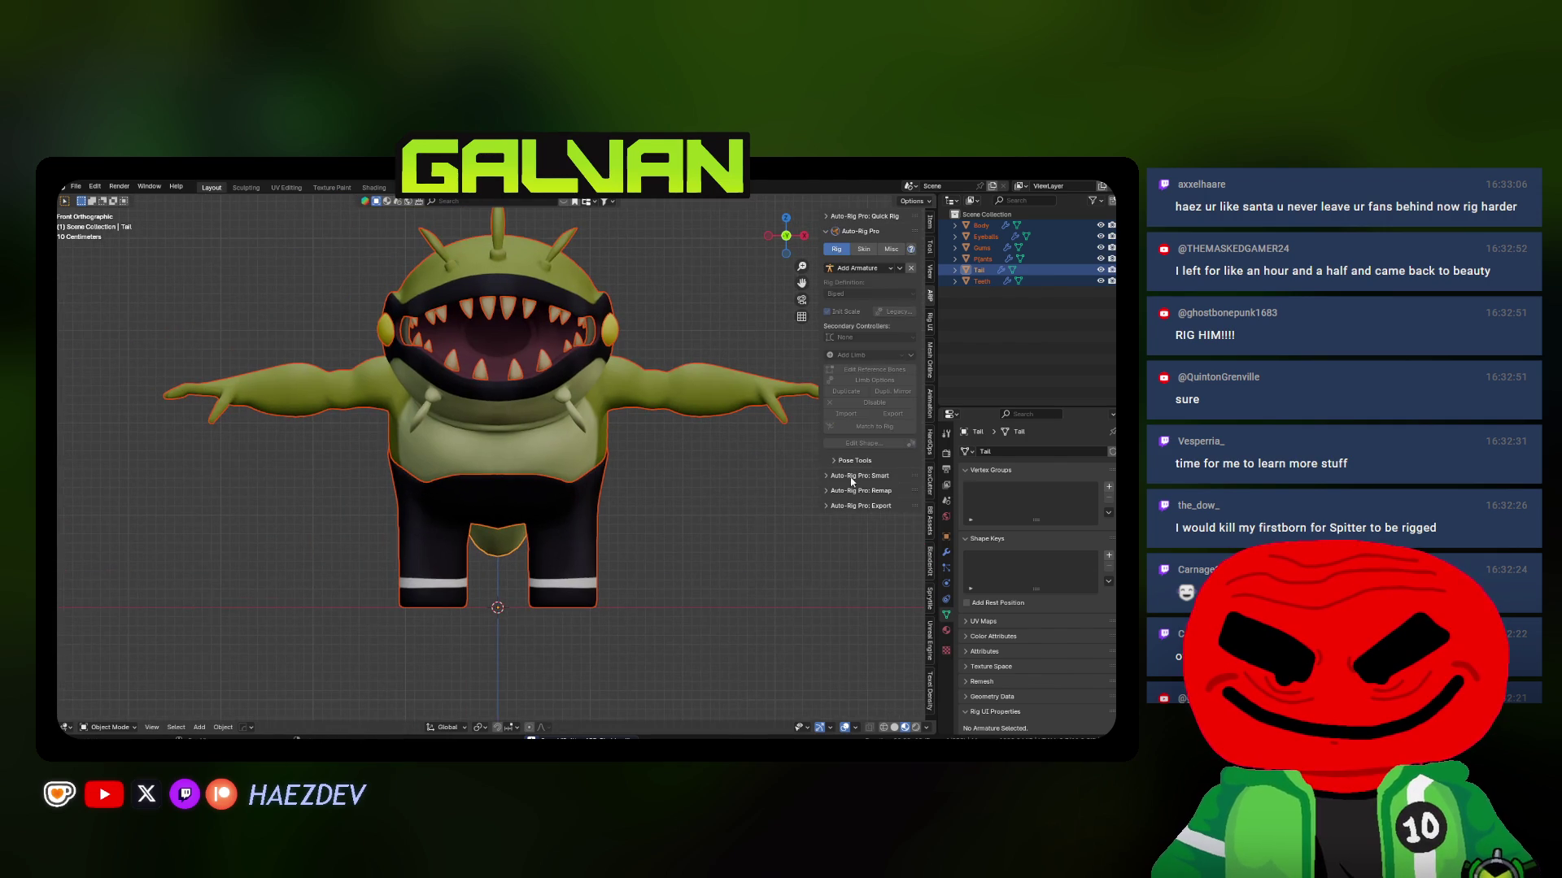
left_click(811, 529)
In side view, place the neck marker and the chin marker at the jaw
key("KP_3")
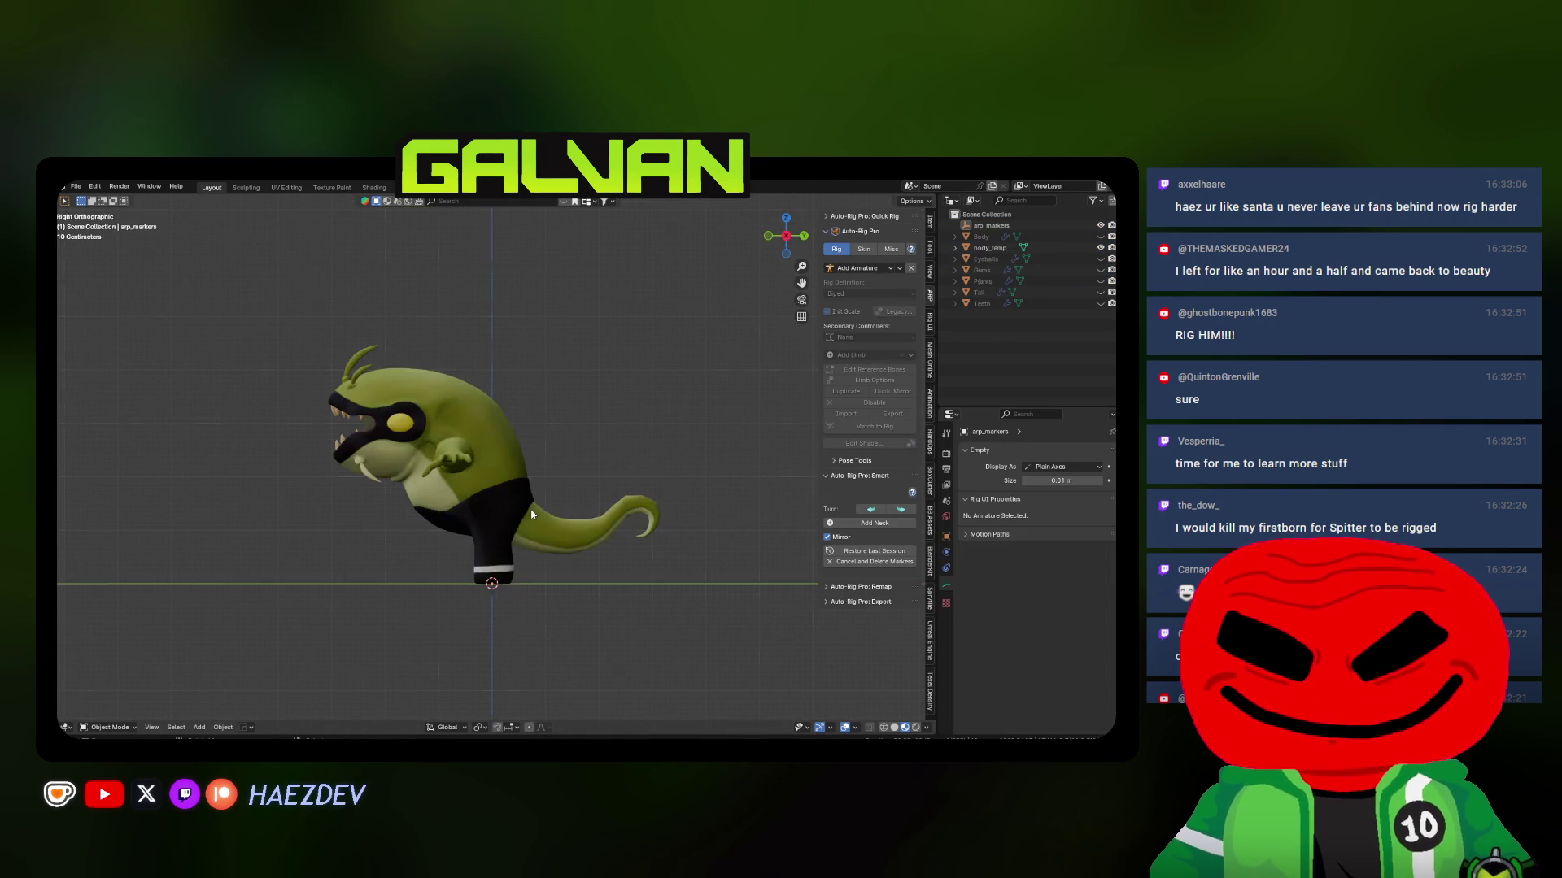
left_click(528, 457)
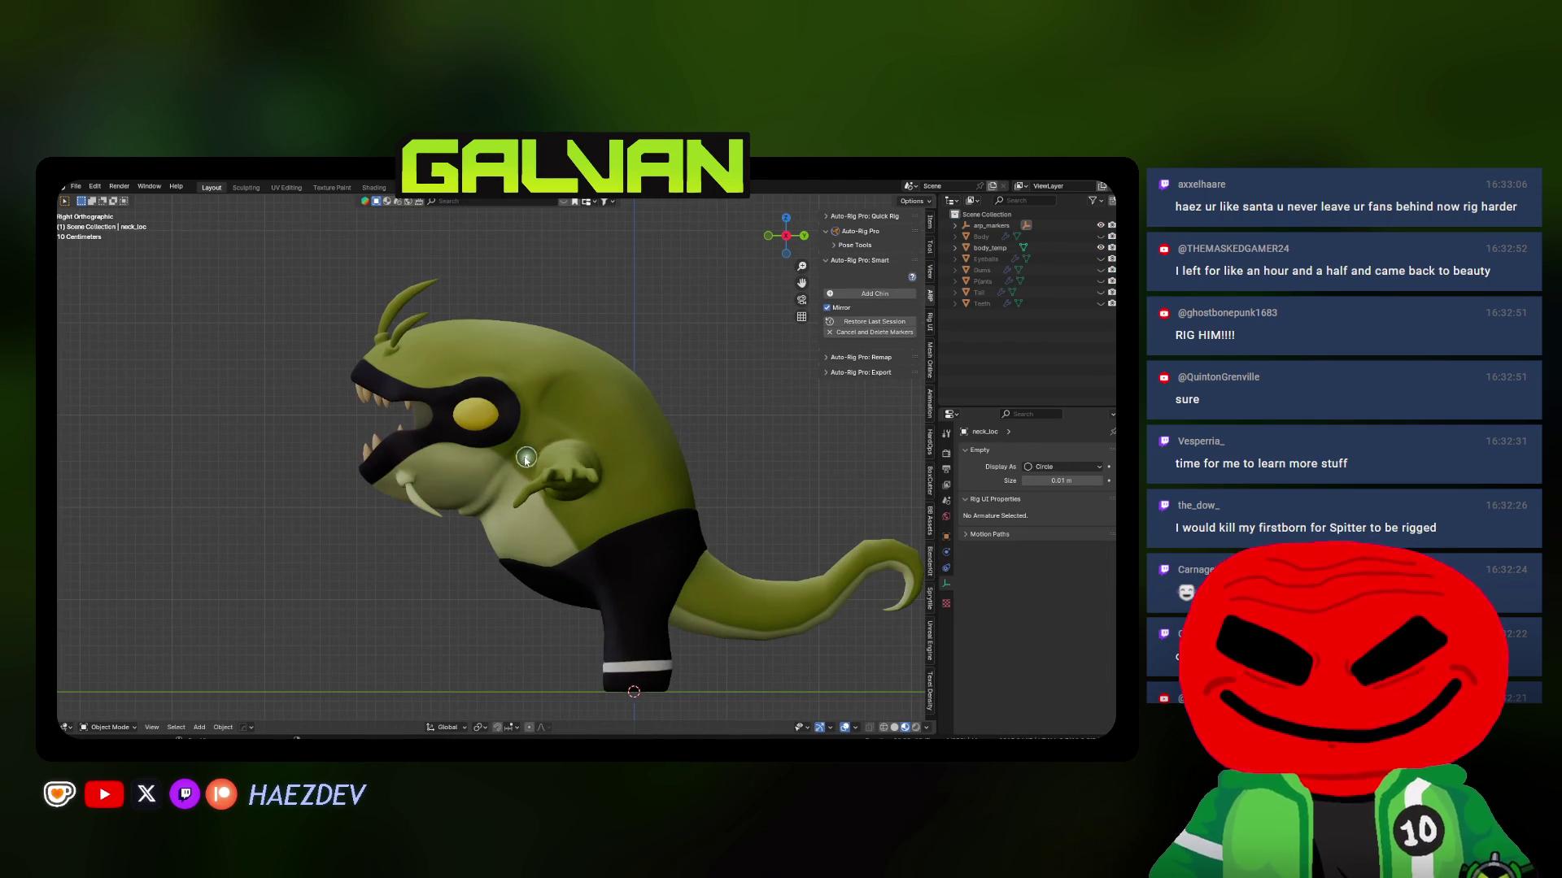
left_click(875, 293)
left_click(350, 479)
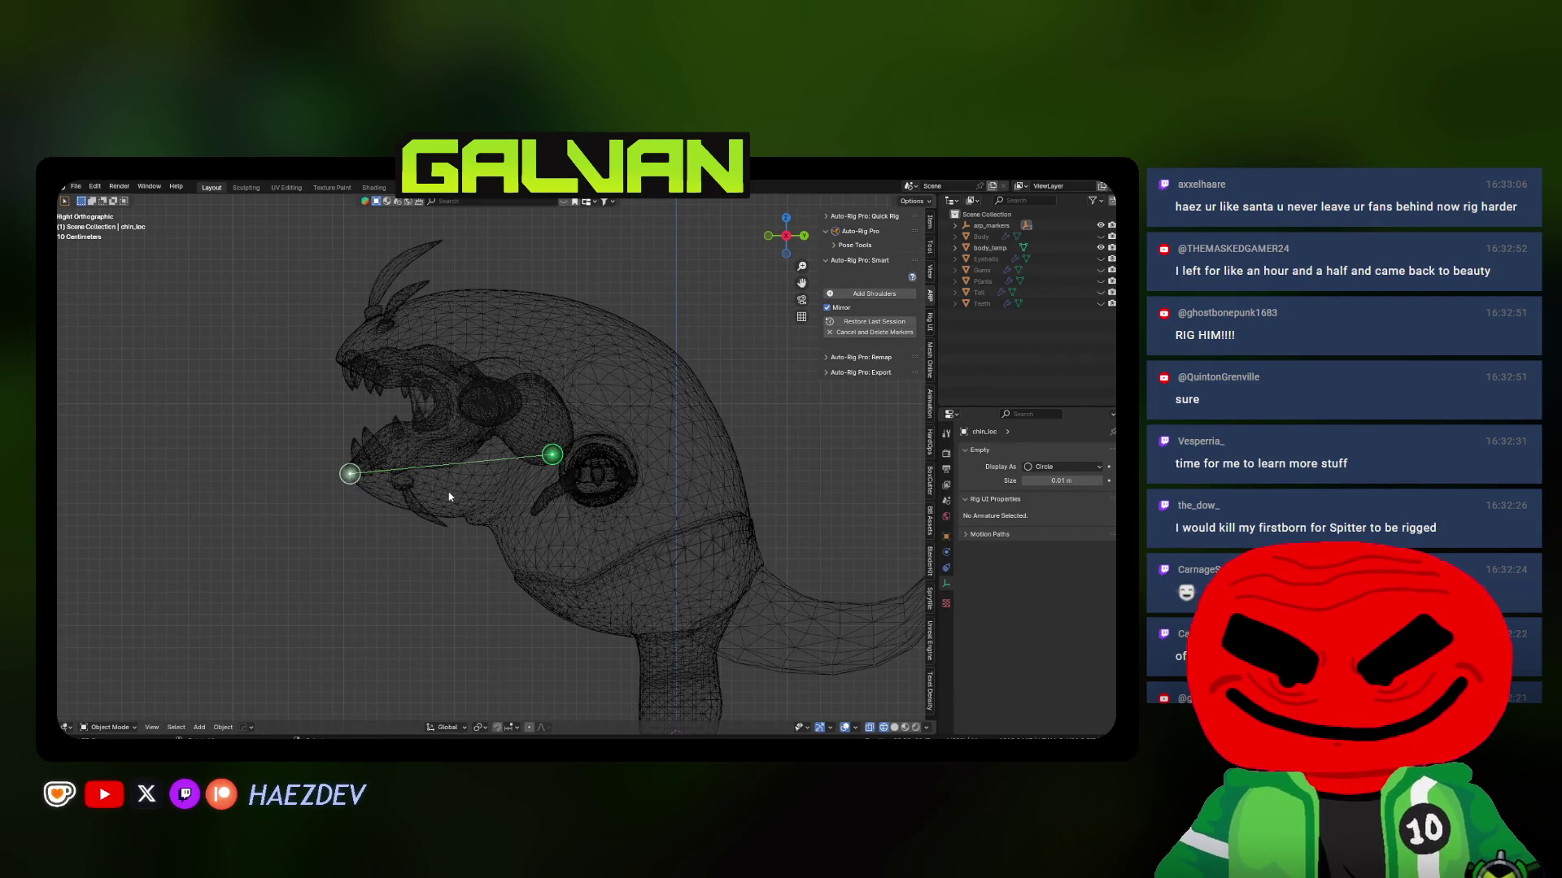
Place the shoulder markers and move them back in depth onto the arms
left_click(854, 297)
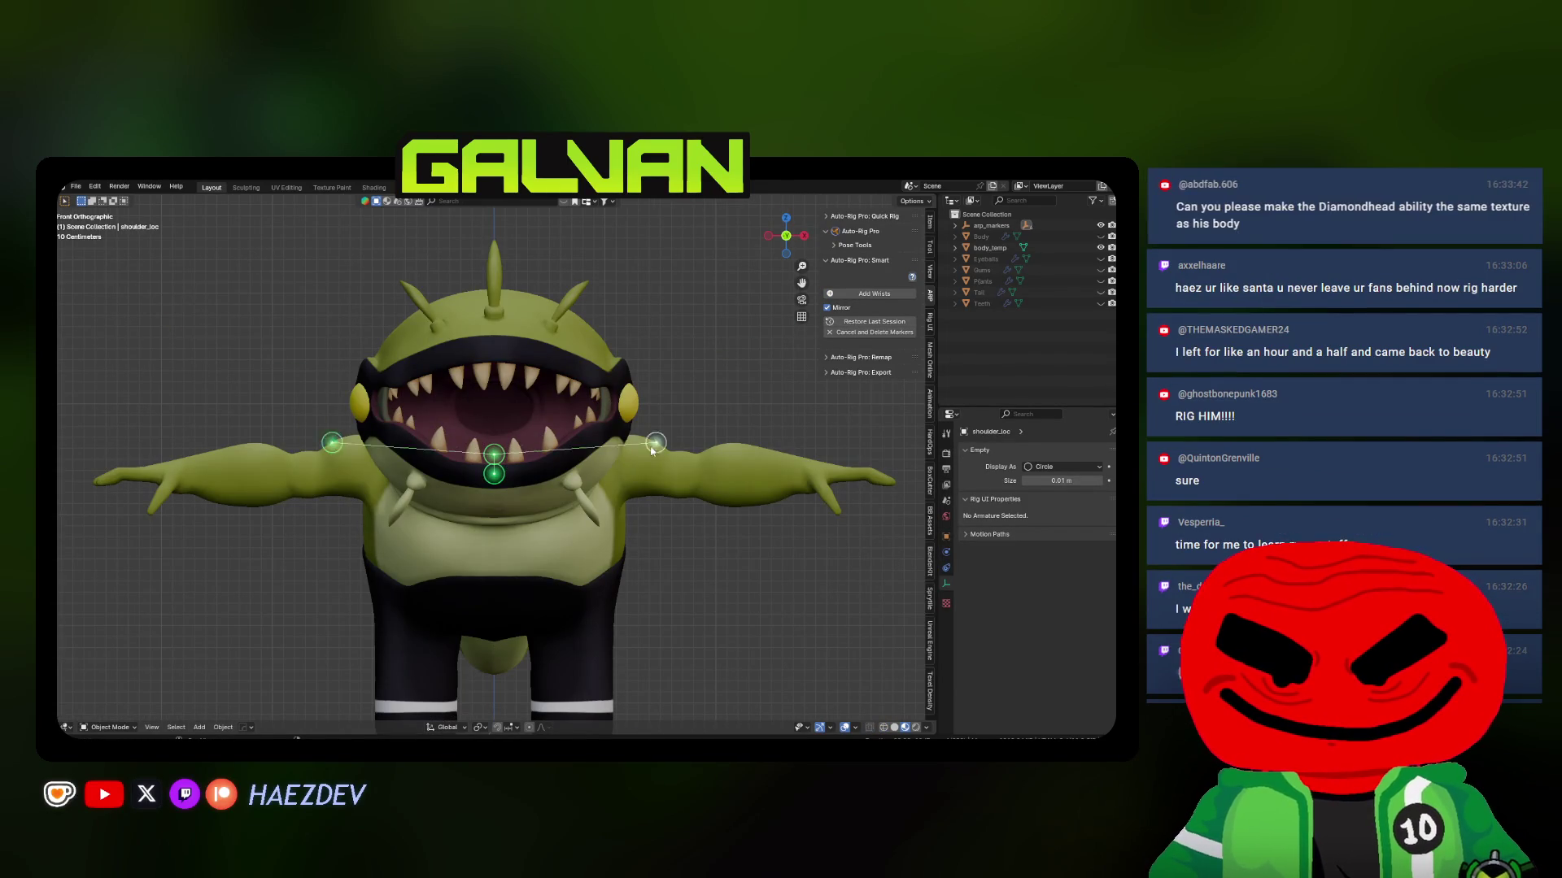
left_click(625, 476)
key("g")
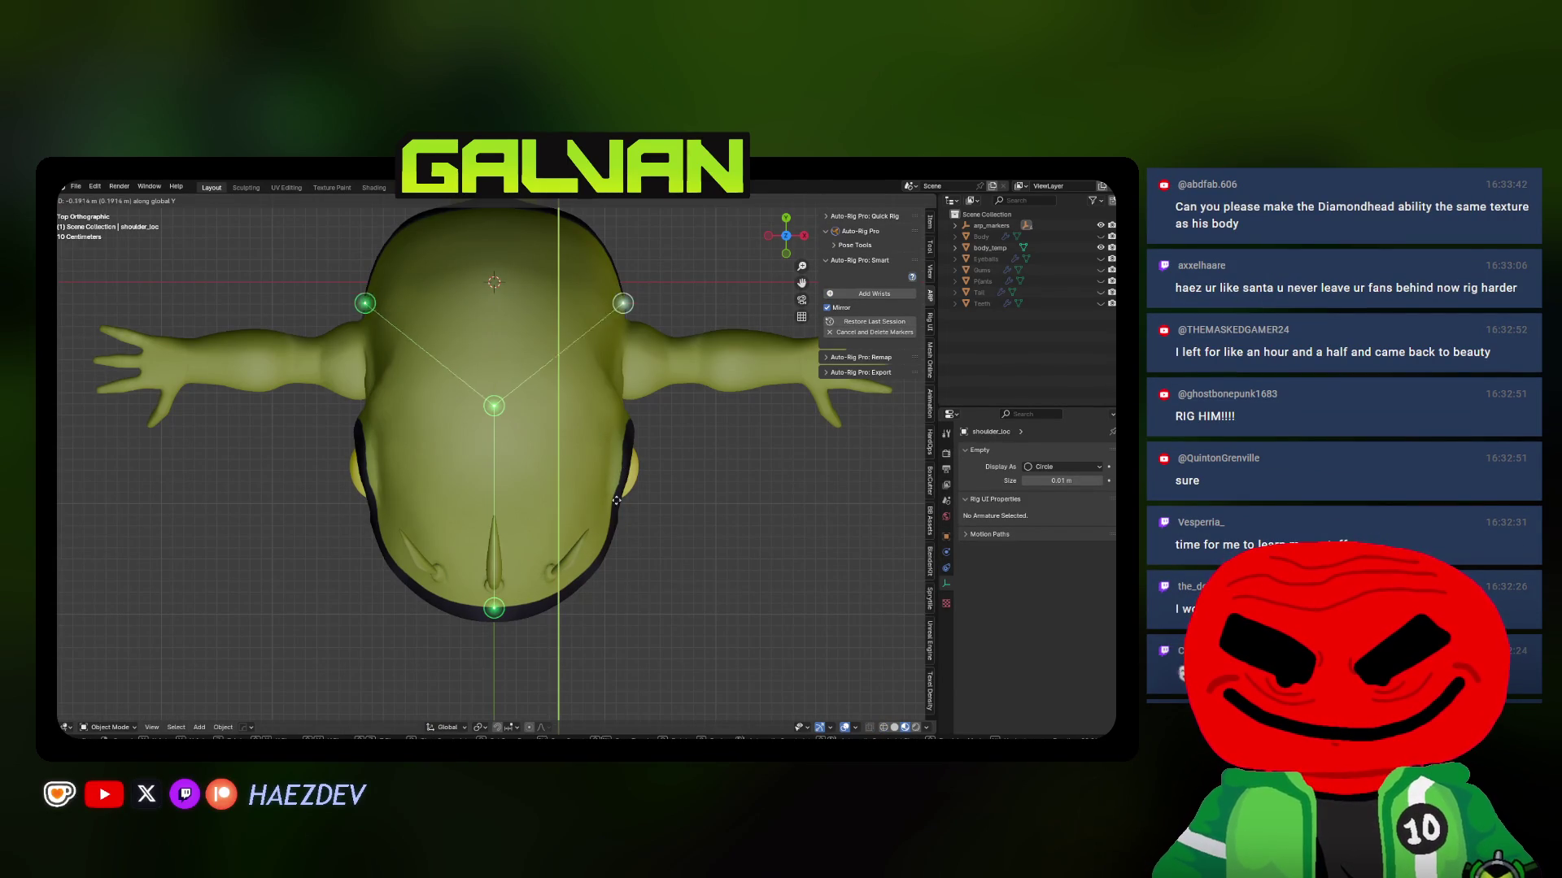
left_click(605, 559)
Place the wrist markers at the hands and shift them along Y from top view
key("KP_1")
left_click(870, 294)
left_click(793, 477)
key("KP_7")
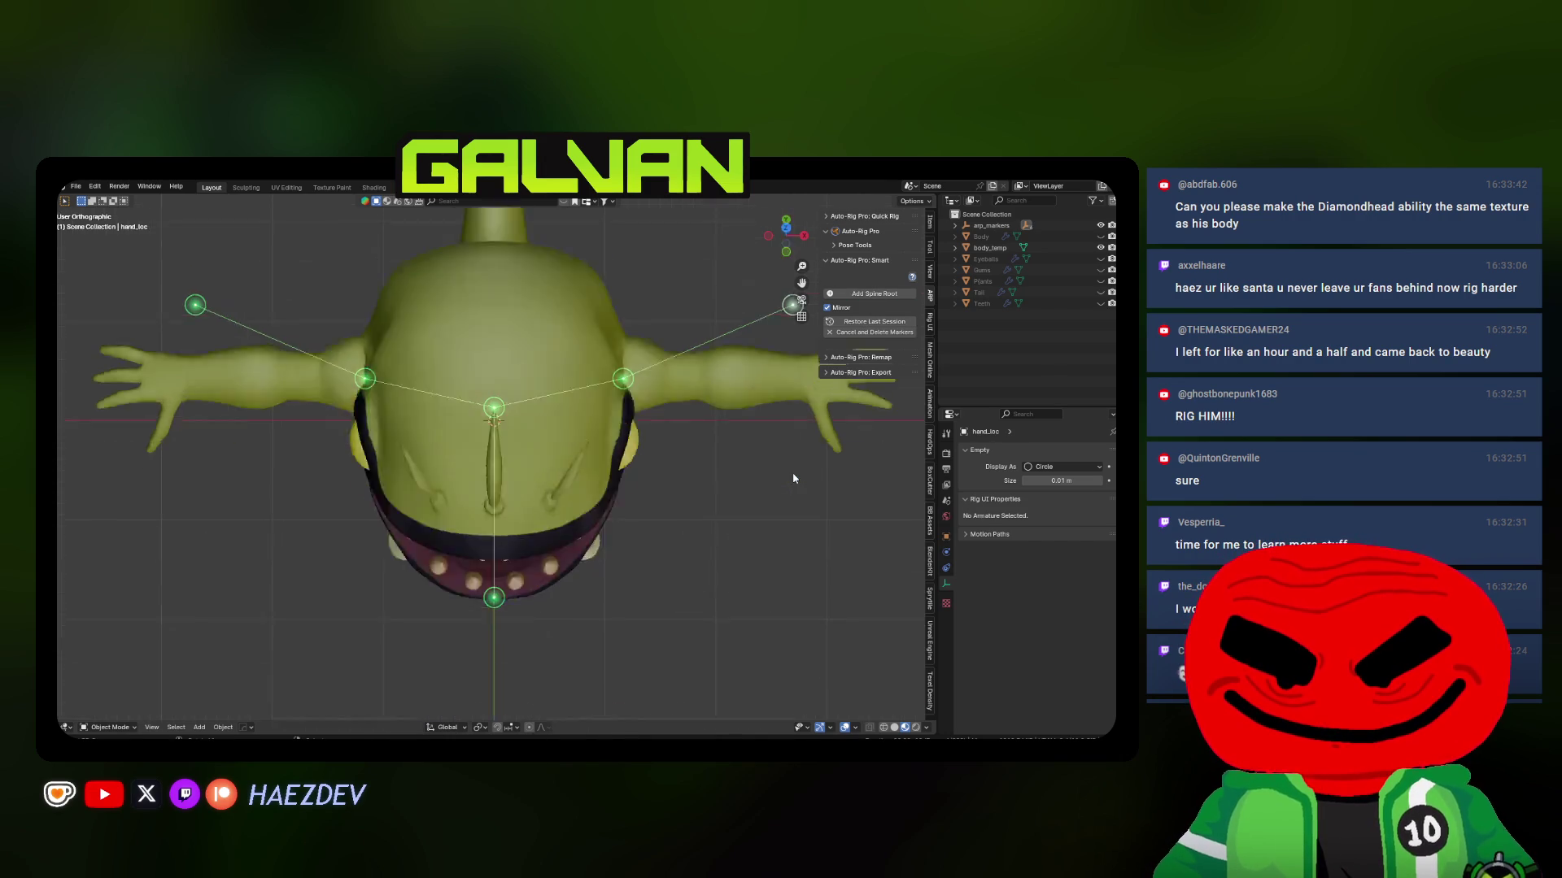
scroll(716, 488, "up", 5)
key("g")
key("y")
left_click(677, 583)
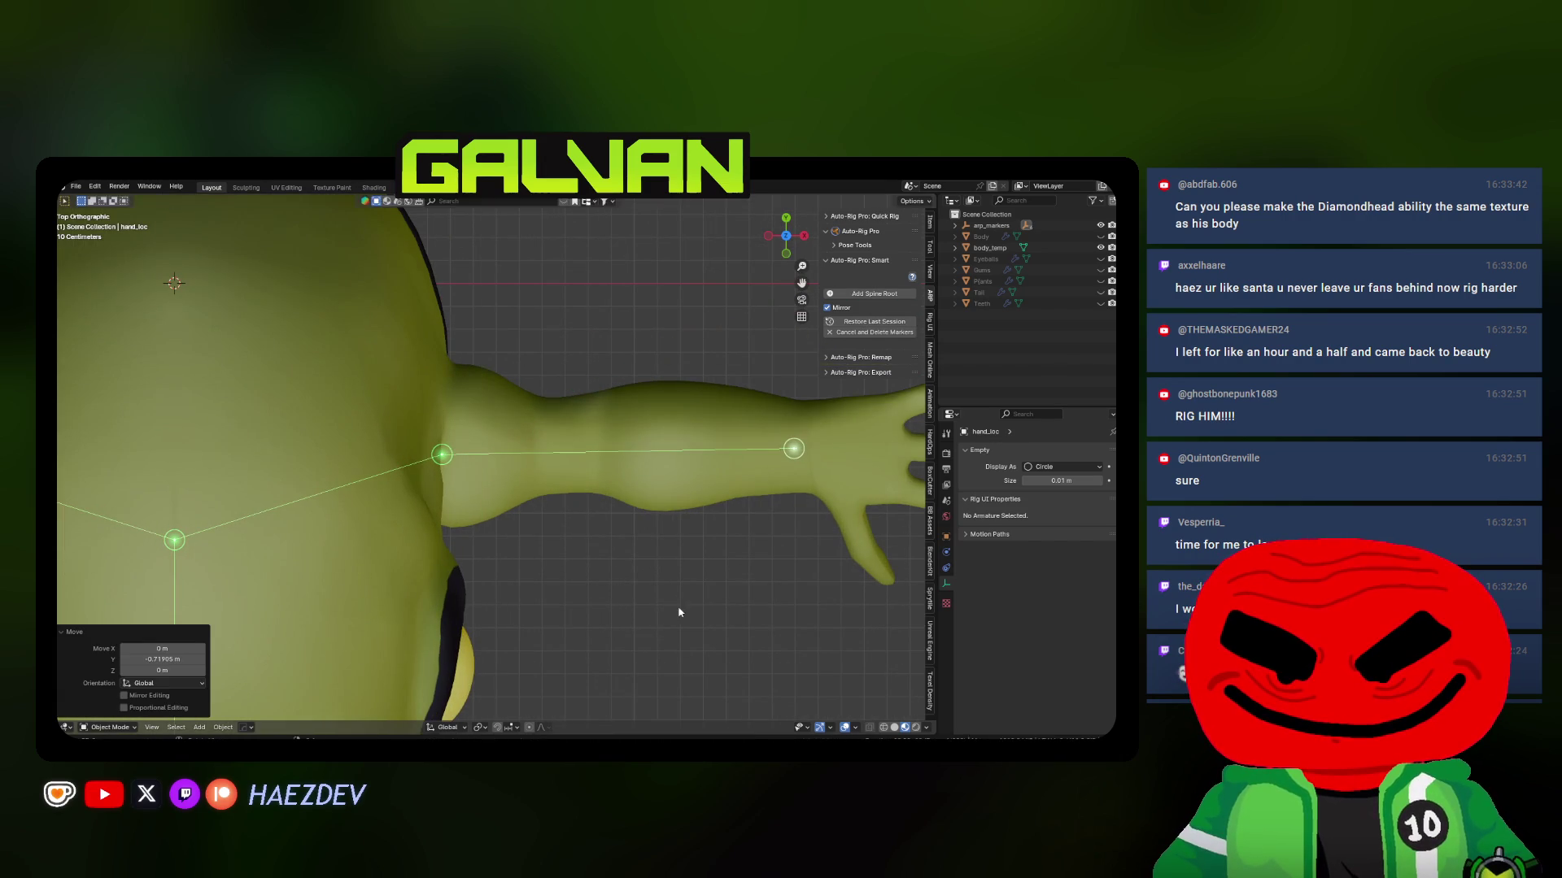
Place the spine root marker at the hips in front view
key("KP_2")
key("KP_2")
key("KP_2")
key("KP_1")
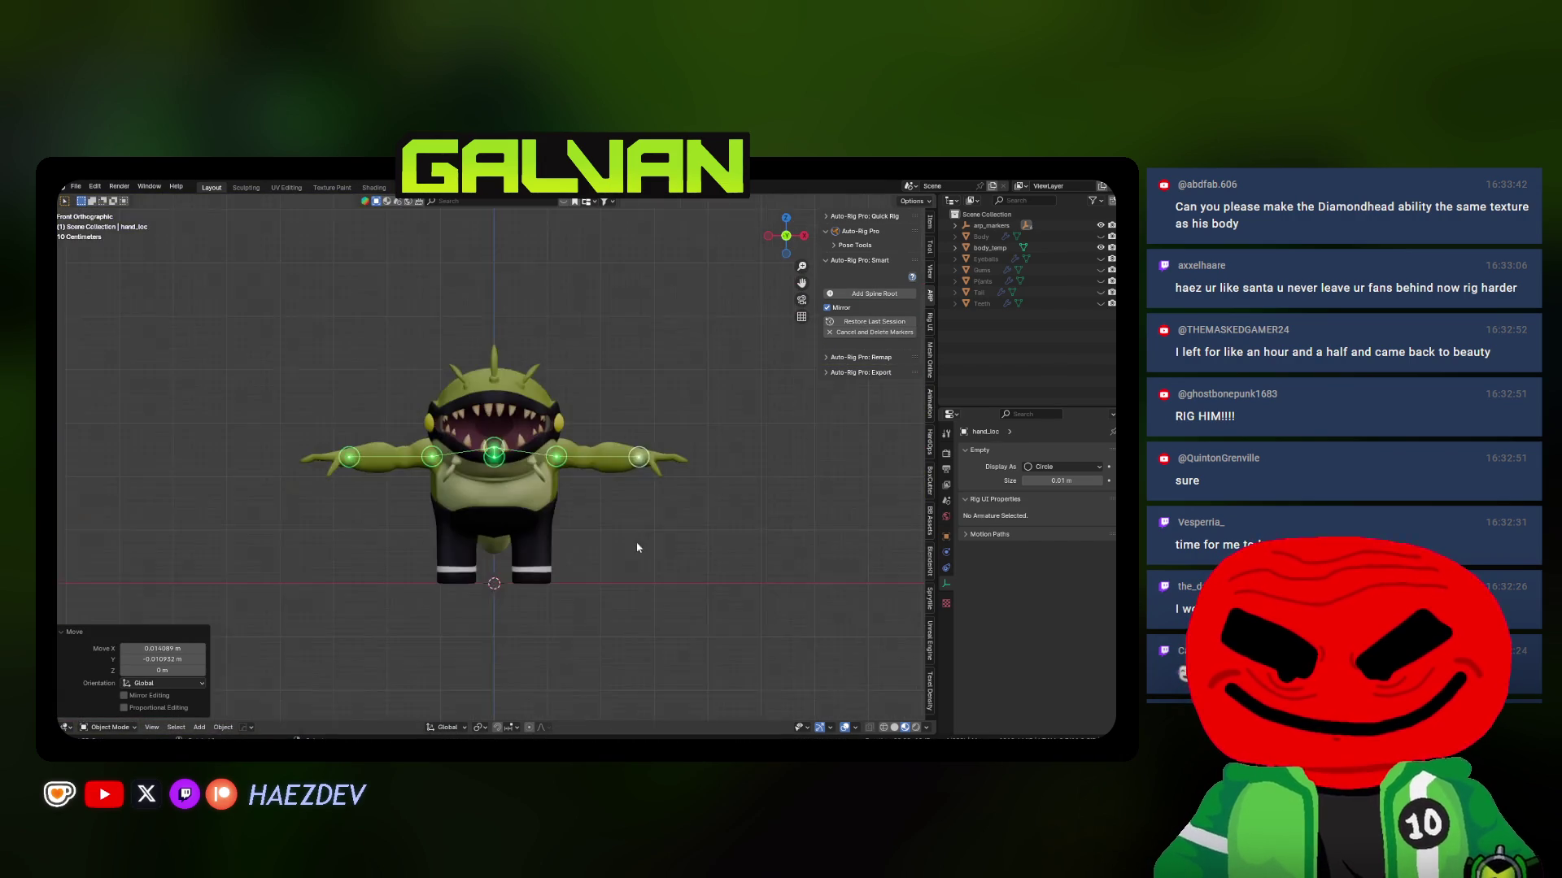
scroll(657, 430, "up", 4)
left_click(871, 294)
left_click(657, 430)
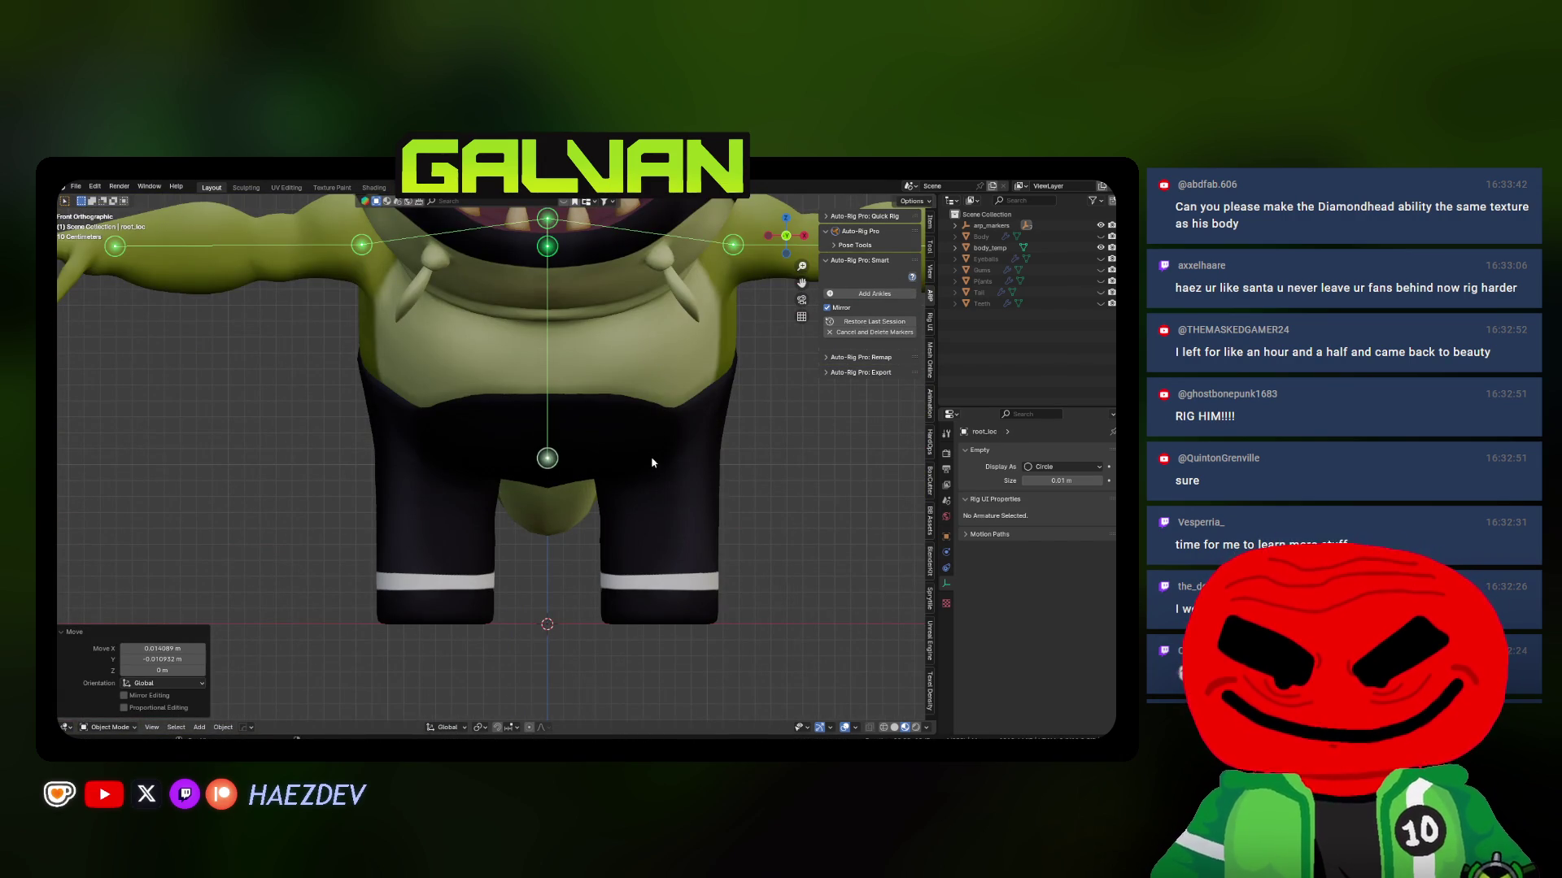
Place the ankle markers at the leg bottoms and move them into the pant legs
key("KP_3")
left_click(895, 294)
left_click(488, 550)
key("KP_1")
key("g")
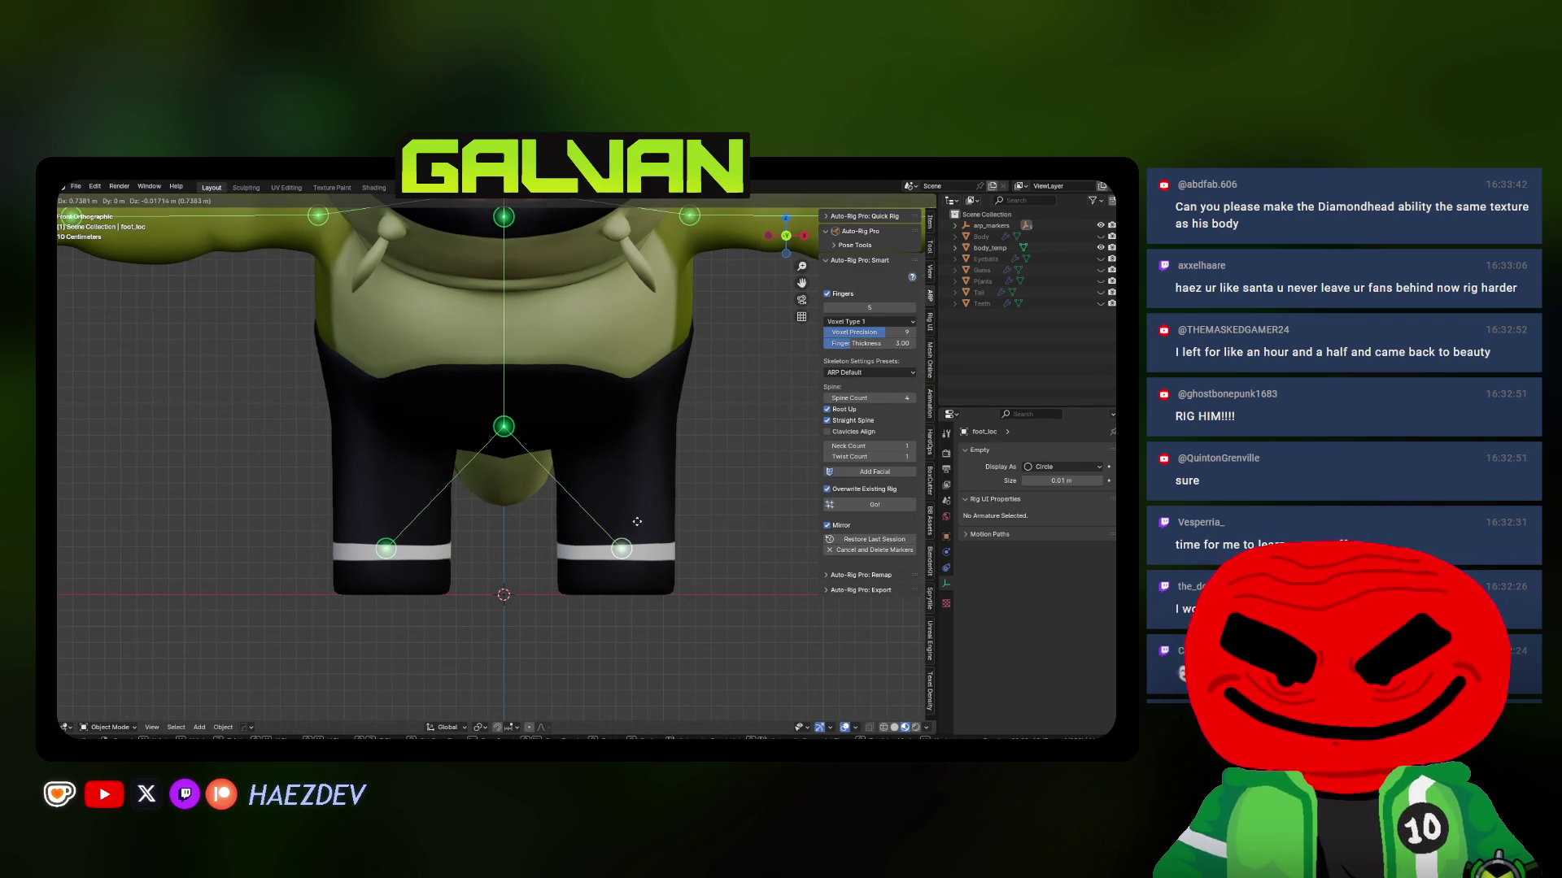
left_click(637, 521)
Choose the UE4 Mannequin skeleton preset and reduce the fingers to 4
scroll(637, 522, "down", 7)
scroll(734, 433, "up", 5)
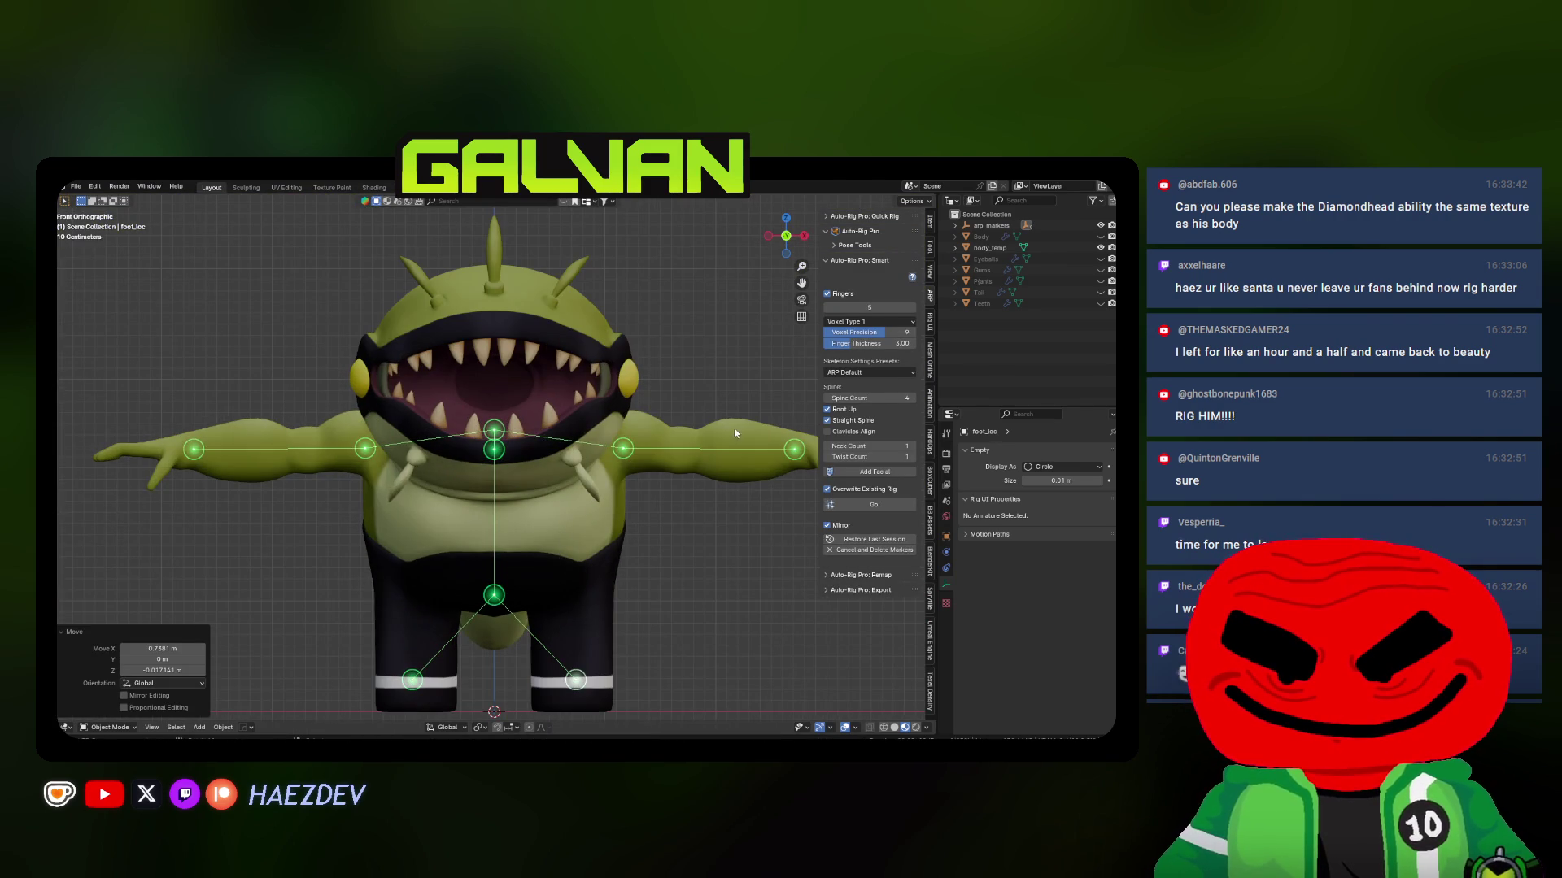
scroll(734, 433, "down", 3)
left_click(862, 372)
left_click(860, 399)
mouse_move(618, 427)
middle_mouse_down()
mouse_move(737, 427)
mouse_move(781, 366)
middle_mouse_up()
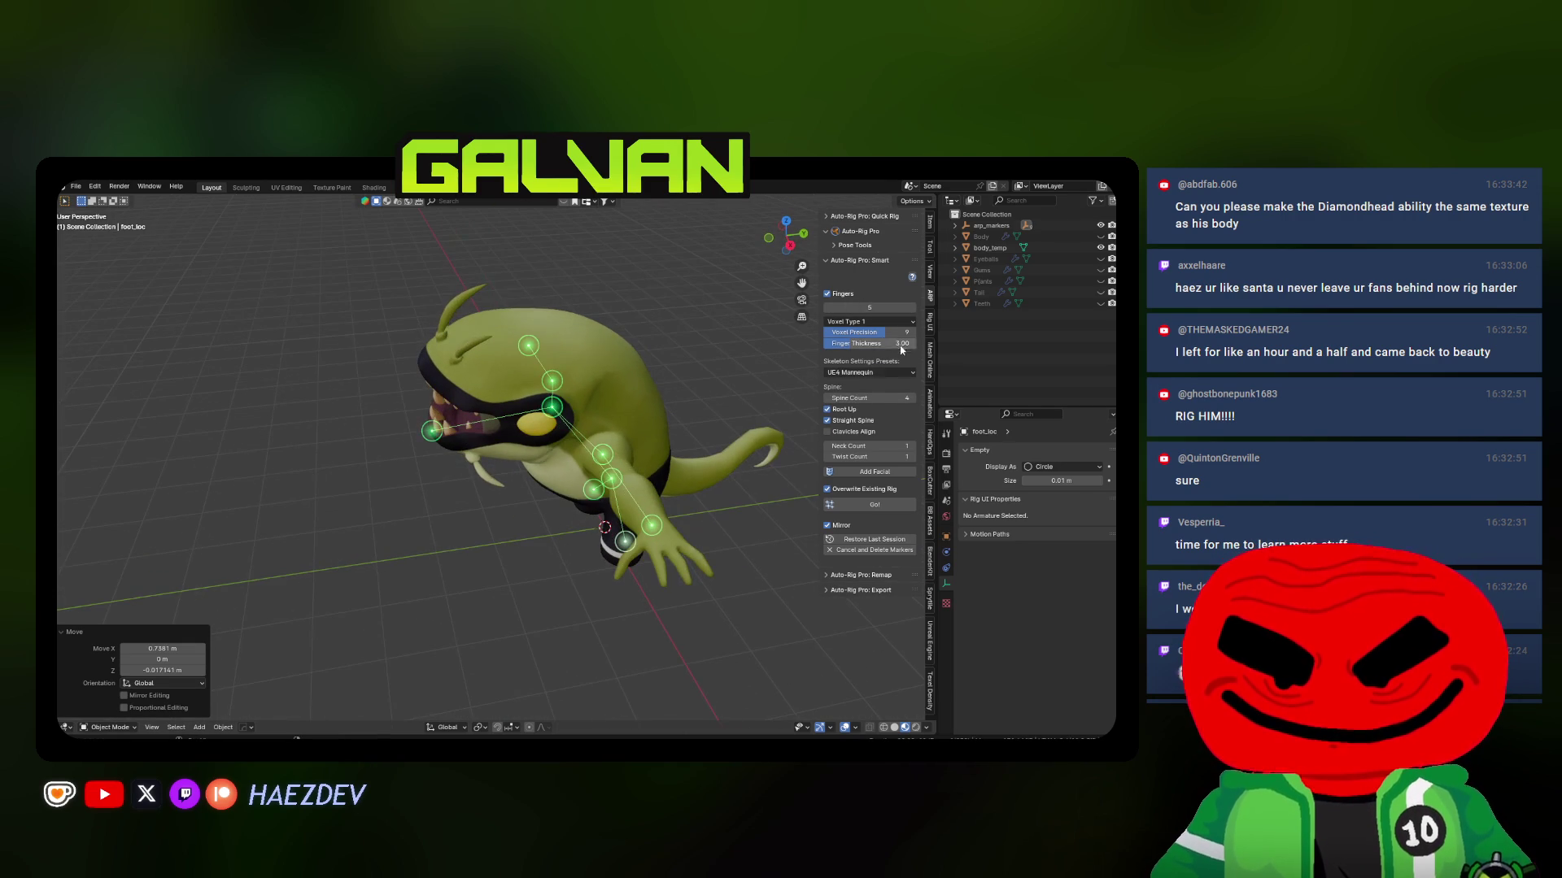
left_click(830, 309)
middle_click_drag(651, 488, 593, 555)
key("KP_1")
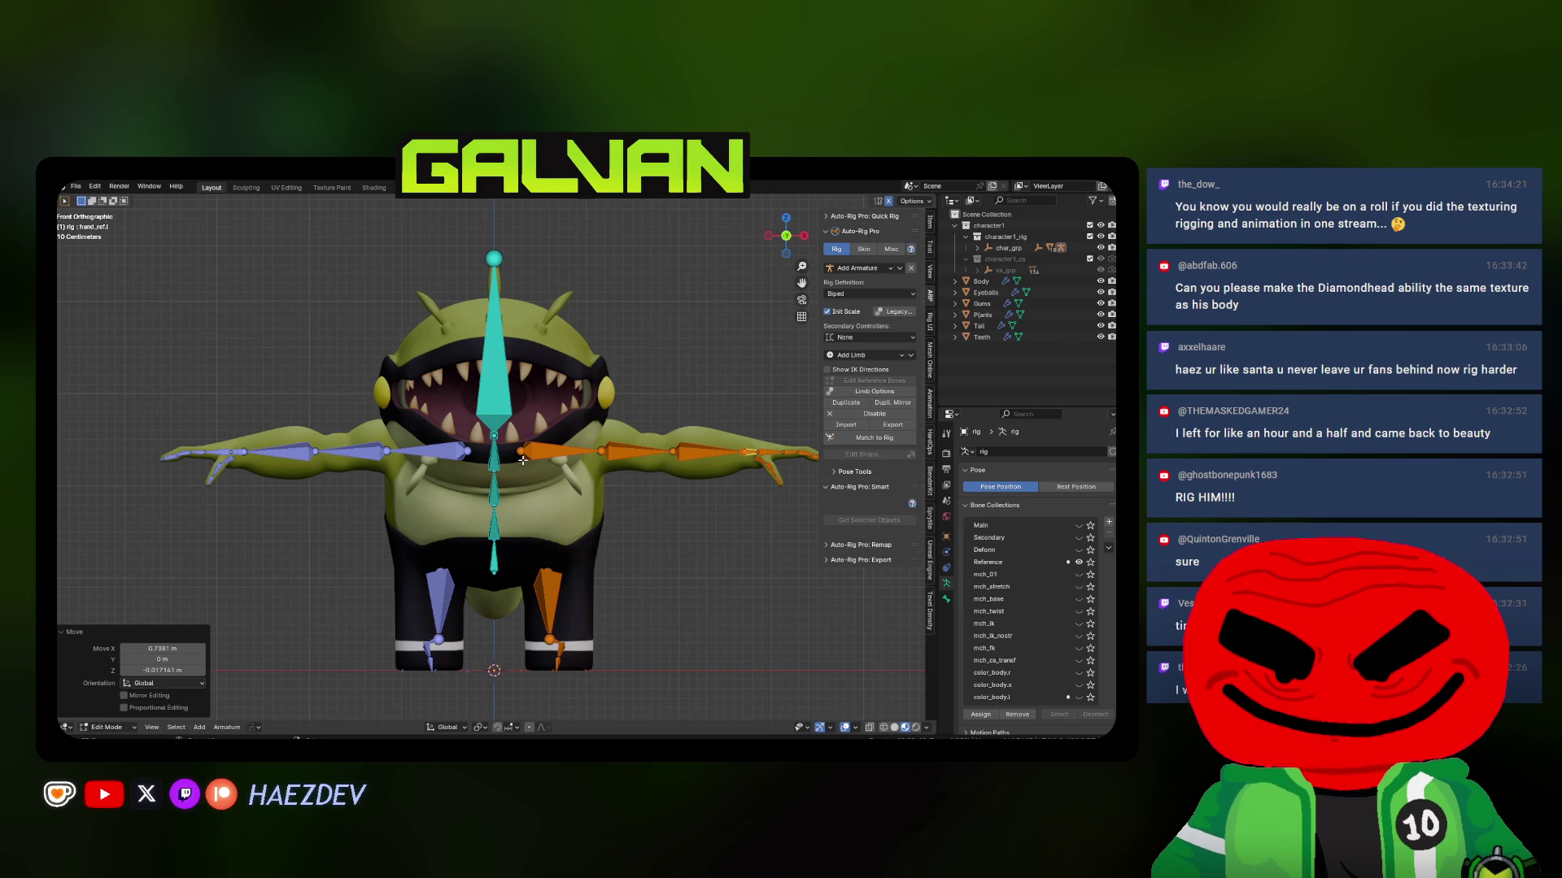
In side X-ray view, select the root reference bone and move the leg chain upright
middle_click_drag(553, 471, 597, 453, "shift")
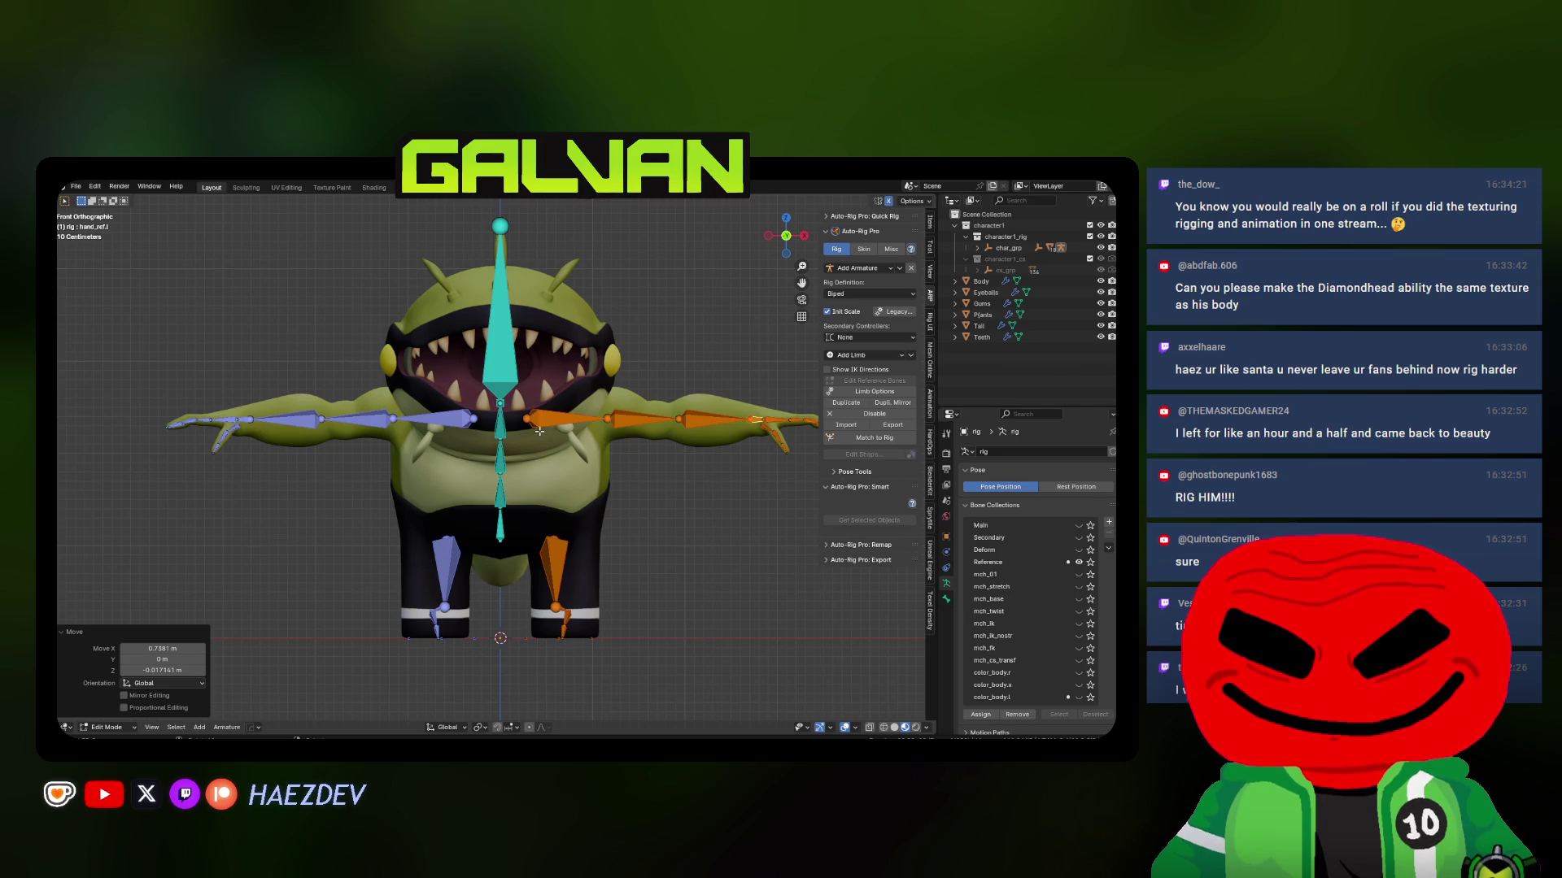
scroll(386, 393, "up", 5)
middle_click_drag(386, 393, 582, 528)
key("KP_3")
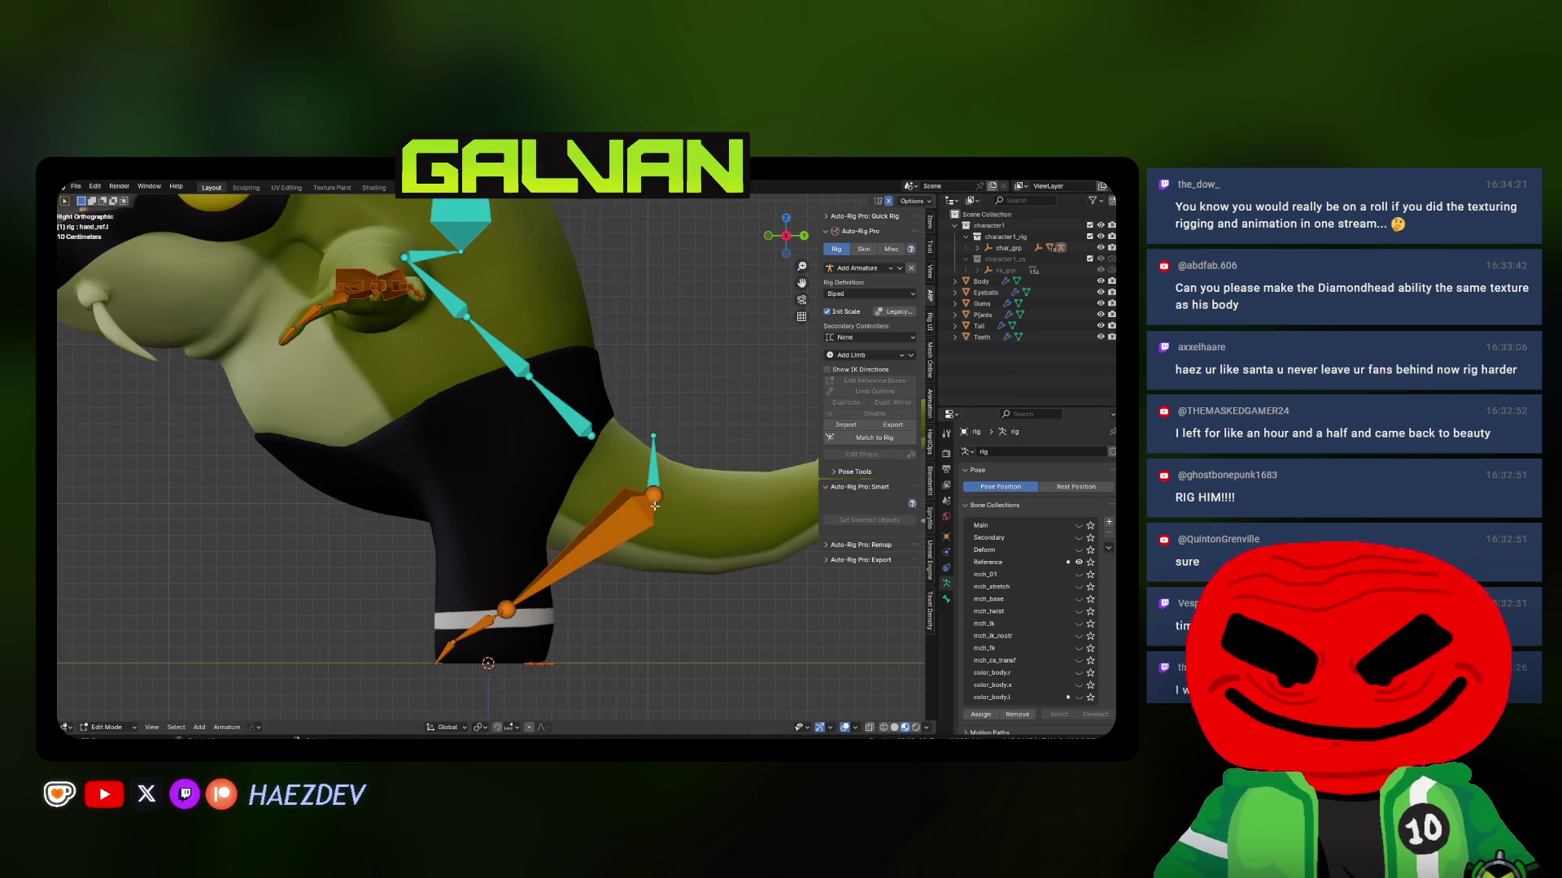
left_click(654, 506)
key("shift+z")
middle_click_drag(638, 437, 626, 405, "shift")
key("g")
left_click(461, 405)
Select the left thigh reference bone in front view
mouse_move(521, 553)
middle_mouse_down("shift")
mouse_move(541, 487)
mouse_move(611, 472)
mouse_move(536, 486)
middle_mouse_up("shift")
key("KP_1")
left_click(612, 471)
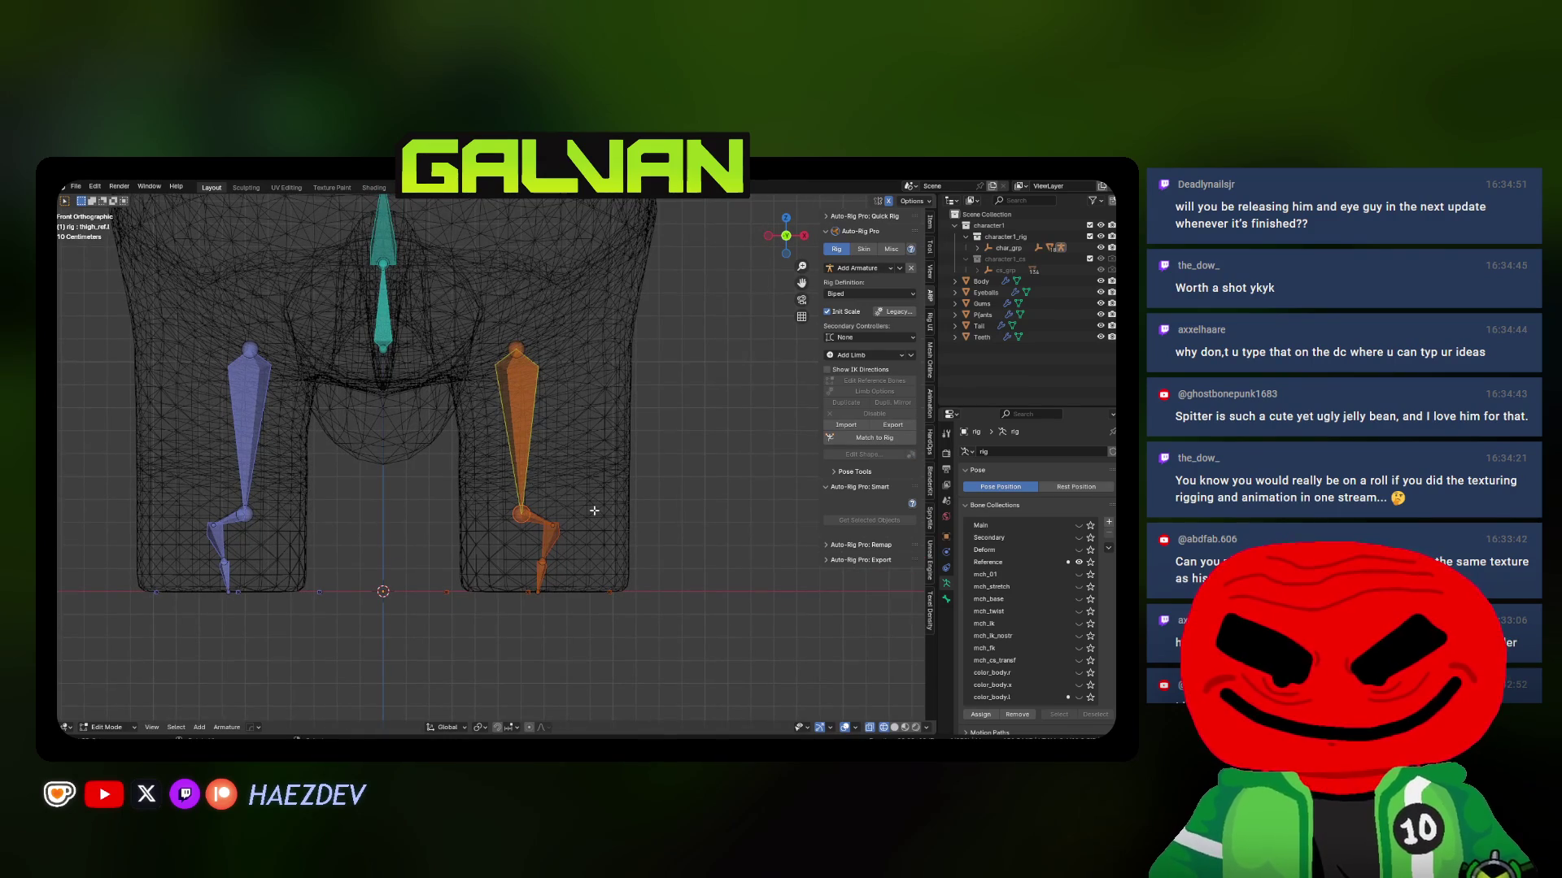
Move the leg bones to raise the knees and nudge them into the pants
key("shift+z")
key("g")
left_click(645, 432)
key("KP_3")
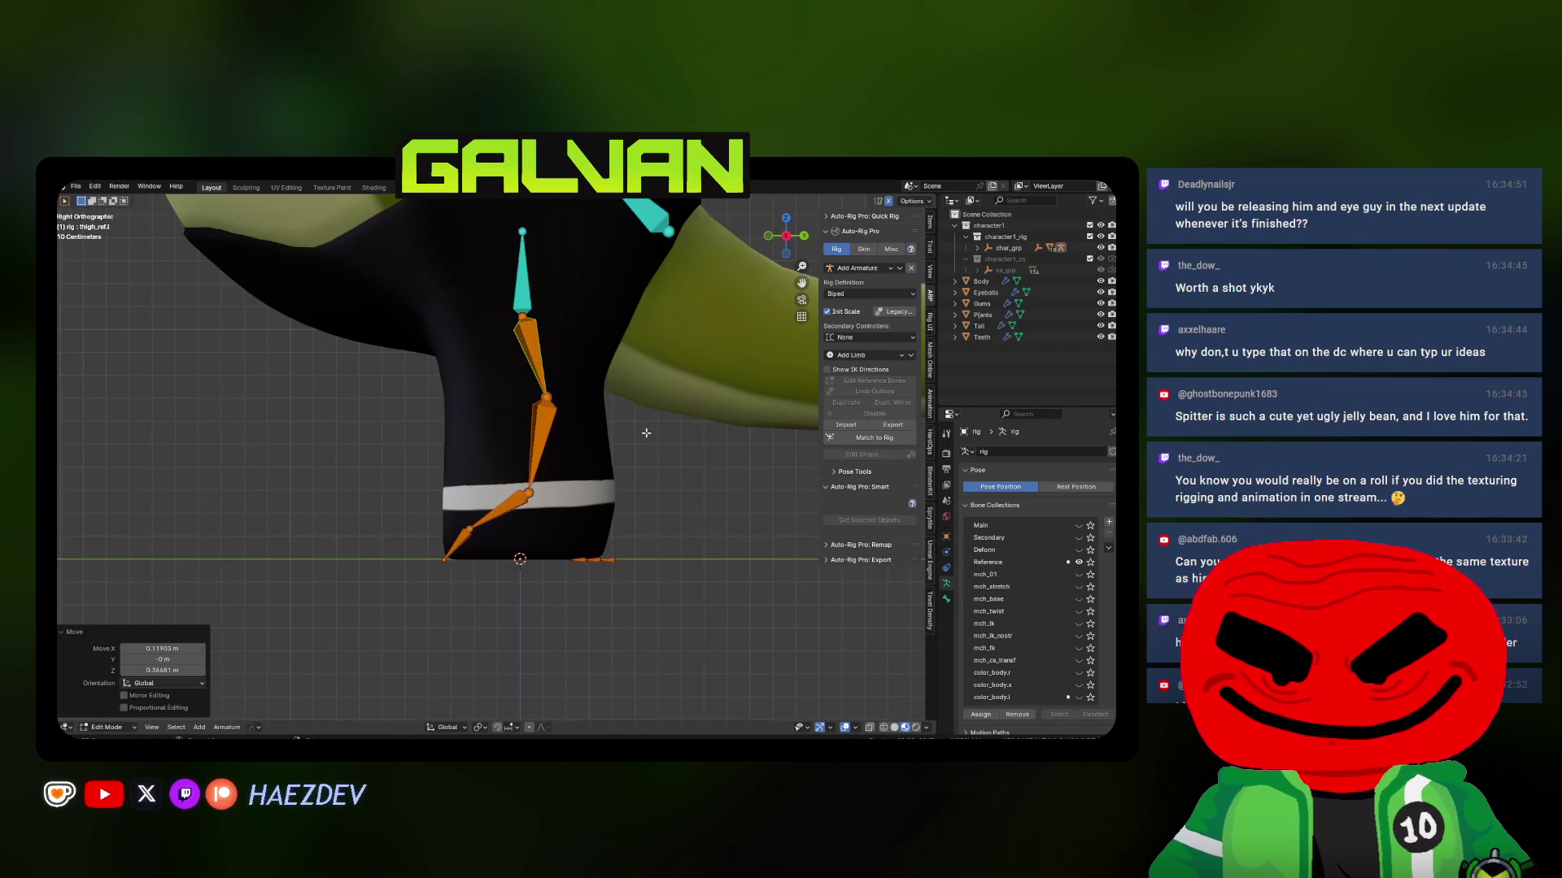
key("g")
left_click(589, 405)
key("KP_1")
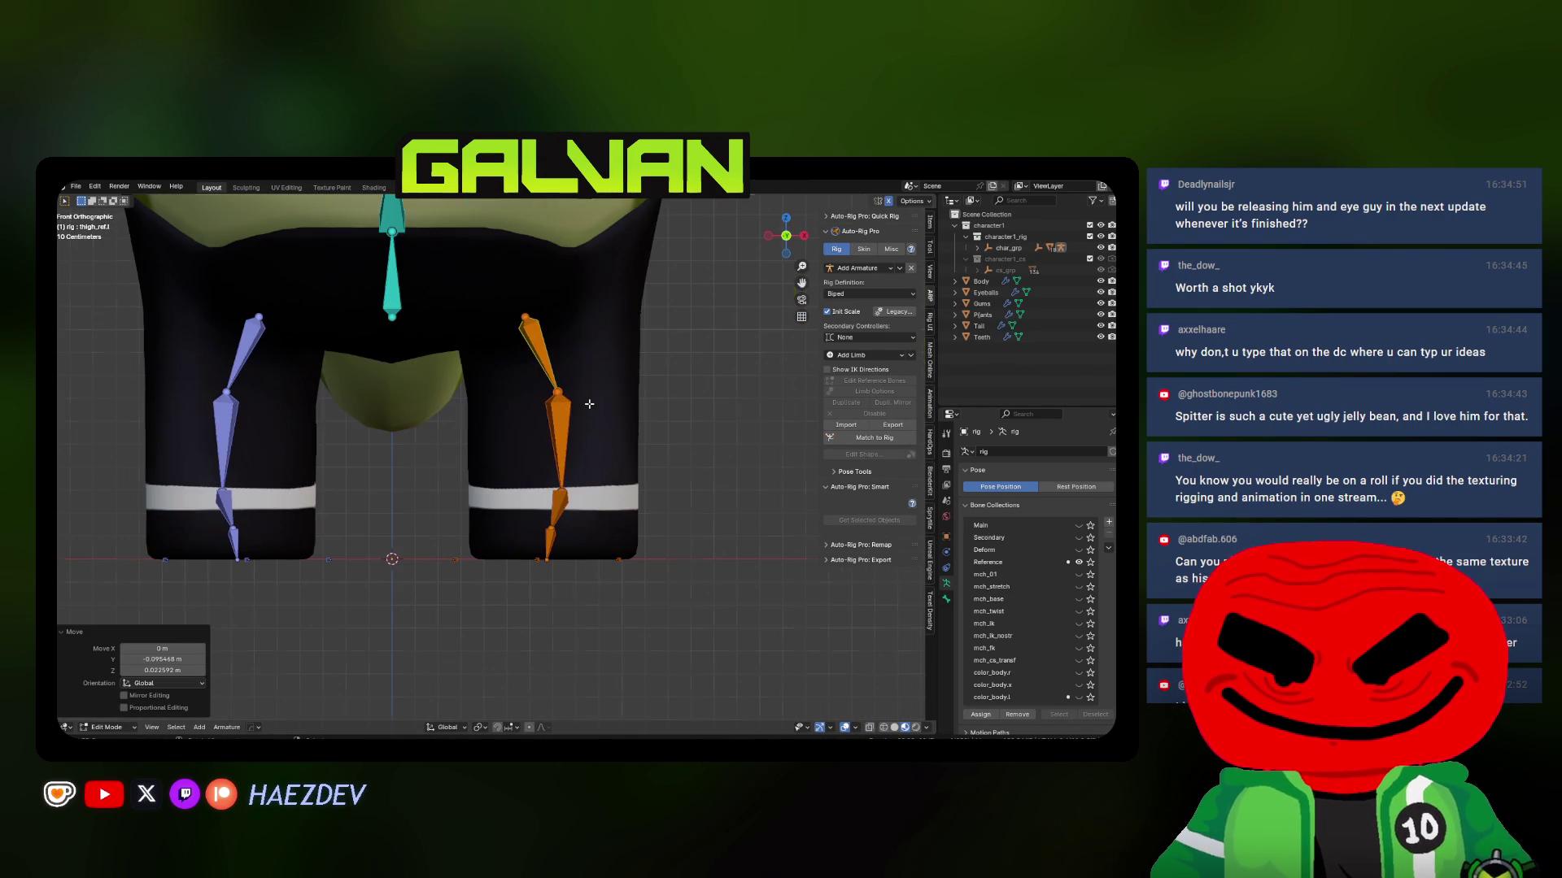
key("g")
left_click(571, 424)
middle_click_drag(528, 314, 529, 384, "shift")
key("g")
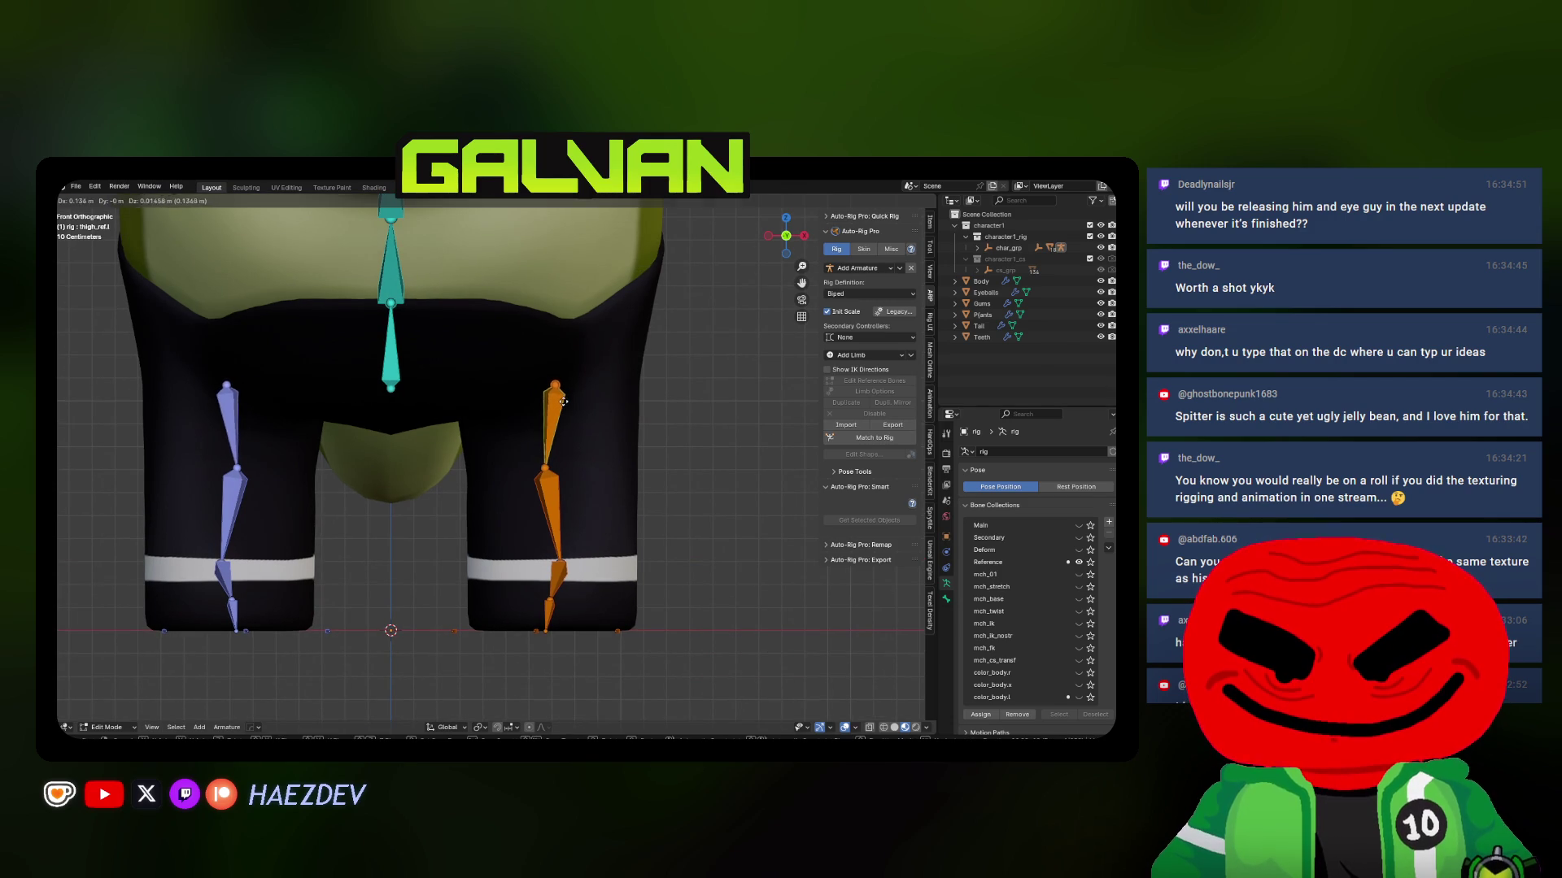
key("Escape")
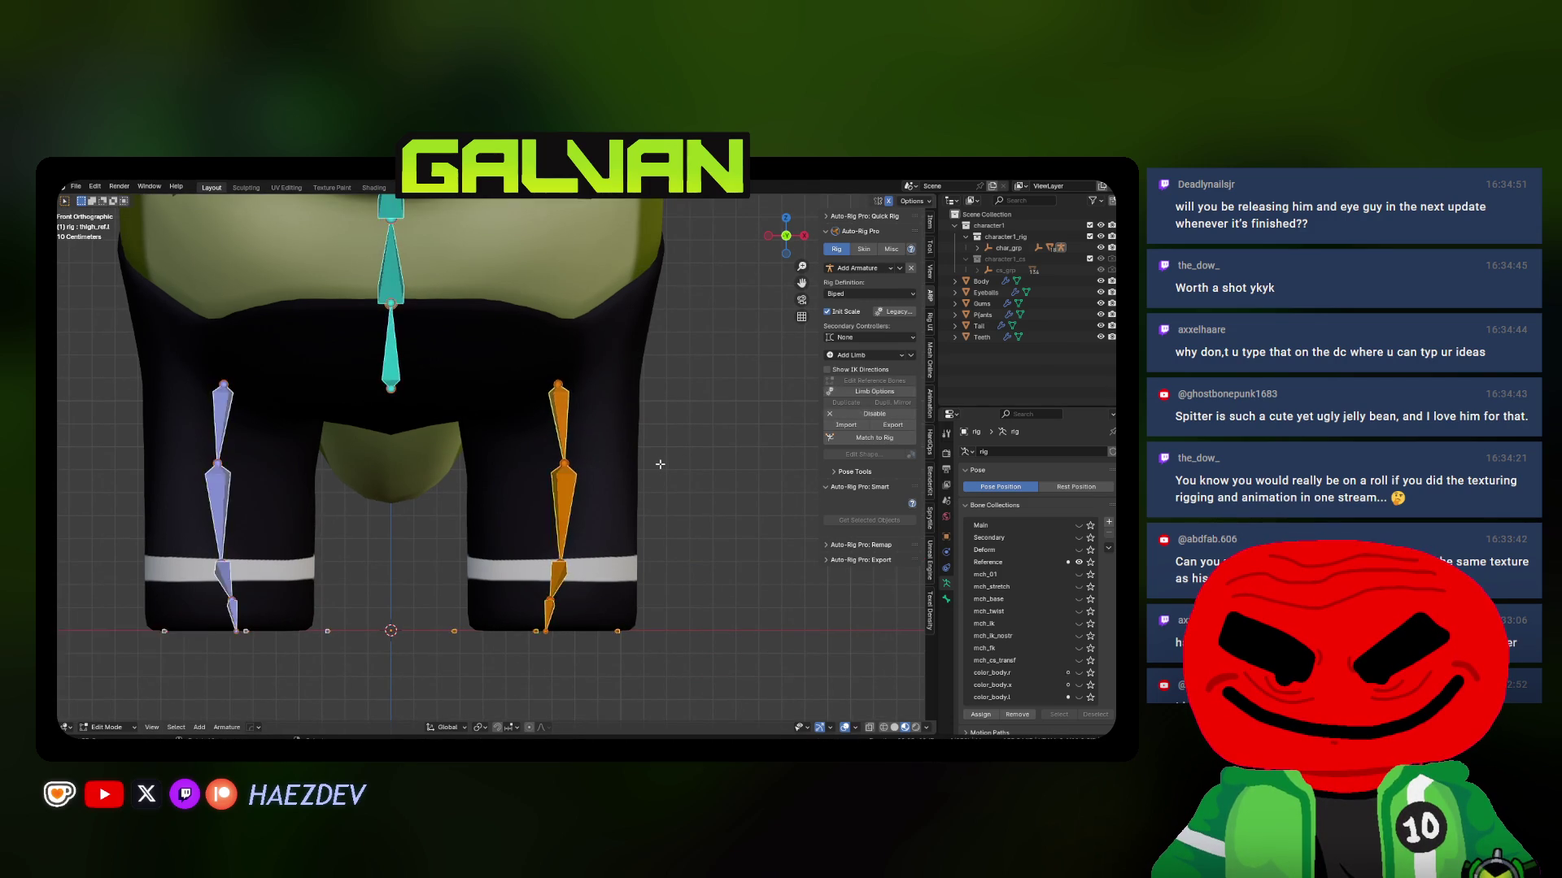
Flatten the toe bone with a Z scale of 0, then lengthen it along the foot
key("KP_3")
scroll(518, 568, "up", 3)
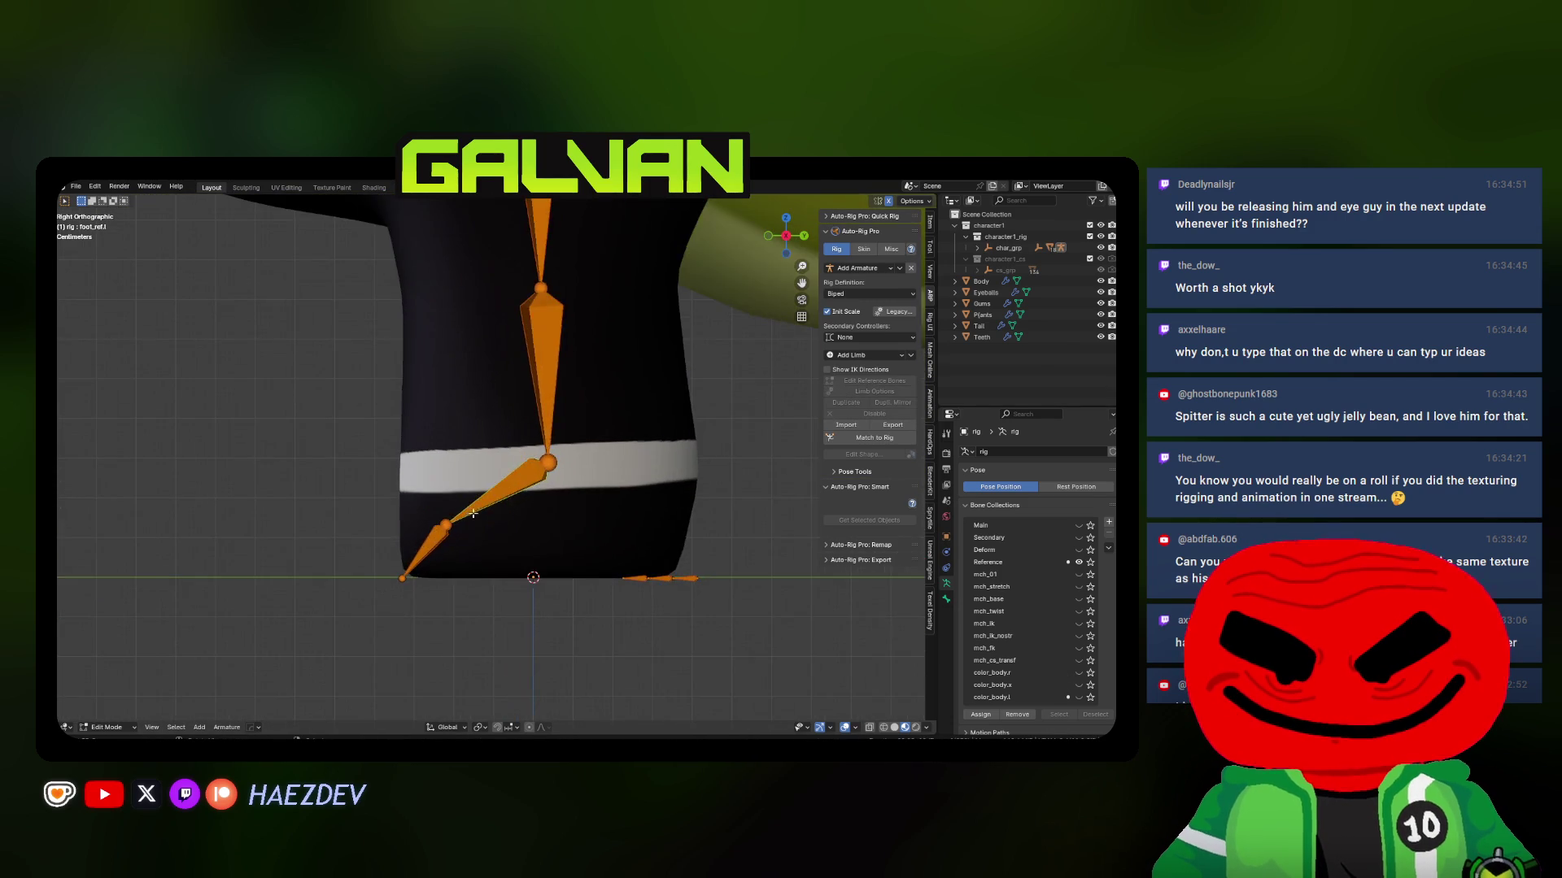
key("shift+z")
left_click(418, 552)
key("s")
key("z")
key("0")
key("Return")
key("s")
left_click(530, 506)
key("s")
left_click(558, 505)
Nudge the knee joint slightly back, then select the whole leg chain and clear its roll
key("shift+z")
key("shift+z")
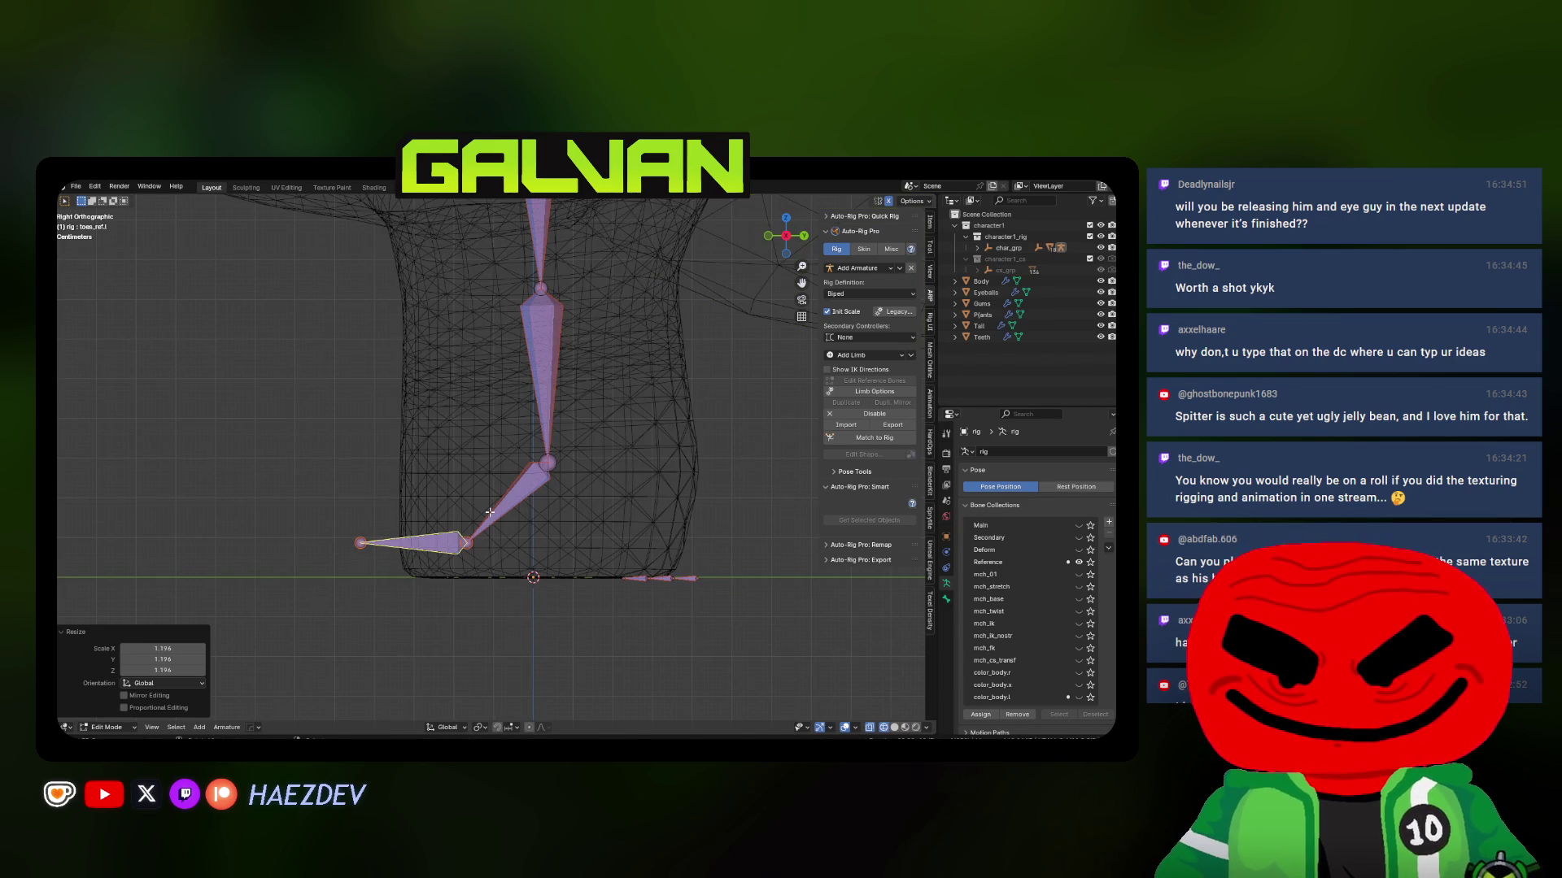
left_click(558, 465)
key("g")
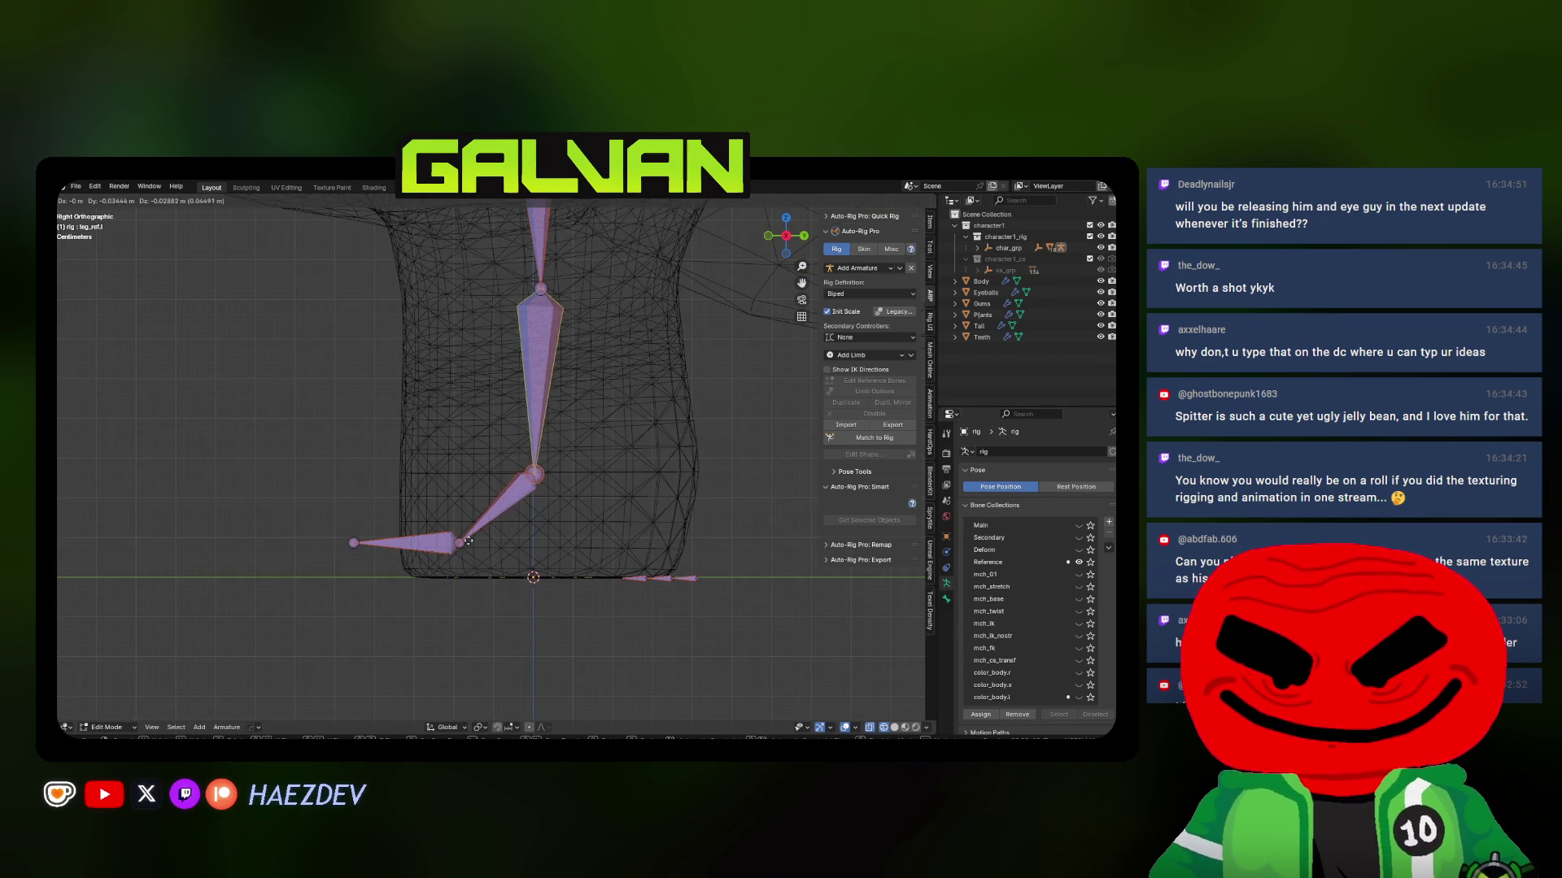
left_click(545, 475)
key("ctrl+l")
key("KP_1")
key("alt+r")
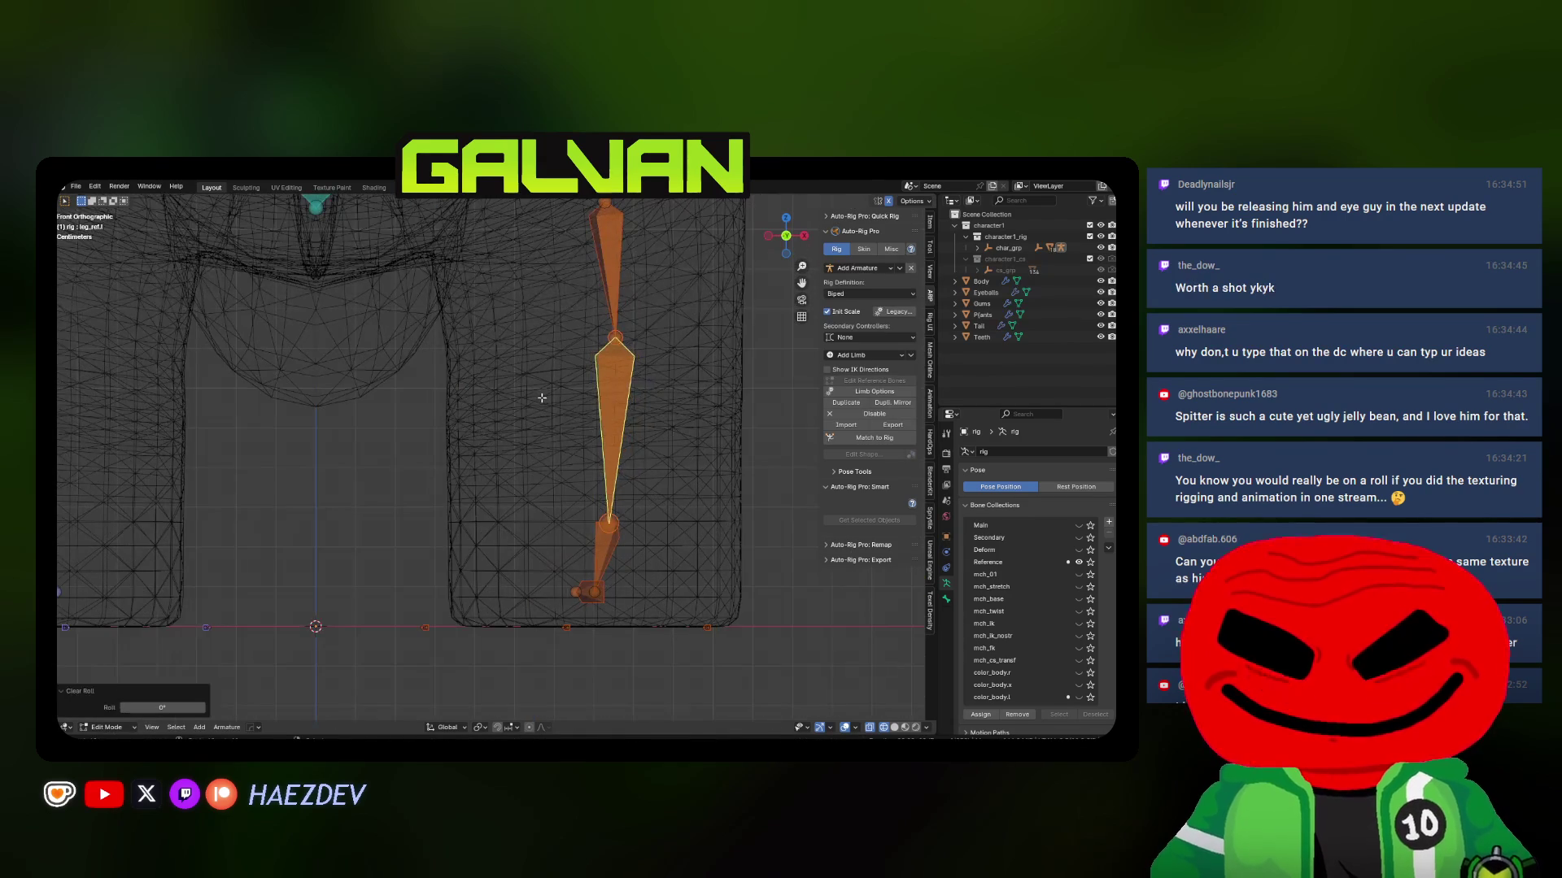
scroll(618, 416, "down", 5)
Box-select the right leg bones and scale X to 0 to line them up vertically
key("b")
left_click_drag(506, 541, 543, 285)
key("s")
key("x")
key("0")
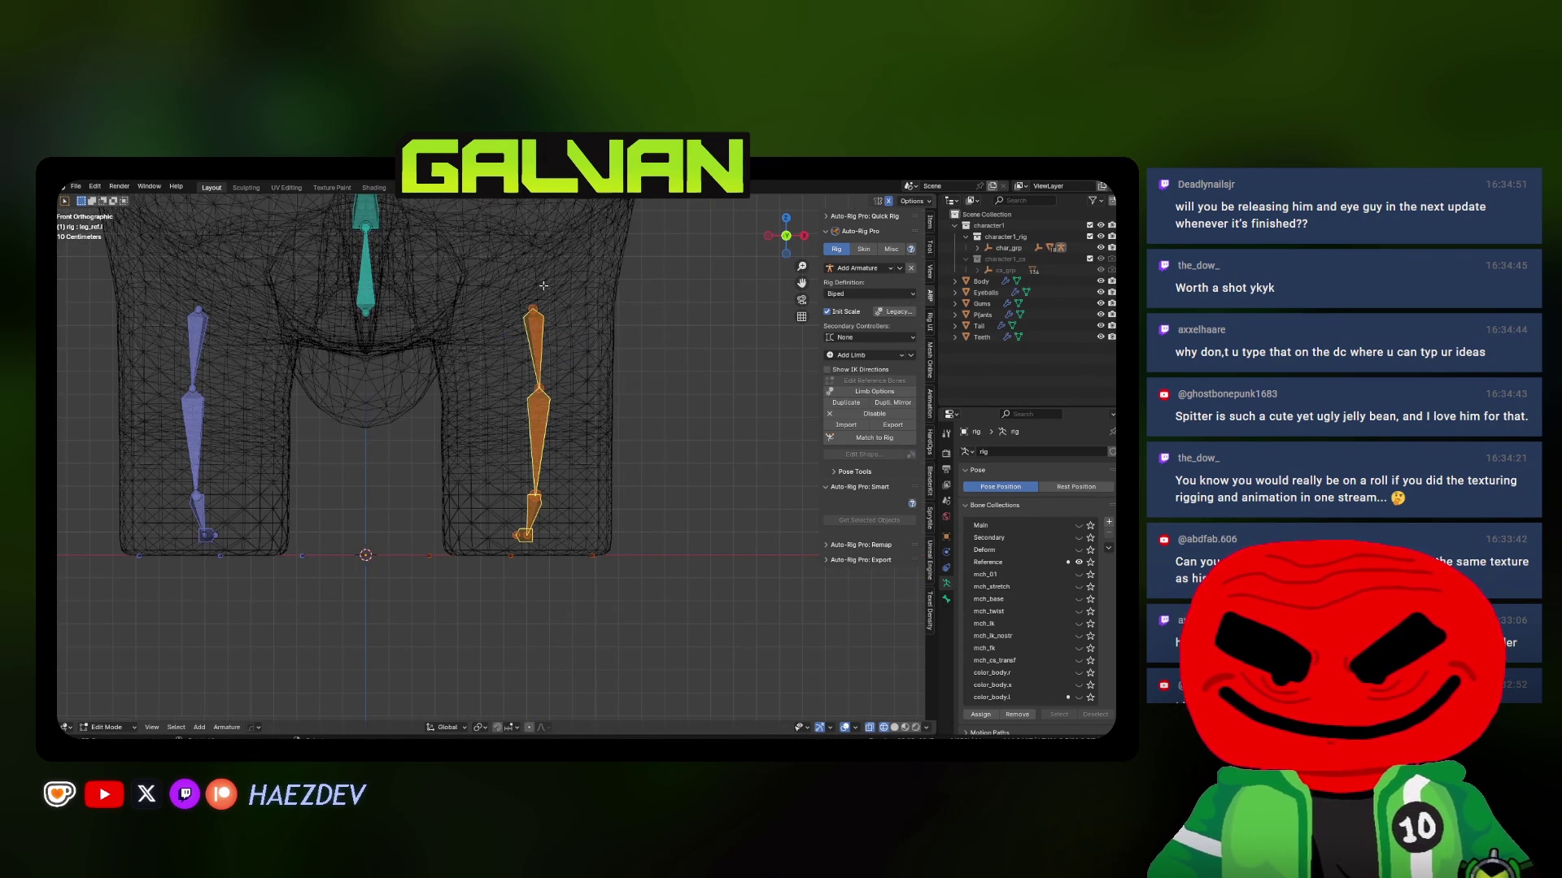
key("Return")
Lower the knee joint along Z in side view
key("KP_3")
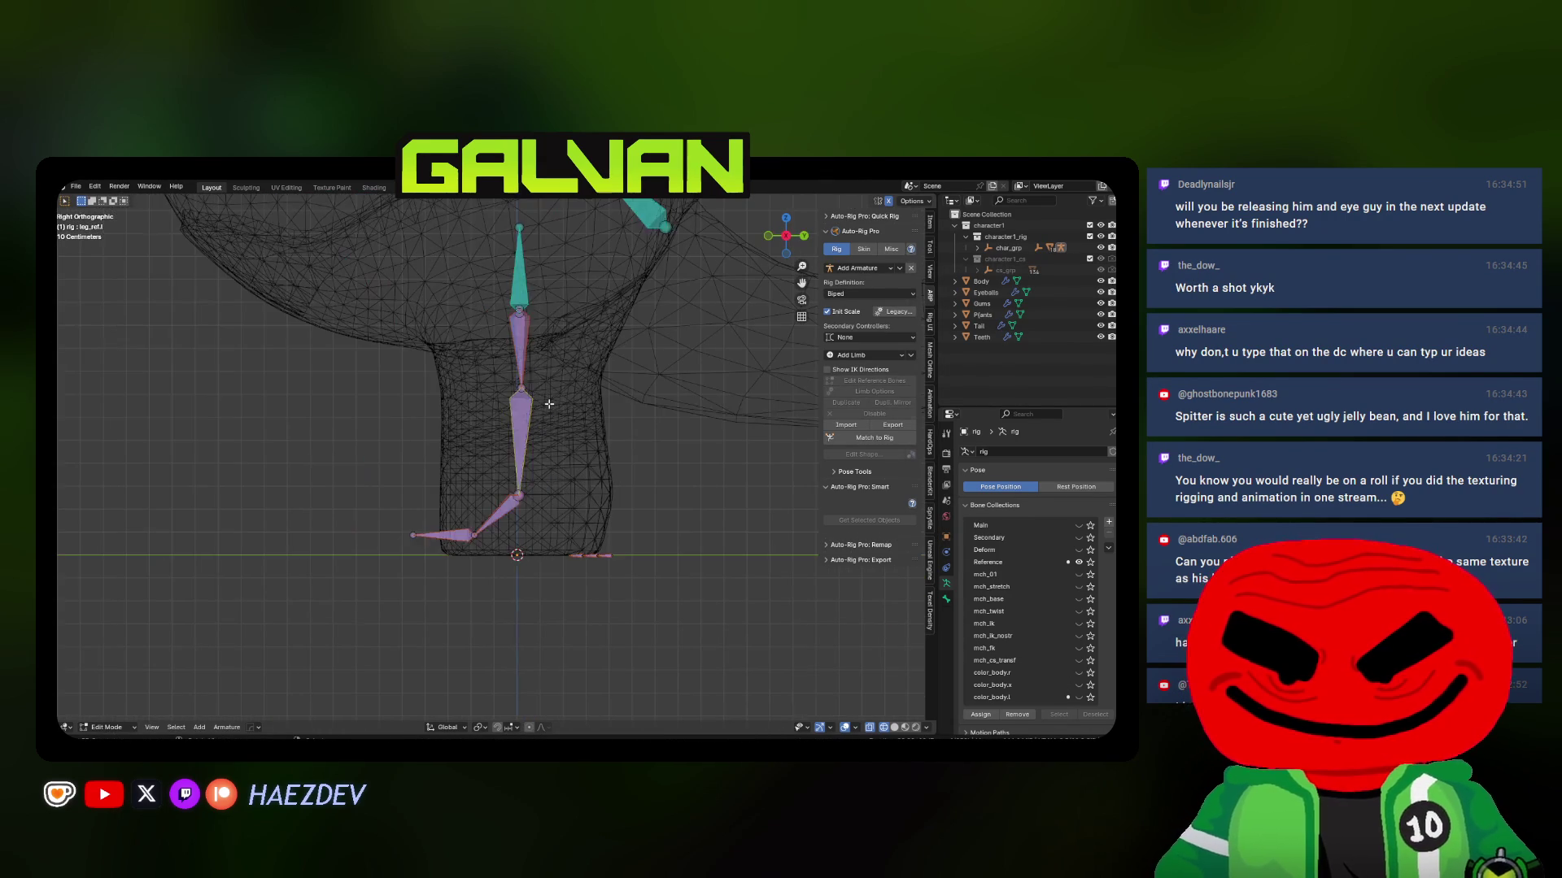
key("g")
key("z")
left_click(537, 384)
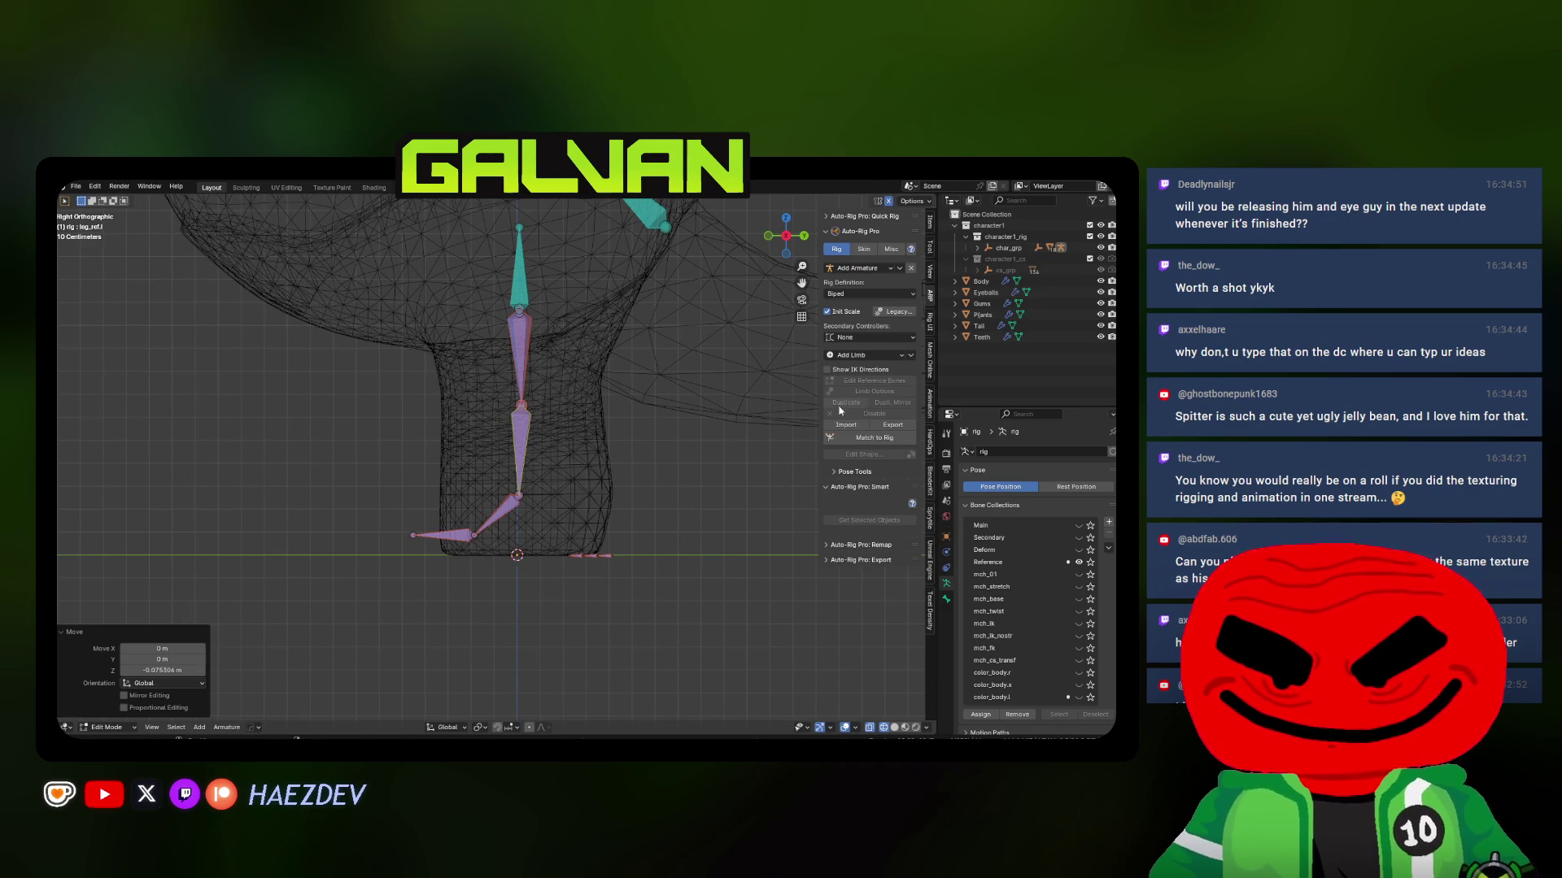
Move the thigh's knee joint further back along Y so it sits inside the leg
middle_click_drag(792, 385, 569, 407)
left_click(543, 402)
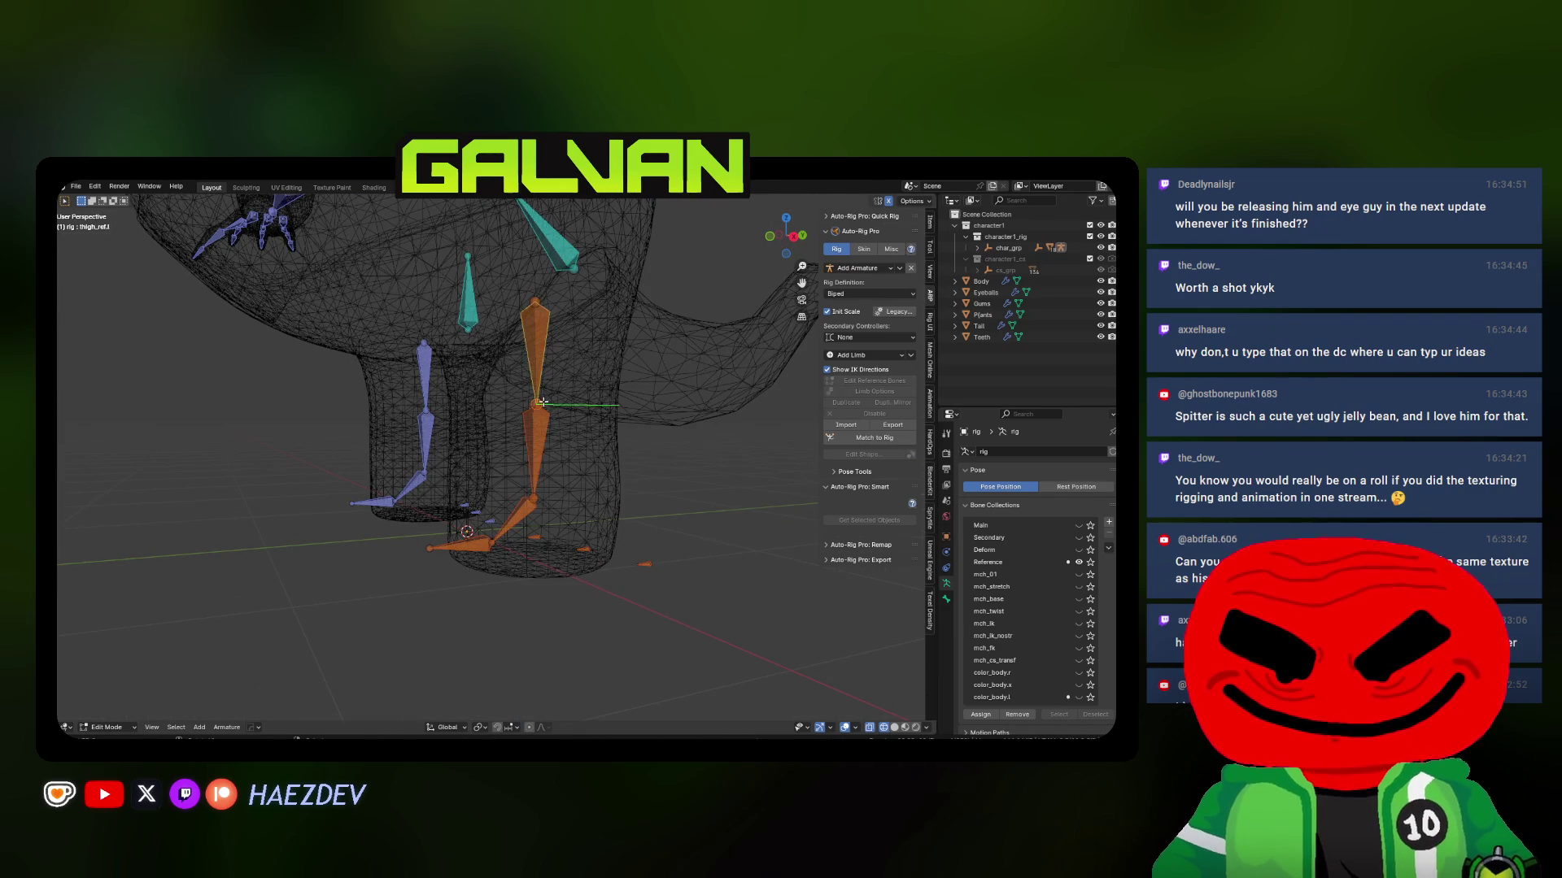
key("KP_3")
key("g")
key("y")
left_click(521, 406)
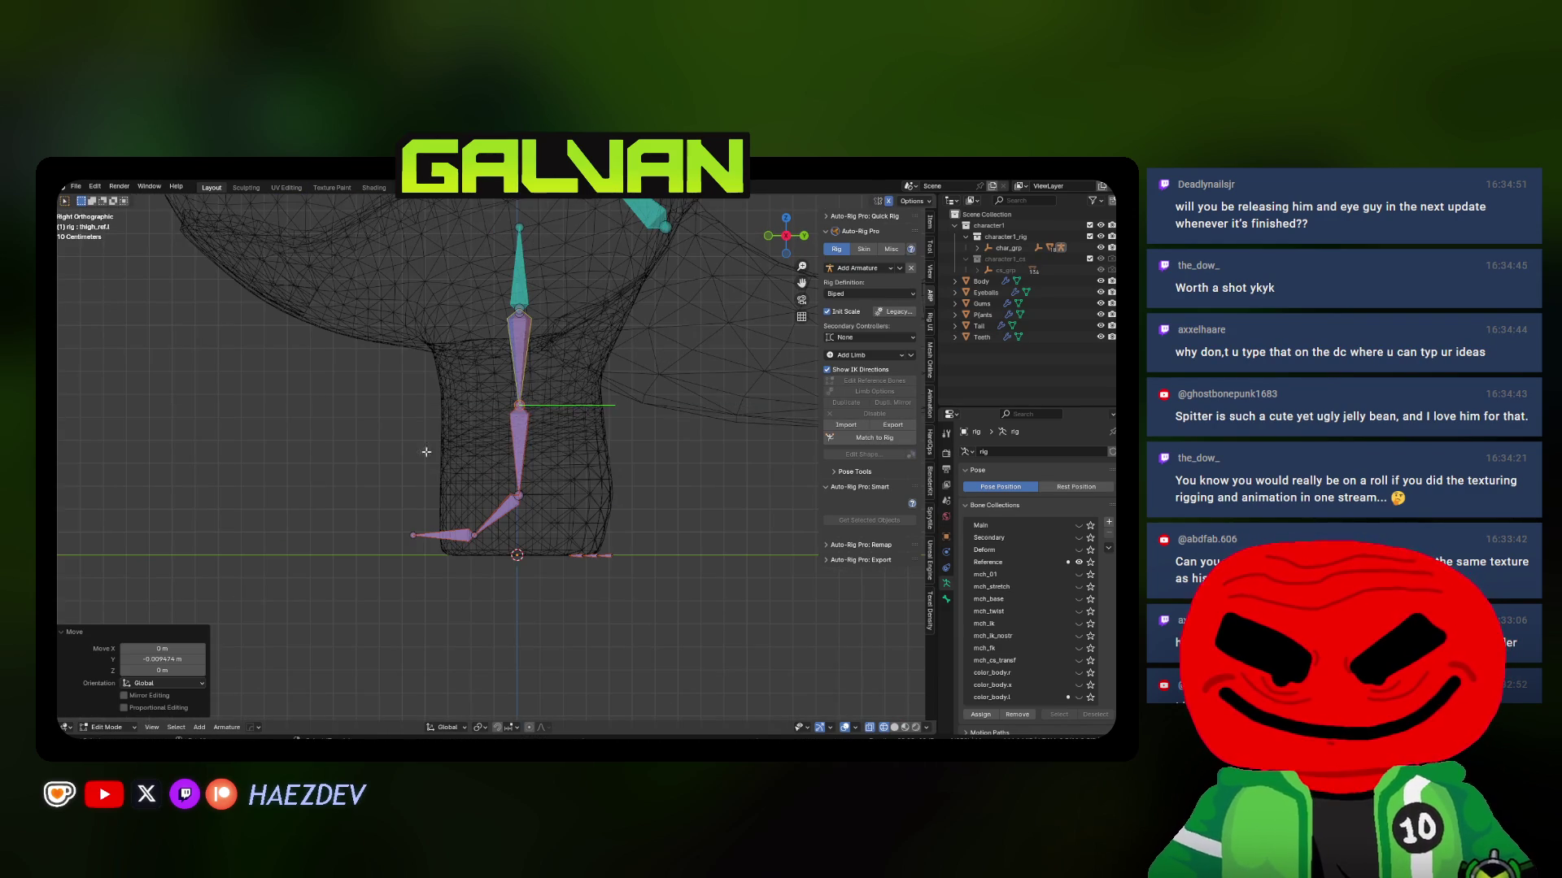
middle_click_drag(520, 407, 394, 505)
key("g")
key("y")
left_click(455, 406)
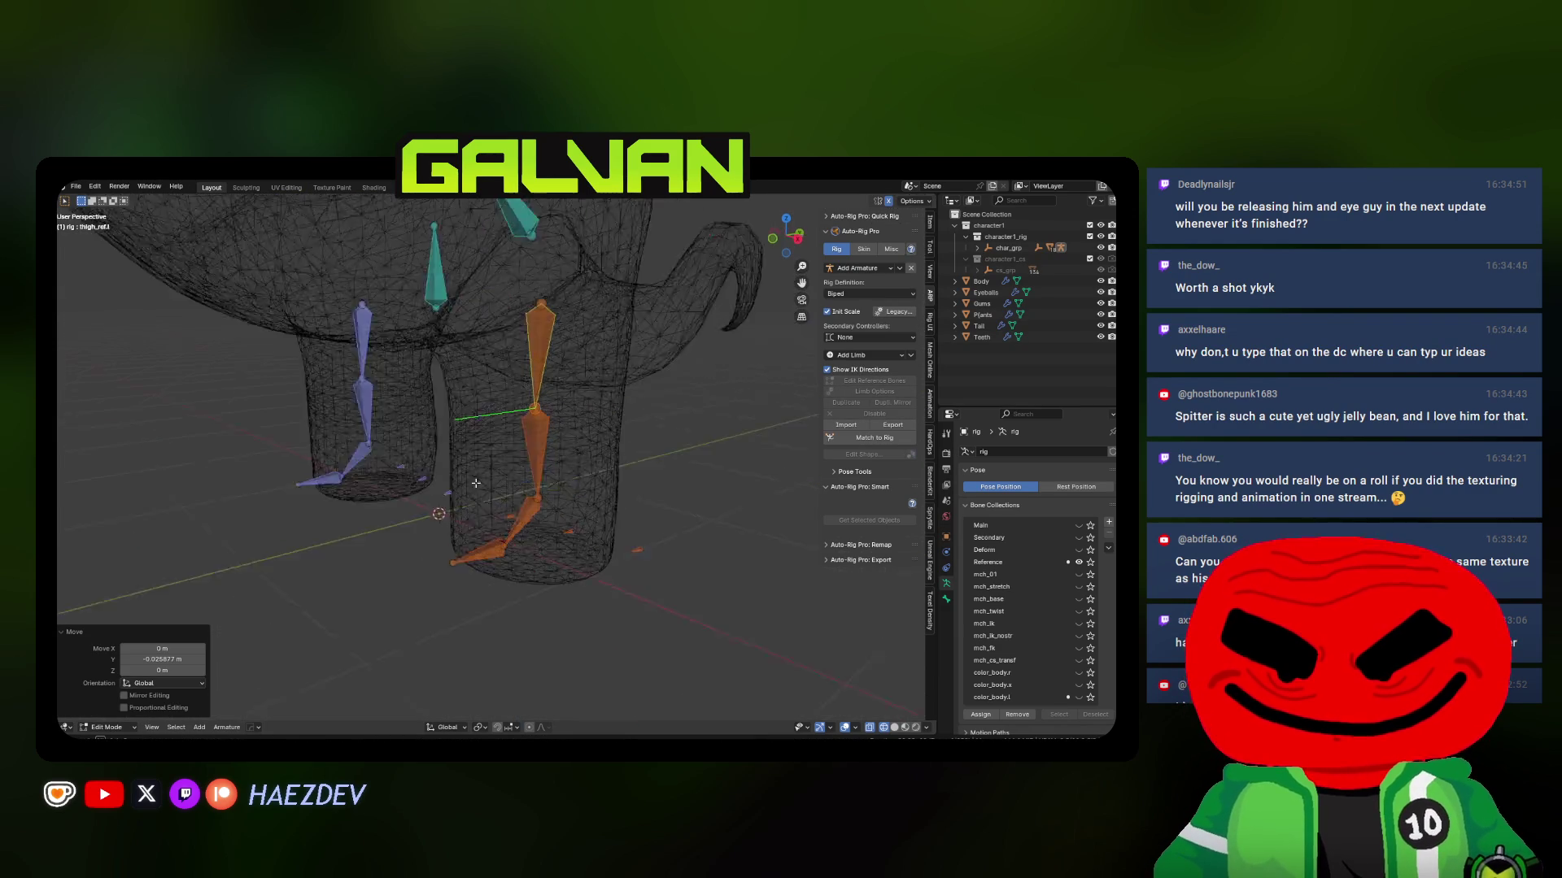
Deselect the leg bones and bring up a side view of the neck
key("KP_1")
left_click(534, 375)
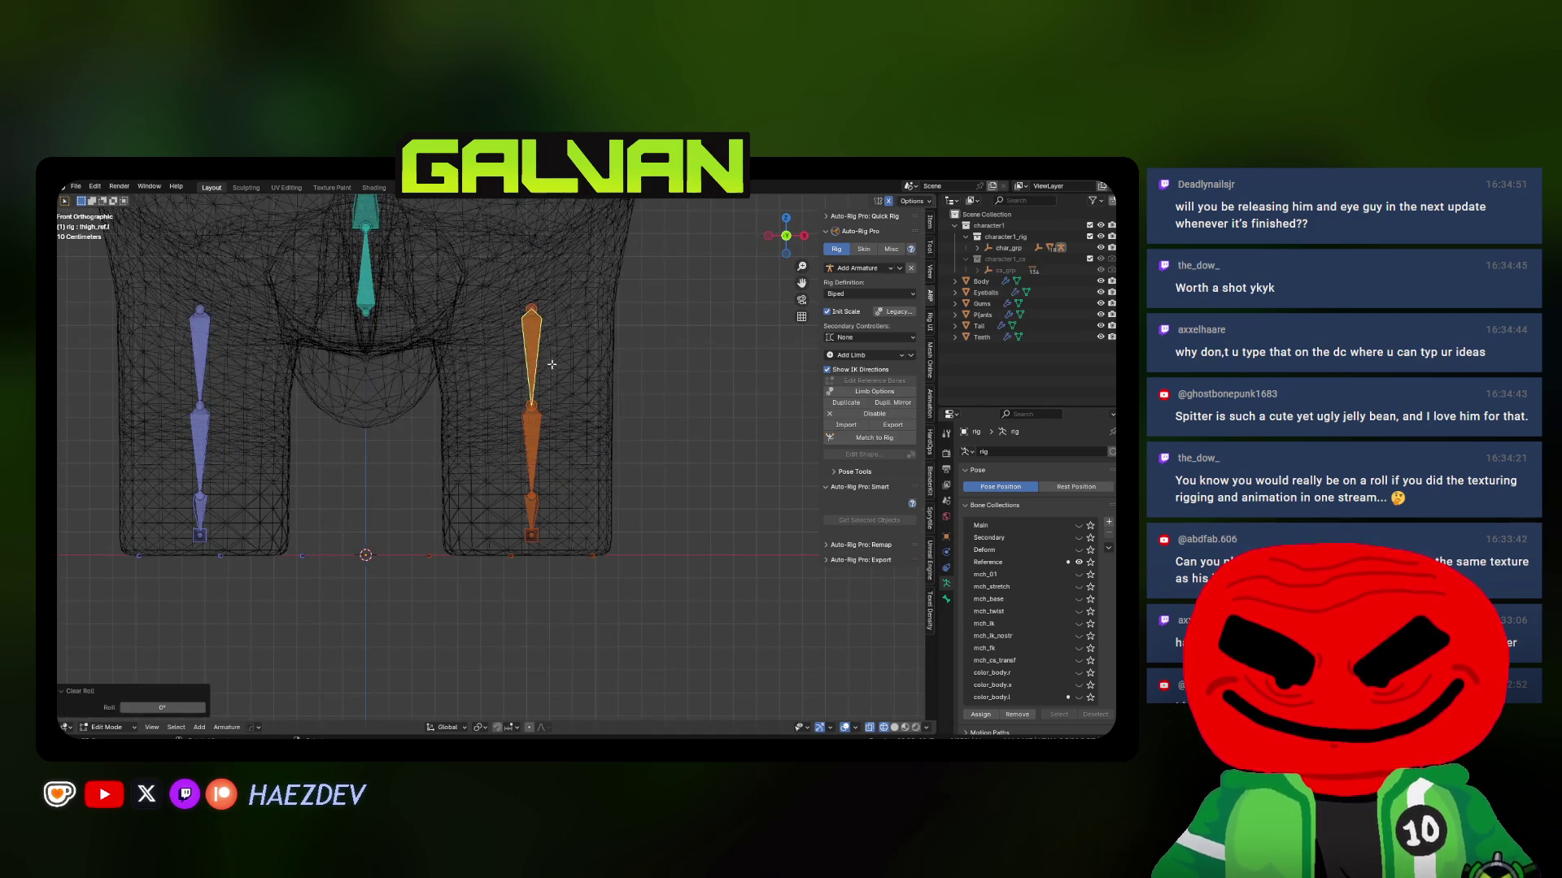
scroll(520, 448, "down", 4)
key("KP_3")
scroll(651, 468, "up", 5)
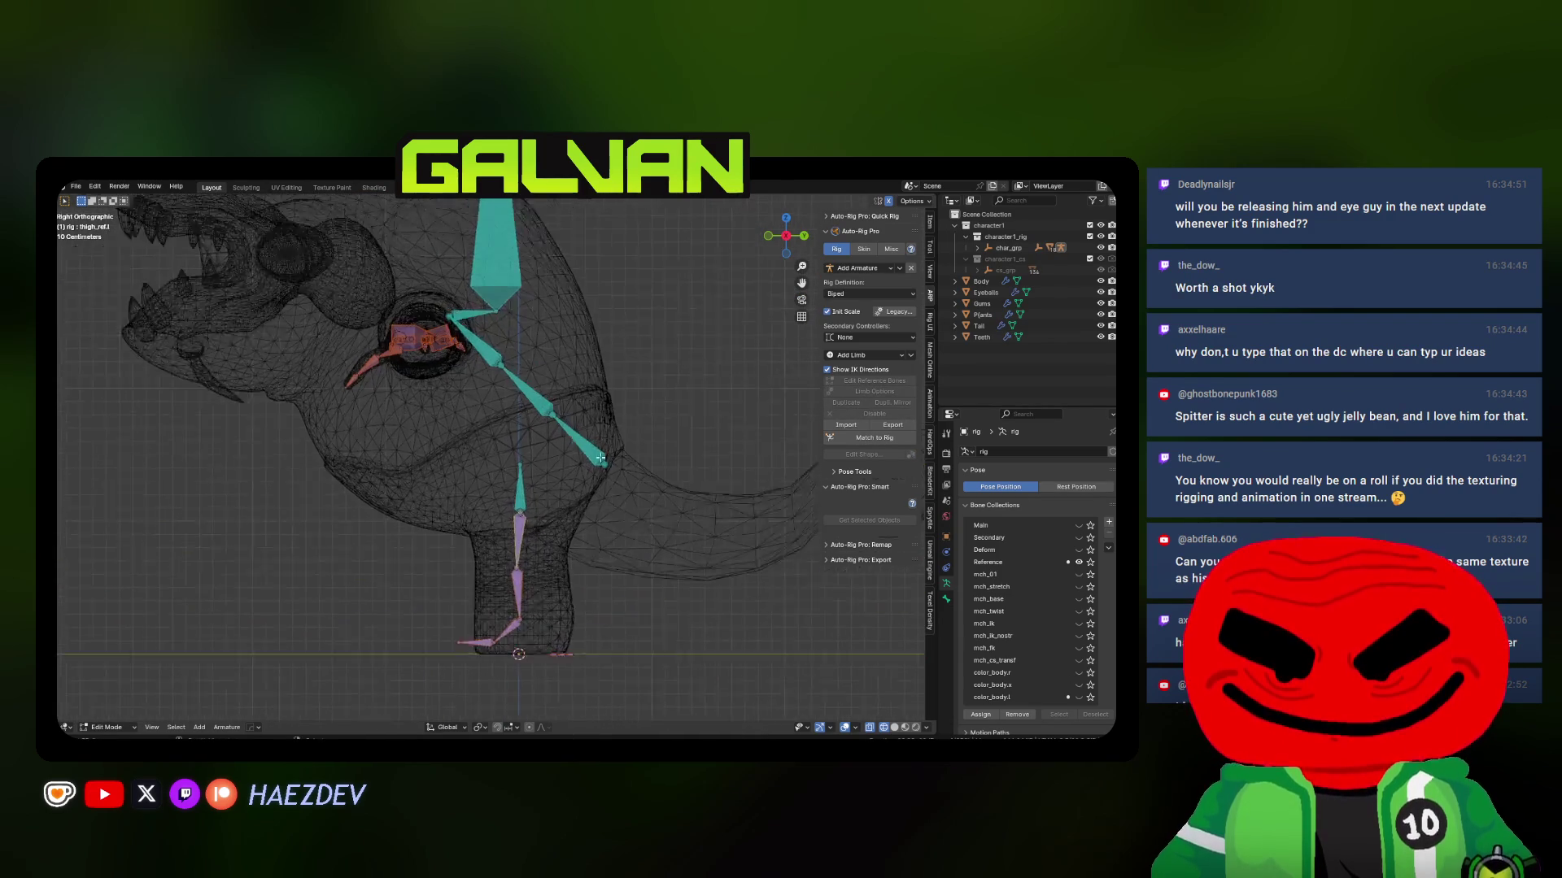
Shift a neck joint front-back, then line up the neck joints with an X scale of 0
key("g")
key("y")
left_click(495, 471)
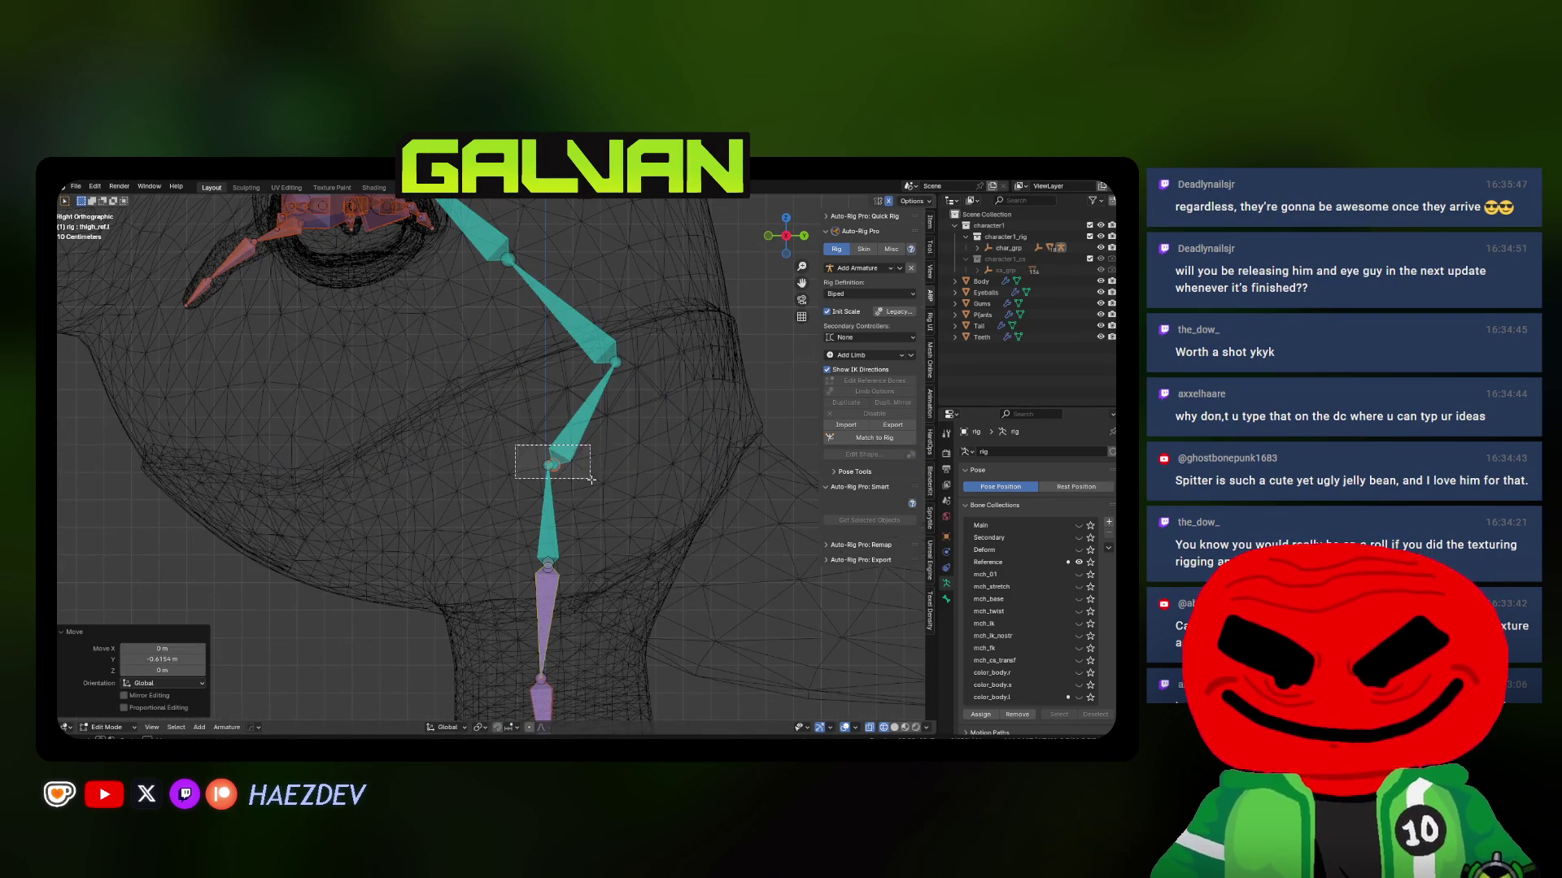
key("s")
key("x")
key("0")
key("Return")
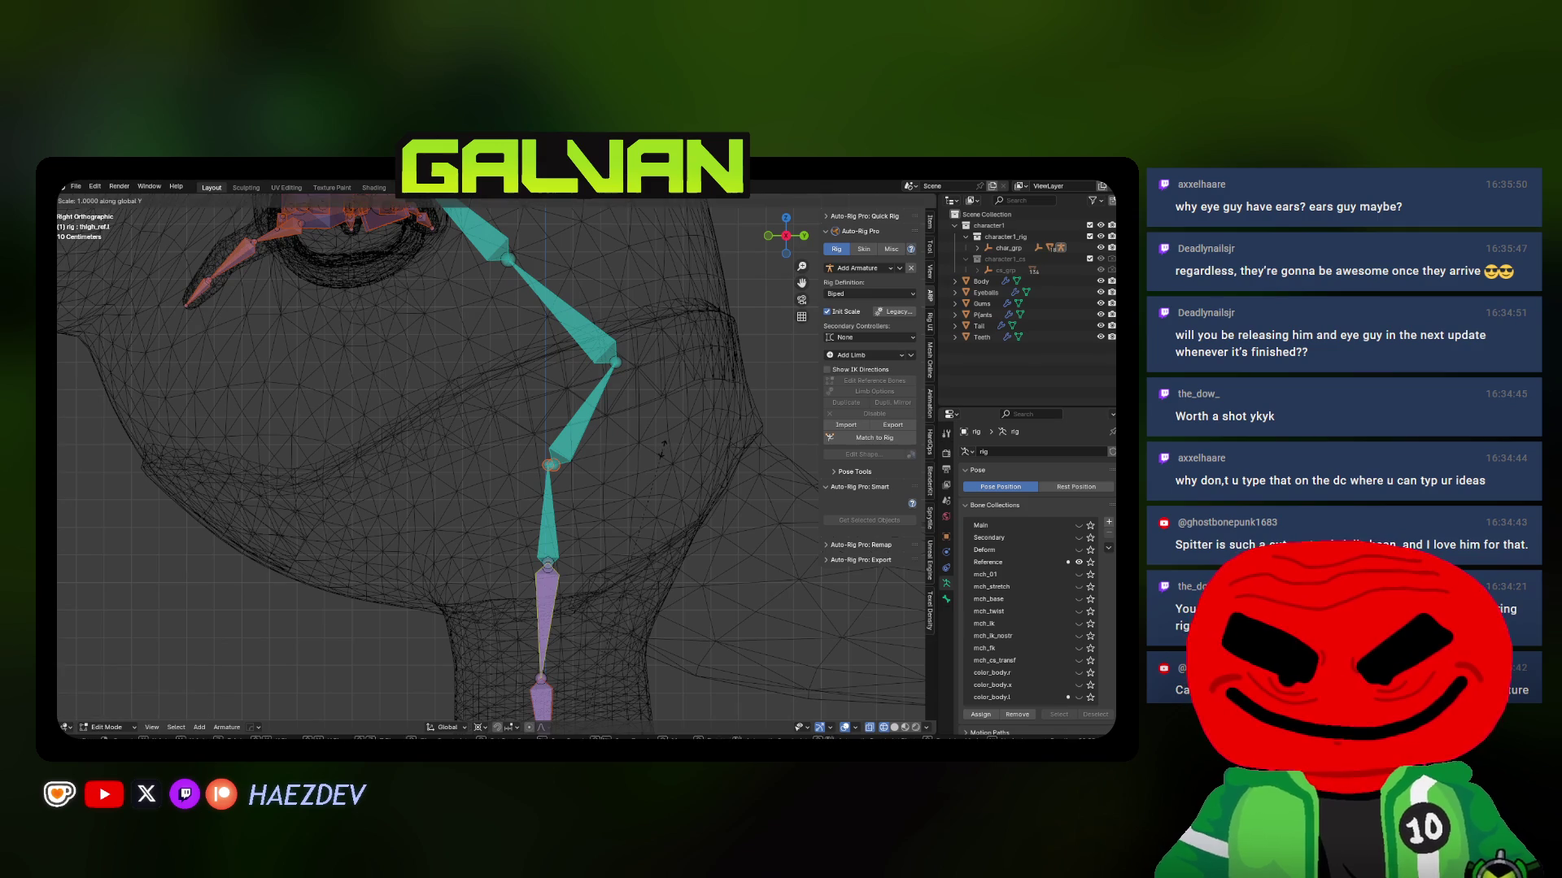
left_click(582, 434)
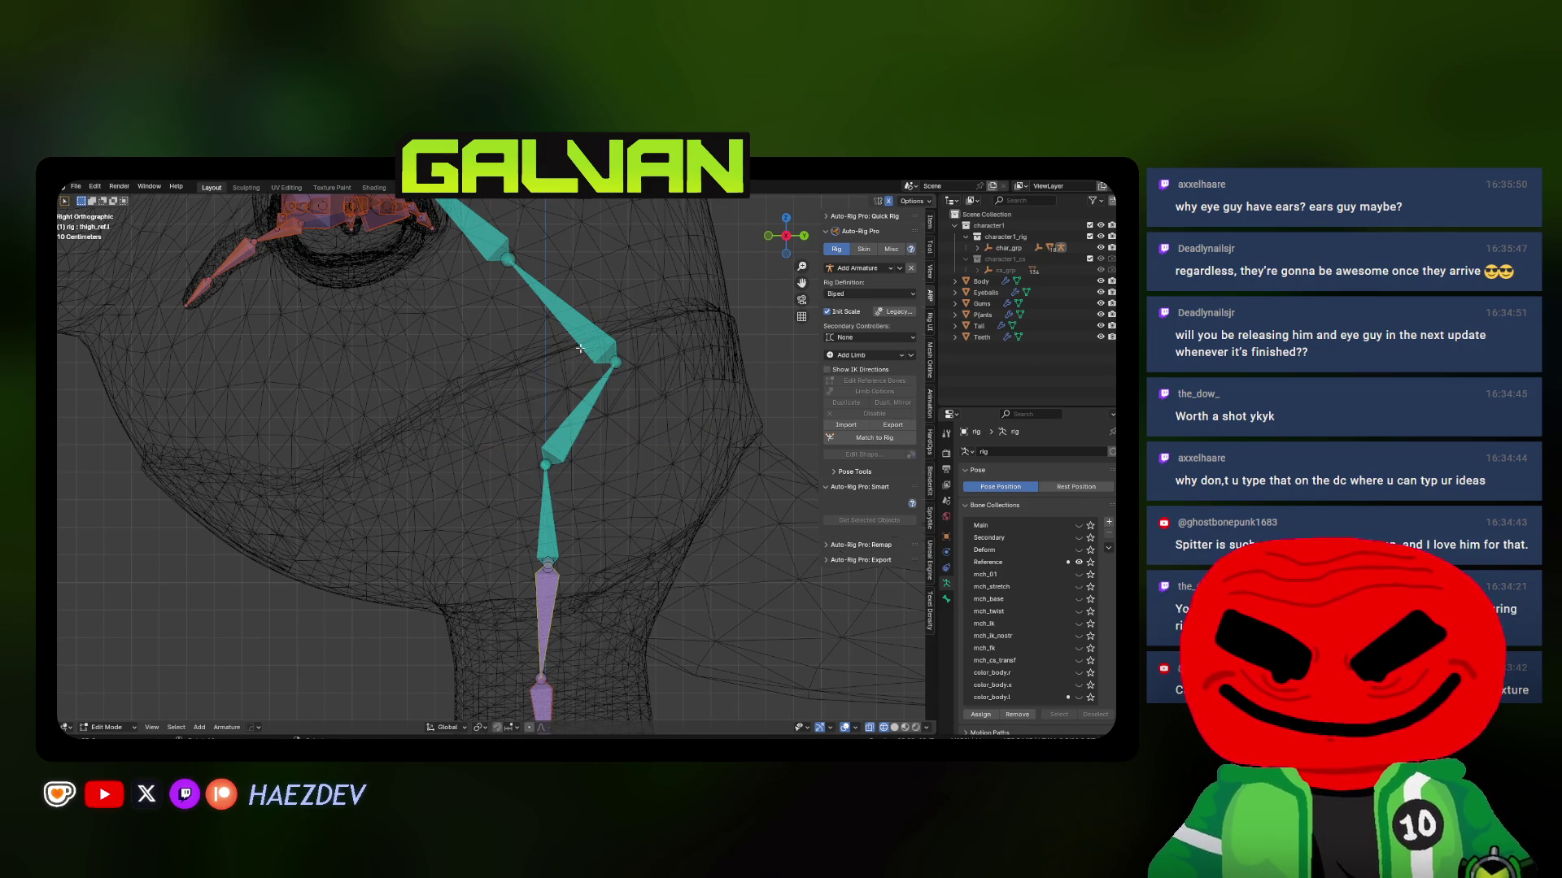
Move the neck's bend joint and the head bone into the creature's neck
left_click(616, 362)
key("g")
left_click(559, 346)
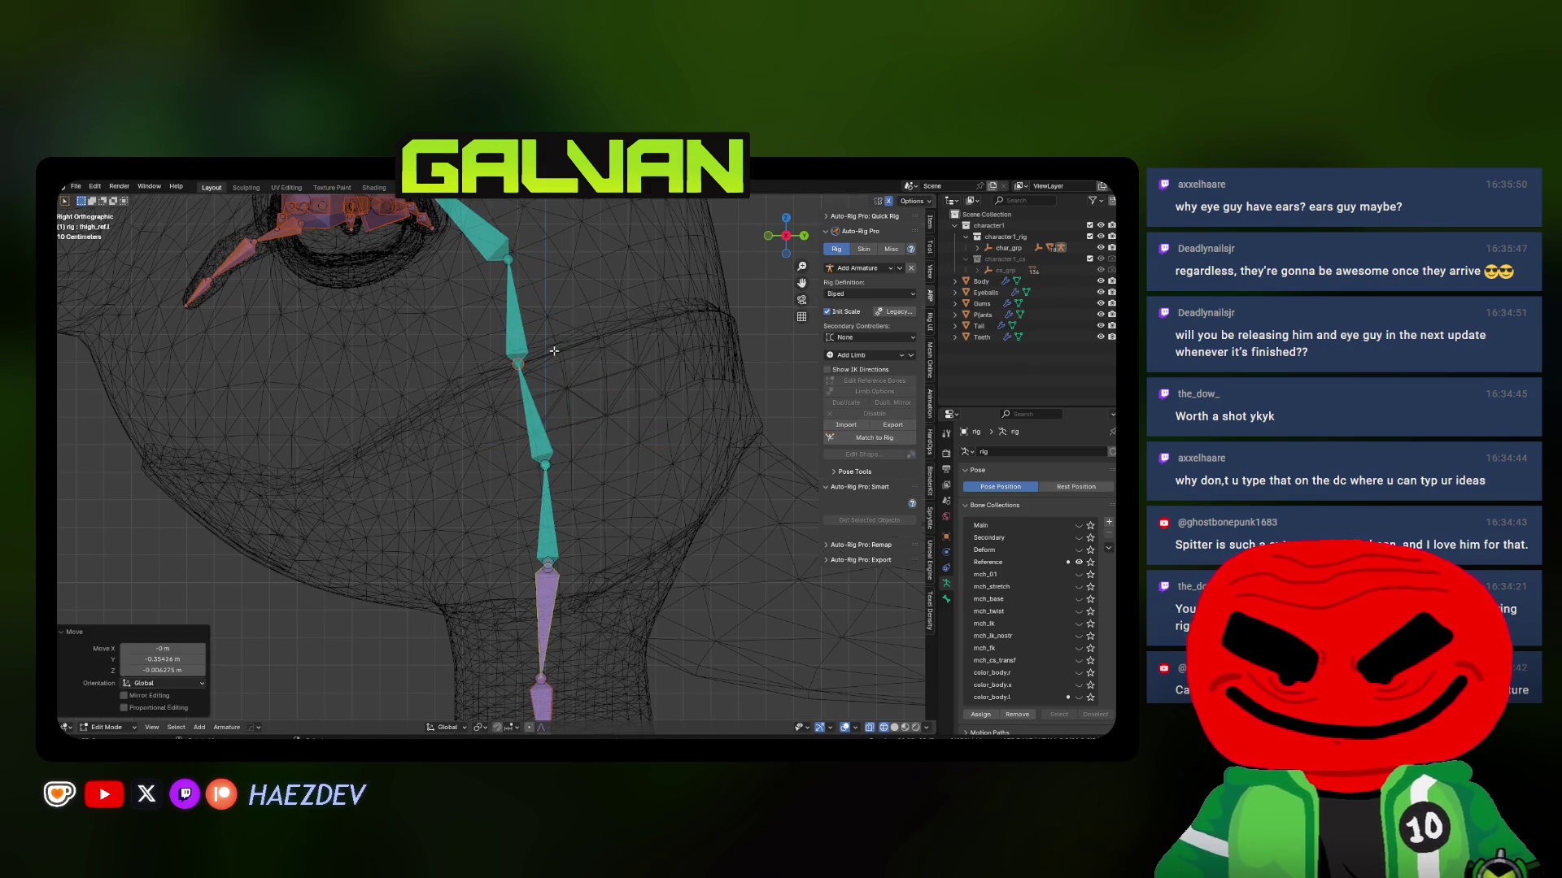
scroll(593, 367, "up", 5)
scroll(593, 367, "down", 3)
scroll(564, 372, "up", 2)
key("g")
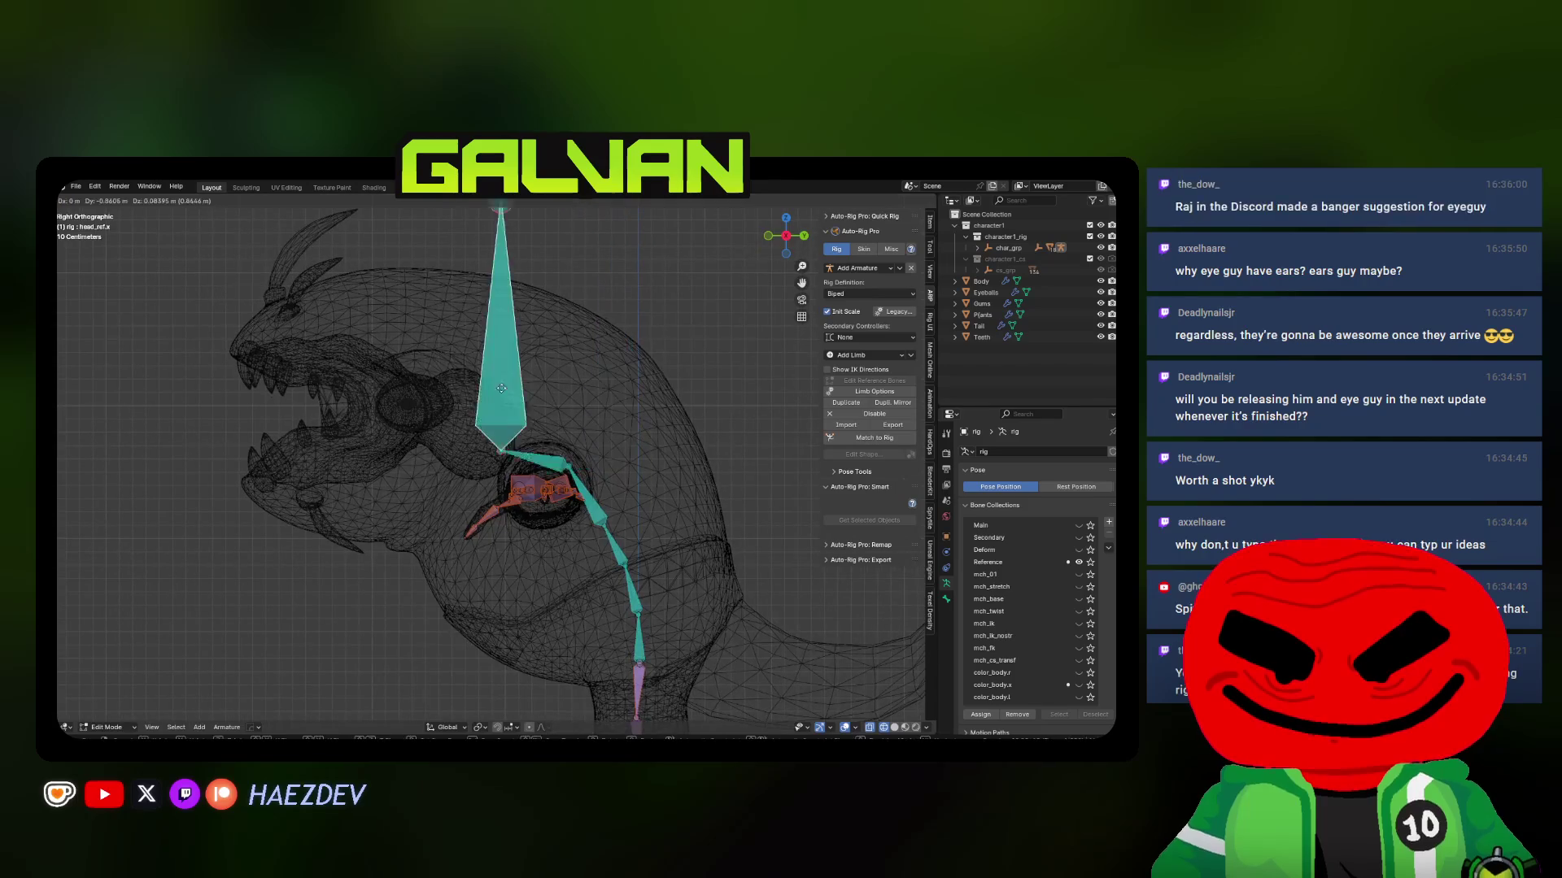
left_click(570, 447)
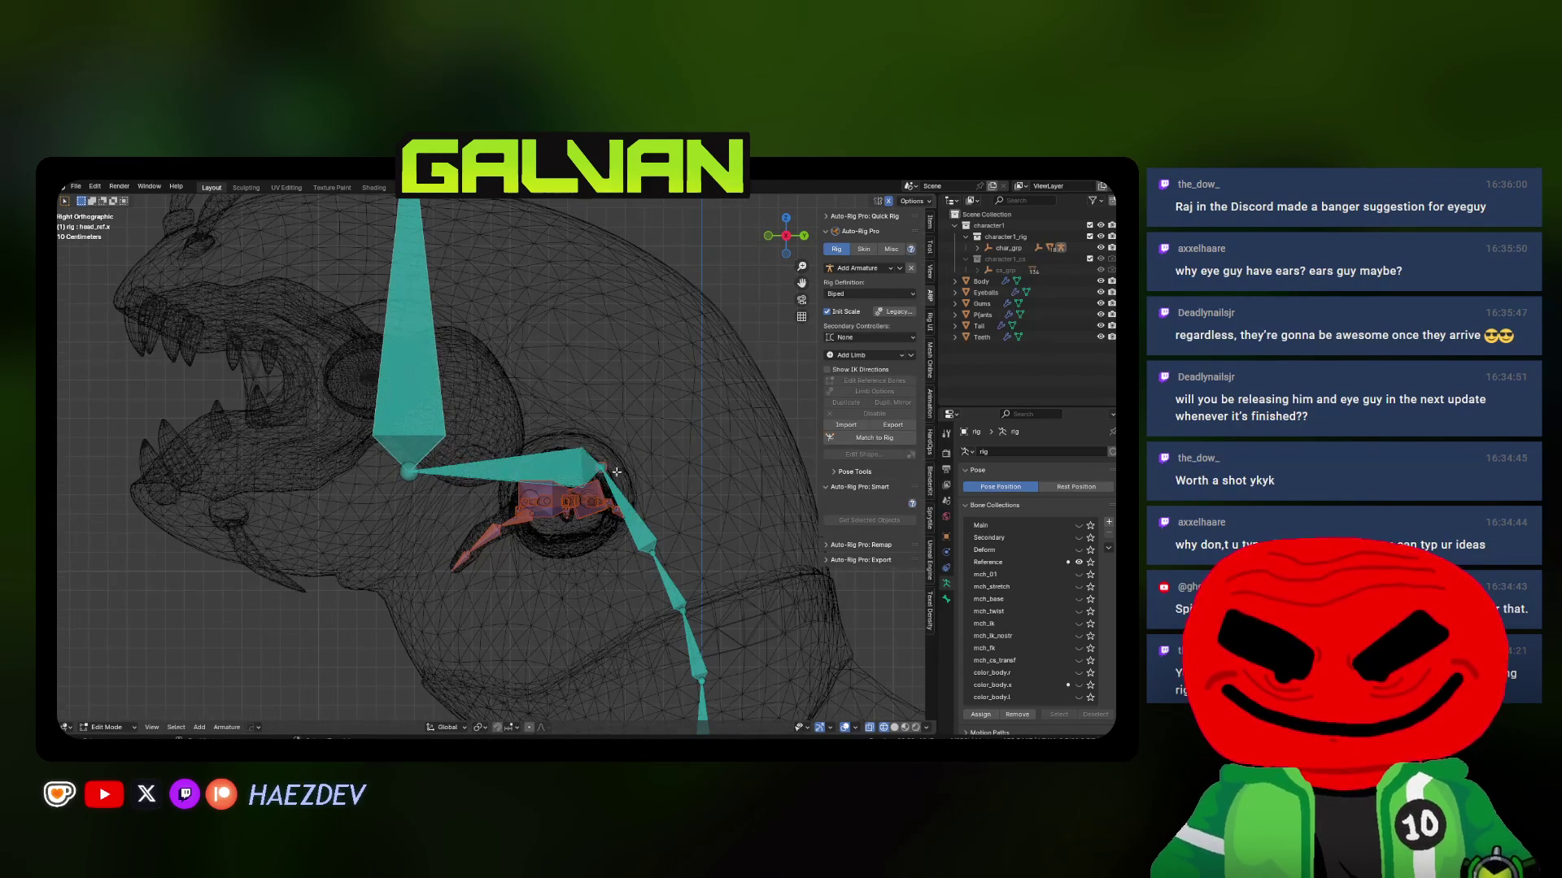
Place the head joint and head bone up inside the creature's head
middle_click_drag(570, 447, 570, 406, "shift")
key("g")
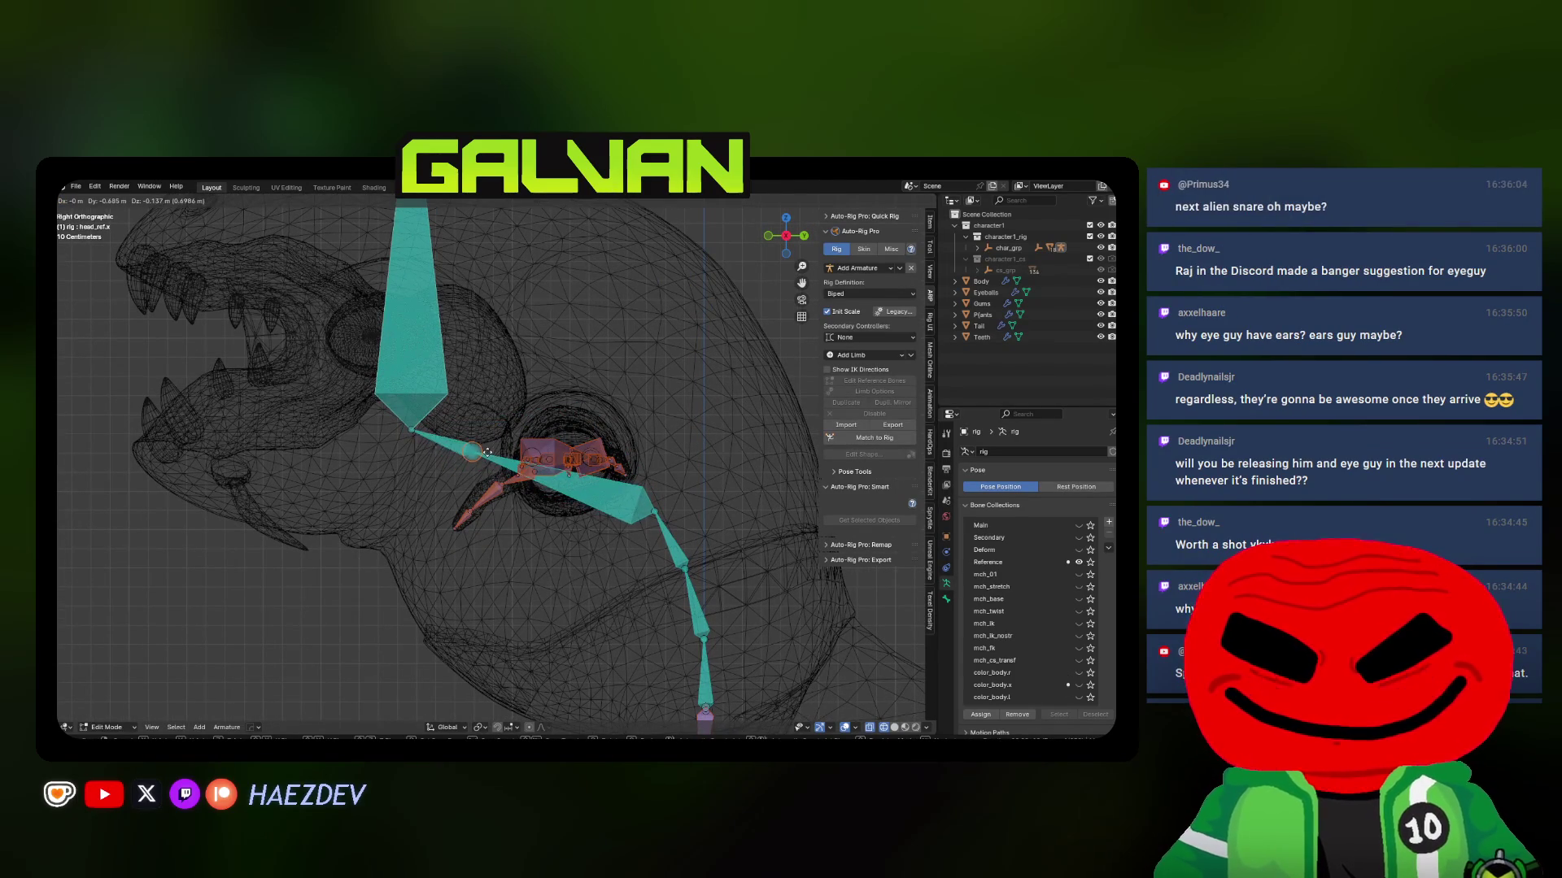
left_click(453, 477)
key("g")
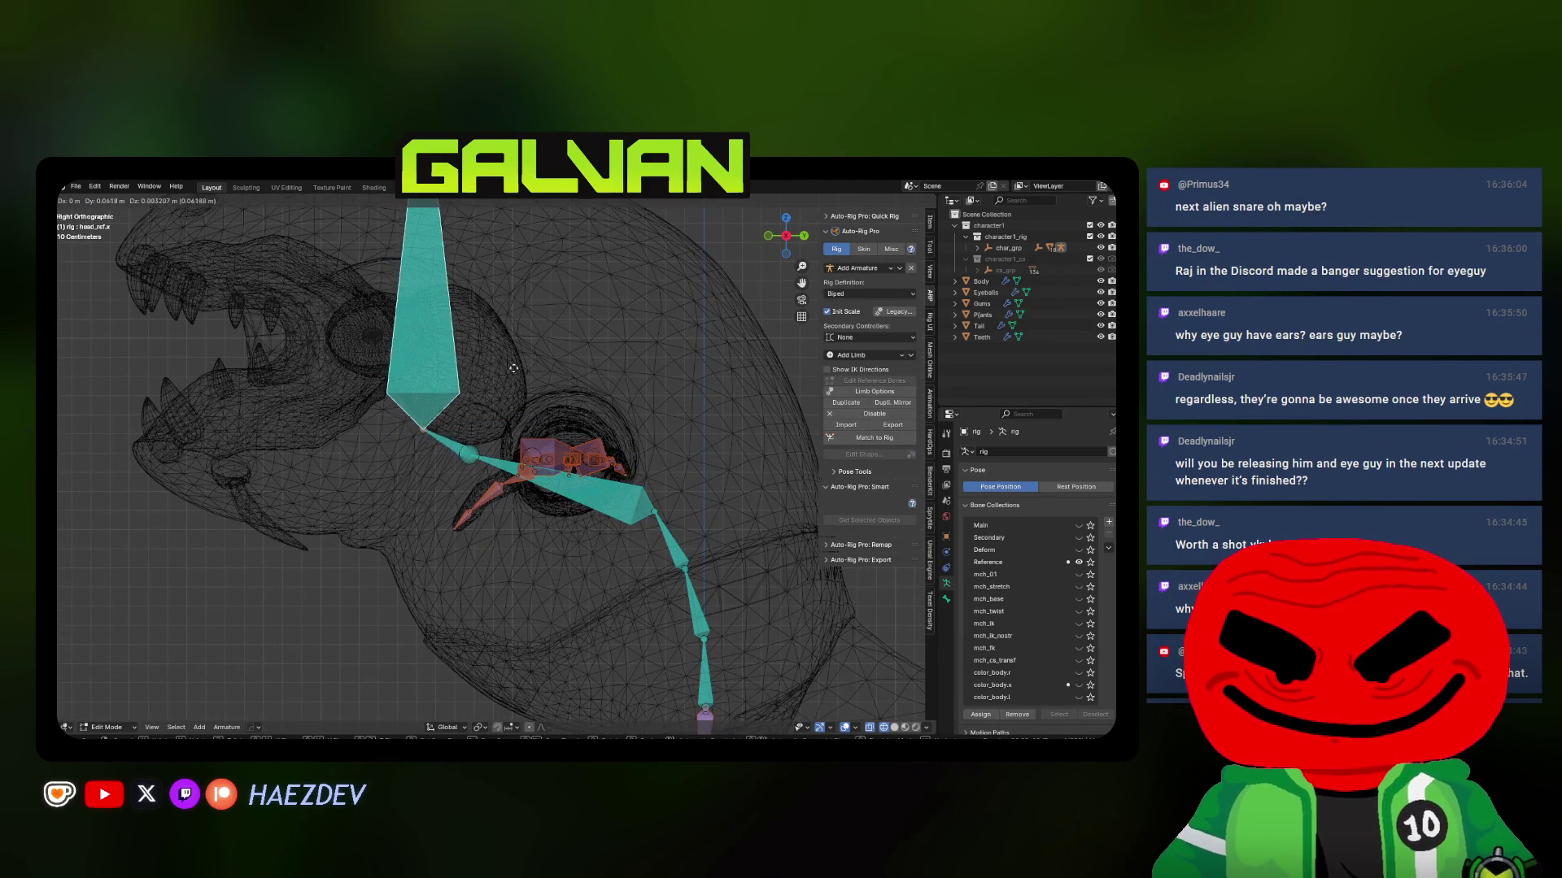
left_click(574, 332)
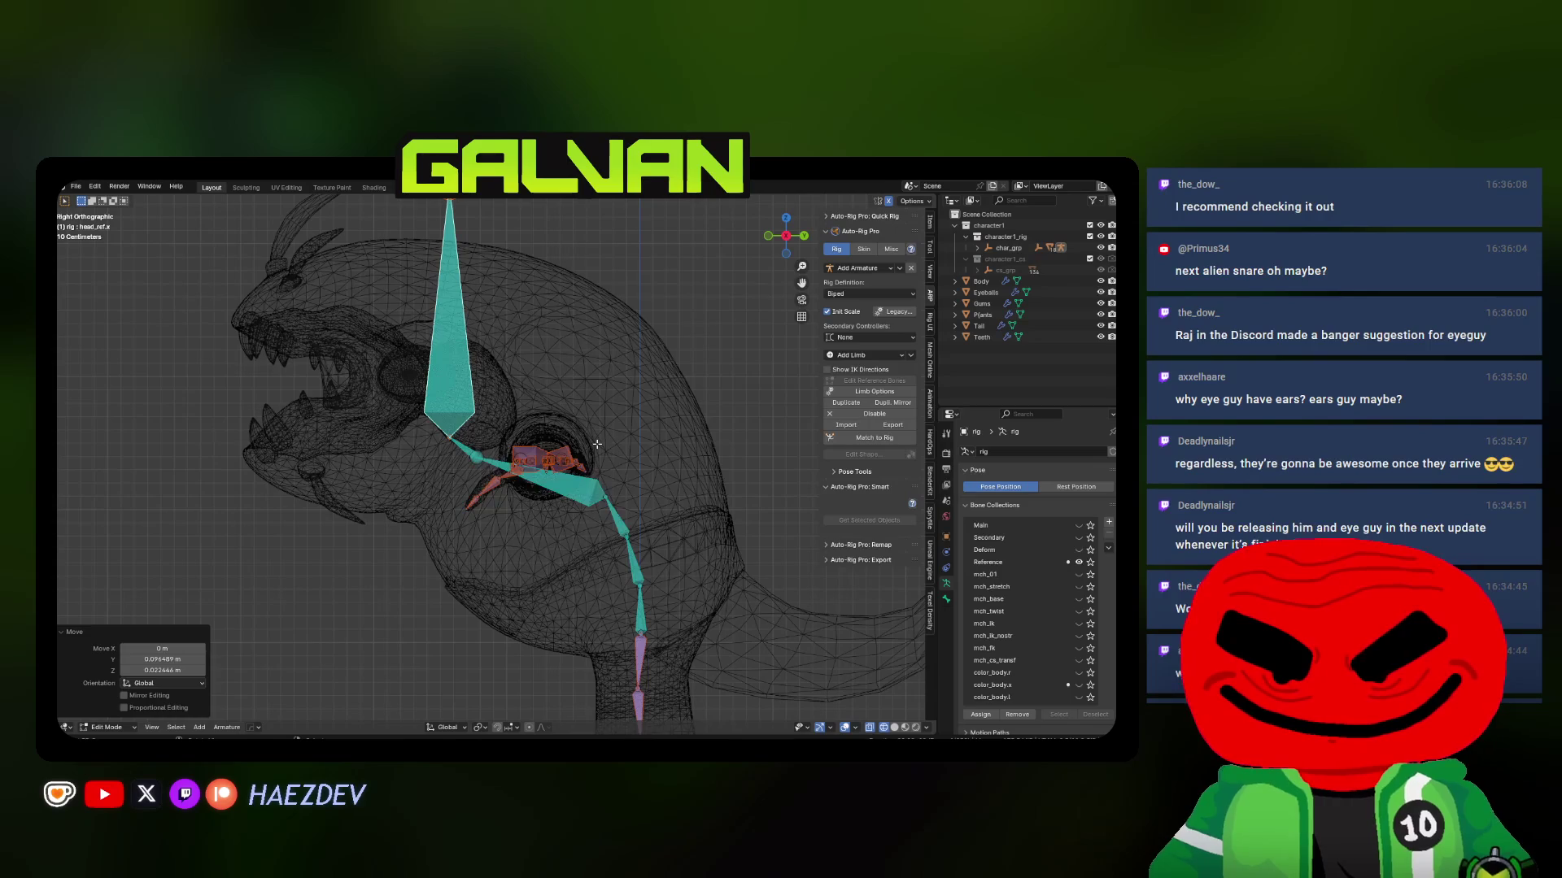
Move the upper spine bone's tip and joint toward the centre of the neck
left_click(613, 508)
middle_click_drag(614, 509, 527, 427, "shift")
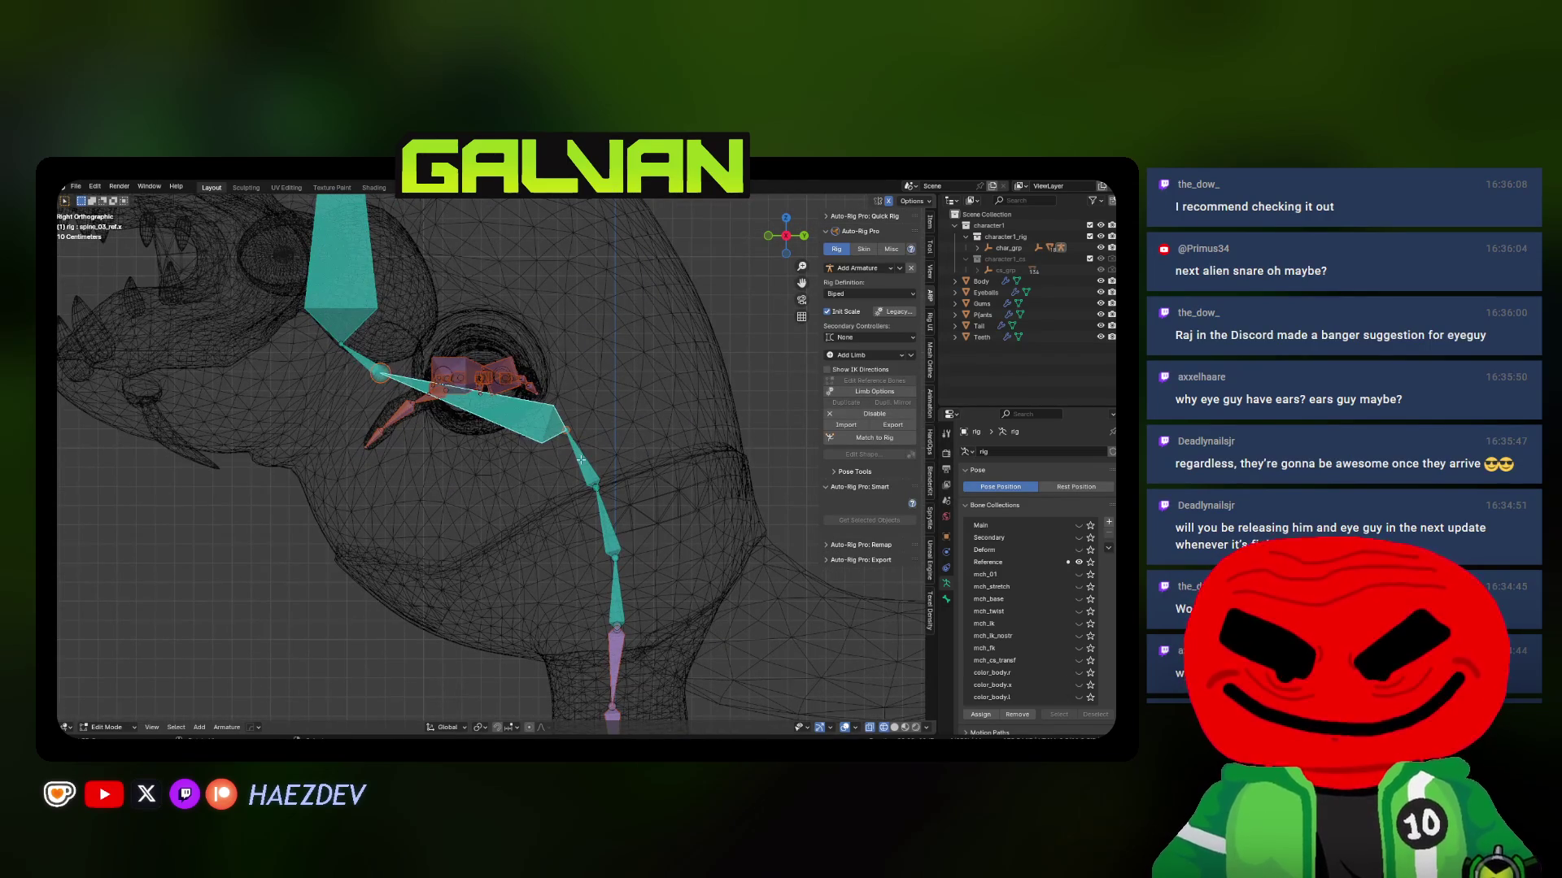
middle_click_drag(605, 521, 566, 457, "shift")
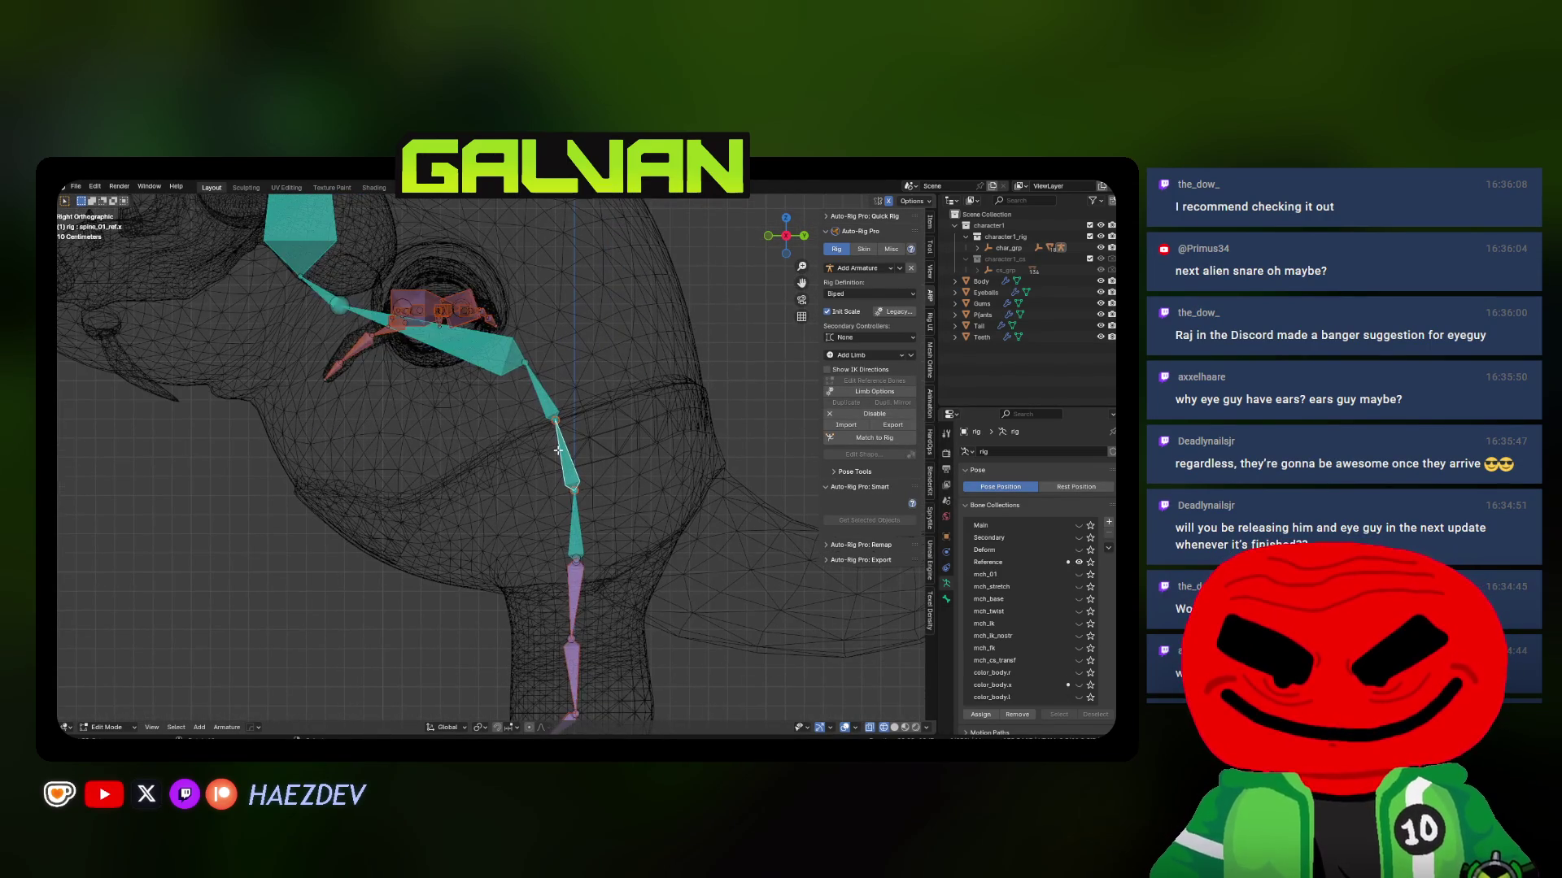
key("g")
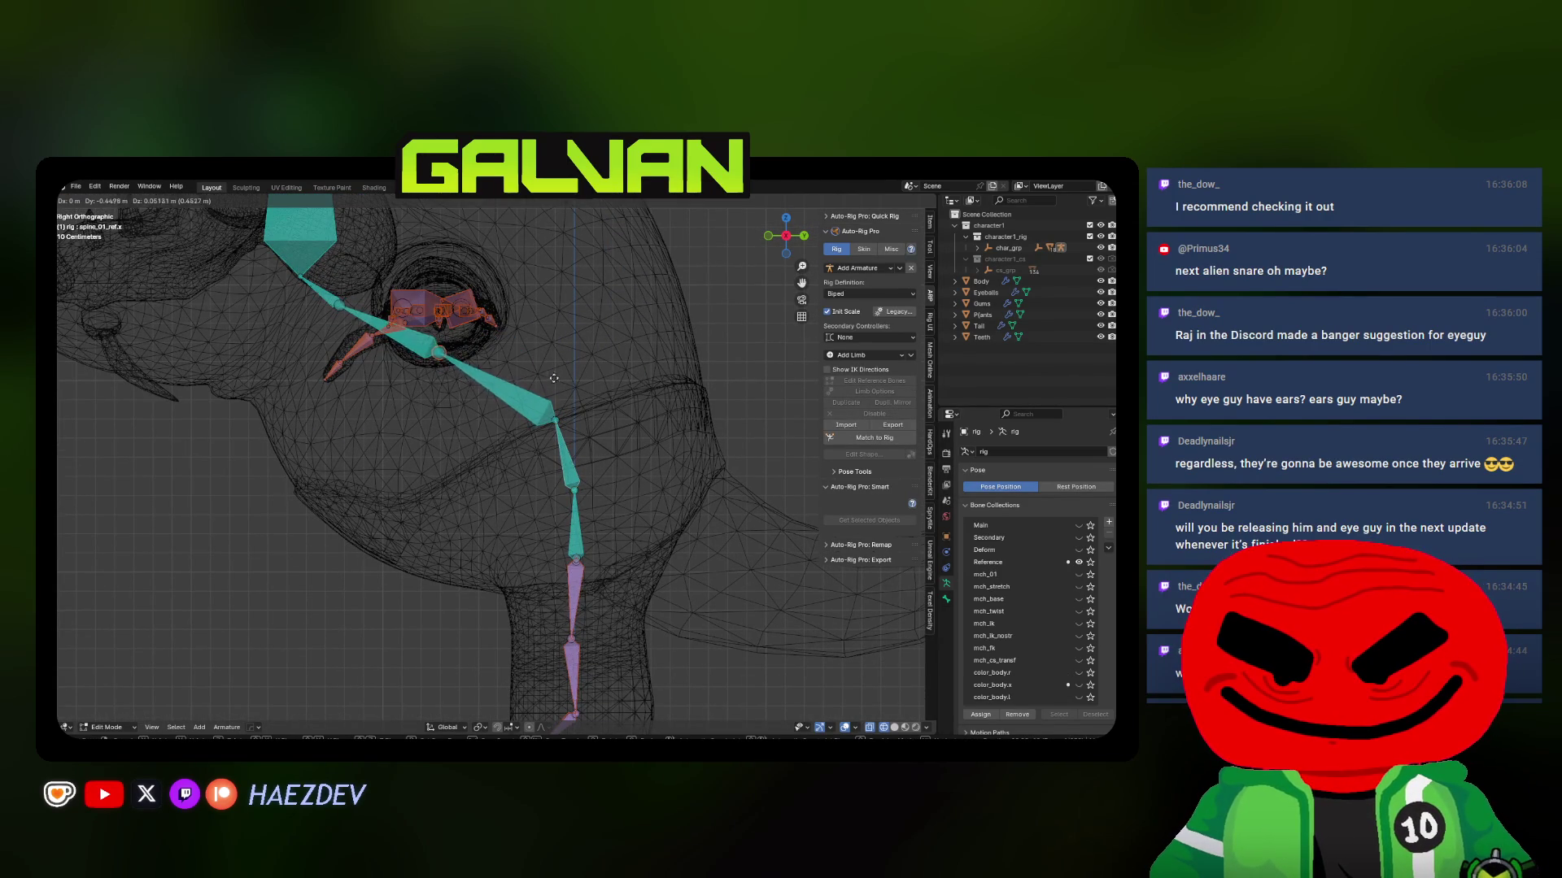
left_click(577, 433)
key("g")
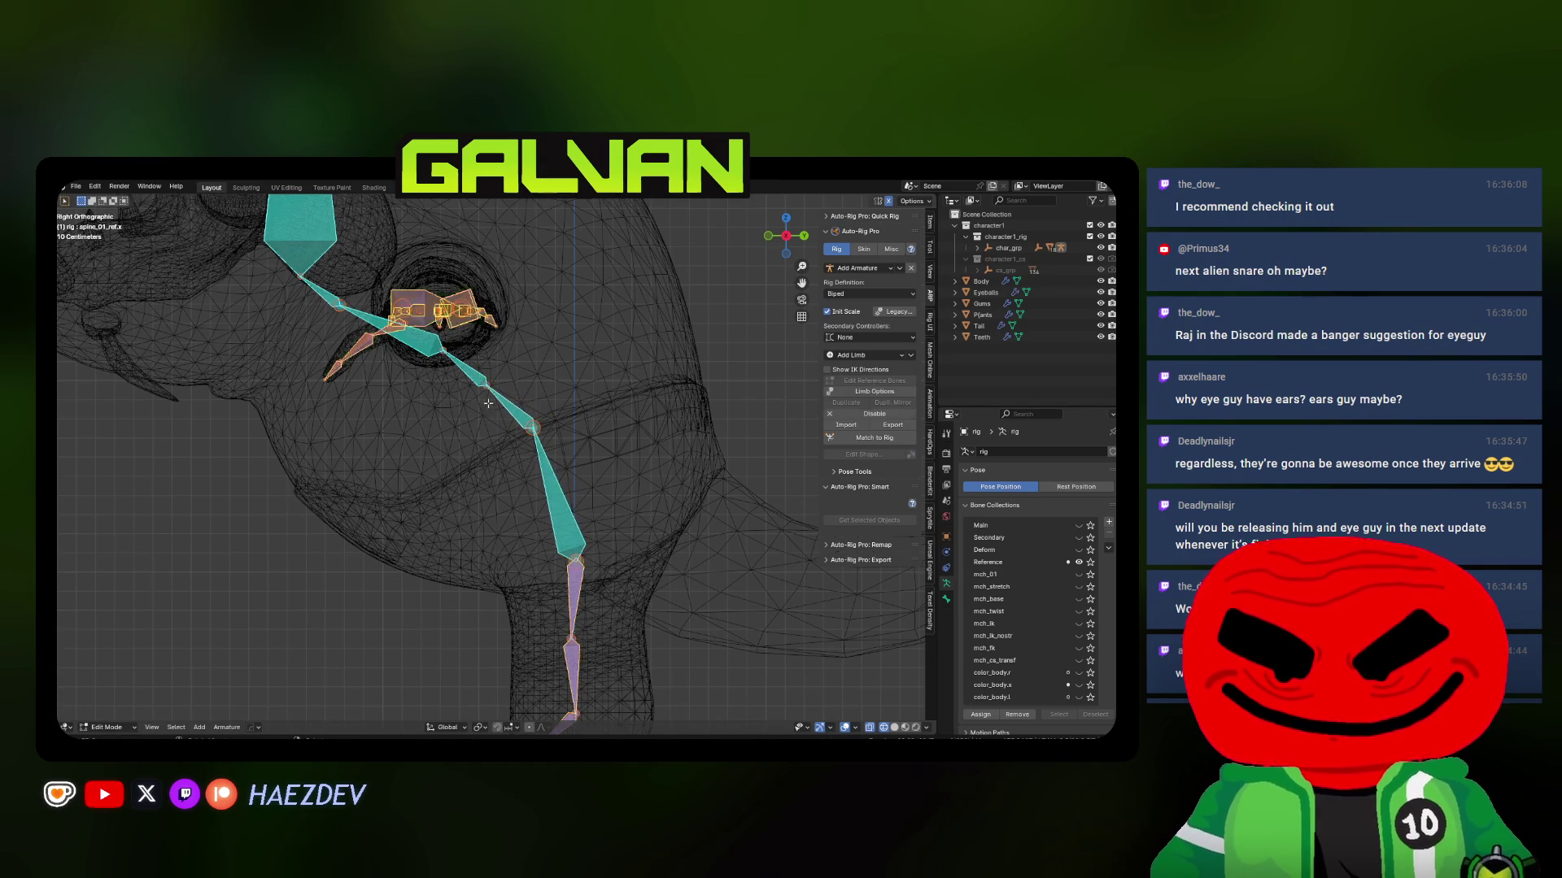
left_click(603, 423)
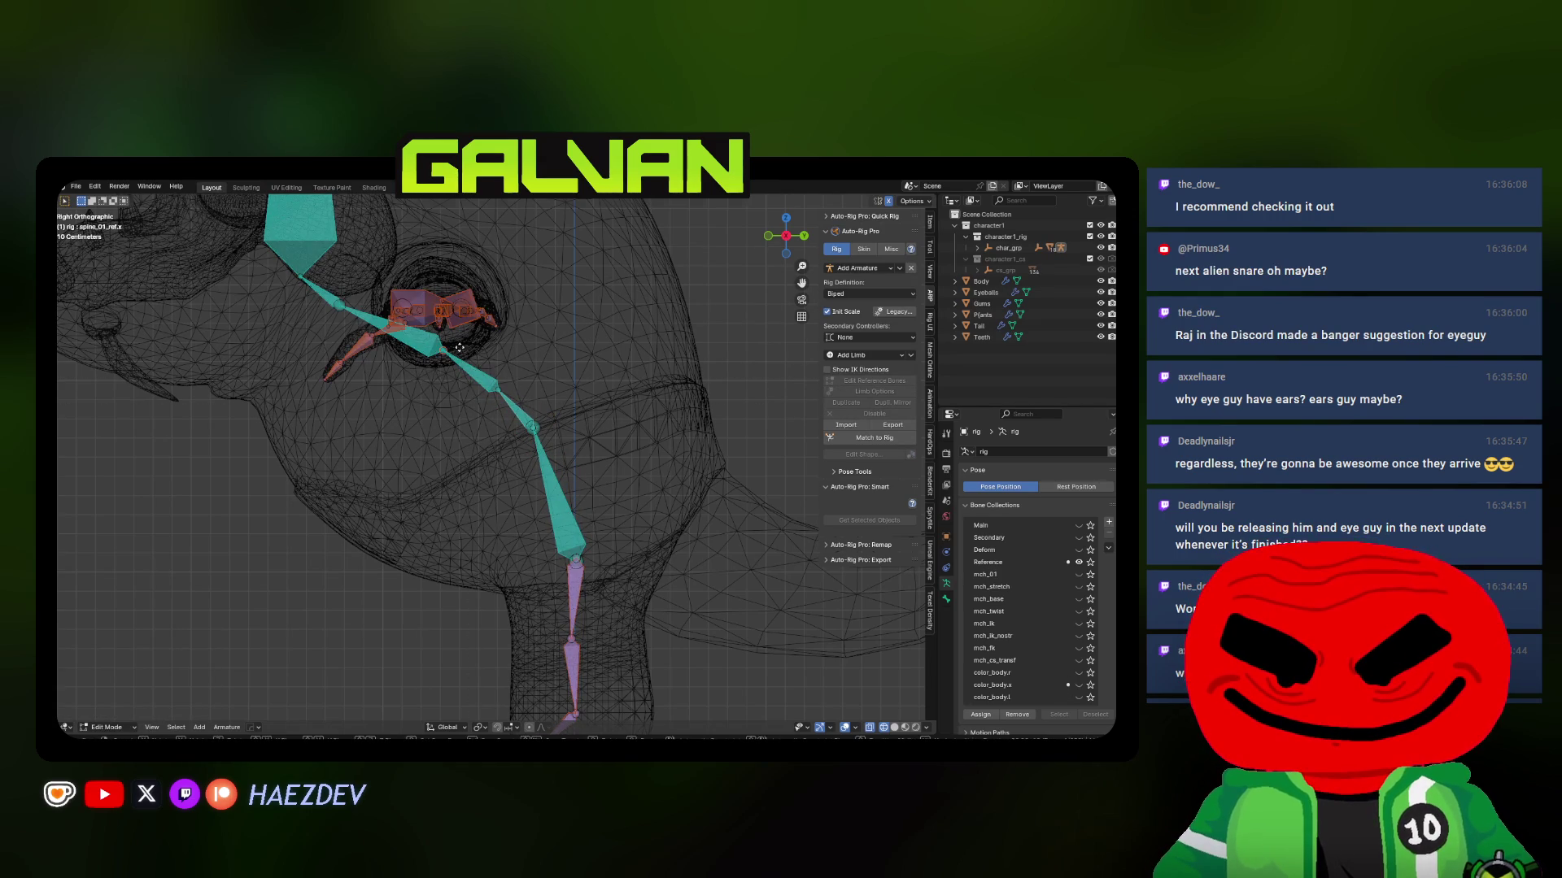
scroll(459, 347, "down", 3)
middle_click_drag(460, 347, 544, 406)
key("KP_7")
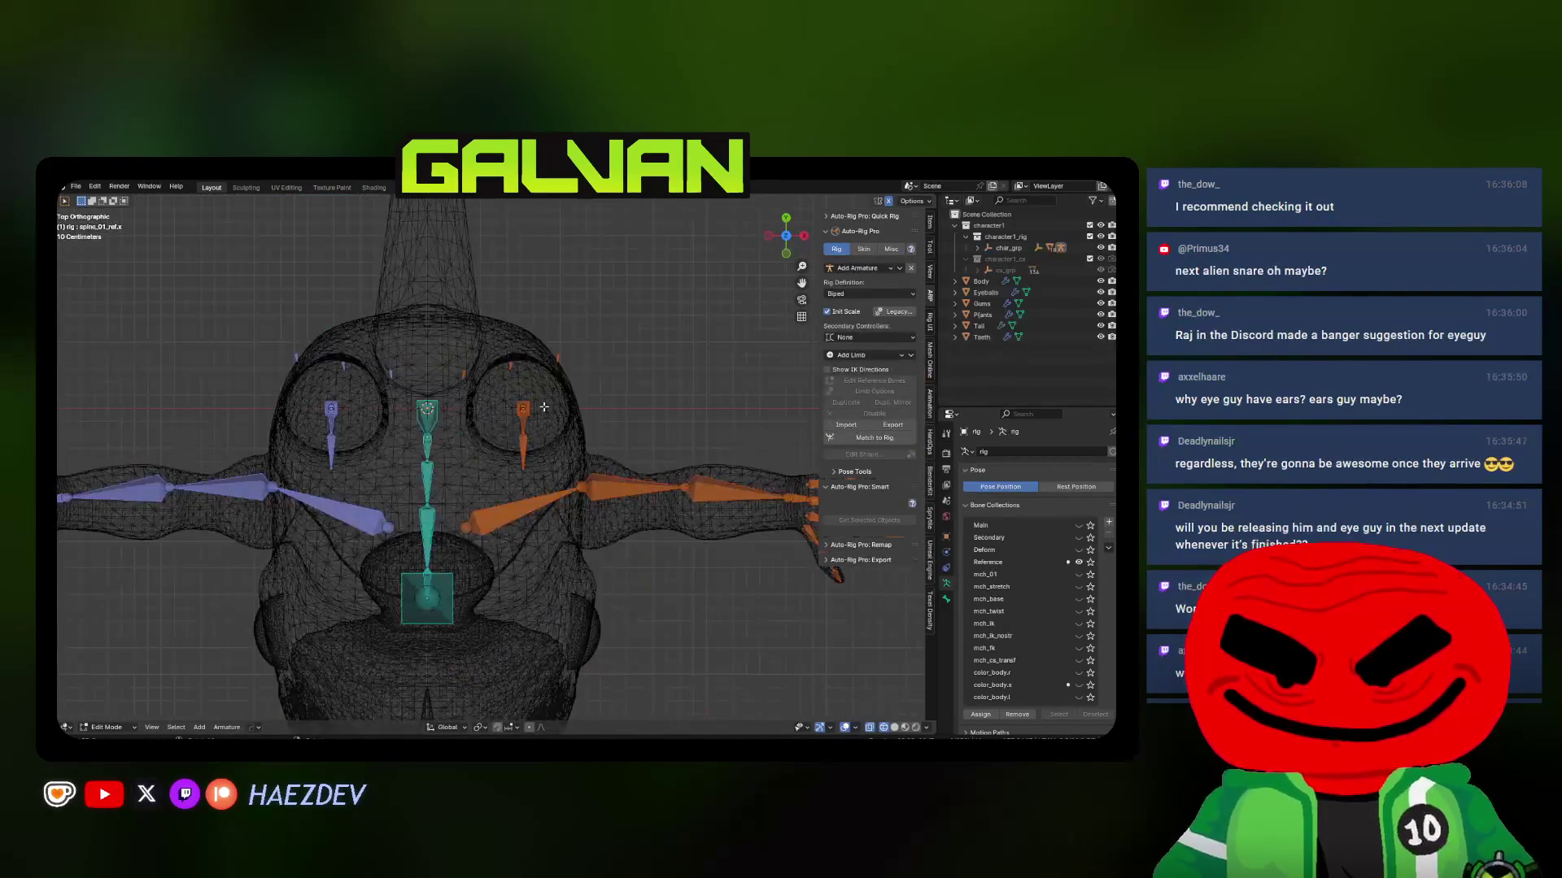
Clear the roll on the left forearm and upper arm bones with Alt+R
left_click(690, 512)
key("alt+r")
mouse_move(690, 512)
middle_mouse_down("shift")
mouse_move(530, 485)
mouse_move(528, 444)
middle_mouse_up("shift")
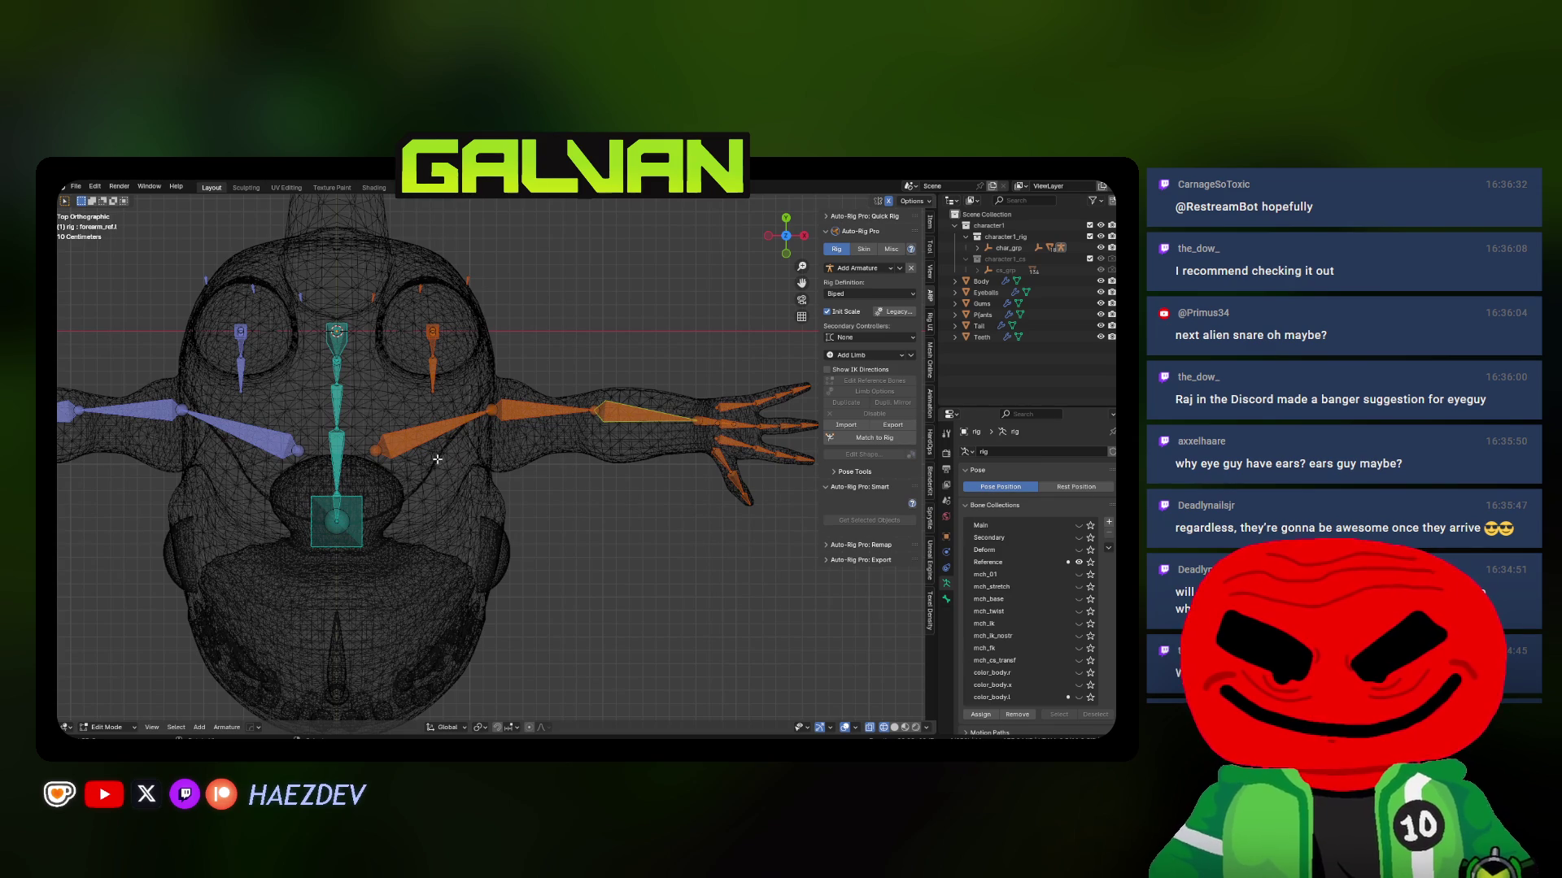
left_click(445, 429)
key("alt+r")
scroll(496, 466, "up", 4)
key("g")
key("y")
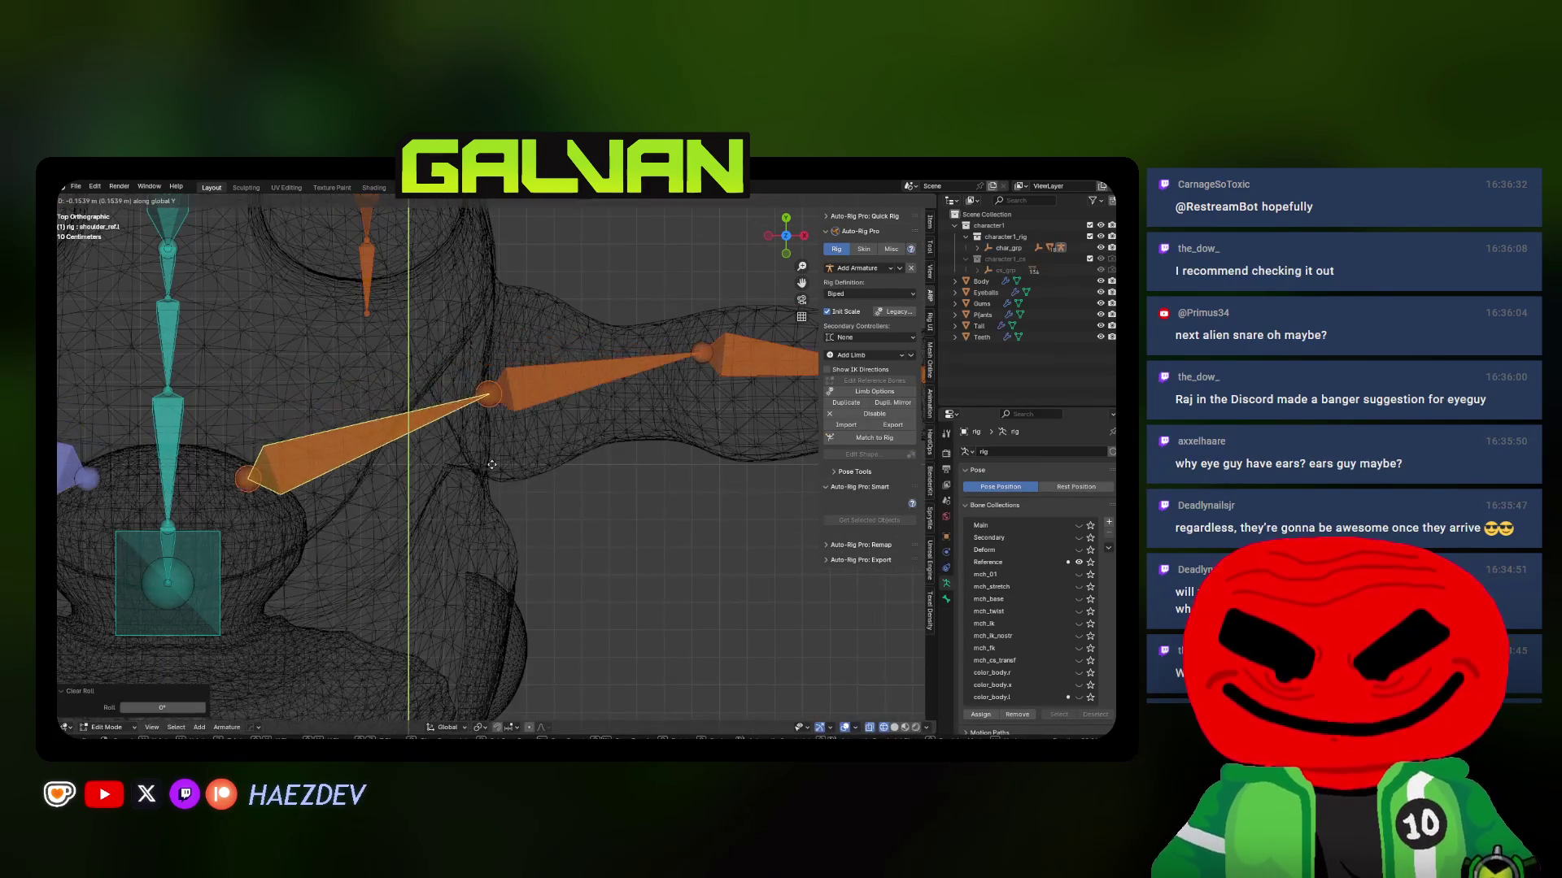
left_click(473, 417)
Move the elbow joint horizontally into the arm, then nudge it along Y
middle_click_drag(650, 329, 506, 372, "shift")
left_click_drag(508, 373, 567, 405)
key("g")
key("shift+z")
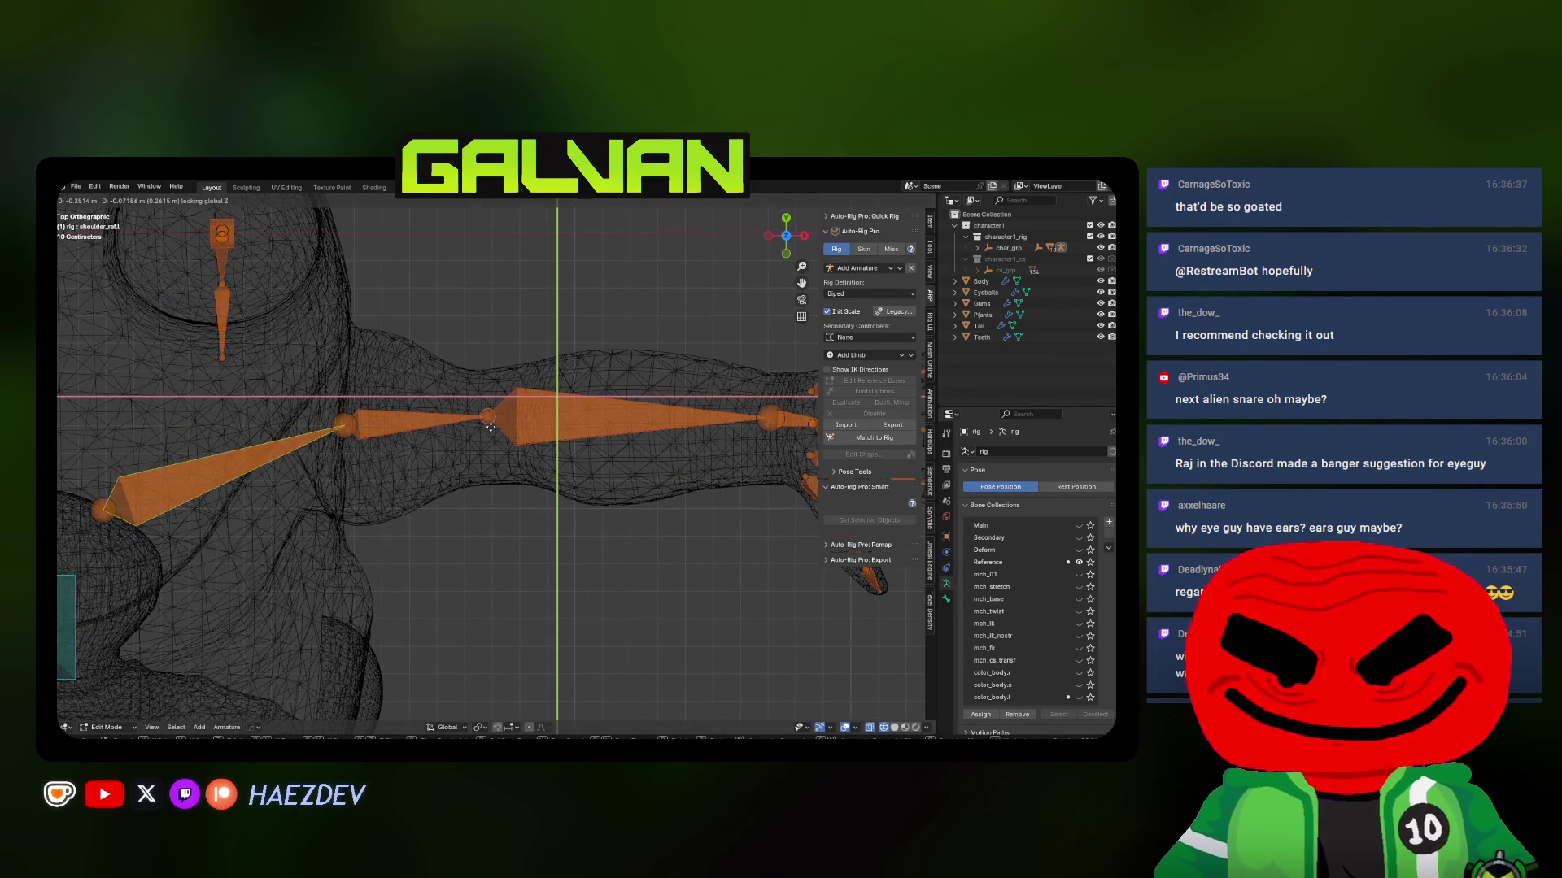
left_click(506, 420)
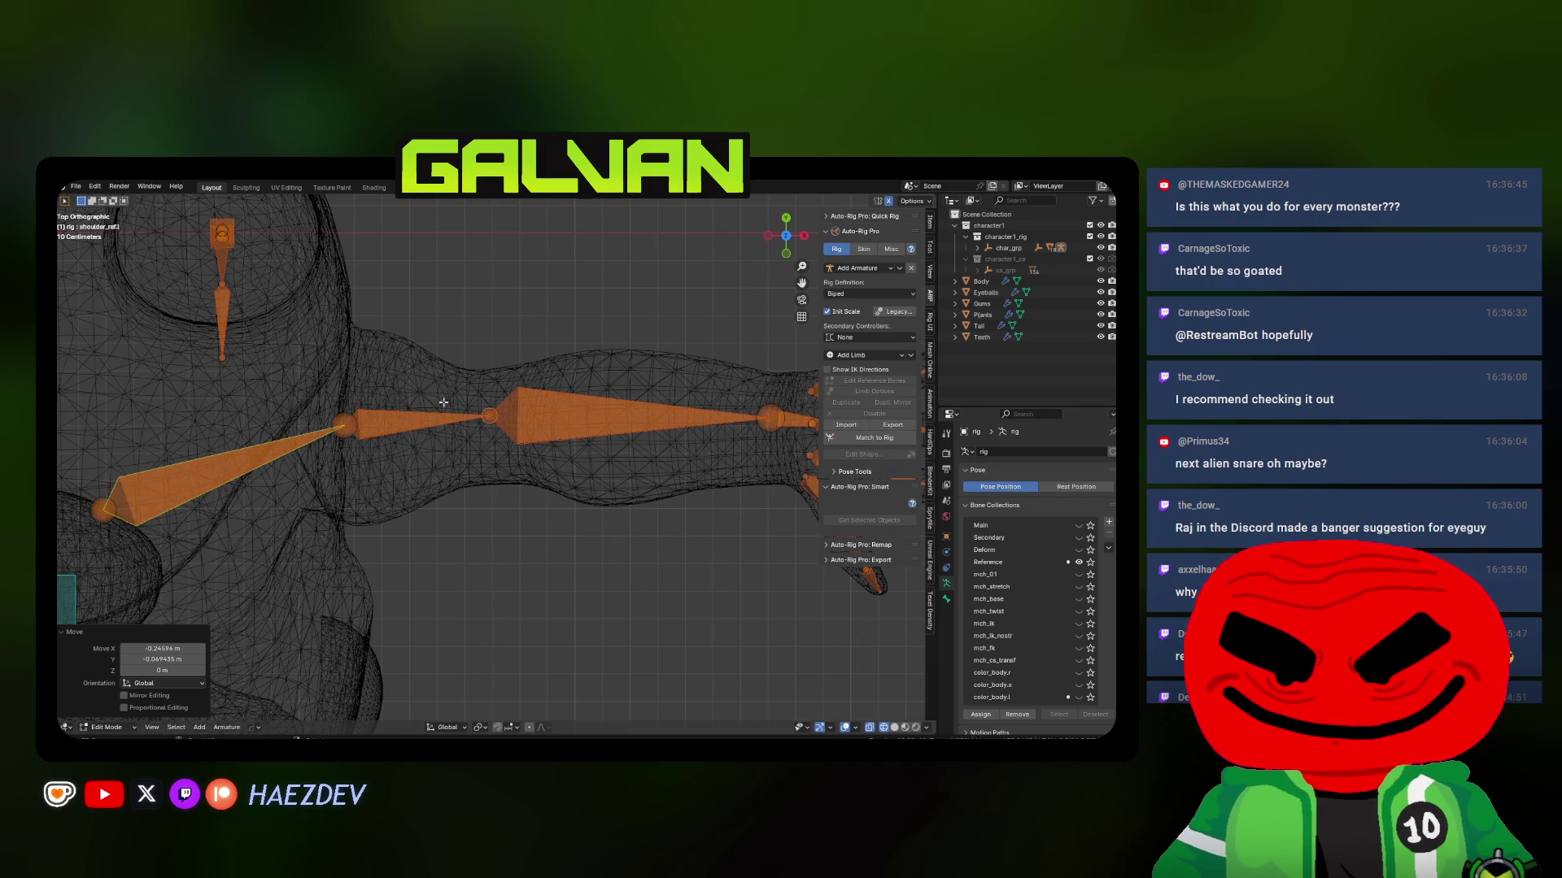
scroll(480, 407, "down", 3)
mouse_move(484, 405)
middle_mouse_down("shift")
mouse_move(556, 397)
mouse_move(498, 383)
middle_mouse_up("shift")
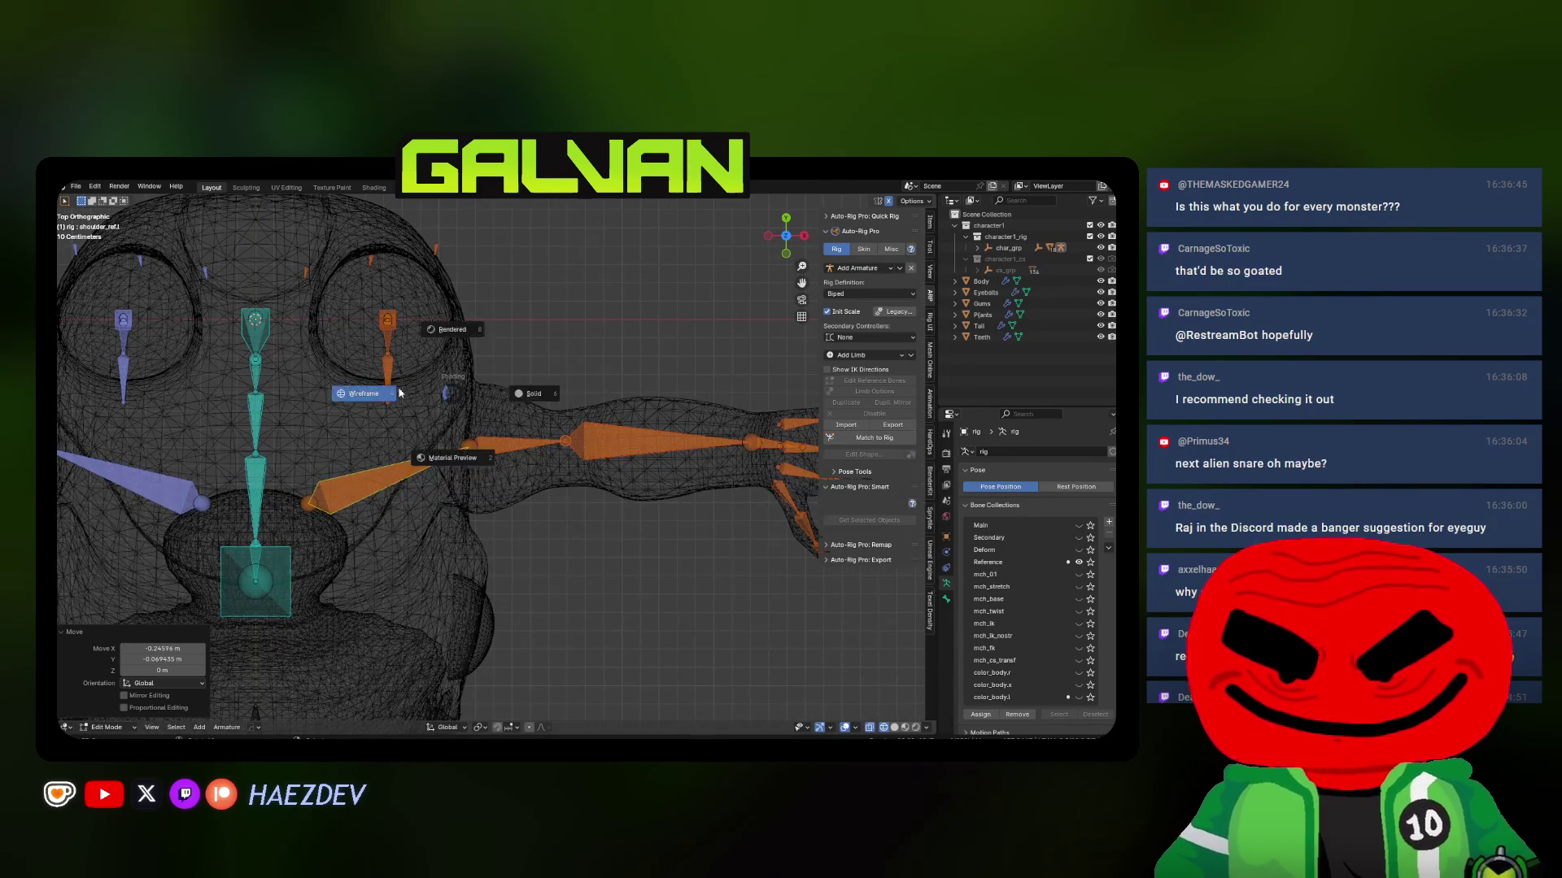
scroll(449, 454, "down", 3)
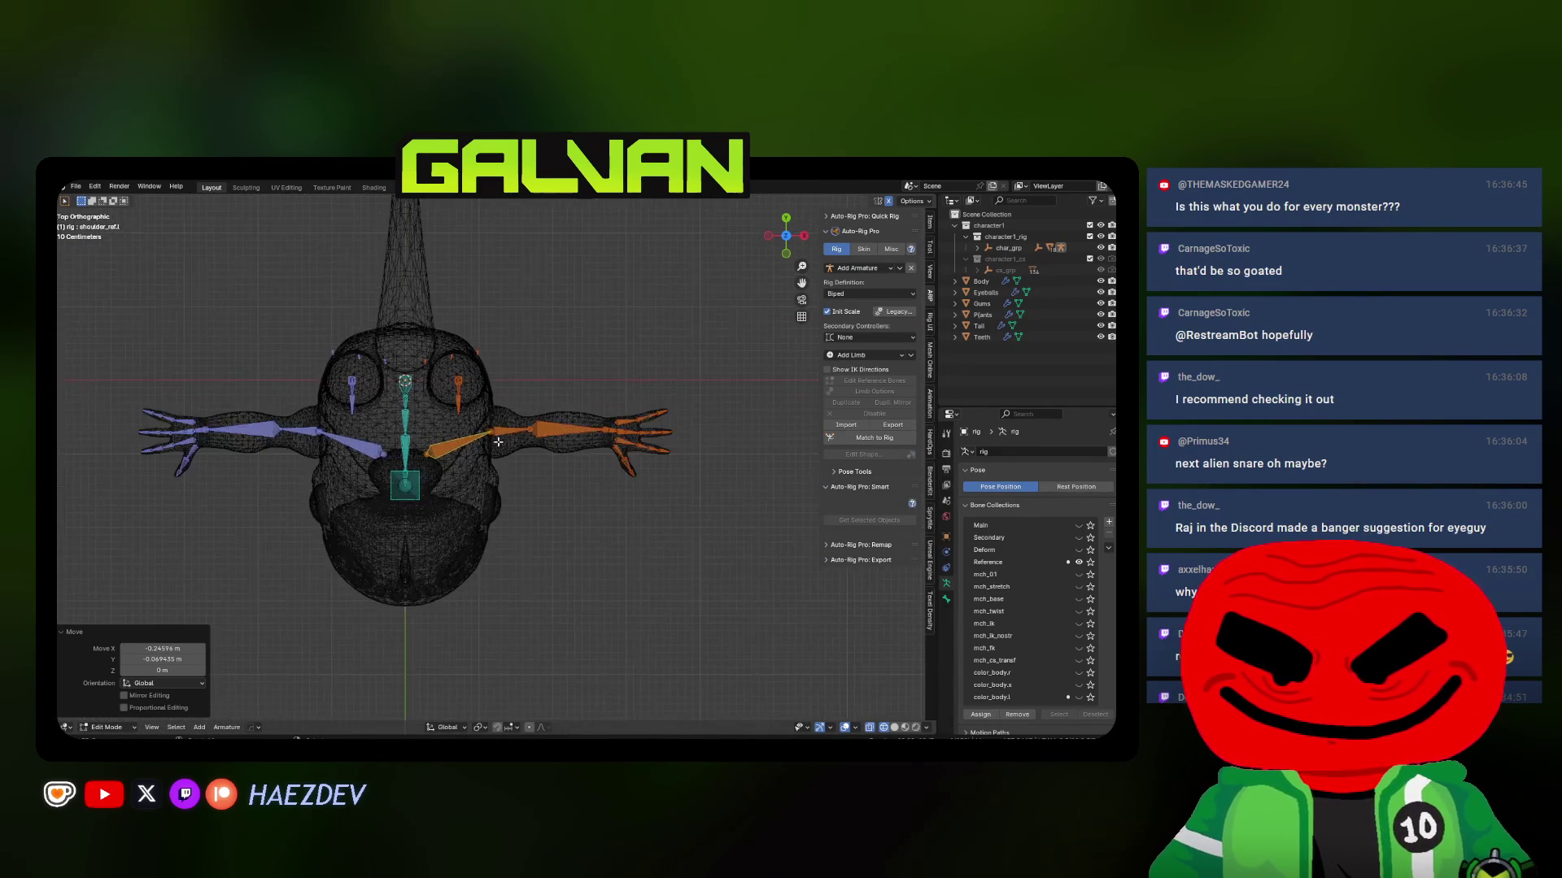
scroll(430, 447, "up", 5)
key("g")
key("y")
left_click(431, 452)
Line up the hand bone with a Y scale of 0 and move it into the hand
left_click(706, 409)
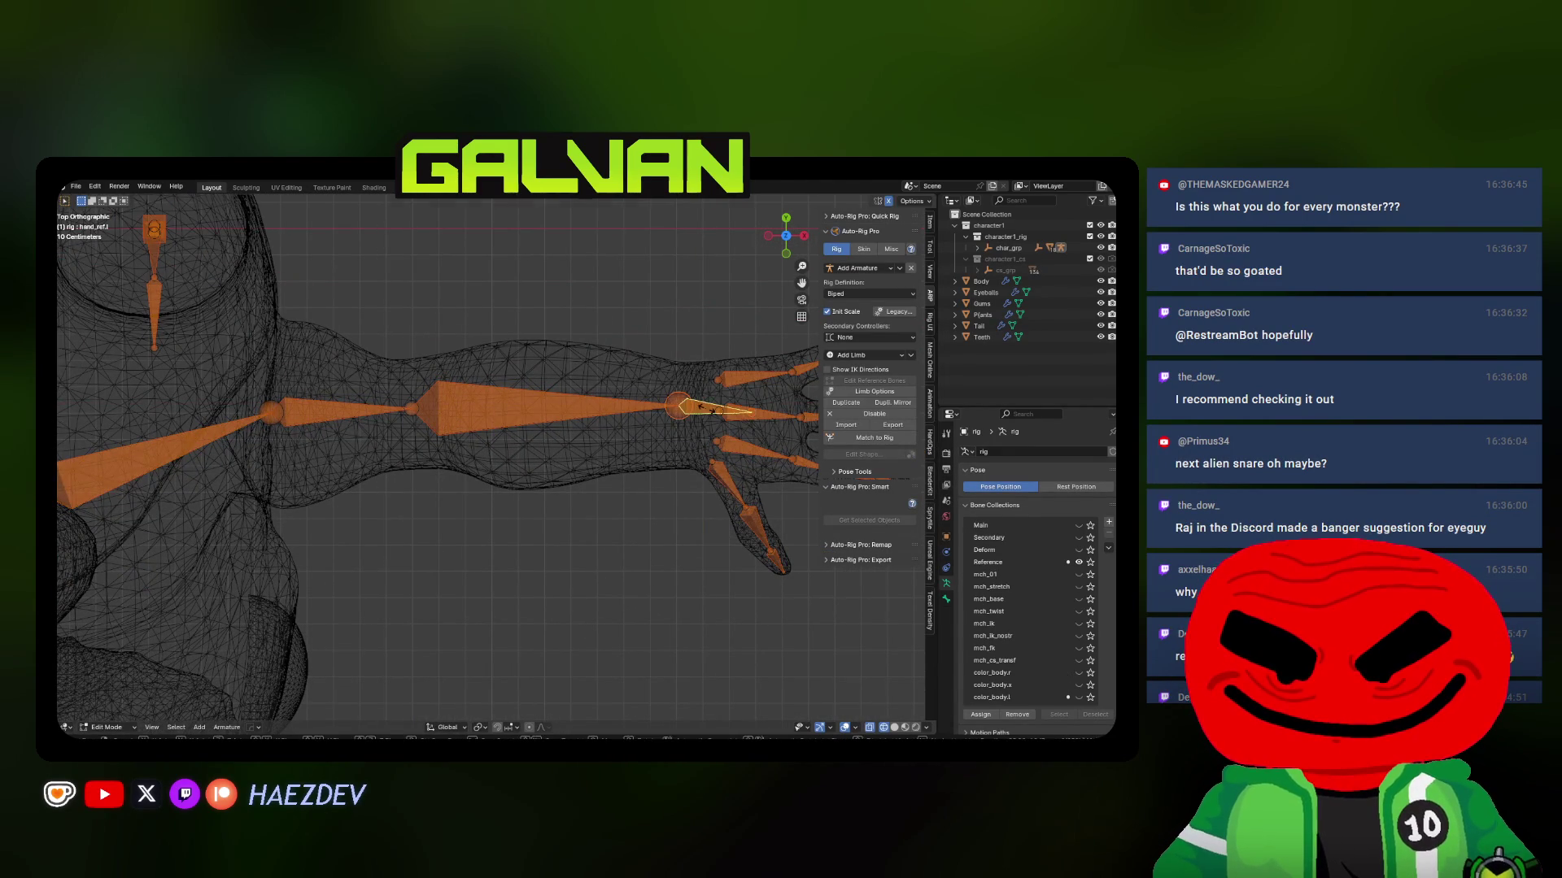
key("s")
key("y")
key("0")
key("Return")
key("g")
key("y")
left_click(705, 460)
middle_click_drag(751, 427, 584, 427, "shift")
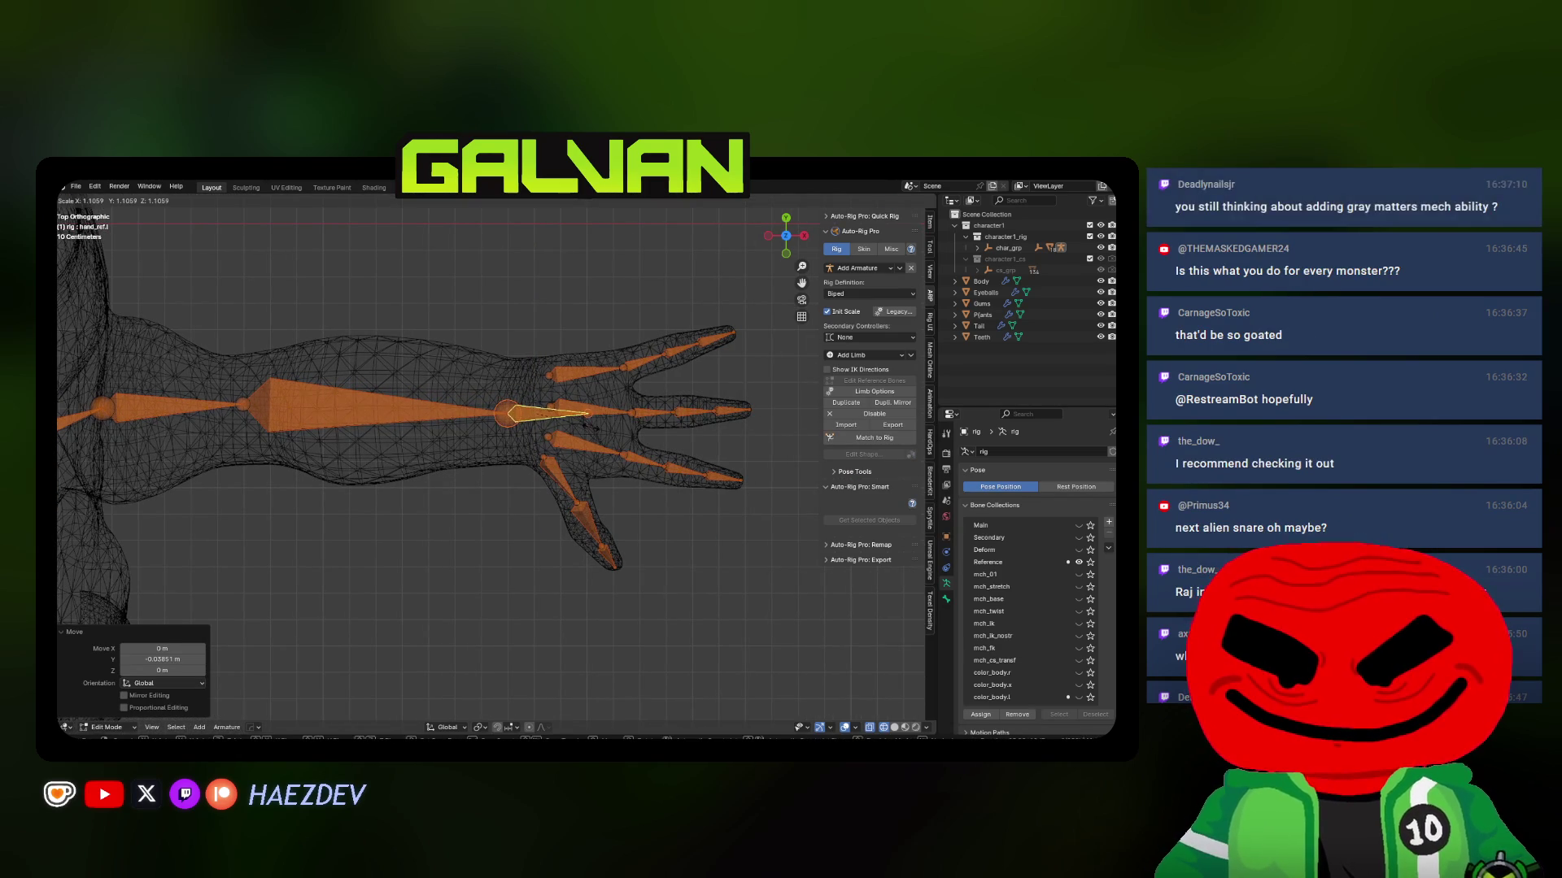
key("g")
left_click(648, 430)
Fit the hand joint into the fingers horizontally, checking front, top and solid views
key("KP_1")
mouse_move(359, 264)
middle_mouse_down("shift")
mouse_move(449, 387)
mouse_move(506, 394)
middle_mouse_up("shift")
key("KP_7")
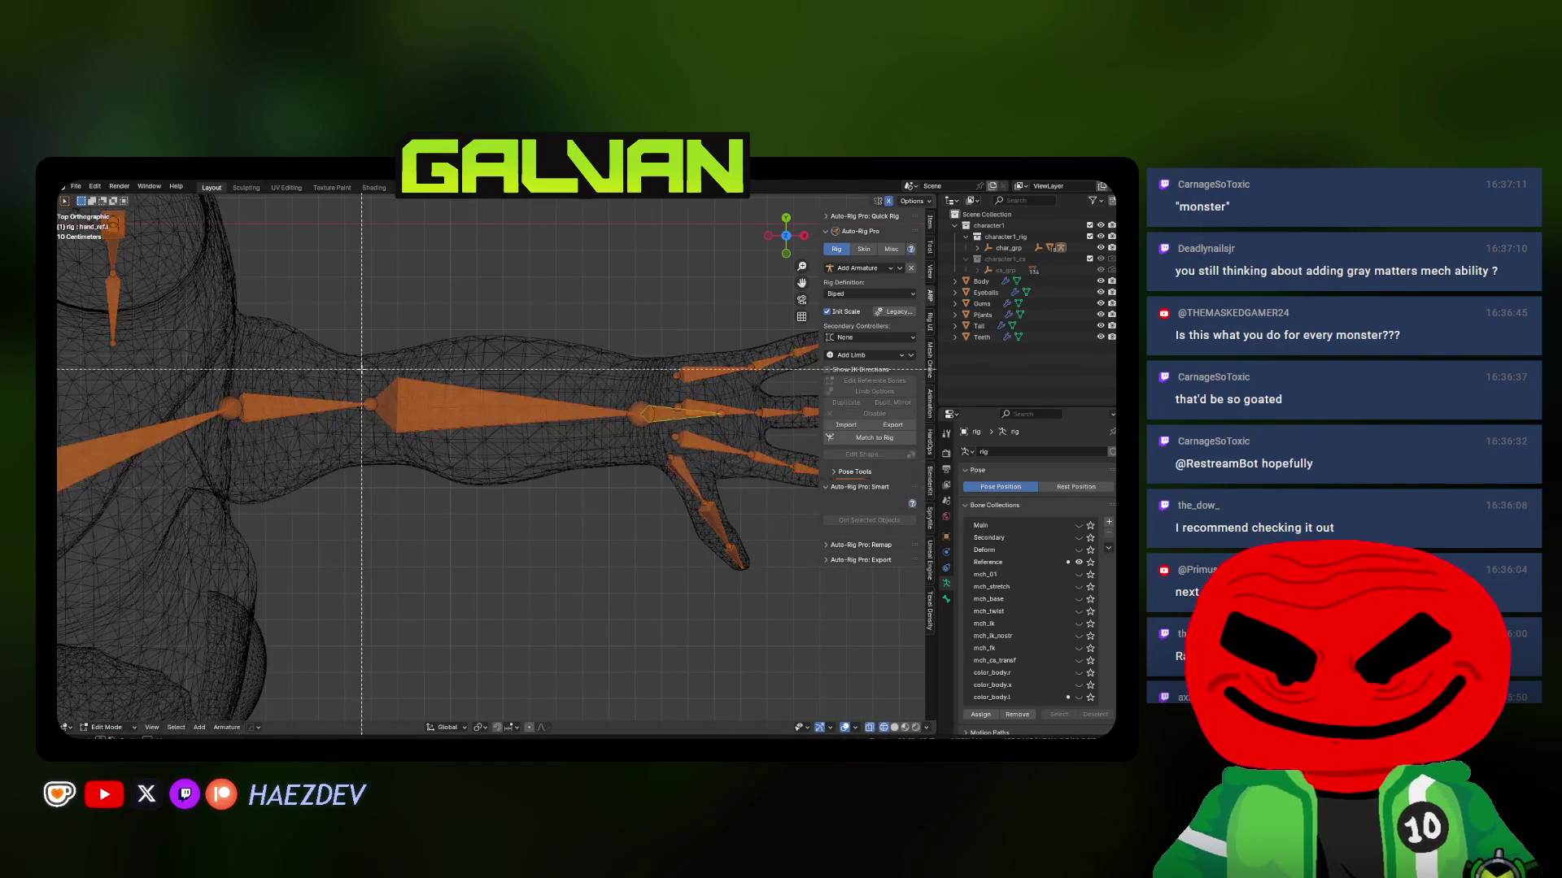
middle_click_drag(413, 452, 454, 445, "shift")
key("g")
key("shift+z")
left_click(513, 490)
key("z")
mouse_move(435, 516)
middle_mouse_down()
mouse_move(540, 505)
mouse_move(436, 390)
middle_mouse_up()
key("KP_1")
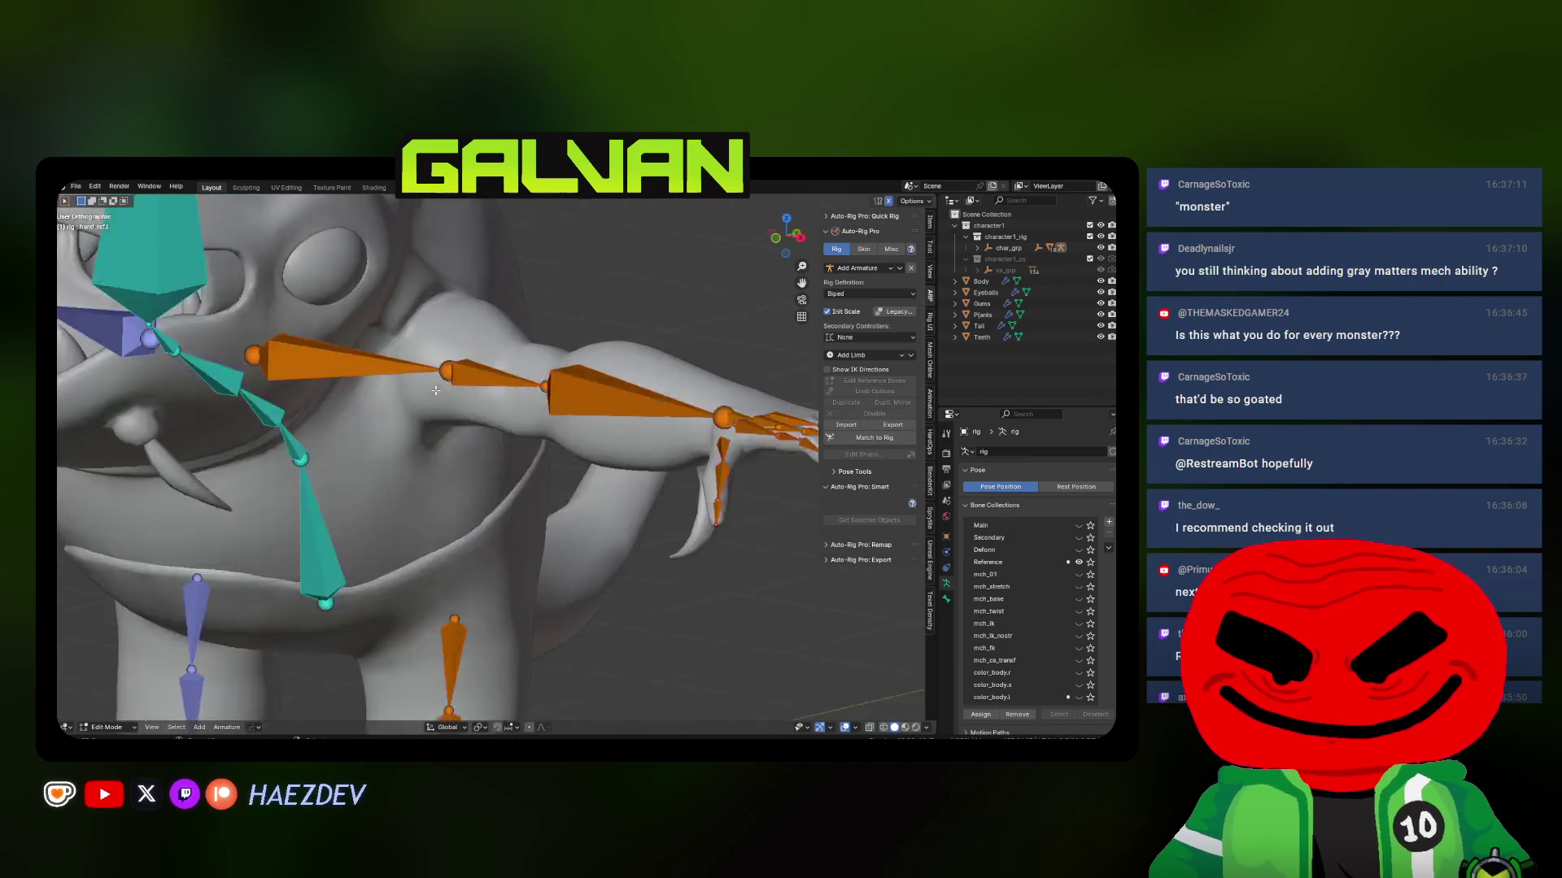
Move the shoulder reference bone and raise its outer joint
key("shift+z")
left_click(398, 395)
key("g")
left_click(371, 401)
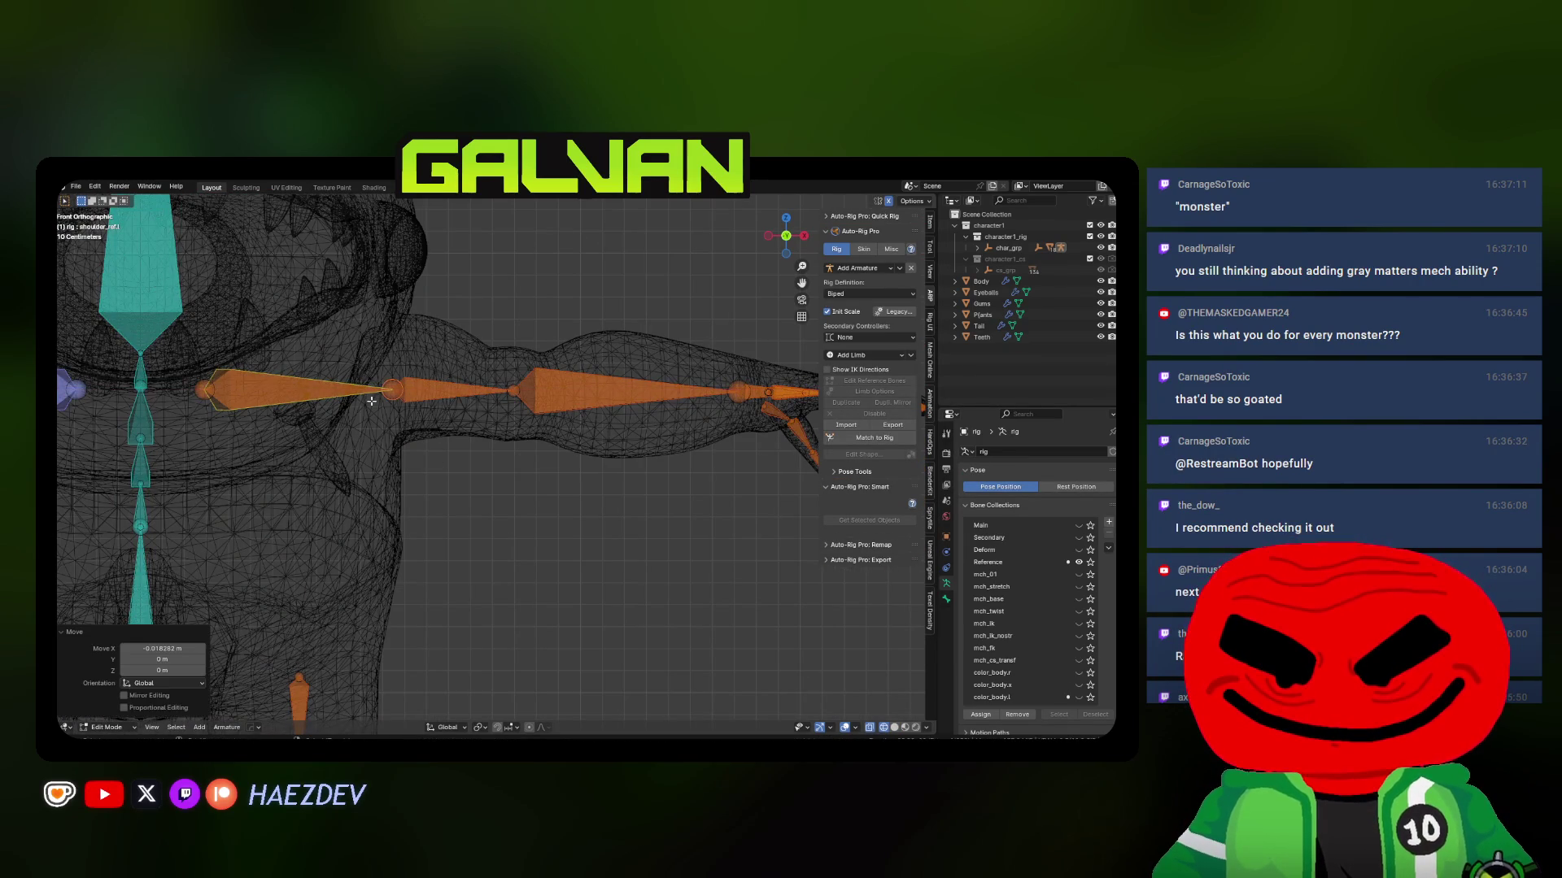
left_click(398, 402)
key("g")
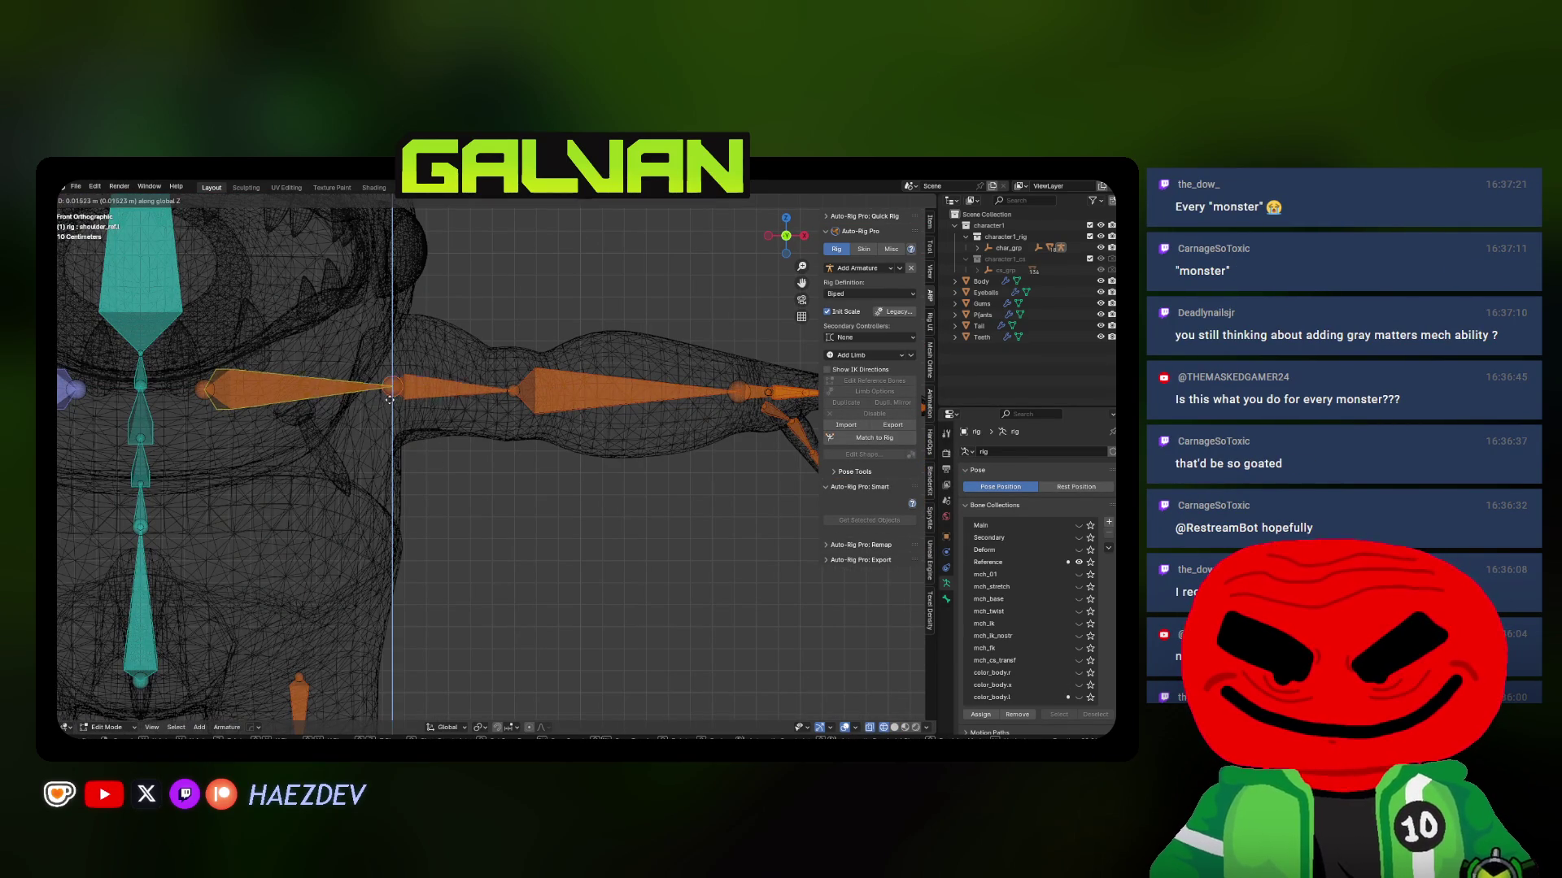
left_click(390, 389)
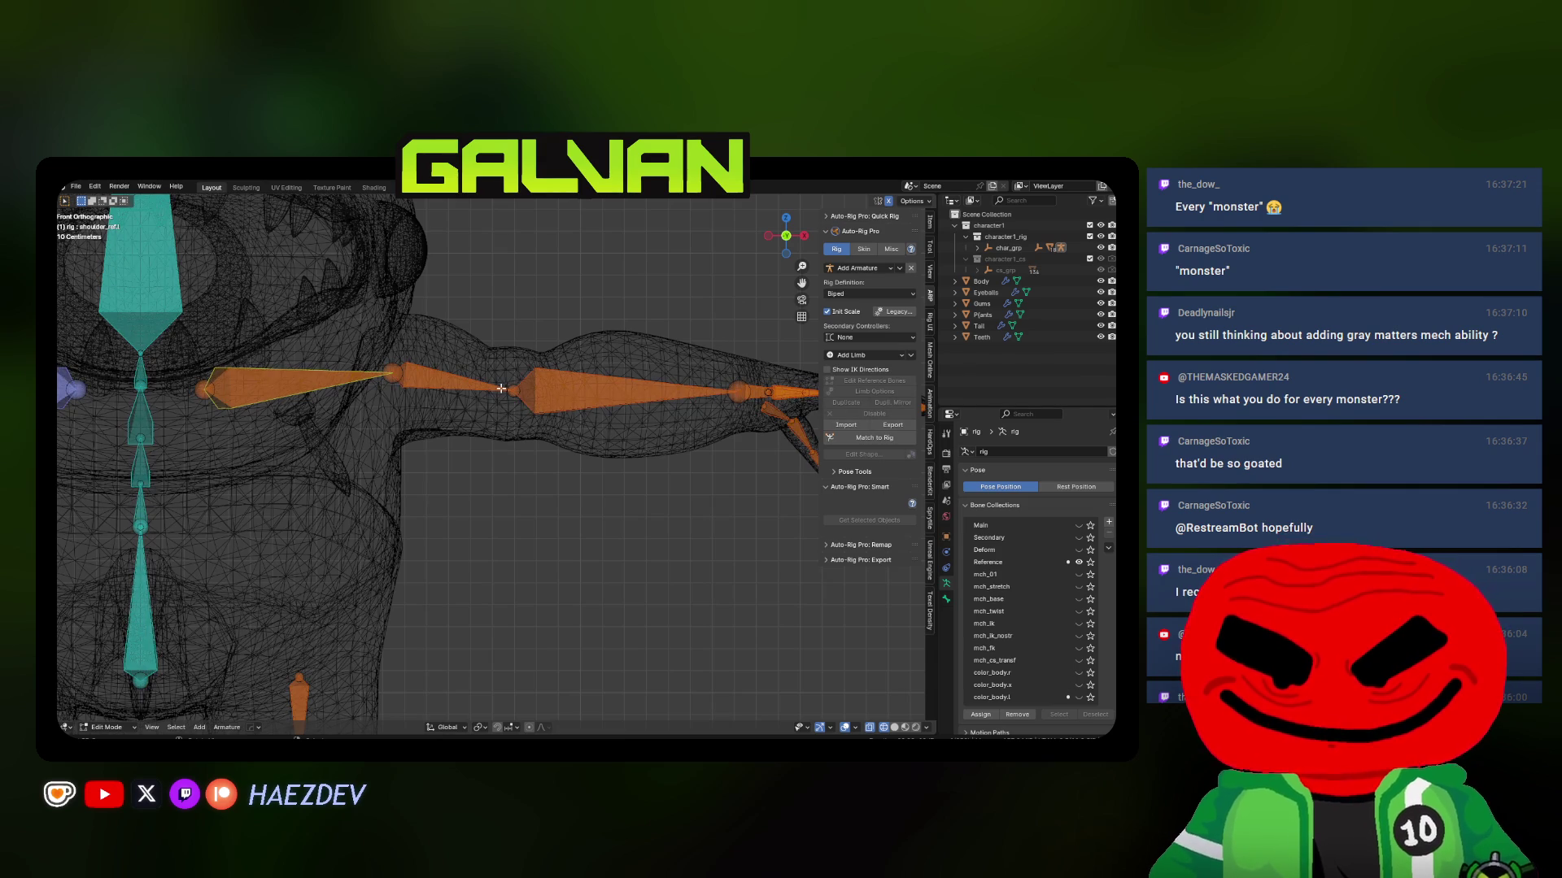
key("KP_7")
Move the upper arm reference bone and raise it along Z into the arm
left_click(514, 404)
key("g")
left_click(527, 331)
mouse_move(527, 331)
middle_mouse_down()
mouse_move(562, 293)
mouse_move(601, 373)
mouse_move(515, 377)
middle_mouse_up()
key("g")
key("z")
scroll(602, 373, "up", 5)
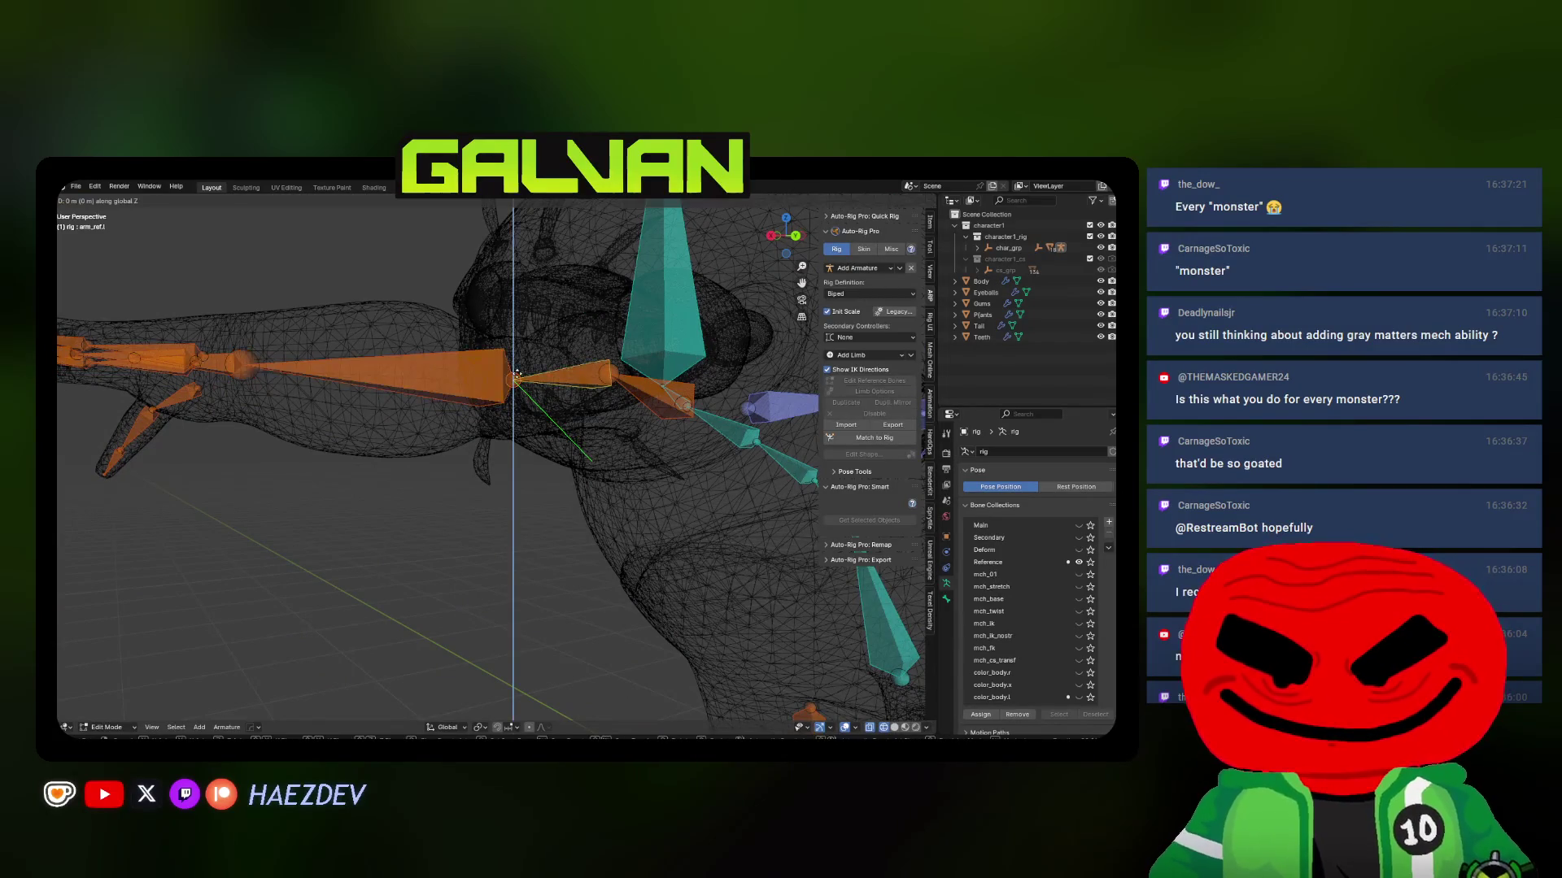
left_click(509, 361)
mouse_move(509, 361)
middle_mouse_down()
mouse_move(494, 407)
mouse_move(573, 452)
middle_mouse_up()
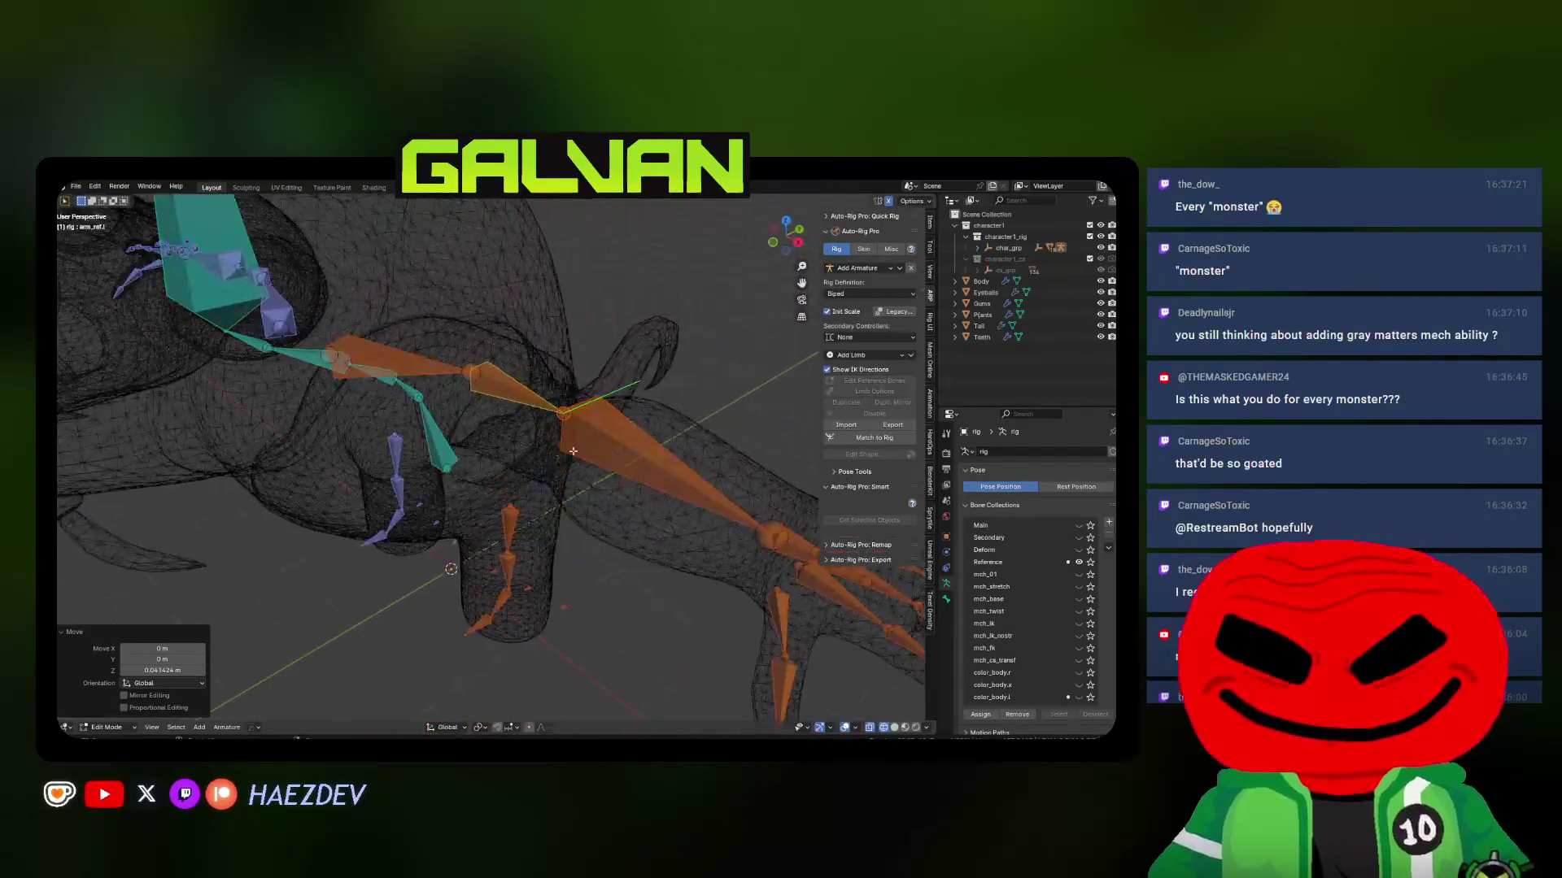
middle_click_drag(395, 429, 418, 471)
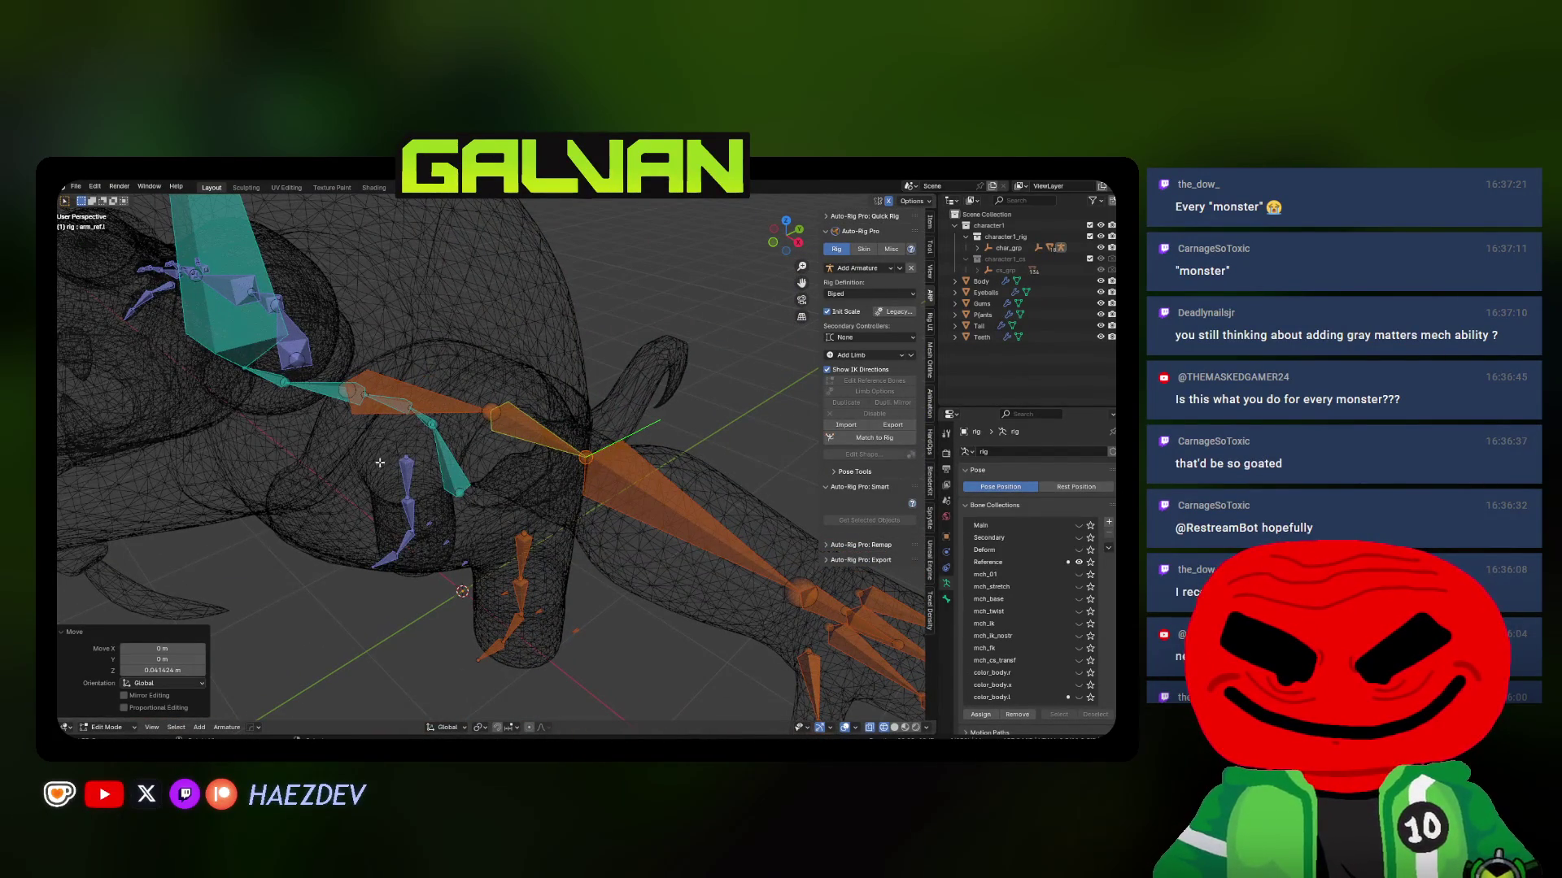
key("KP_1")
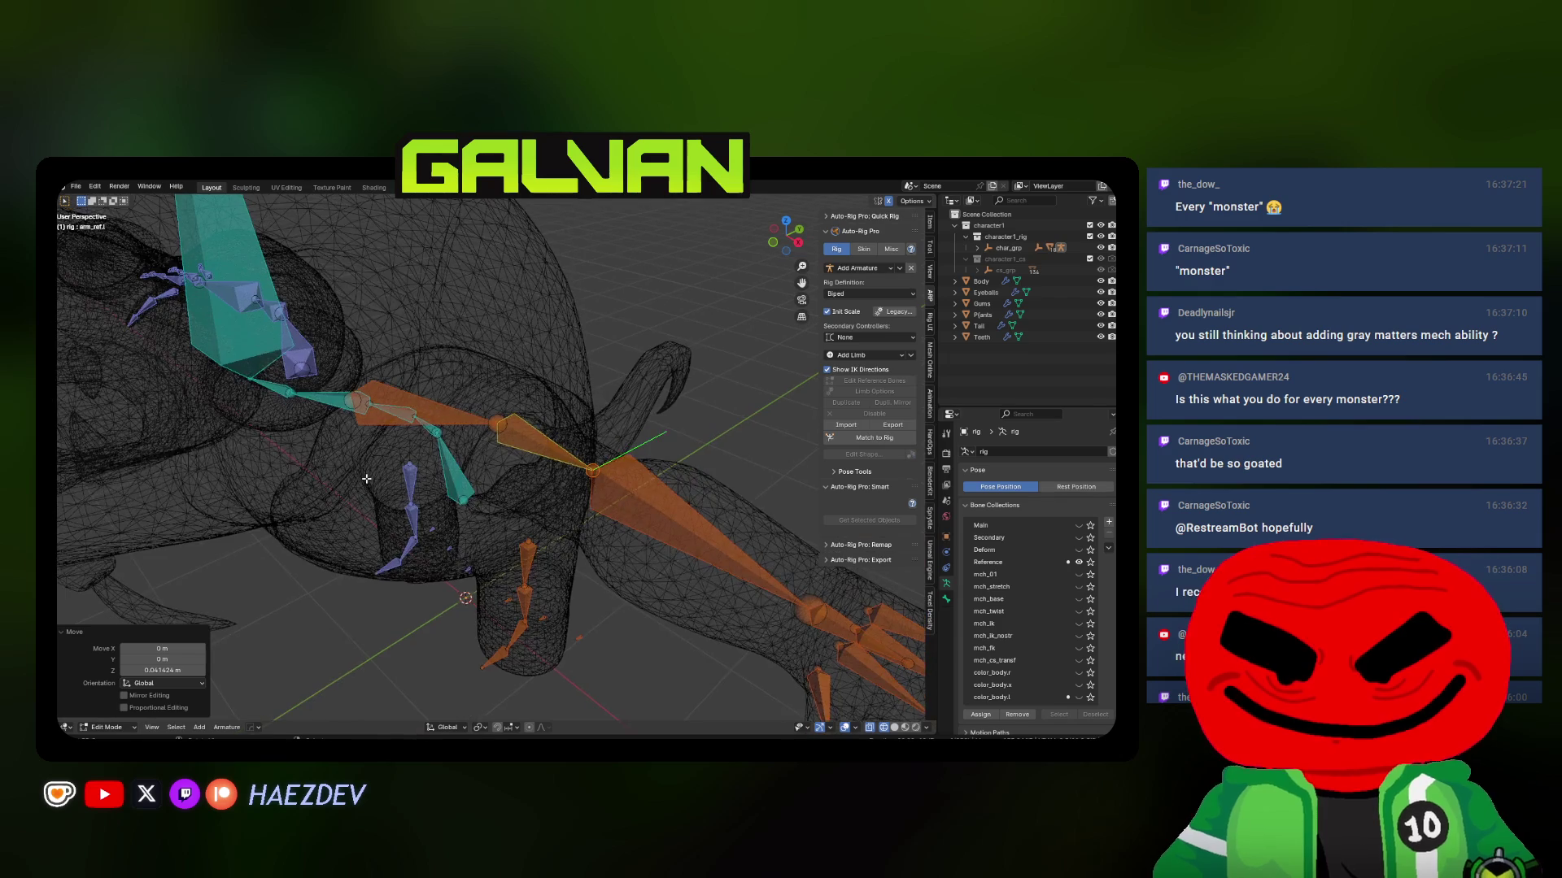
Reposition the left shoulder reference bone from the top and front views
left_click(249, 478)
key("KP_7")
key("g")
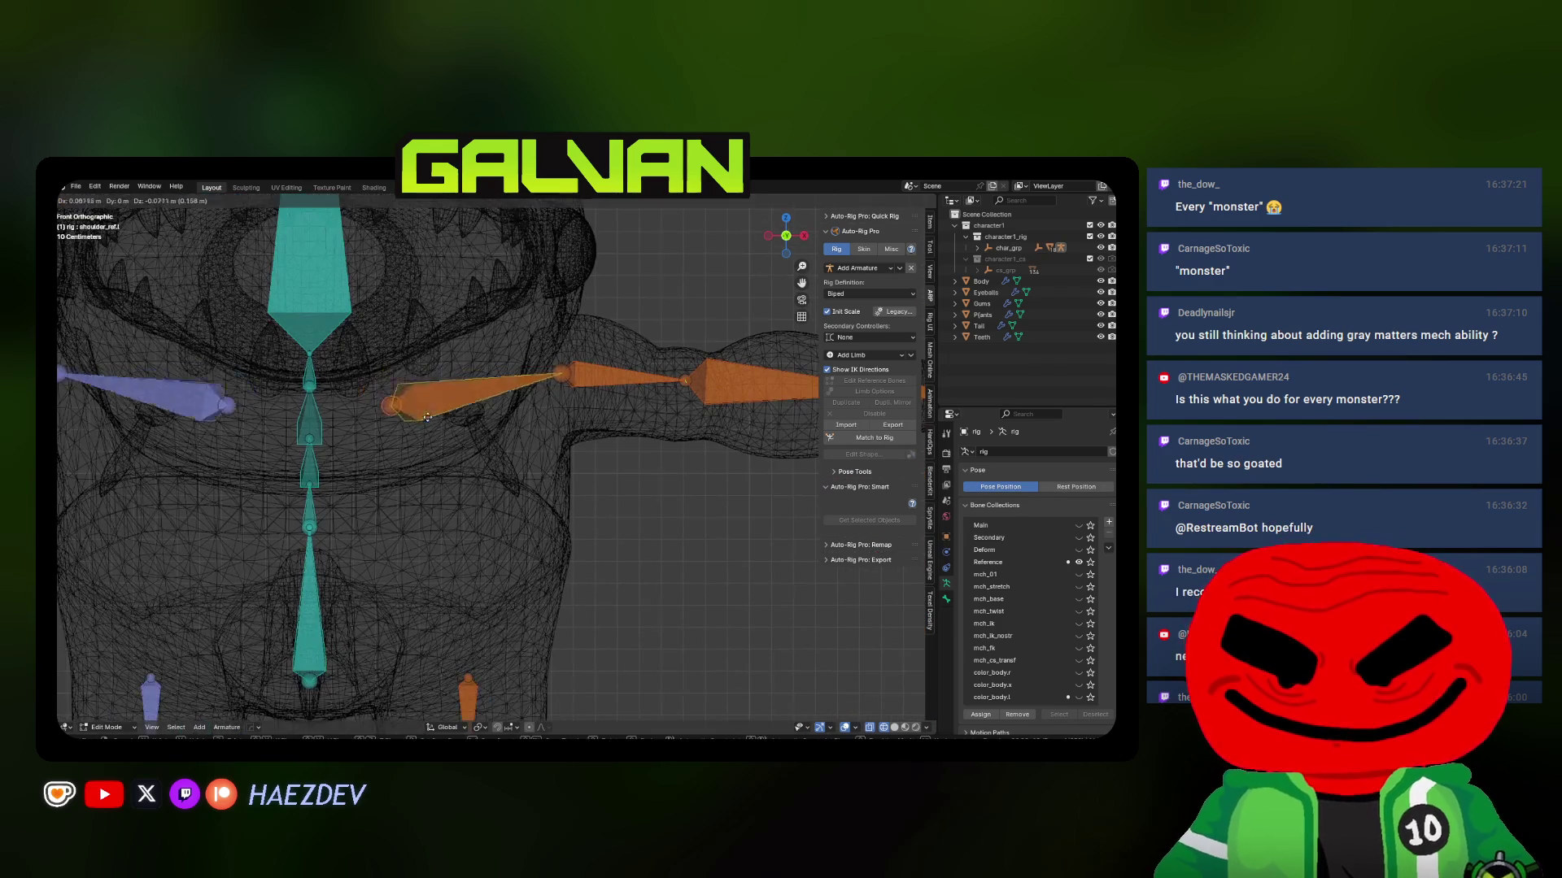
left_click(497, 413)
key("g")
left_click(512, 406)
key("g")
key("KP_1")
left_click(428, 408)
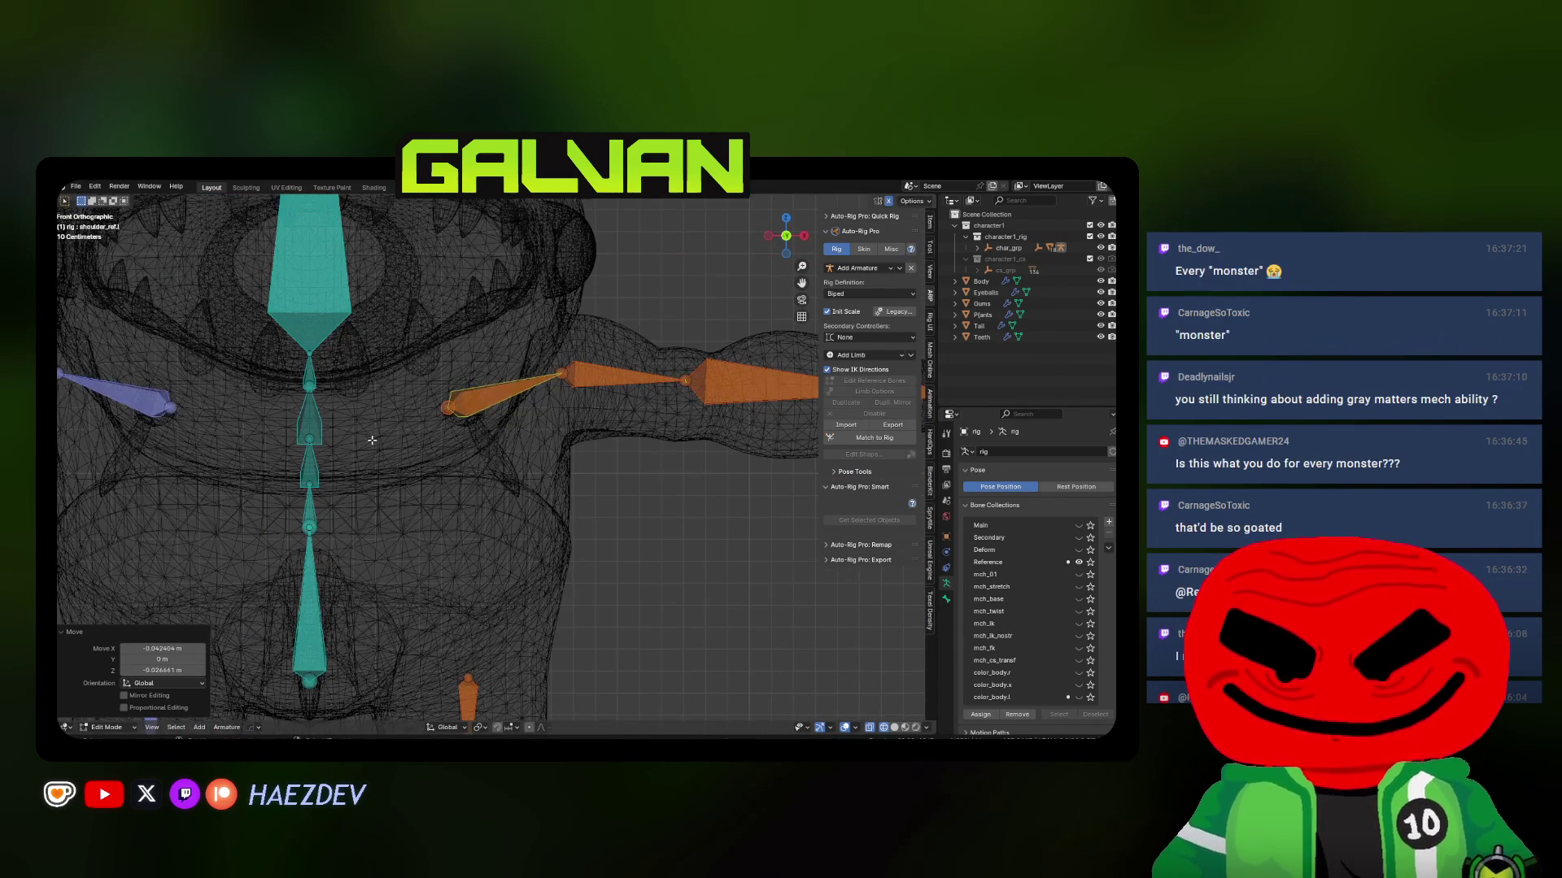
Adjust the selected shoulder bones again from an angled view around the torso
scroll(376, 452, "down", 2)
middle_click_drag(429, 491, 513, 488, "shift")
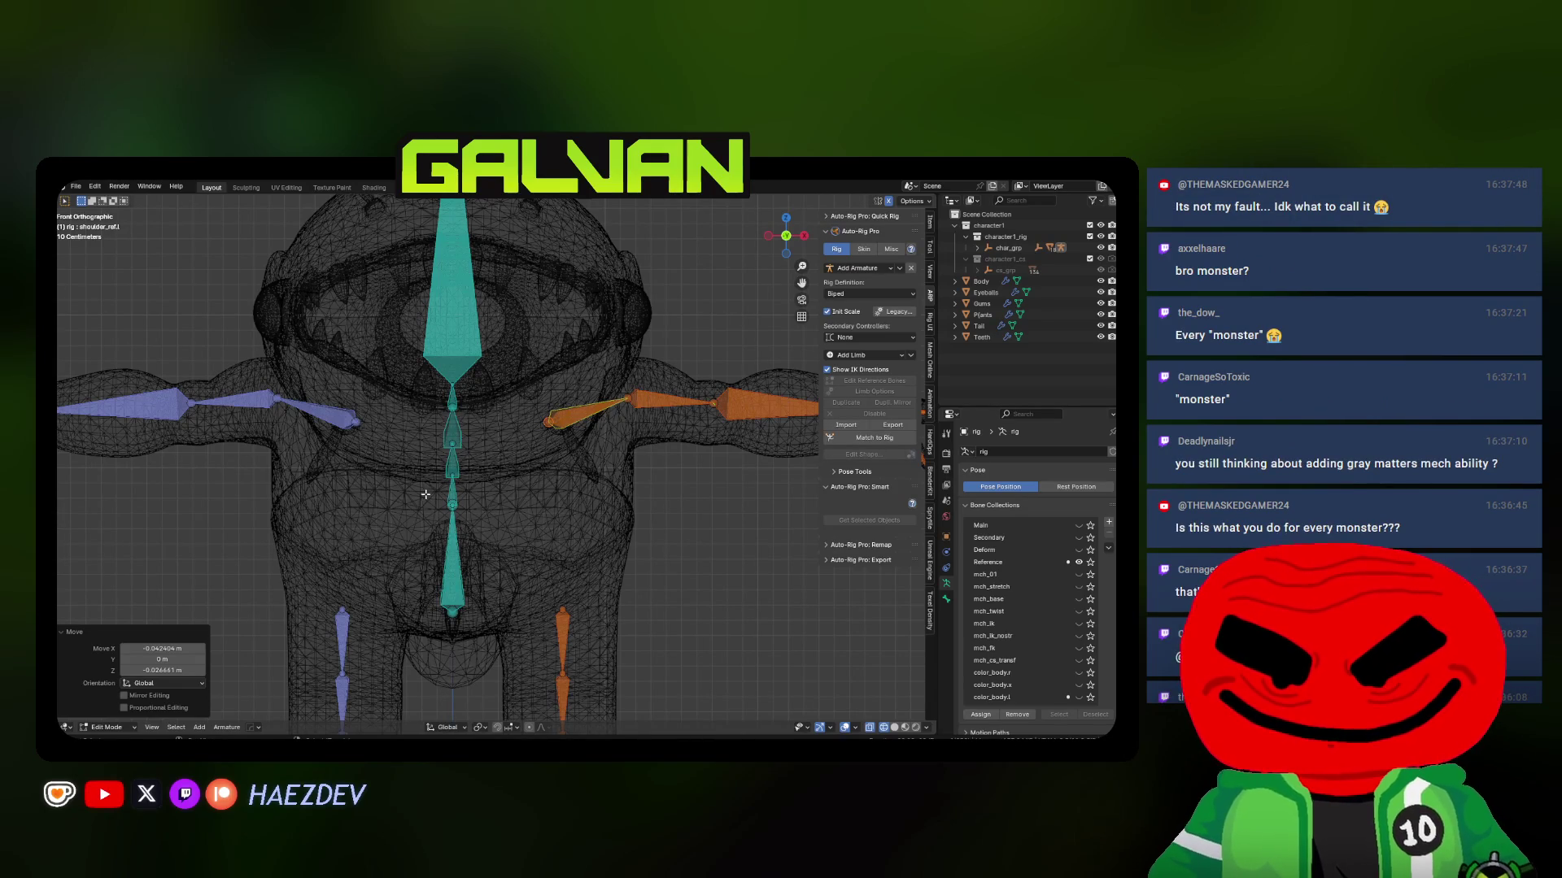
middle_click_drag(416, 496, 399, 476, "shift")
key("KP_8")
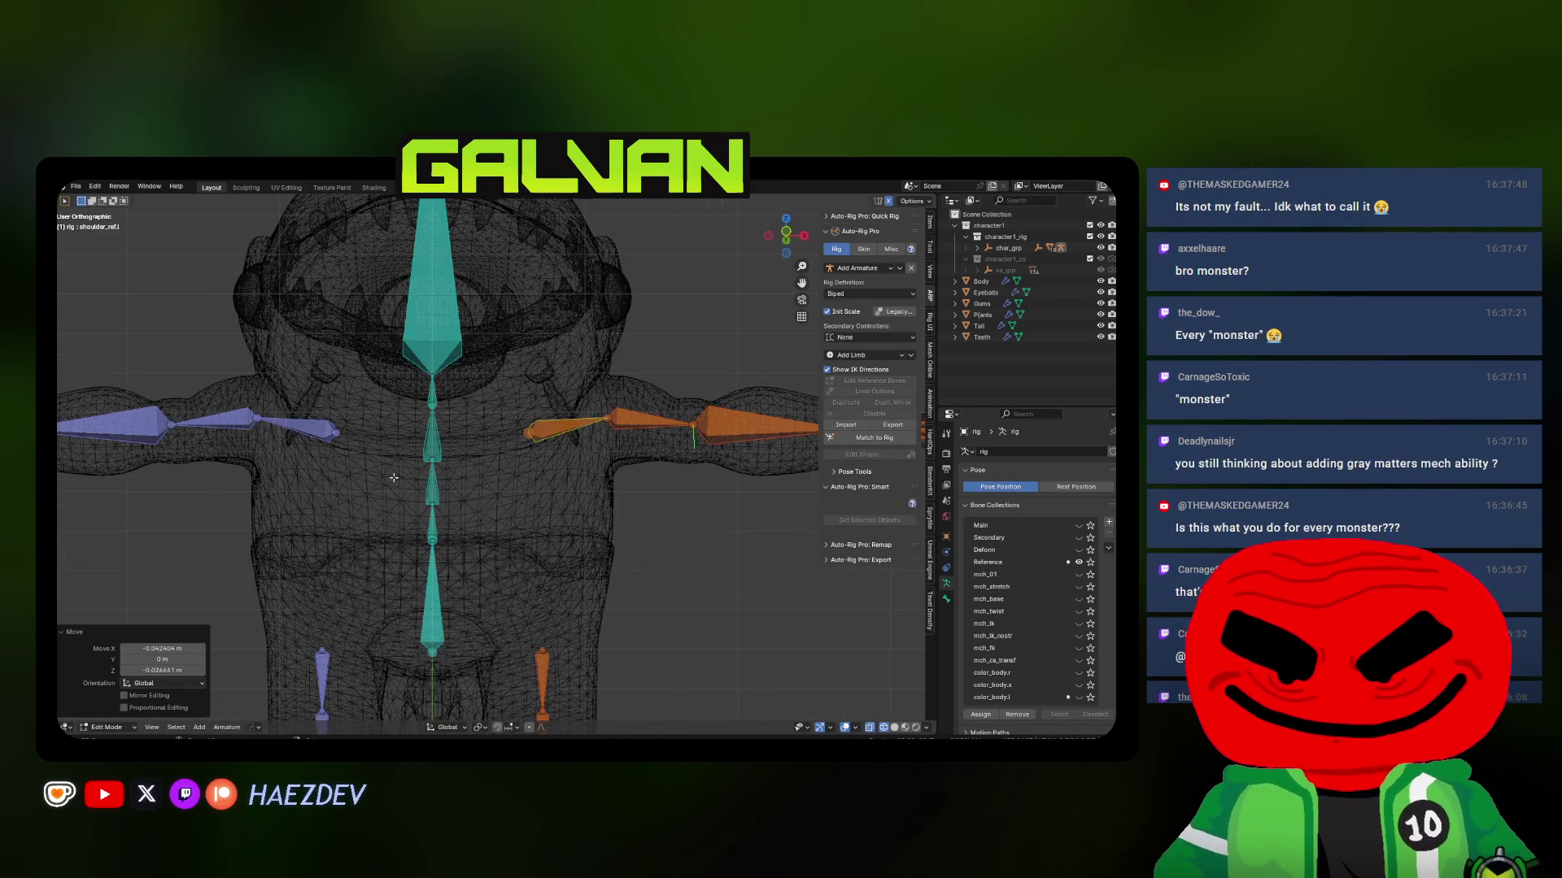
mouse_move(523, 464)
middle_mouse_down()
mouse_move(502, 474)
mouse_move(472, 456)
middle_mouse_up()
key("g")
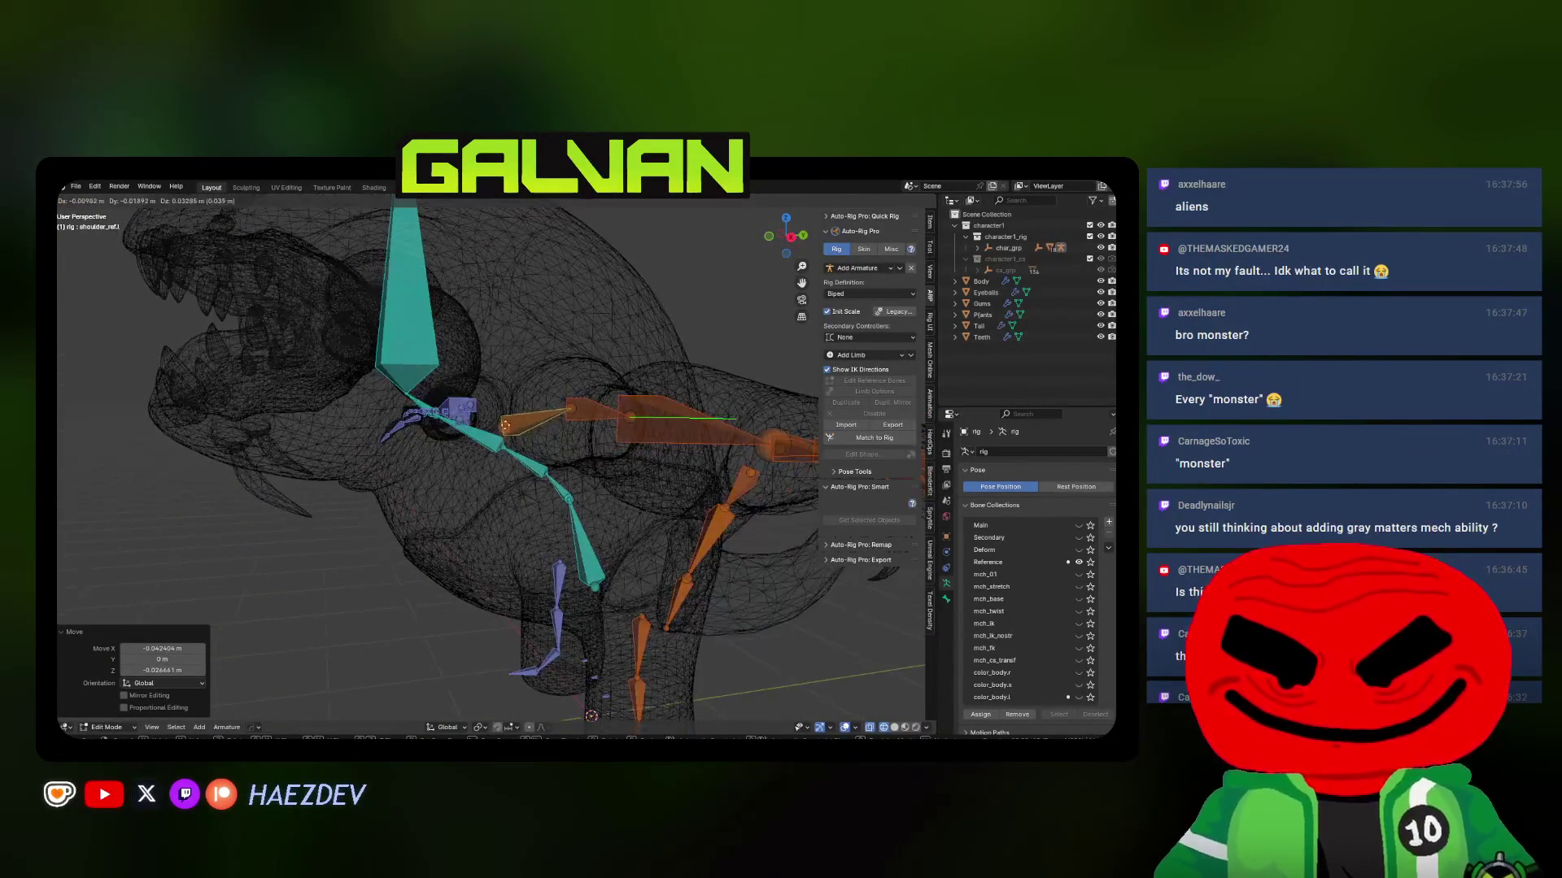
left_click(518, 405)
key("KP_1")
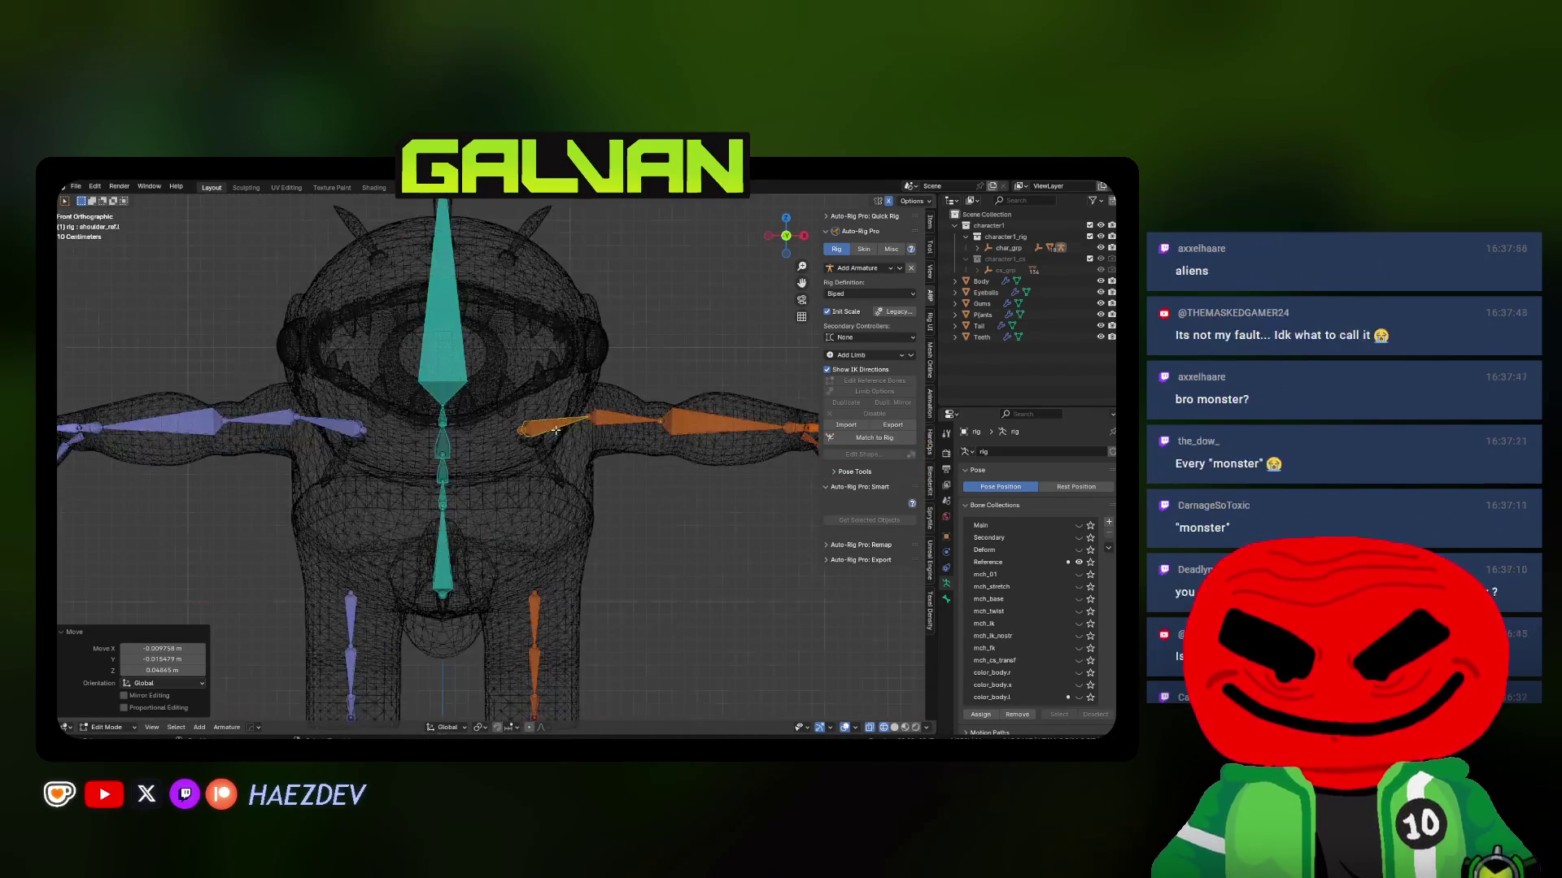
Fine-tune the shoulder bones' position from the right side view
left_click(534, 435)
key("KP_3")
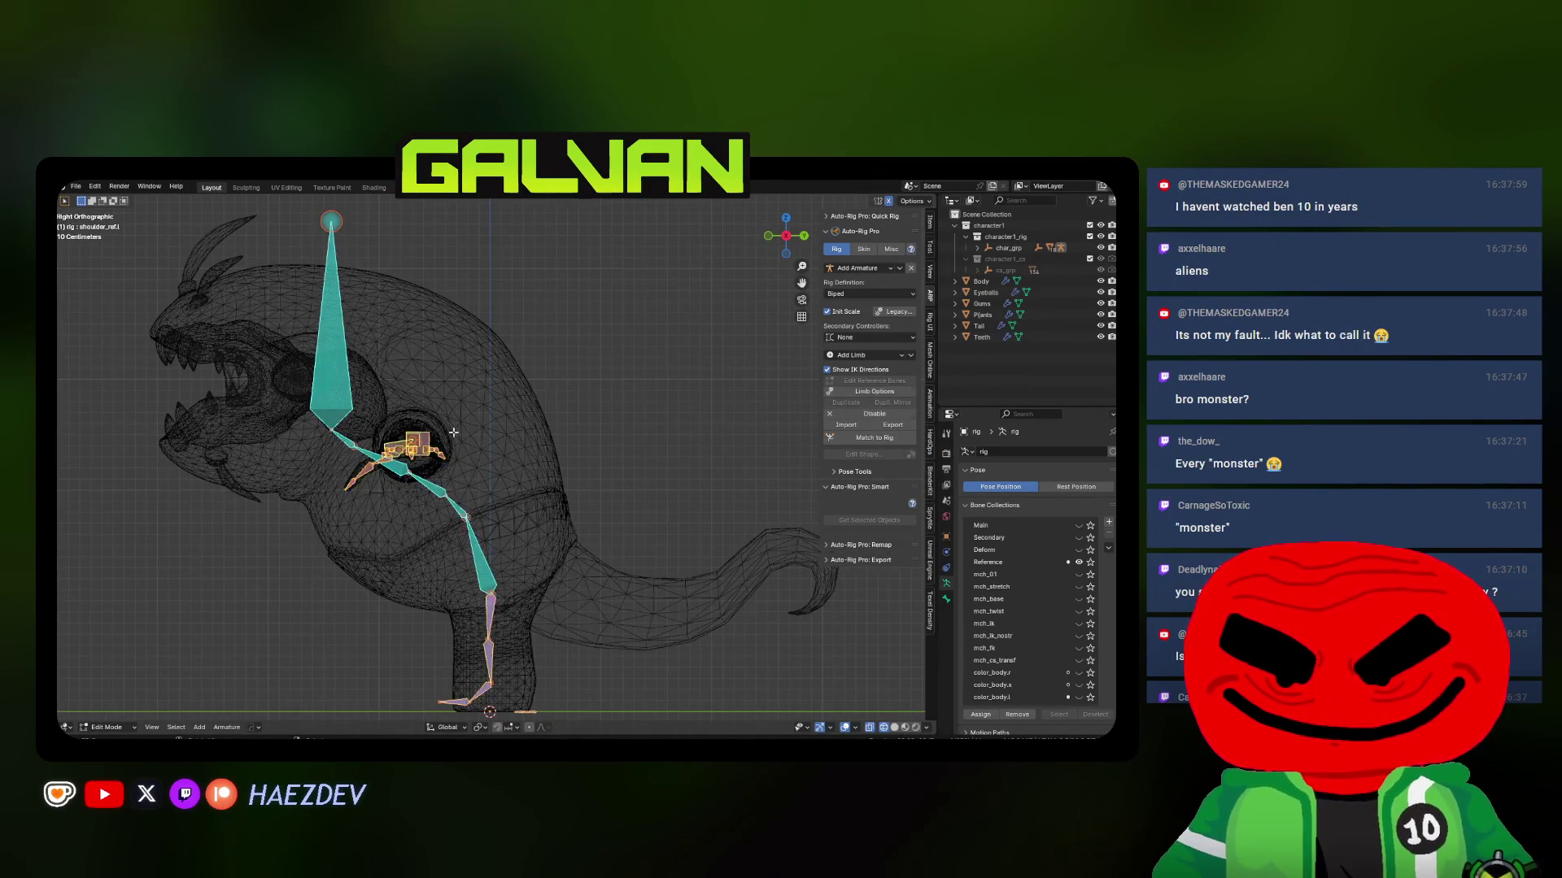
scroll(467, 401, "up", 2)
key("g")
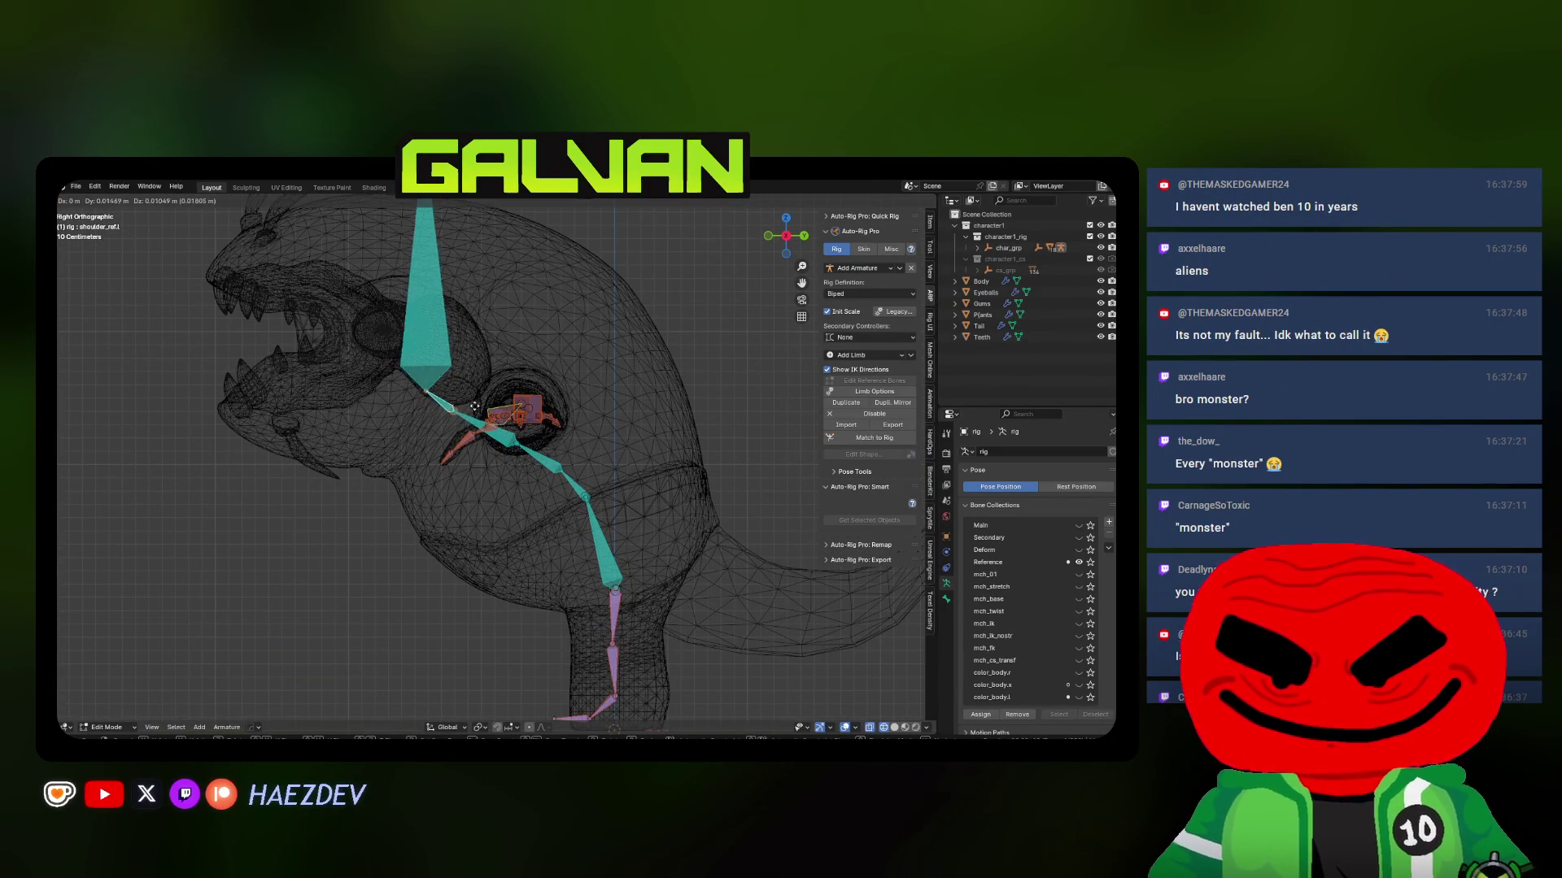
left_click(510, 387)
left_click(510, 389)
scroll(488, 407, "down", 3)
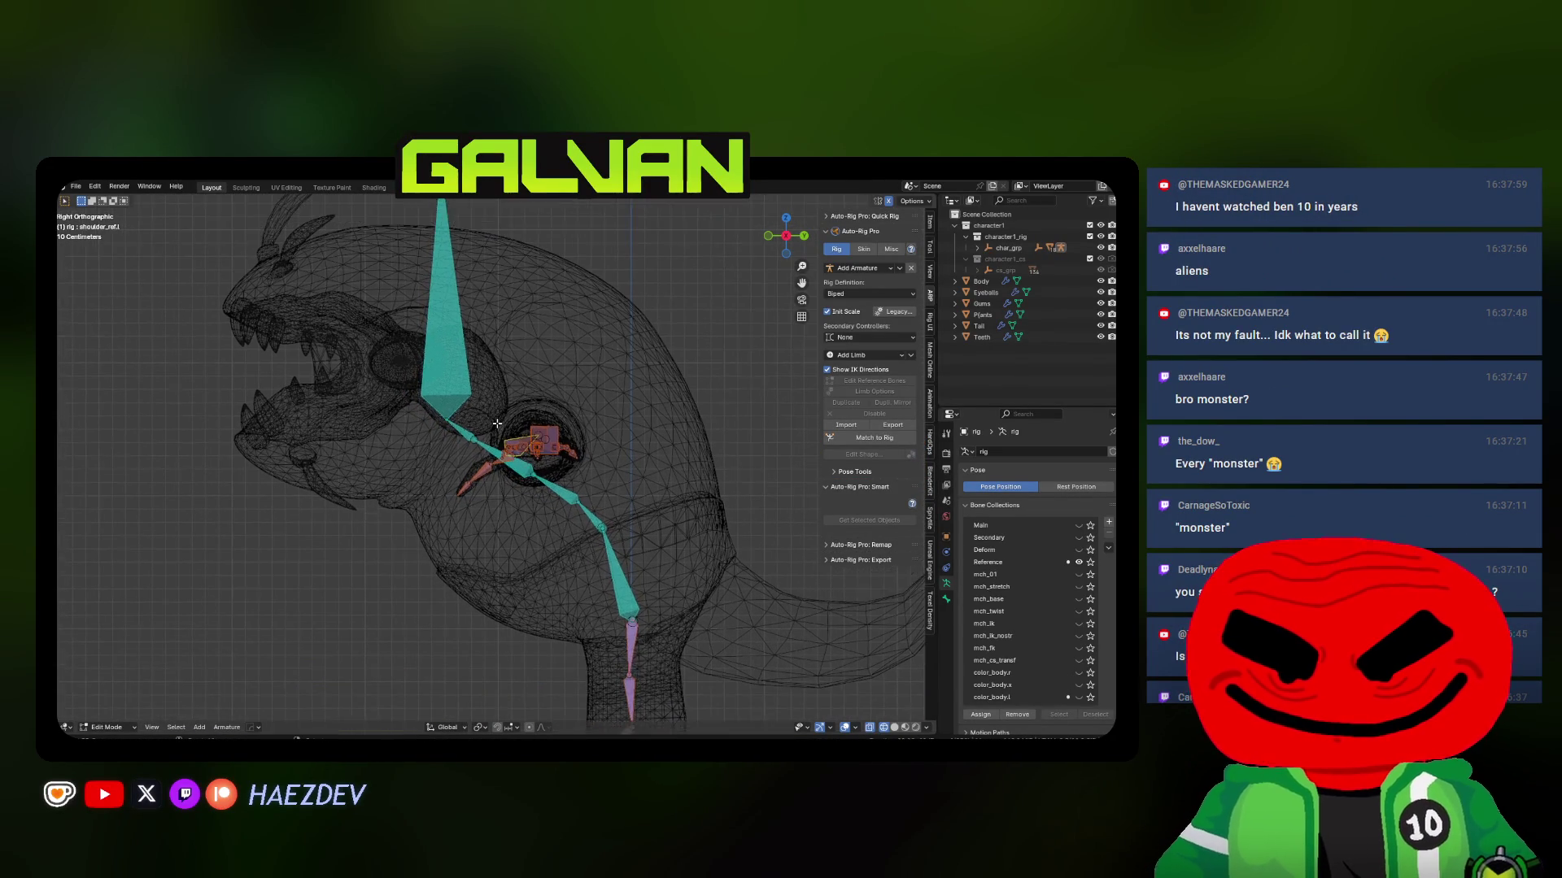
middle_click_drag(494, 425, 464, 409, "shift")
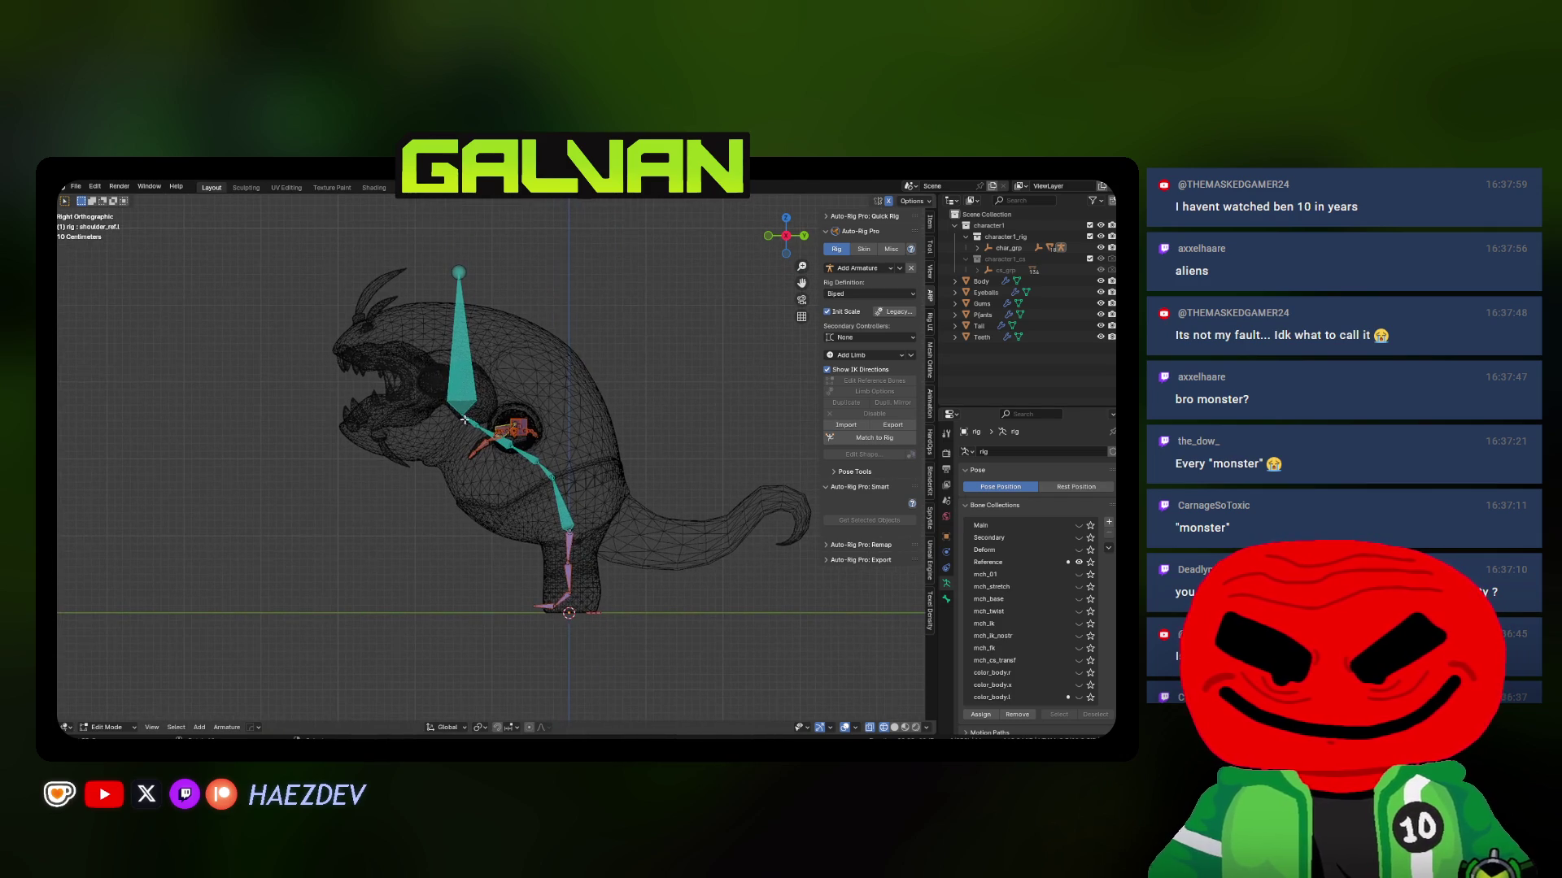
From the top view, nudge the first thumb reference bone into the creature's thumb
key("KP_1")
scroll(571, 439, "up", 4)
mouse_move(571, 439)
middle_mouse_down()
mouse_move(513, 411)
mouse_move(497, 488)
middle_mouse_up()
scroll(512, 410, "down", 3)
scroll(502, 404, "up", 3)
key("KP_7")
scroll(486, 512, "up", 4)
scroll(589, 440, "up", 4)
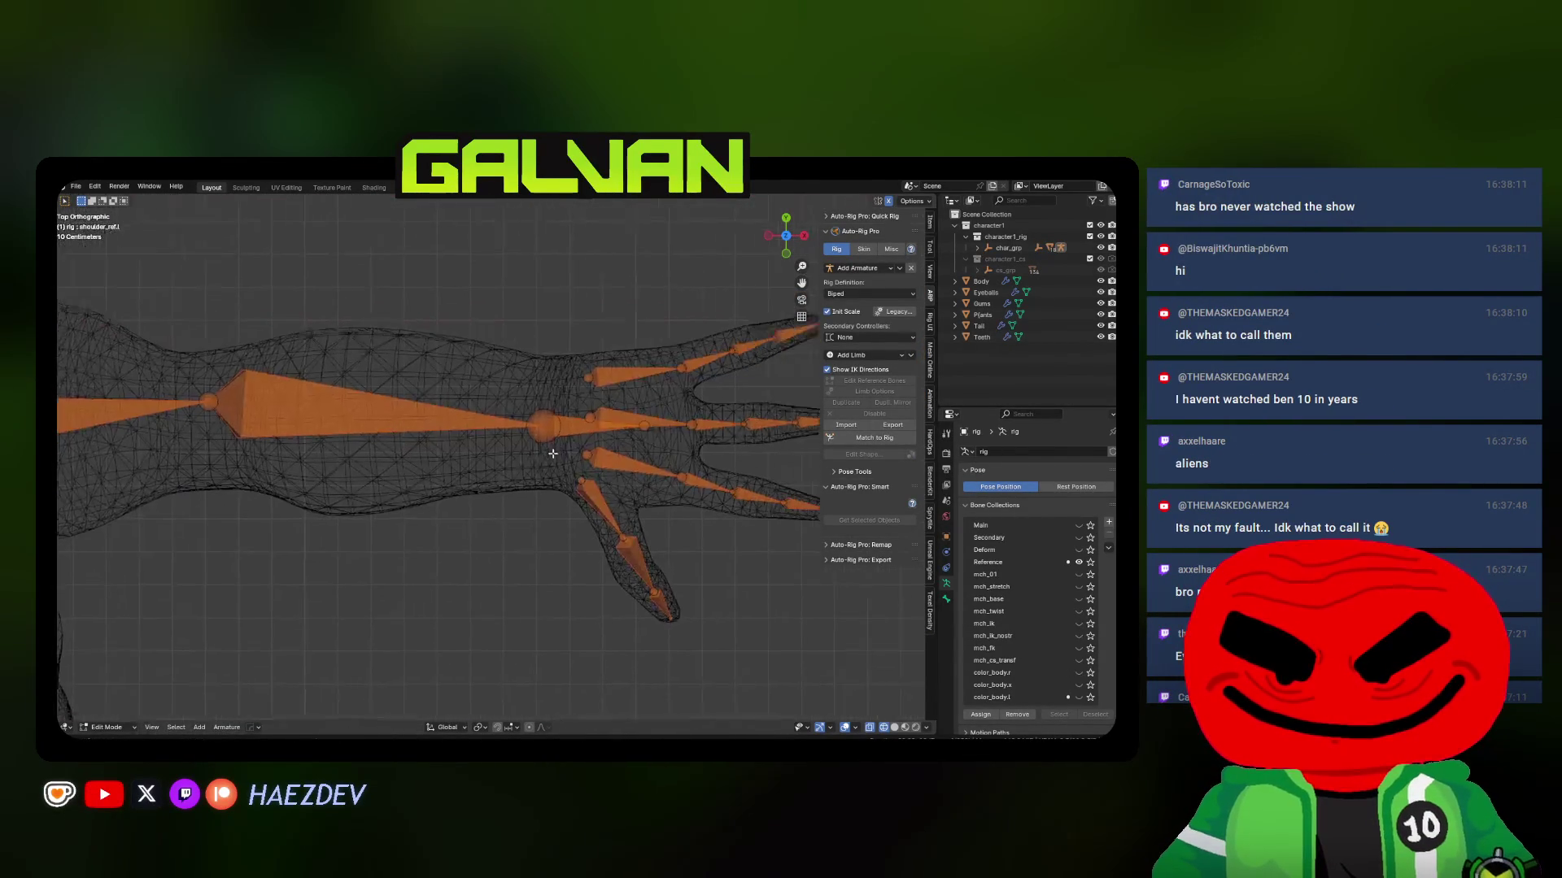
left_click(580, 515)
key("g")
left_click(582, 513)
Clear and adjust the roll of the middle and tip thumb bones, nudging the tip into place
middle_click_drag(583, 512, 609, 364)
left_click(623, 411)
key("alt+r")
left_click(608, 365)
key("ctrl+r")
left_click(627, 324)
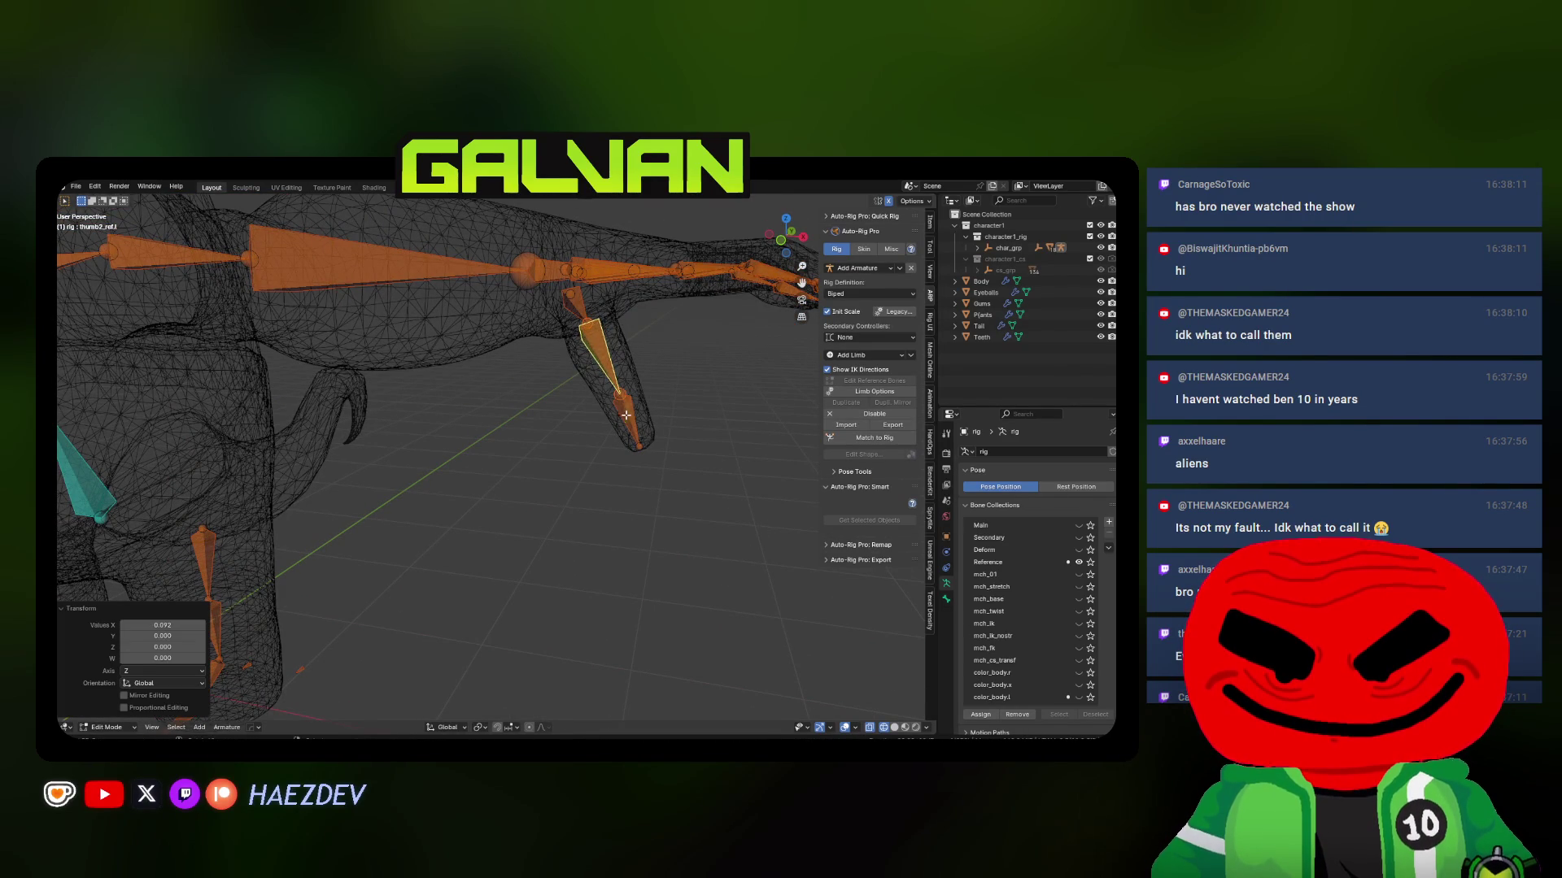
left_click(625, 415)
key("ctrl+r")
left_click(655, 380)
key("r")
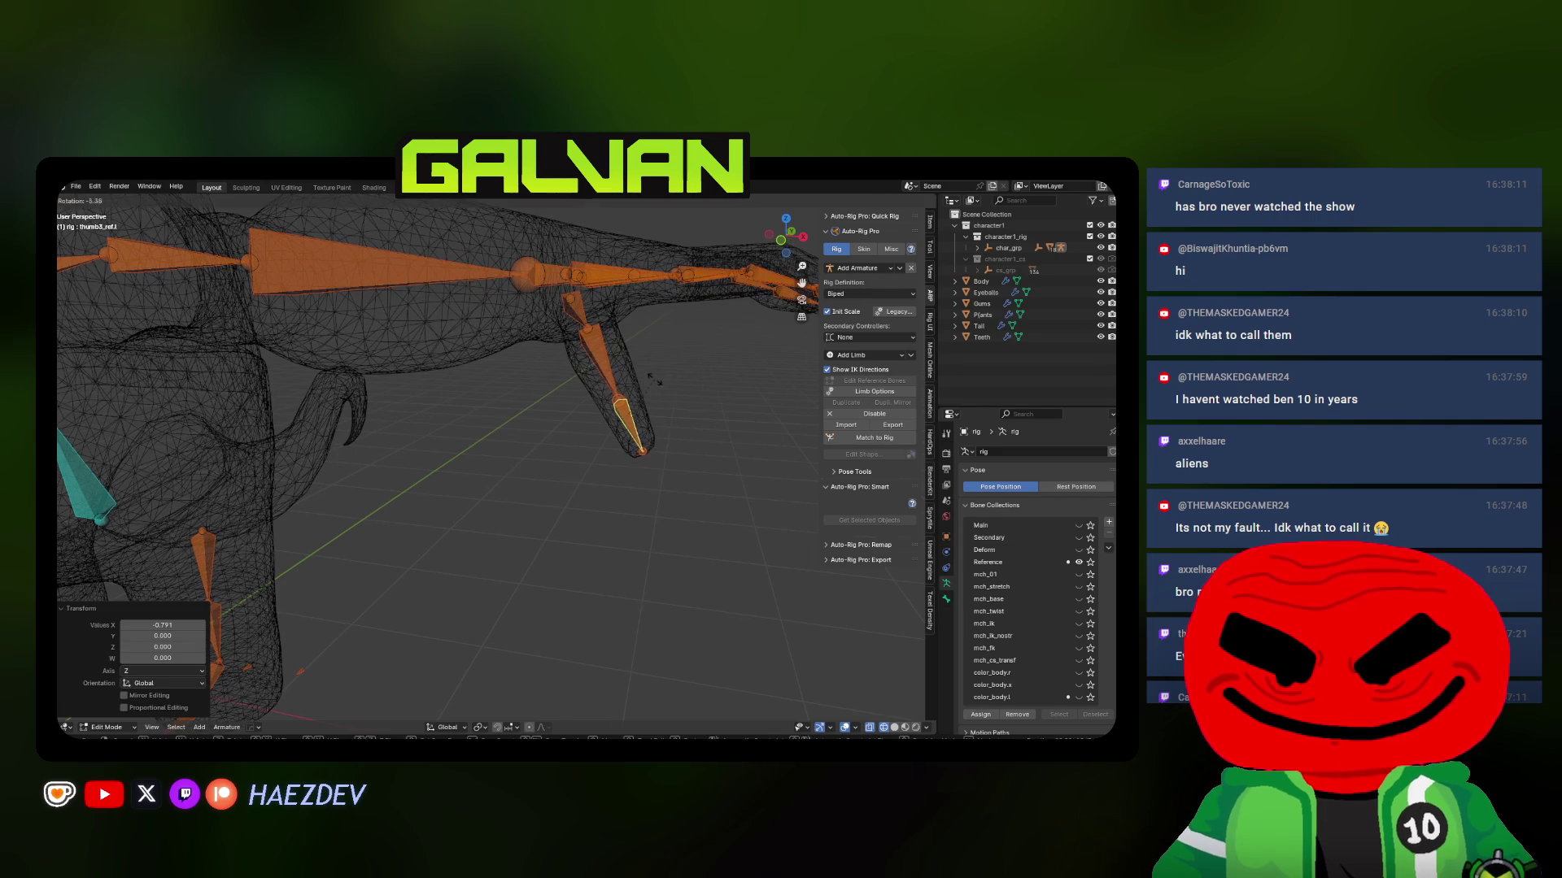
key("g")
left_click(659, 376)
Return to the Front view in solid shading
mouse_move(662, 374)
middle_mouse_down()
mouse_move(523, 442)
mouse_move(528, 505)
middle_mouse_up()
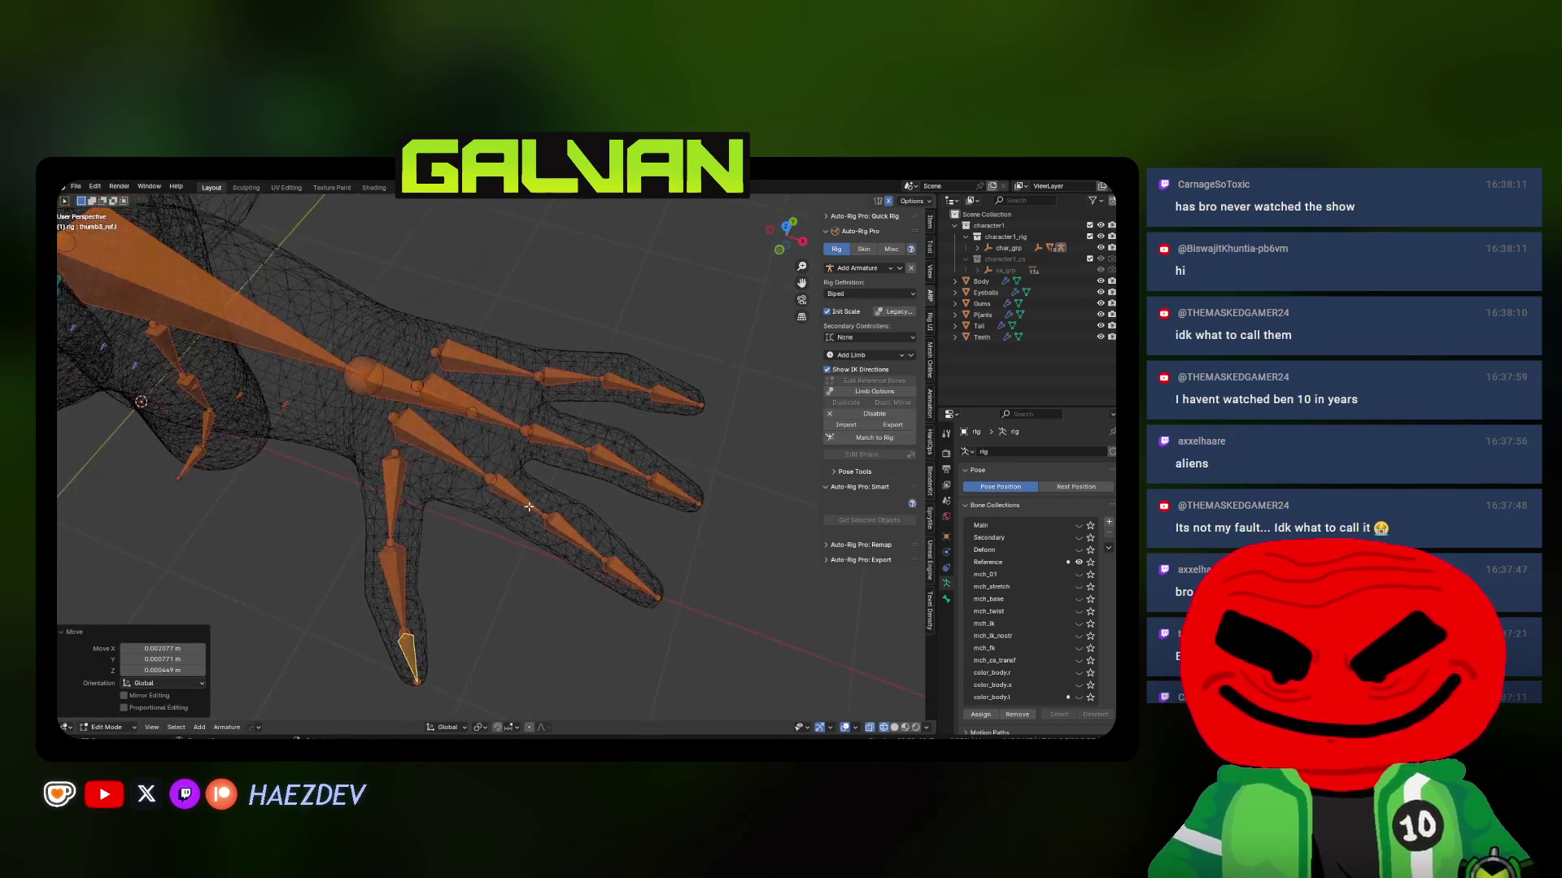
key("KP_7")
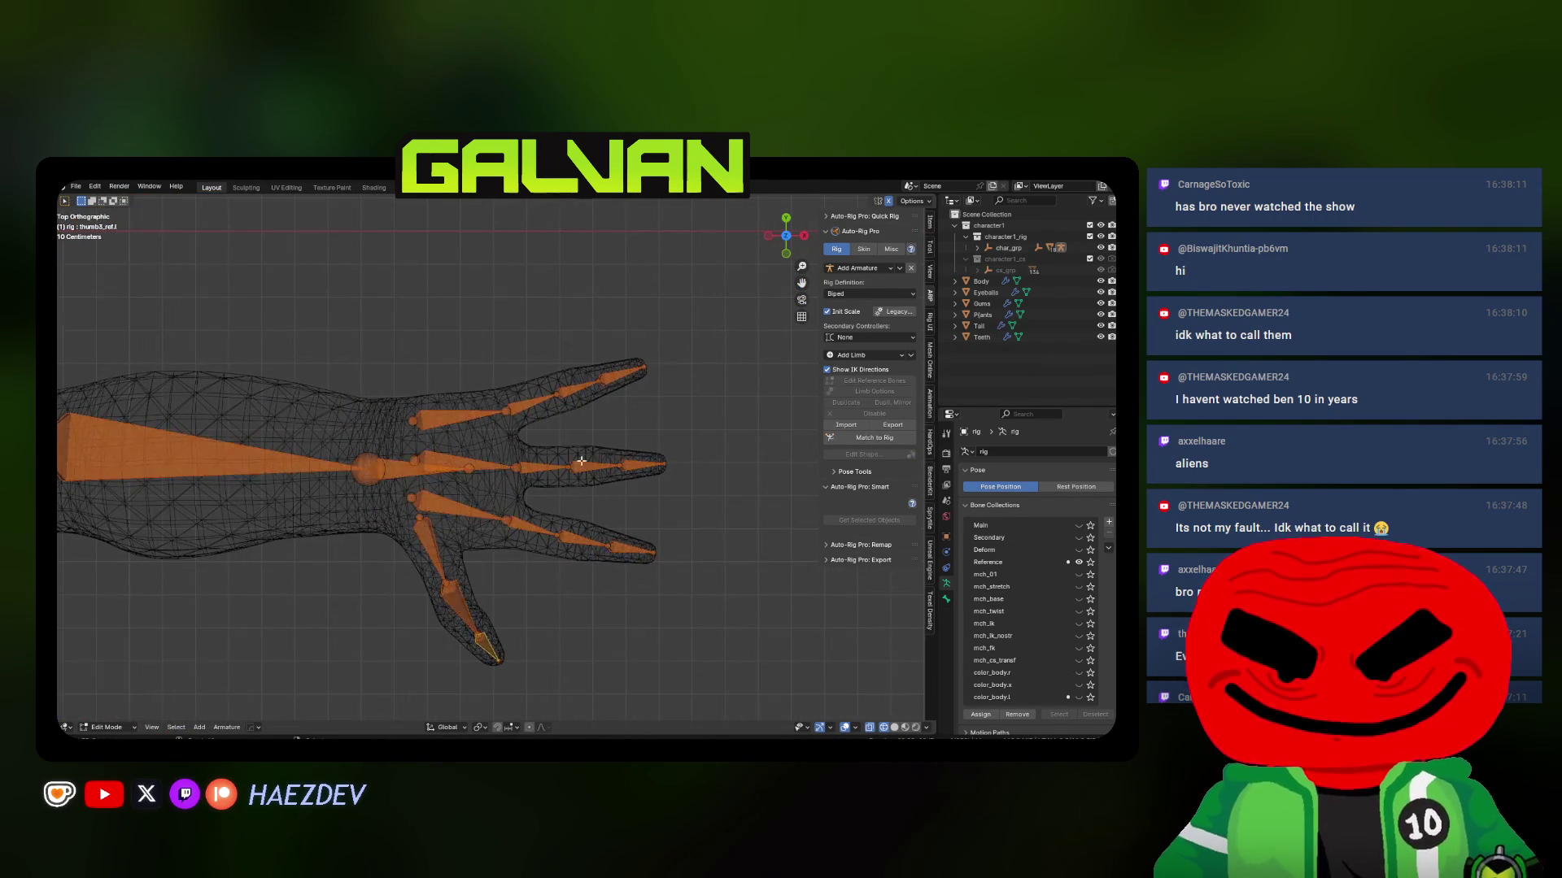
scroll(581, 461, "down", 5)
mouse_move(582, 461)
middle_mouse_down()
mouse_move(428, 469)
mouse_move(732, 406)
middle_mouse_up()
key("alt+z")
key("KP_1")
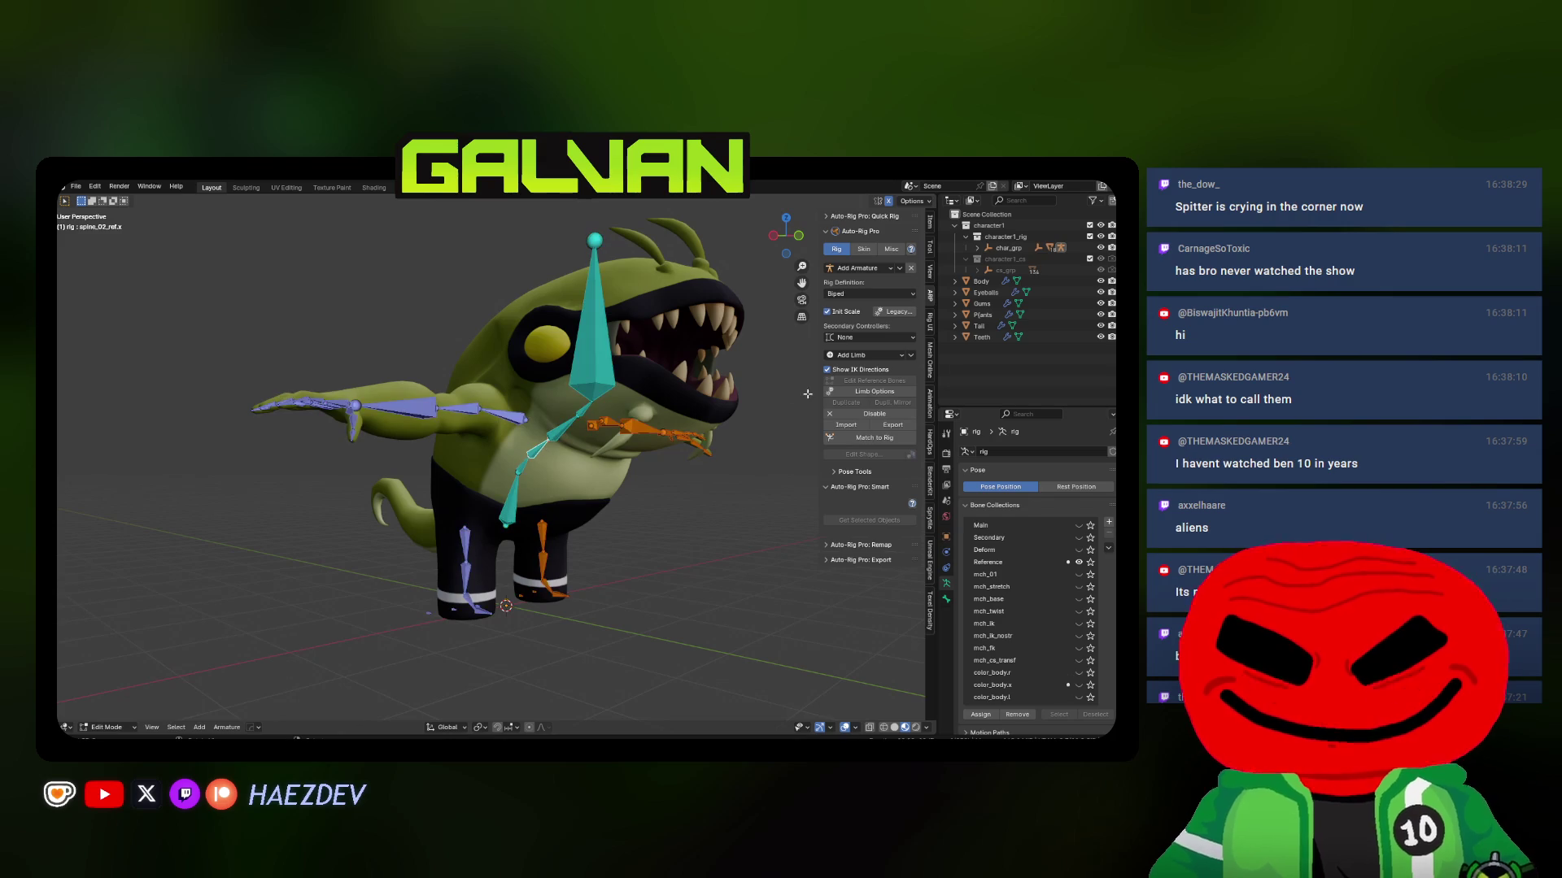
Set Secondary Controllers to Twist (Exportable, best) from the side view
left_click(636, 495)
scroll(636, 495, "down", 3)
key("KP_3")
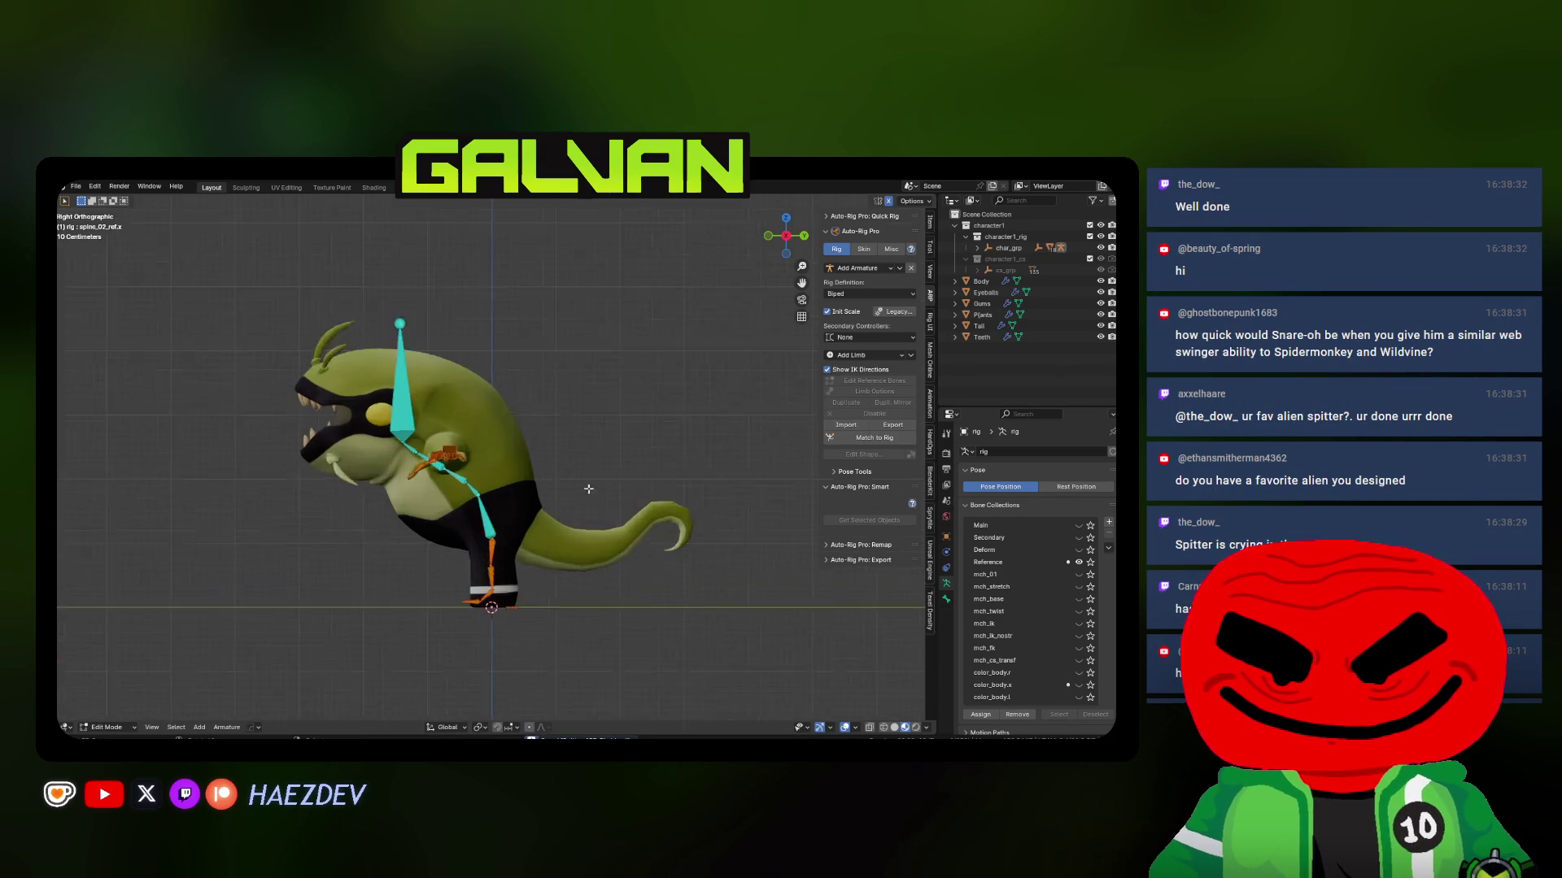
scroll(636, 495, "up", 4)
left_click(870, 337)
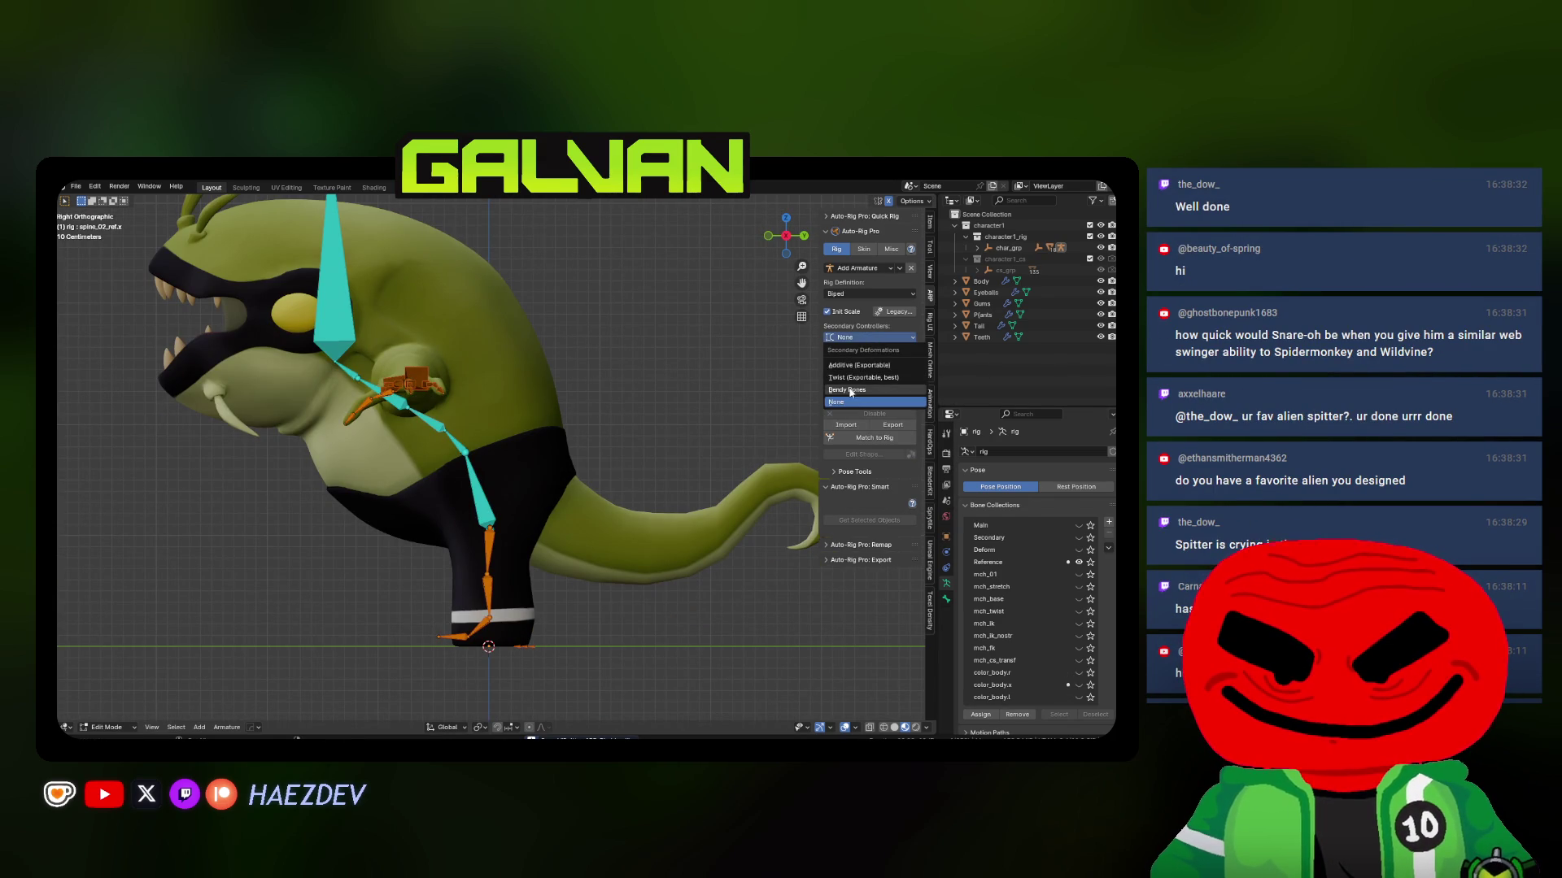
left_click(852, 384)
Add a Tail limb, select its first reference bone in wireframe, and snip the viewport
left_click(854, 355)
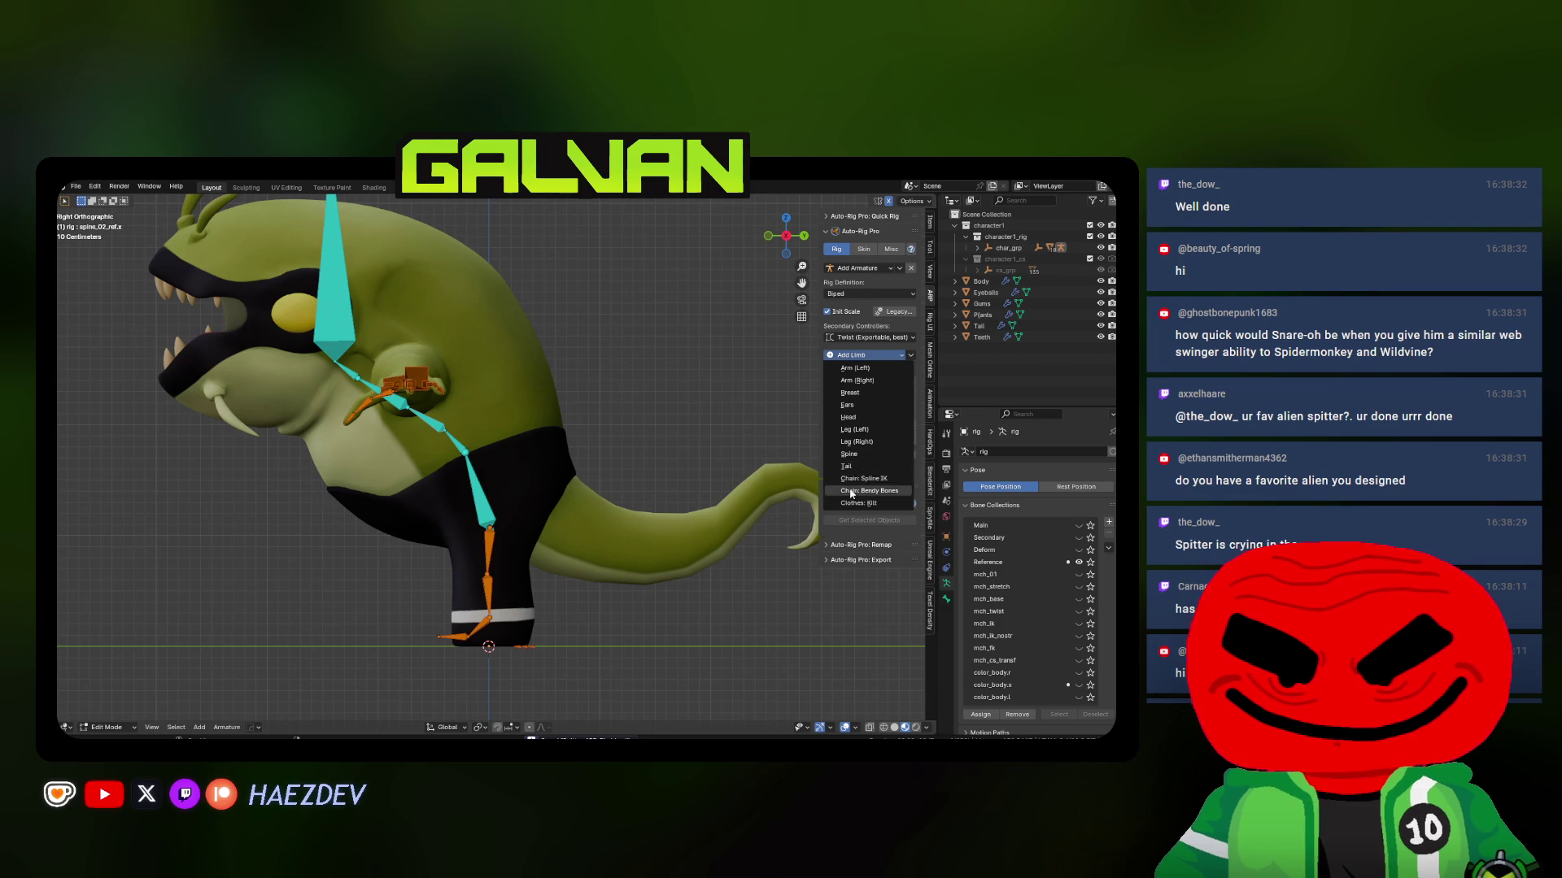
left_click(846, 466)
middle_click_drag(630, 478, 567, 439, "shift")
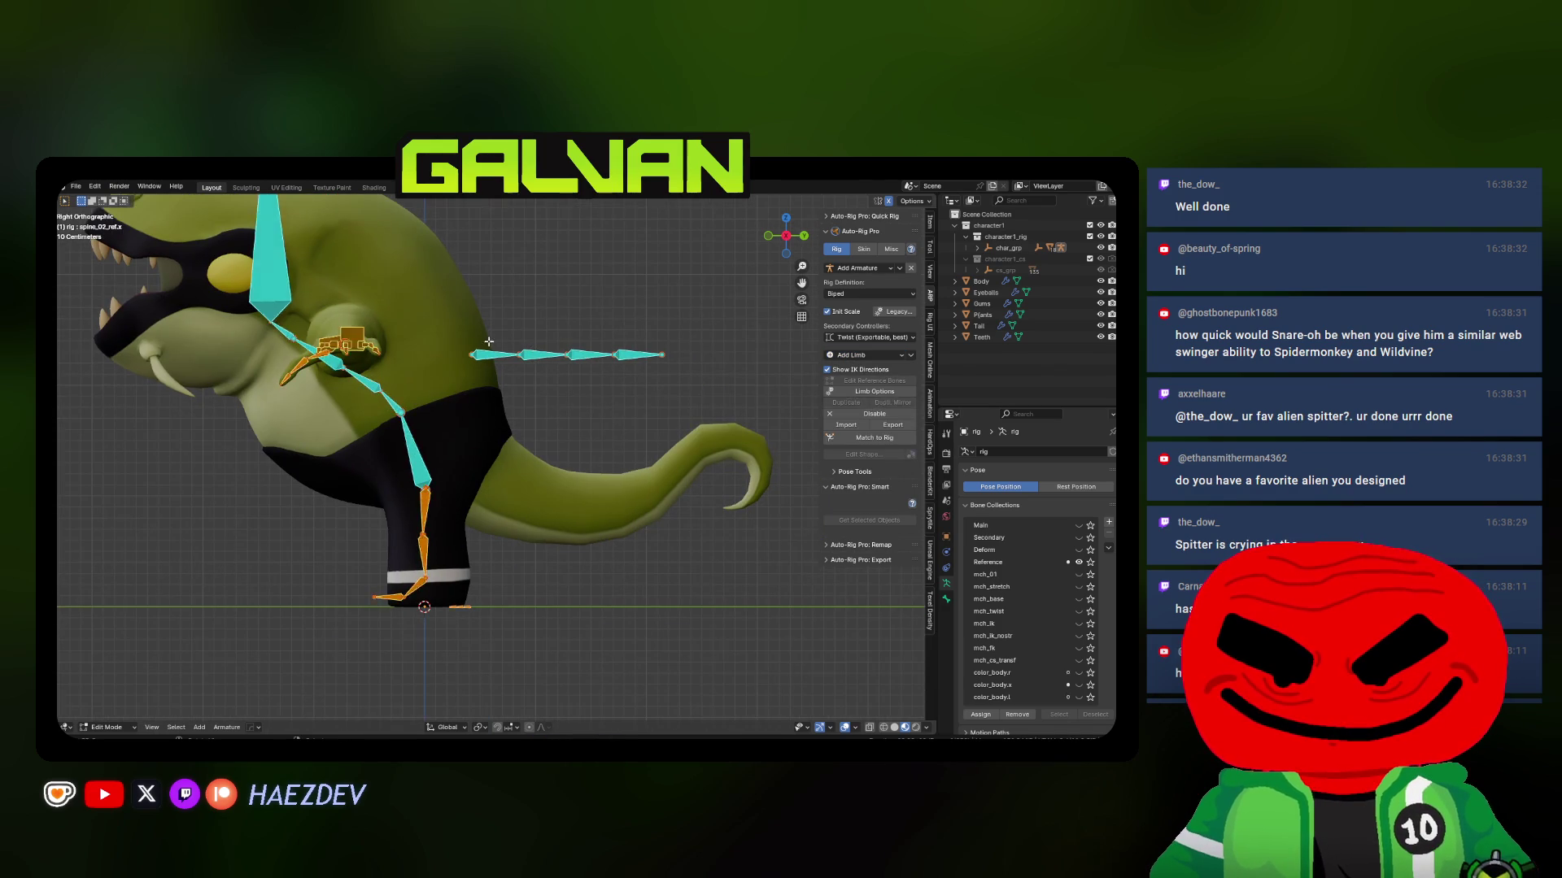
key("shift+z")
left_click(479, 355)
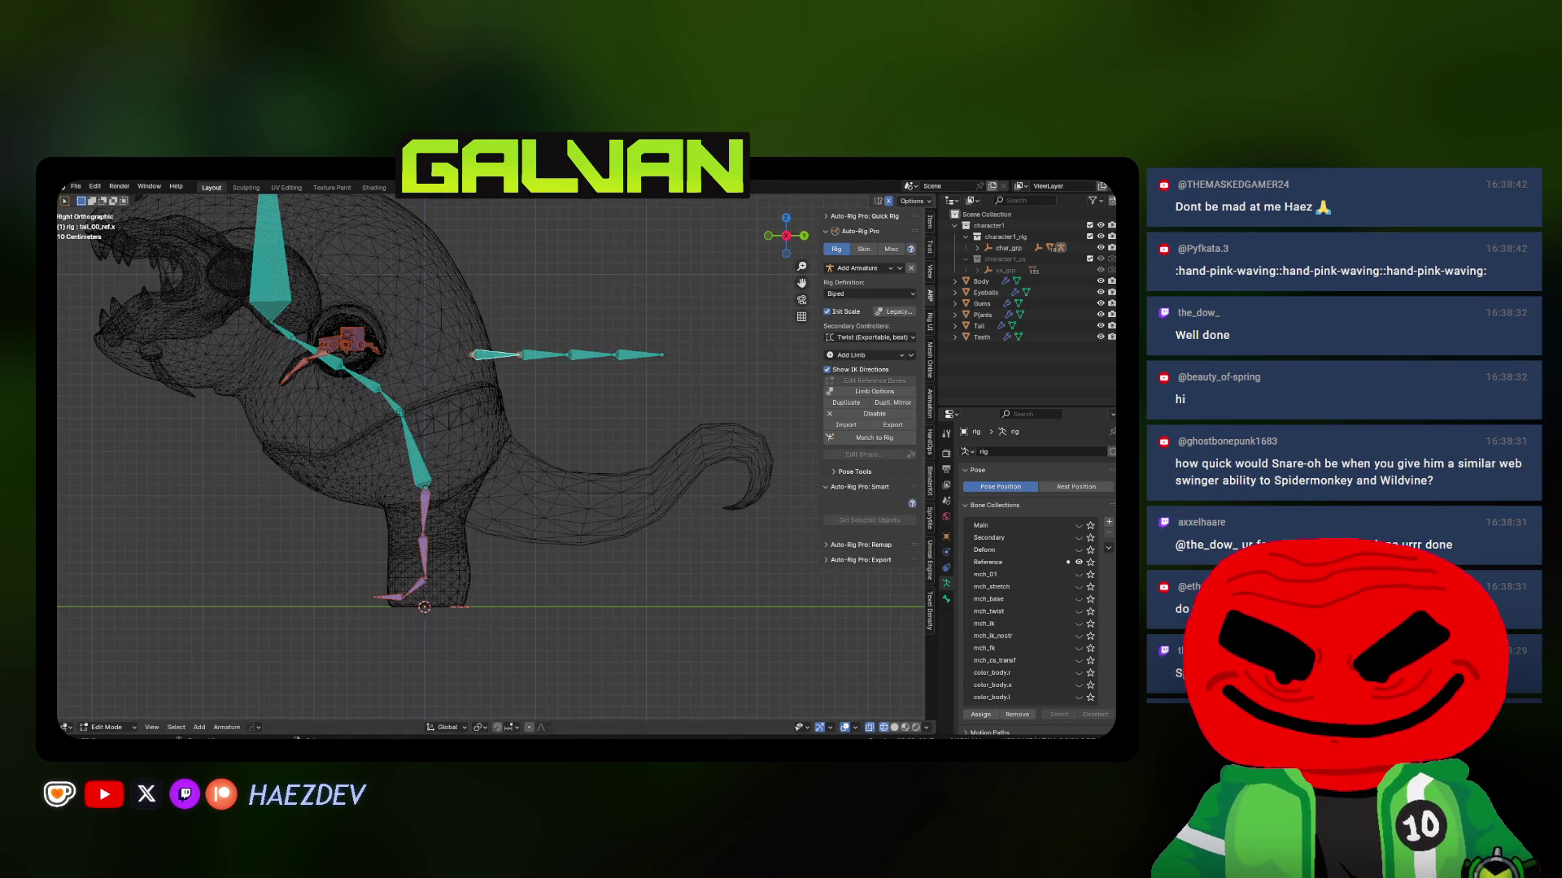
key("super+shift+s")
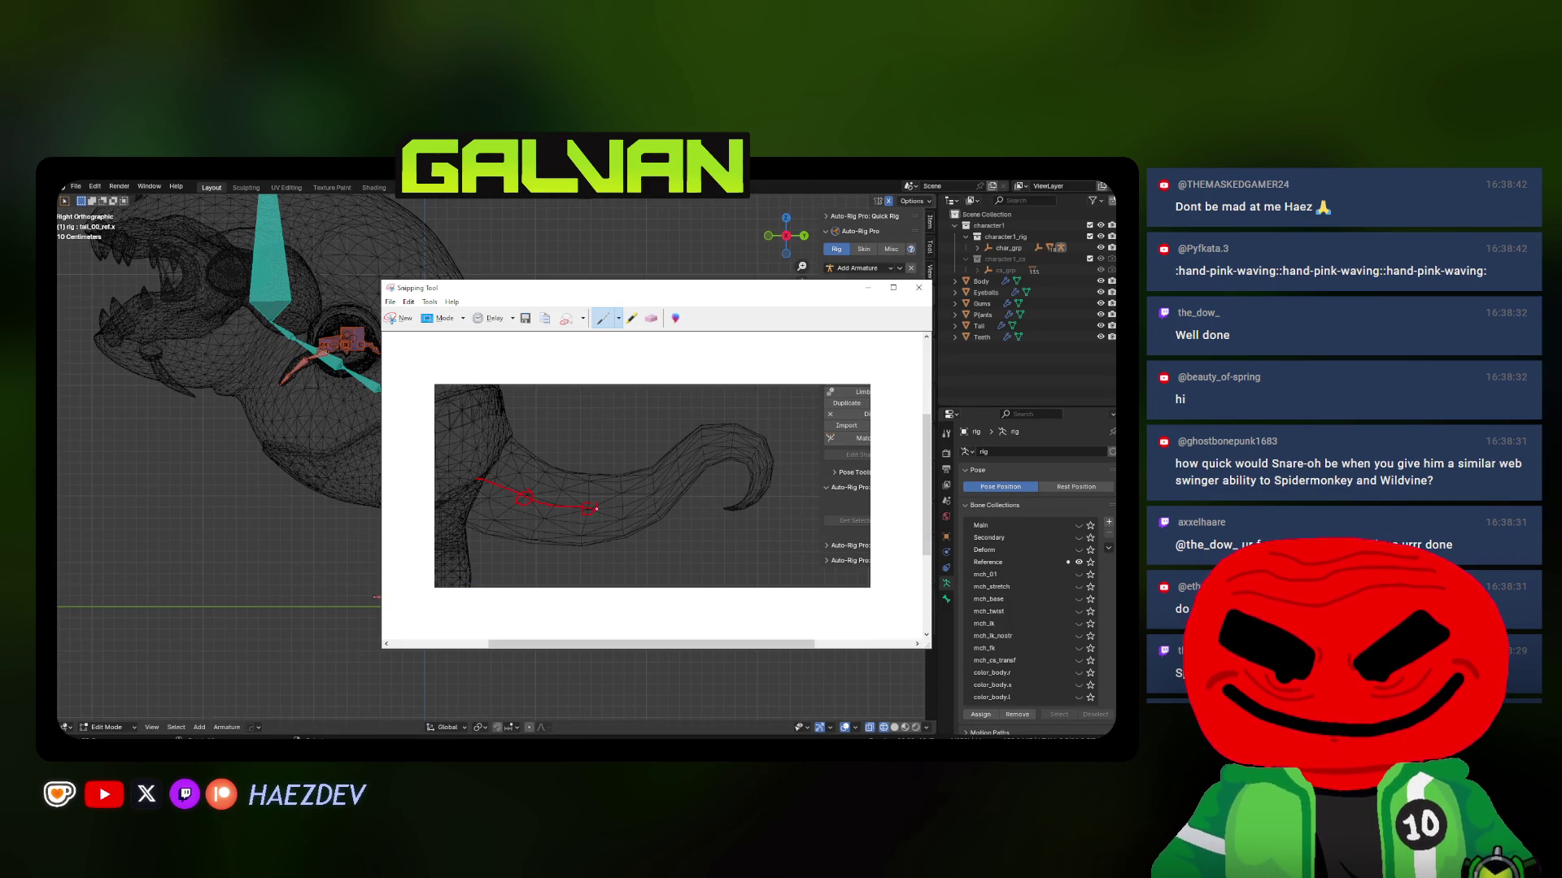
Sketch the planned tail bone layout in red on the snip, then minimize Snipping Tool
left_click_drag(617, 503, 708, 449)
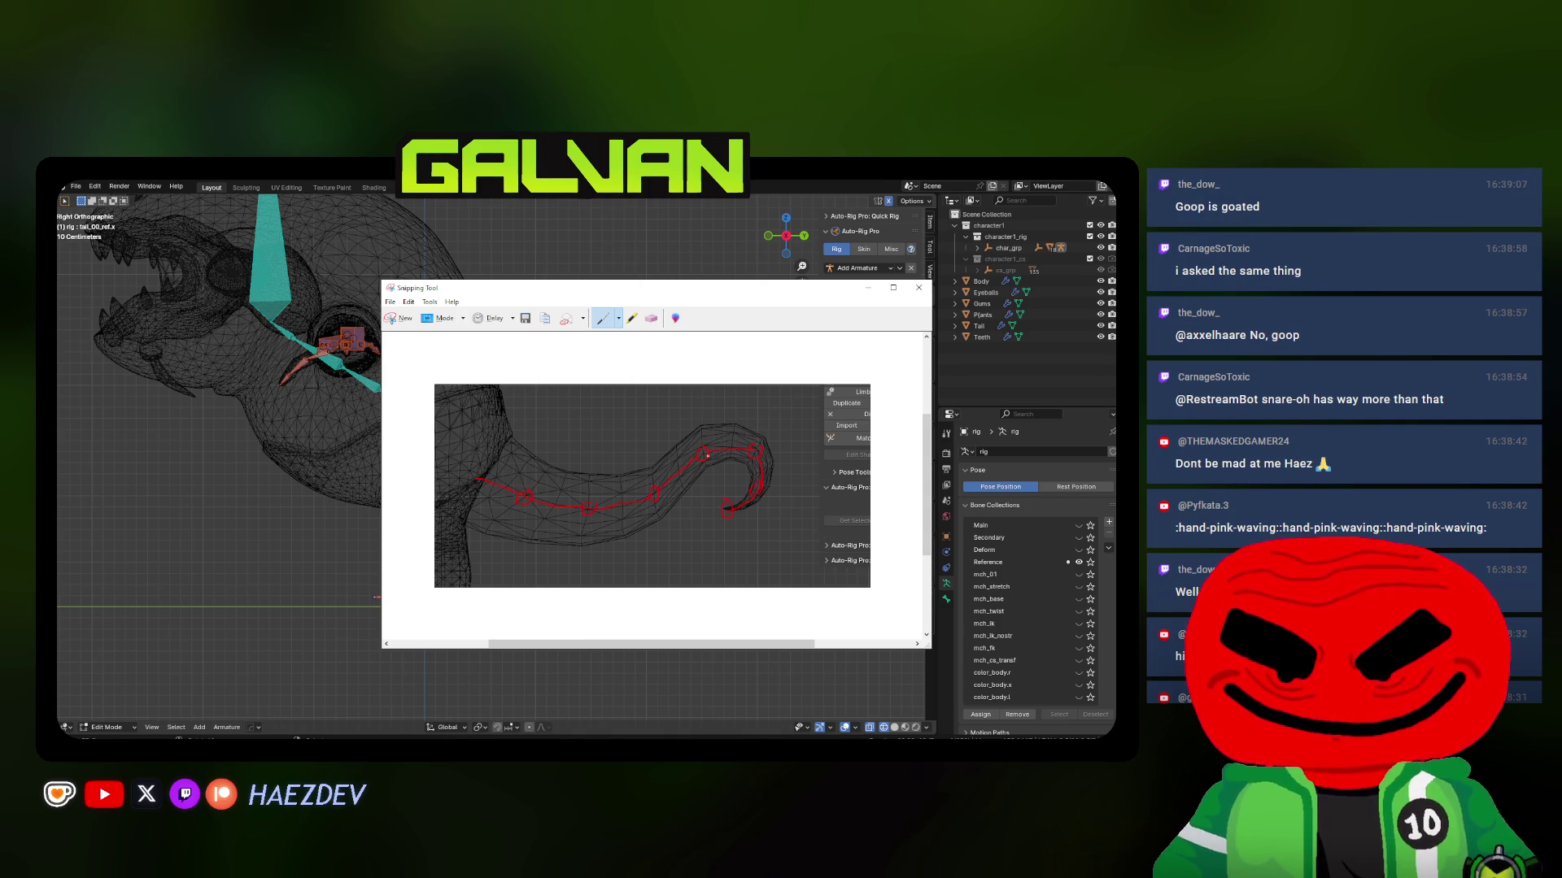
left_click(868, 287)
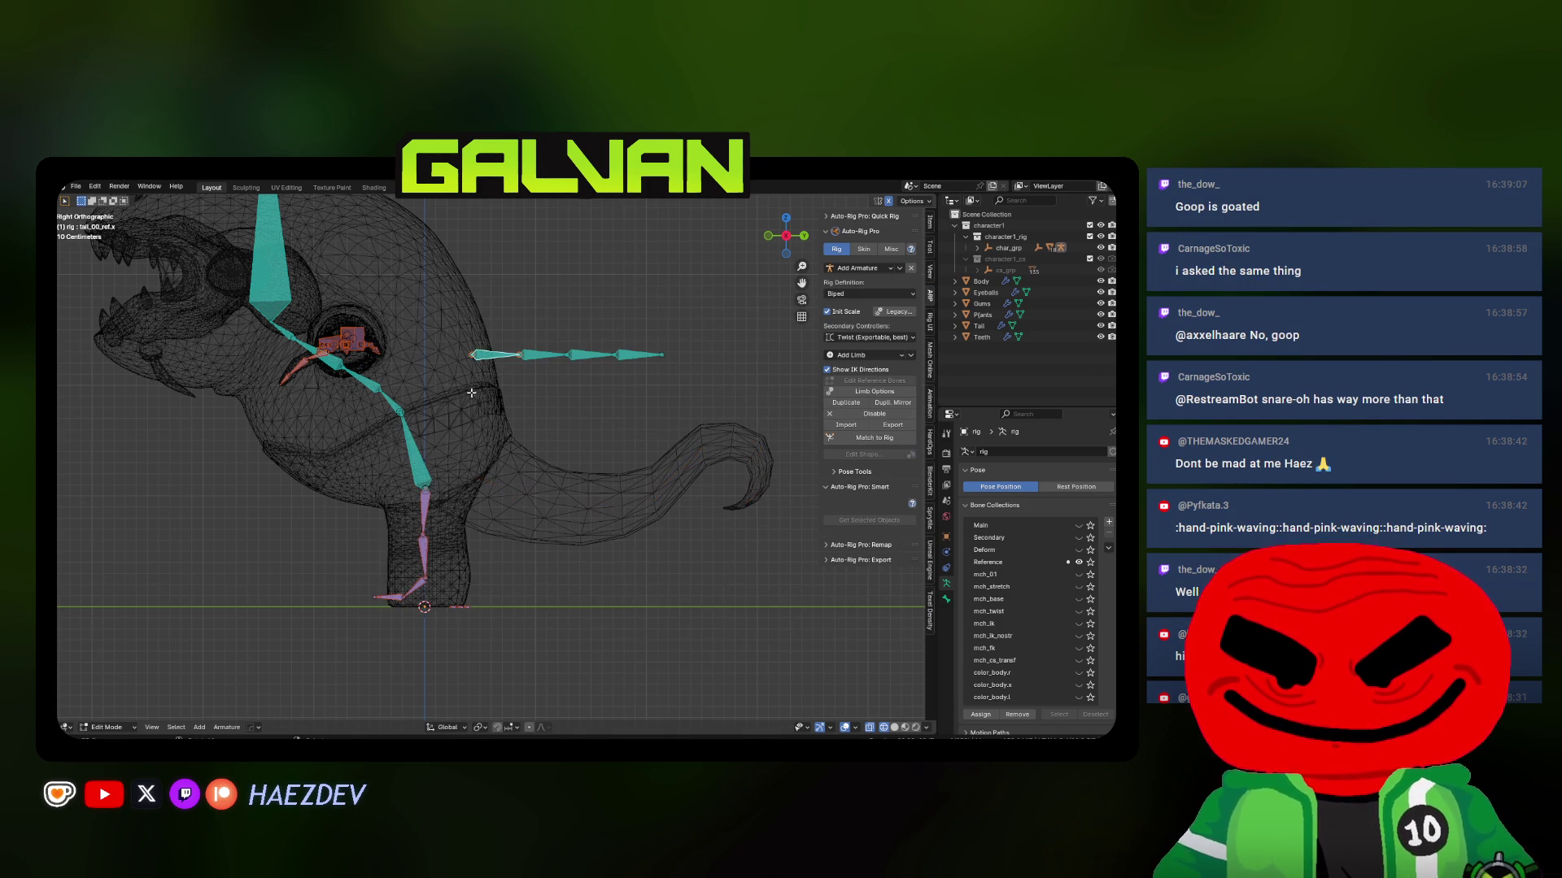
Rebuild the tail reference chain with 8 bones through the tail Limb Options
left_click(872, 391)
left_click(909, 404)
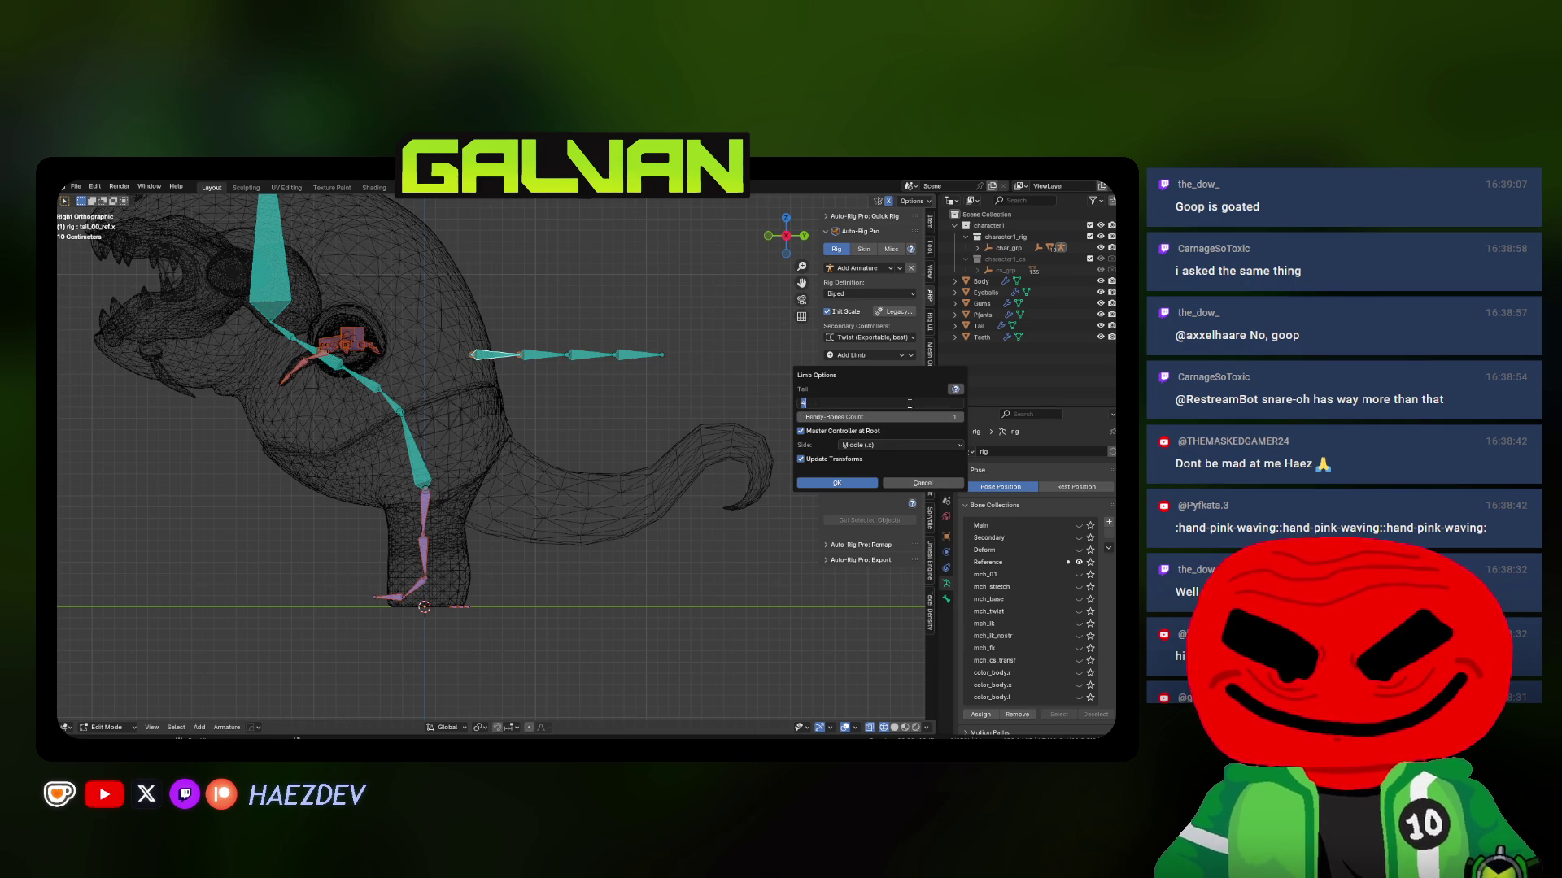
key("Return")
left_click(837, 483)
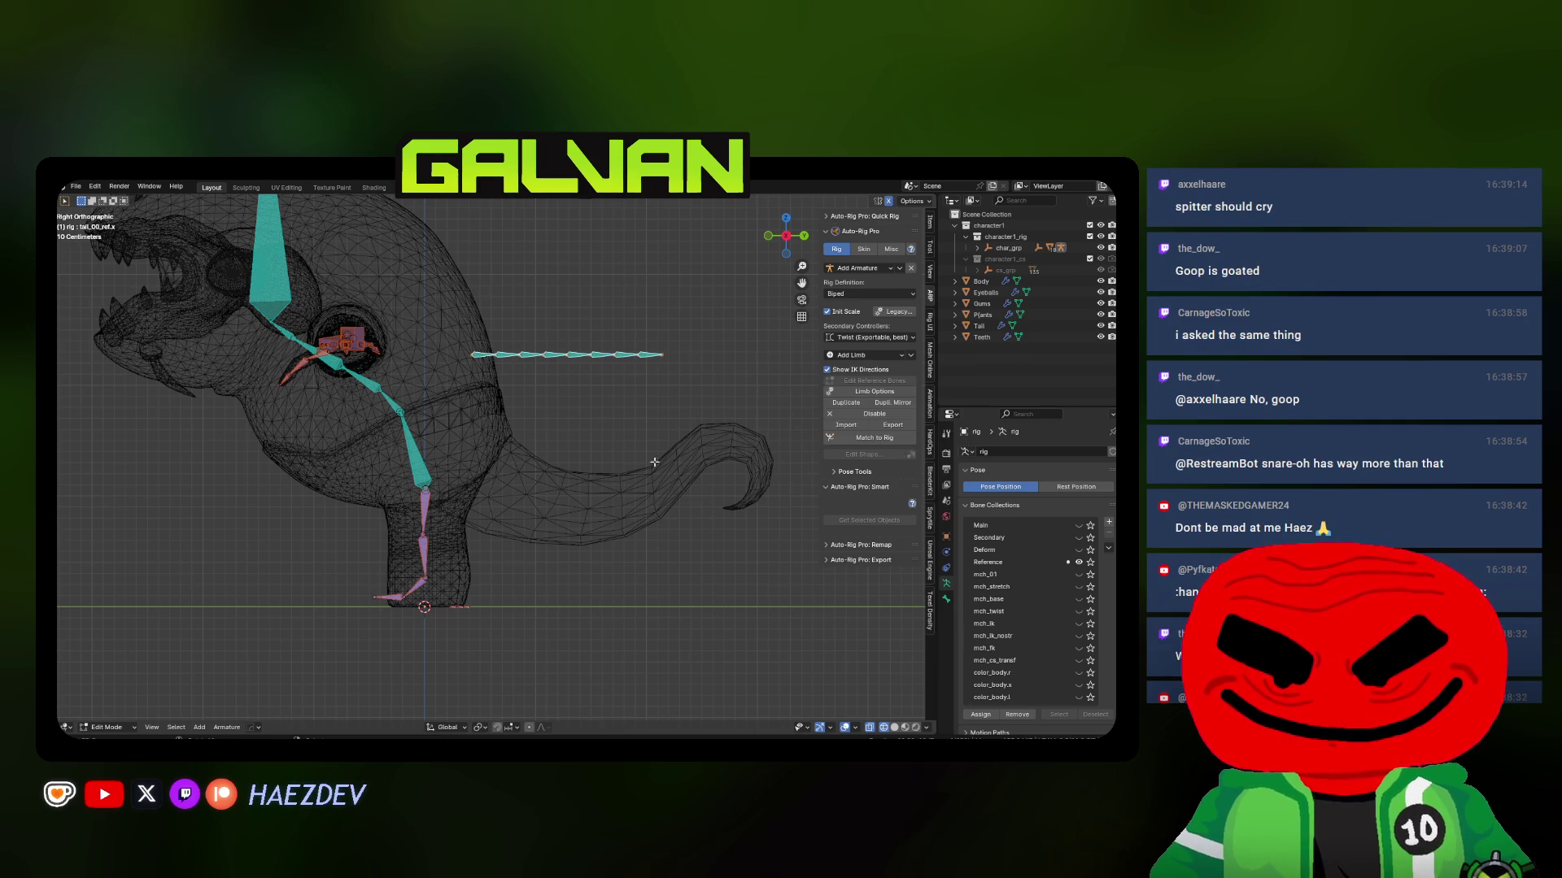
Box-select the tail bones and move them down into the tail mesh
left_click_drag(452, 323, 727, 397)
middle_click_drag(540, 407, 519, 390, "shift")
key("g")
left_click(544, 540)
key("g")
left_click(685, 511)
Reselect the tail chain and shift it lower and to the right along the tail
key("alt+a")
key("b")
left_click_drag(658, 465, 658, 467)
key("g")
left_click(561, 476)
left_click_drag(528, 464, 608, 485)
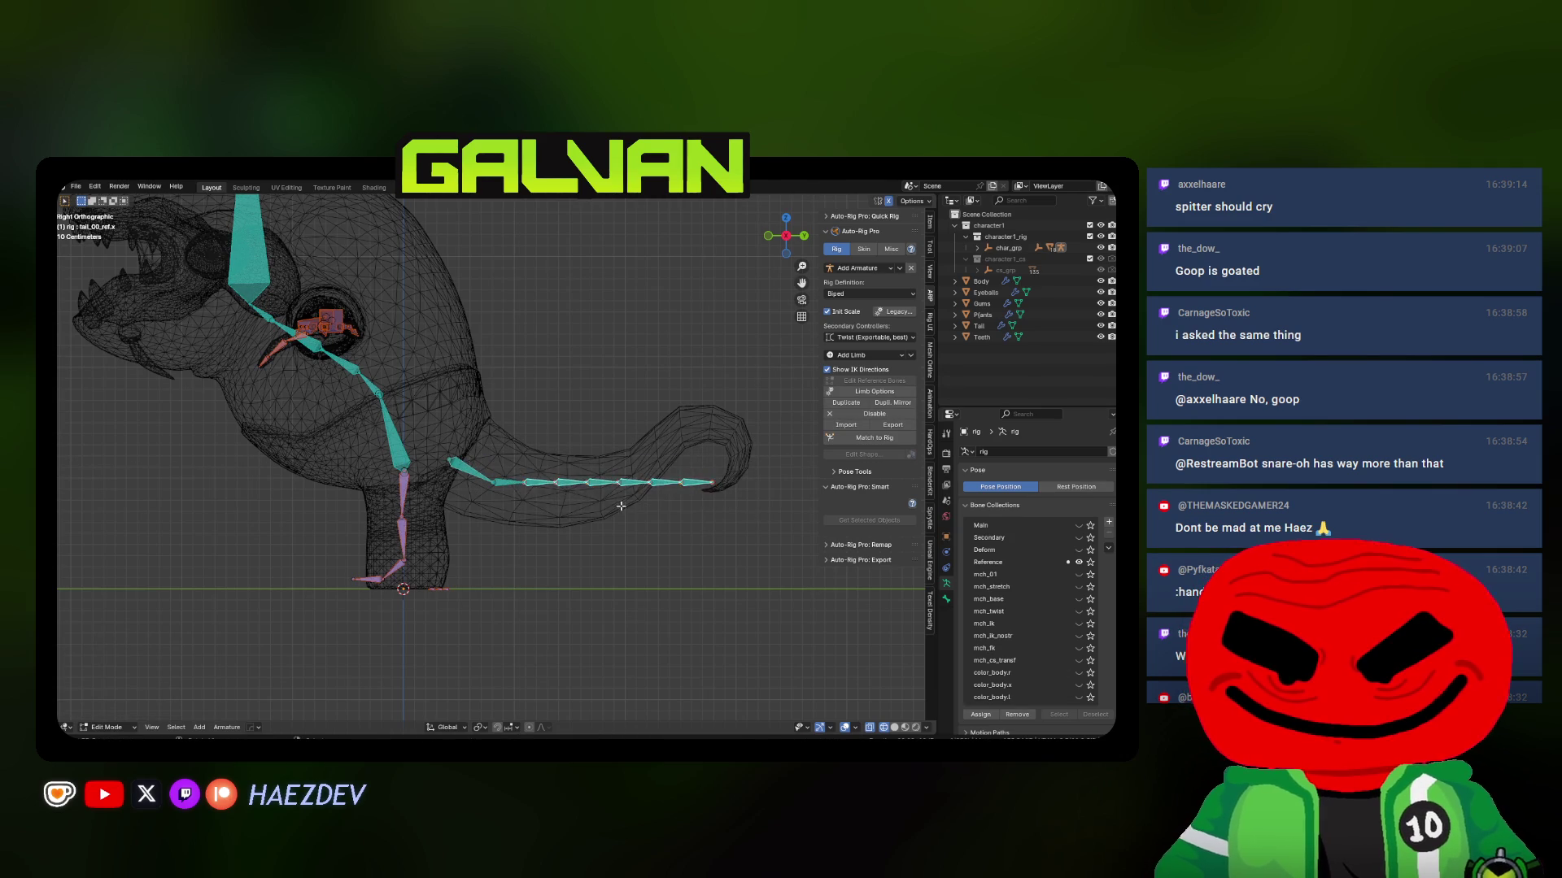
key("g")
left_click(759, 513)
key("ctrl+z")
key("ctrl+shift+z")
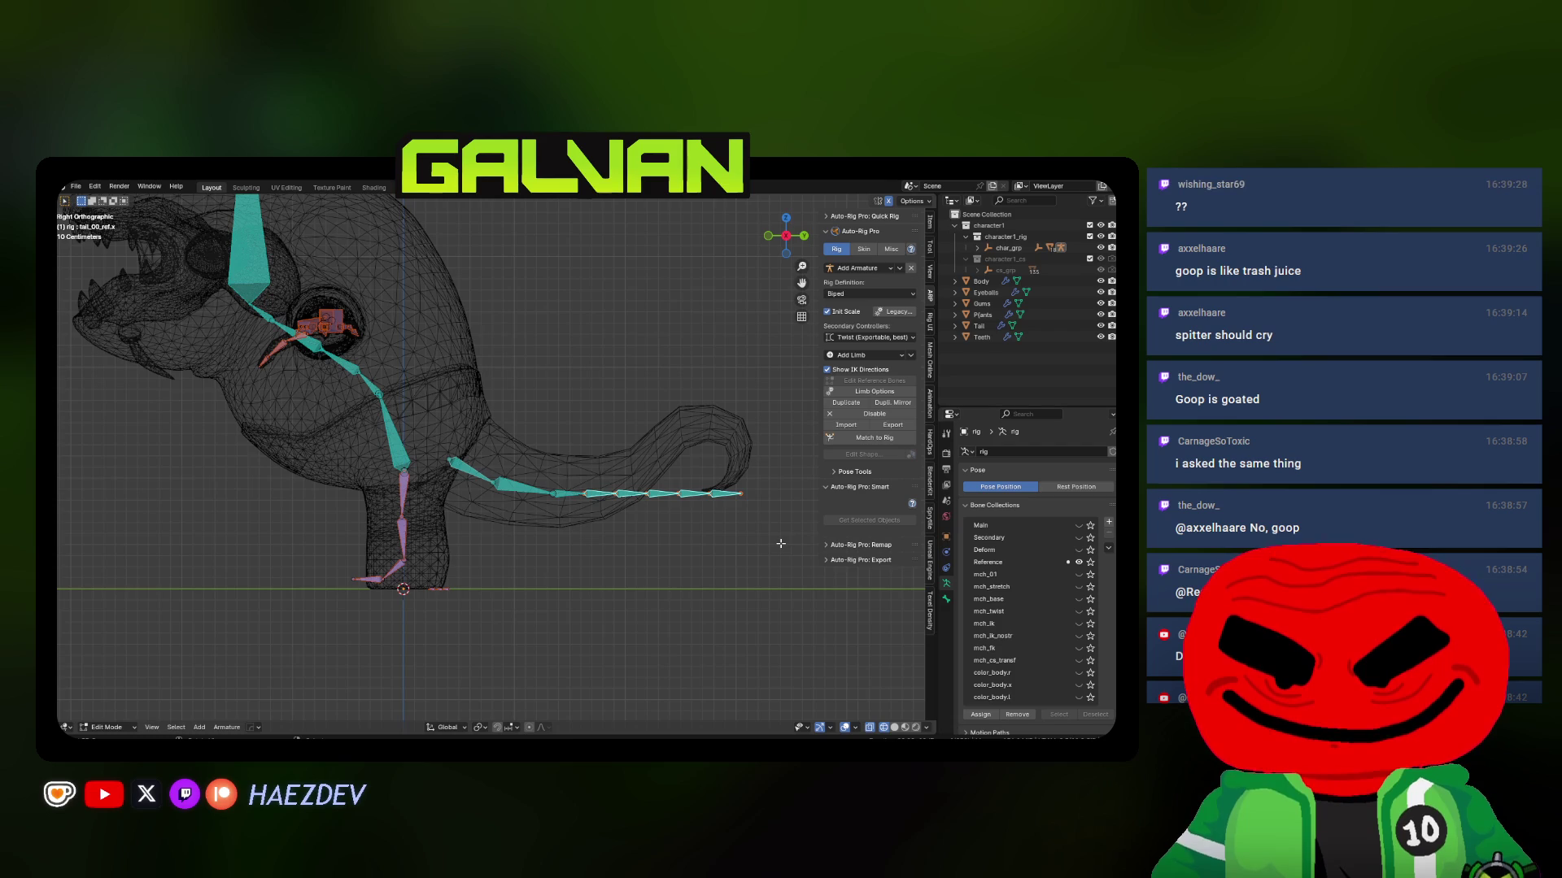
Select the tail bones and bend them upward to follow the tail
scroll(780, 543, "up", 2)
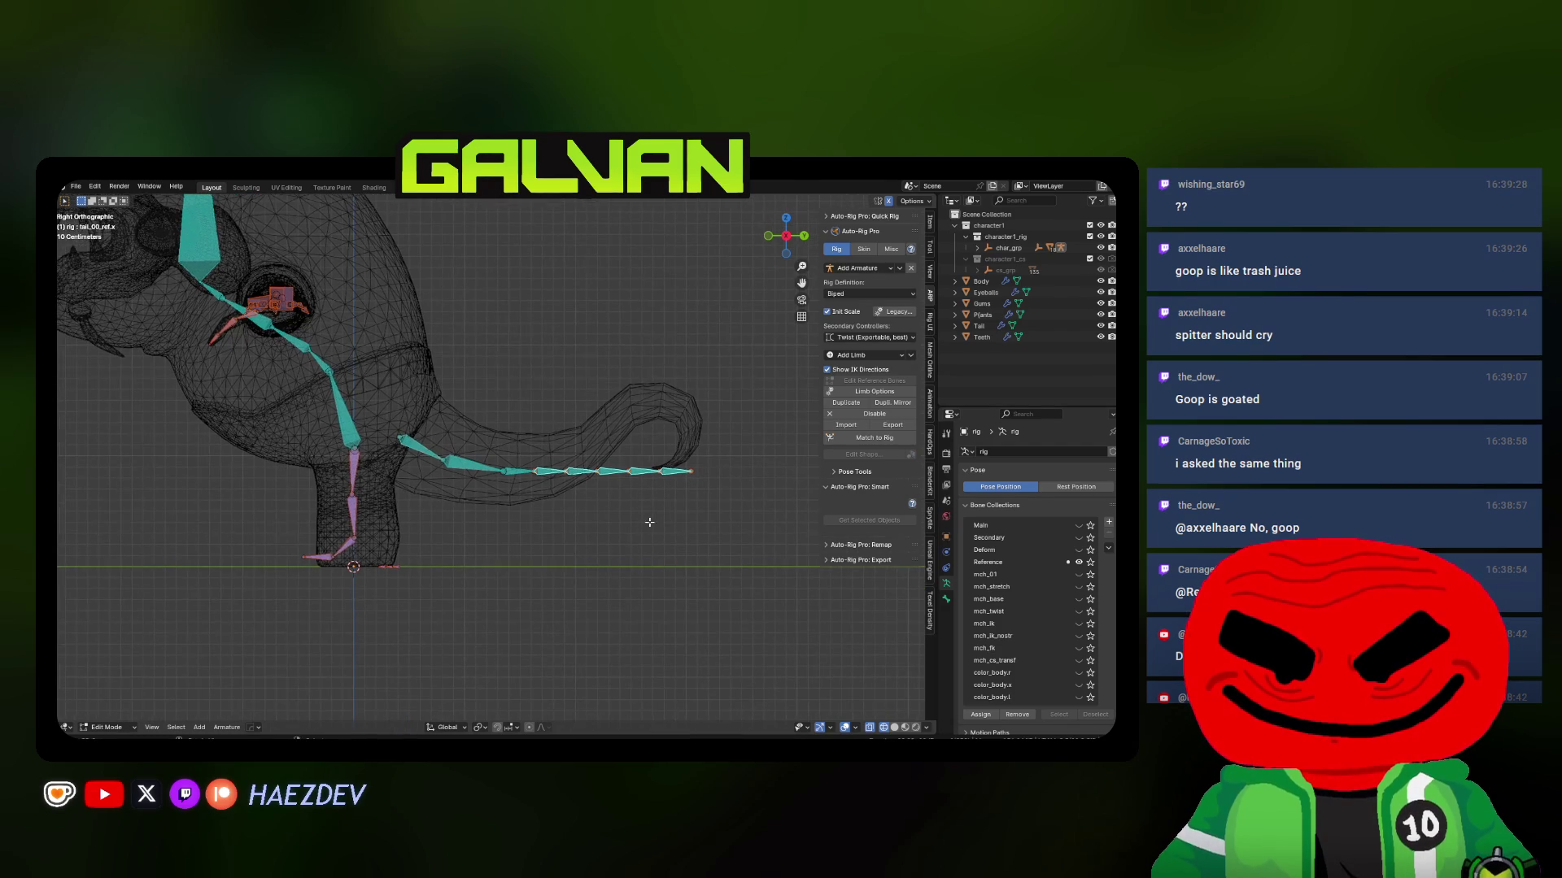
left_click_drag(579, 432, 791, 520)
mouse_move(663, 535)
middle_mouse_down("shift")
mouse_move(617, 555)
mouse_move(587, 536)
middle_mouse_up("shift")
scroll(587, 535, "up", 2)
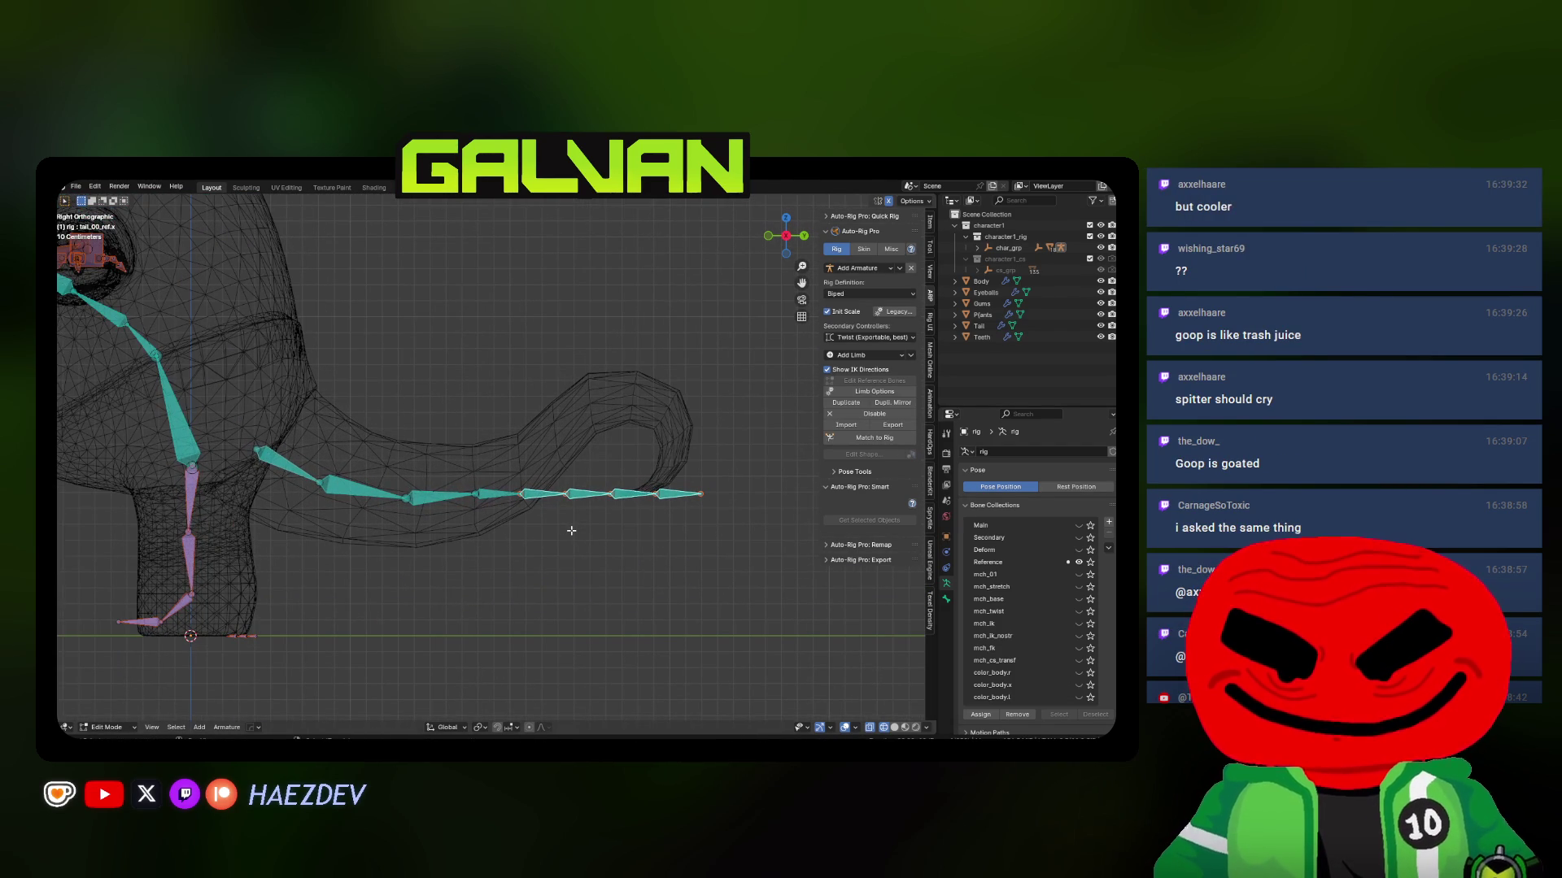
middle_click_drag(598, 523, 595, 537, "shift")
key("g")
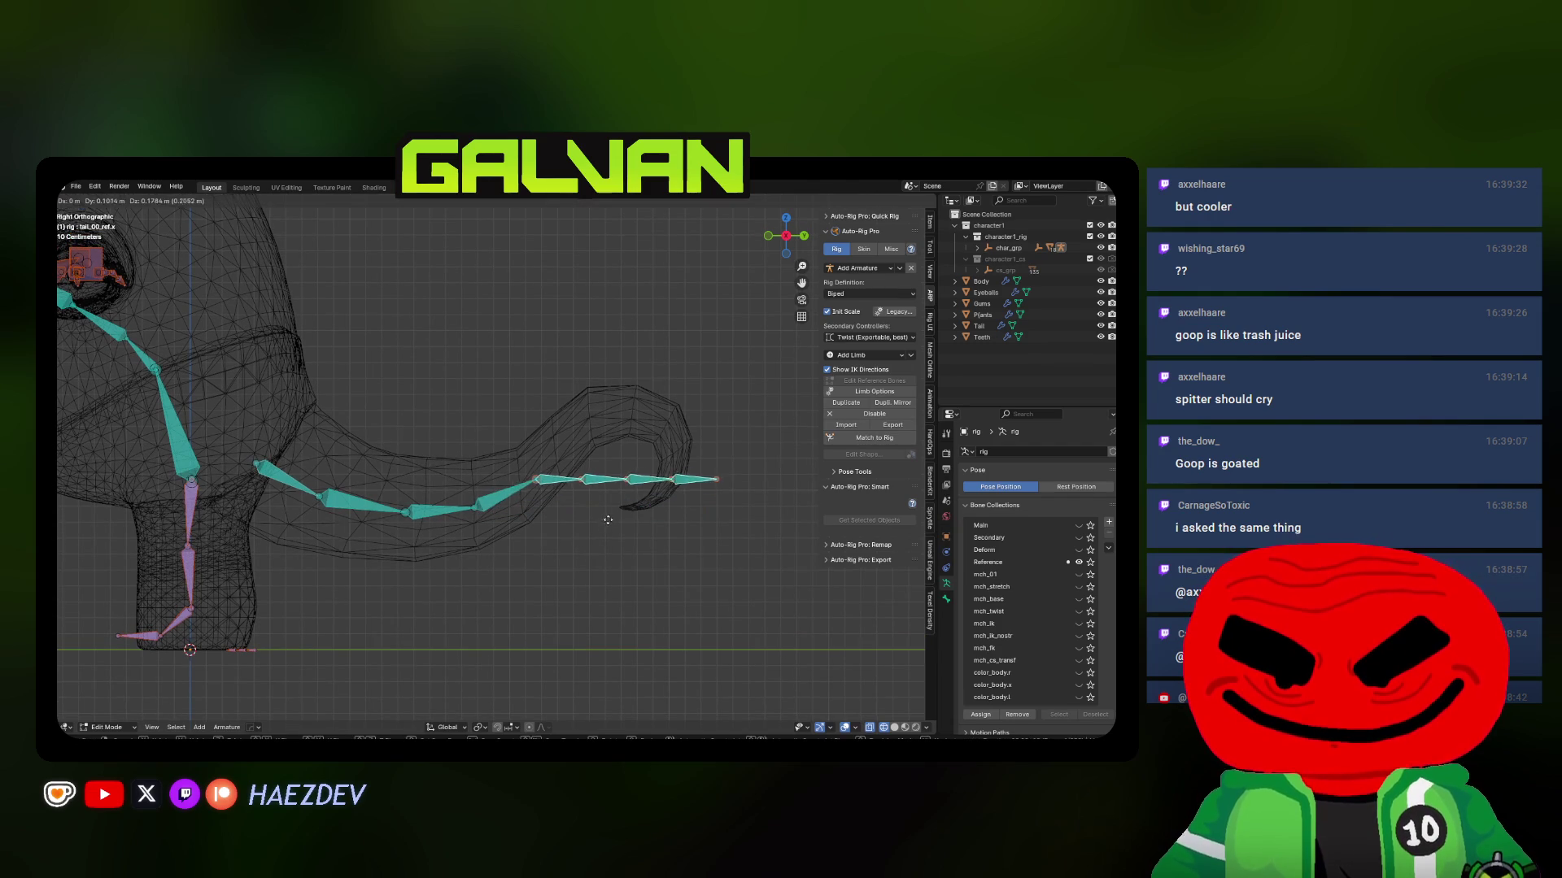
left_click(615, 509)
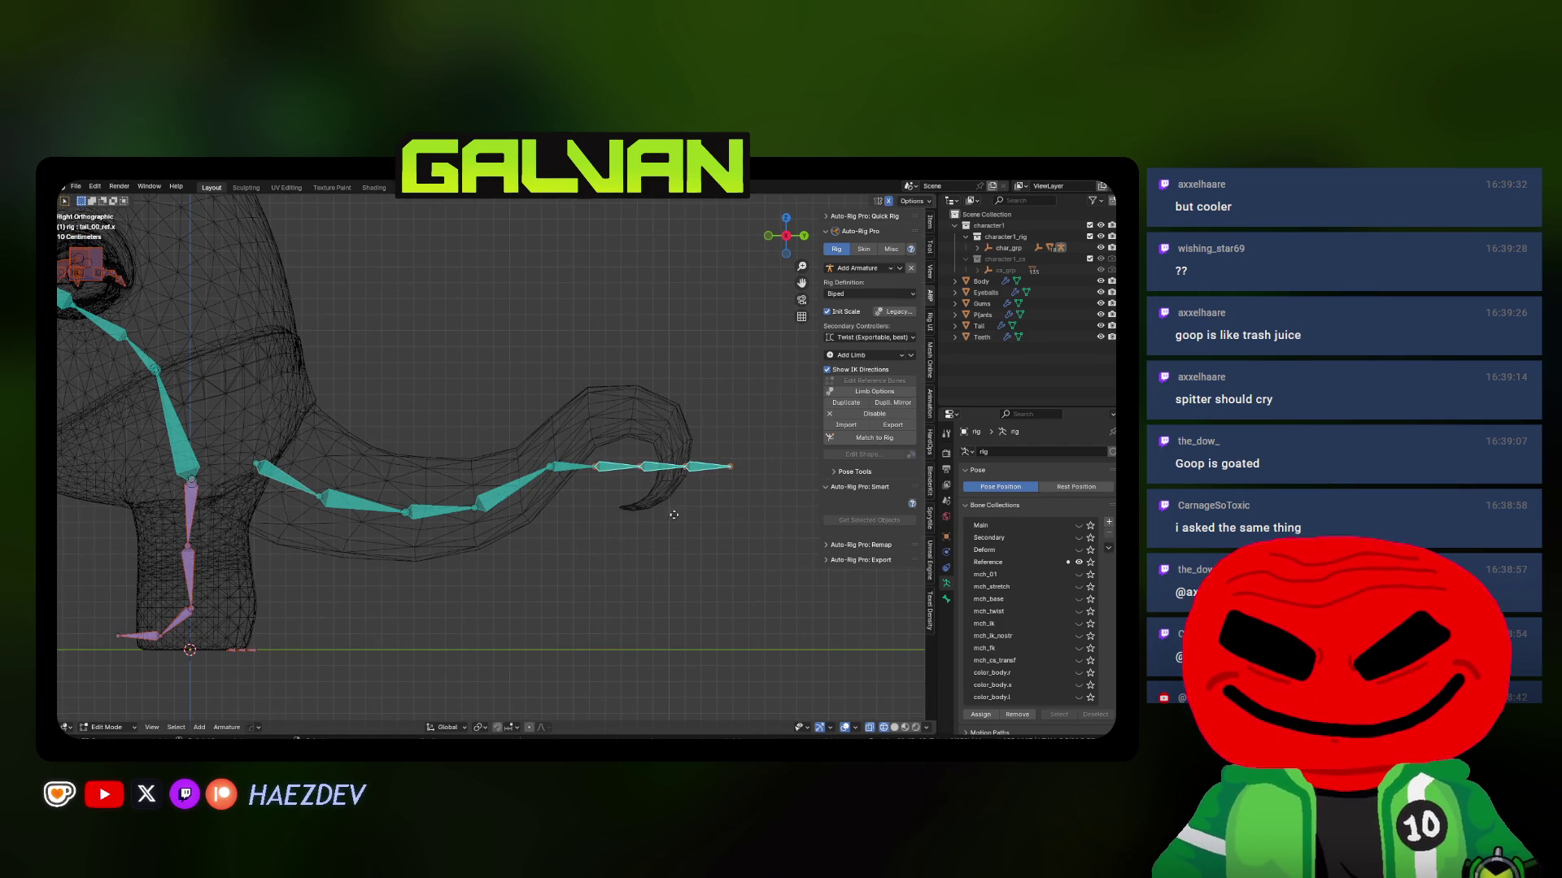
Curl the tail's end bones to follow the curled tip of the tail
key("g")
left_click(672, 468)
key("g")
left_click(794, 483)
key("g")
left_click(716, 465)
key("g")
left_click(696, 484)
key("g")
left_click(696, 483)
key("g")
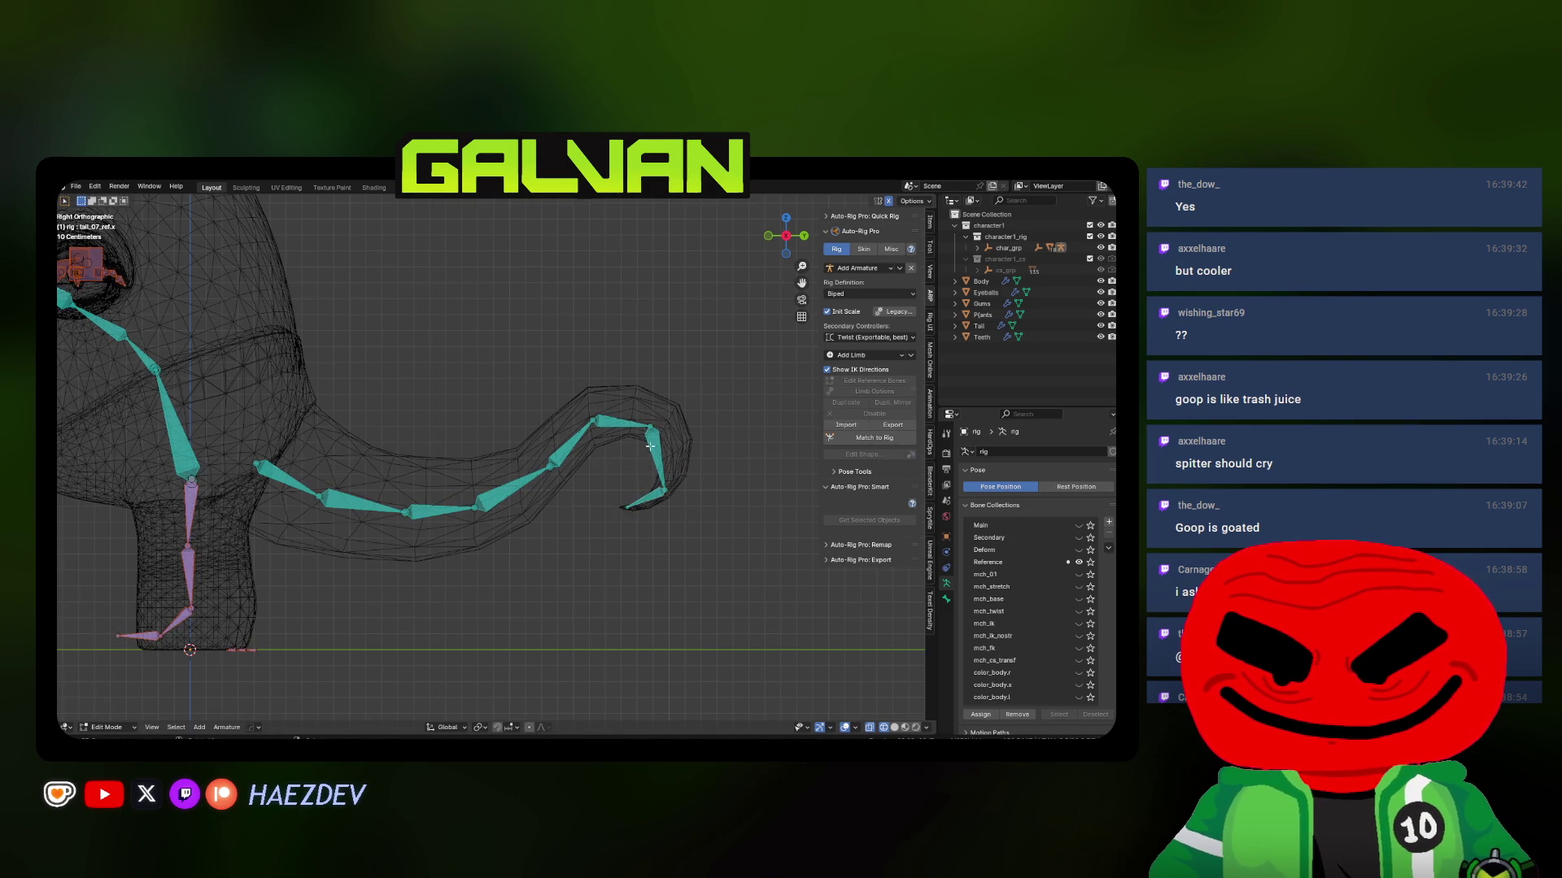
left_click(695, 475)
Reposition the upper and lower tail joints so they sit inside the tail mesh
left_click(600, 420)
key("g")
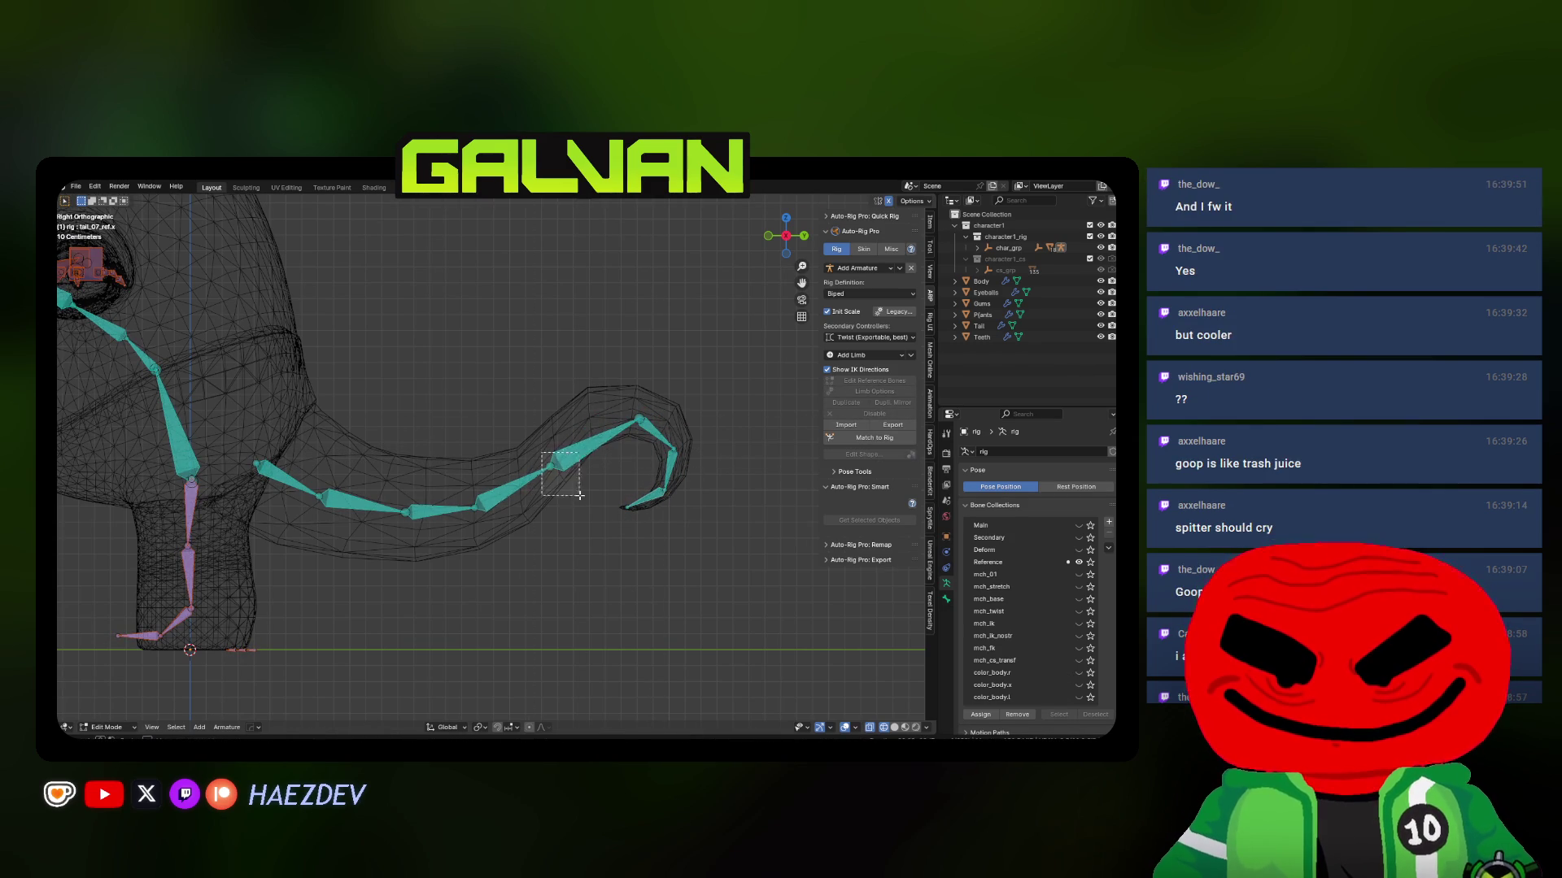
left_click(602, 455)
left_click(474, 508)
key("g")
left_click(521, 488)
left_click(406, 511)
key("g")
left_click(457, 543)
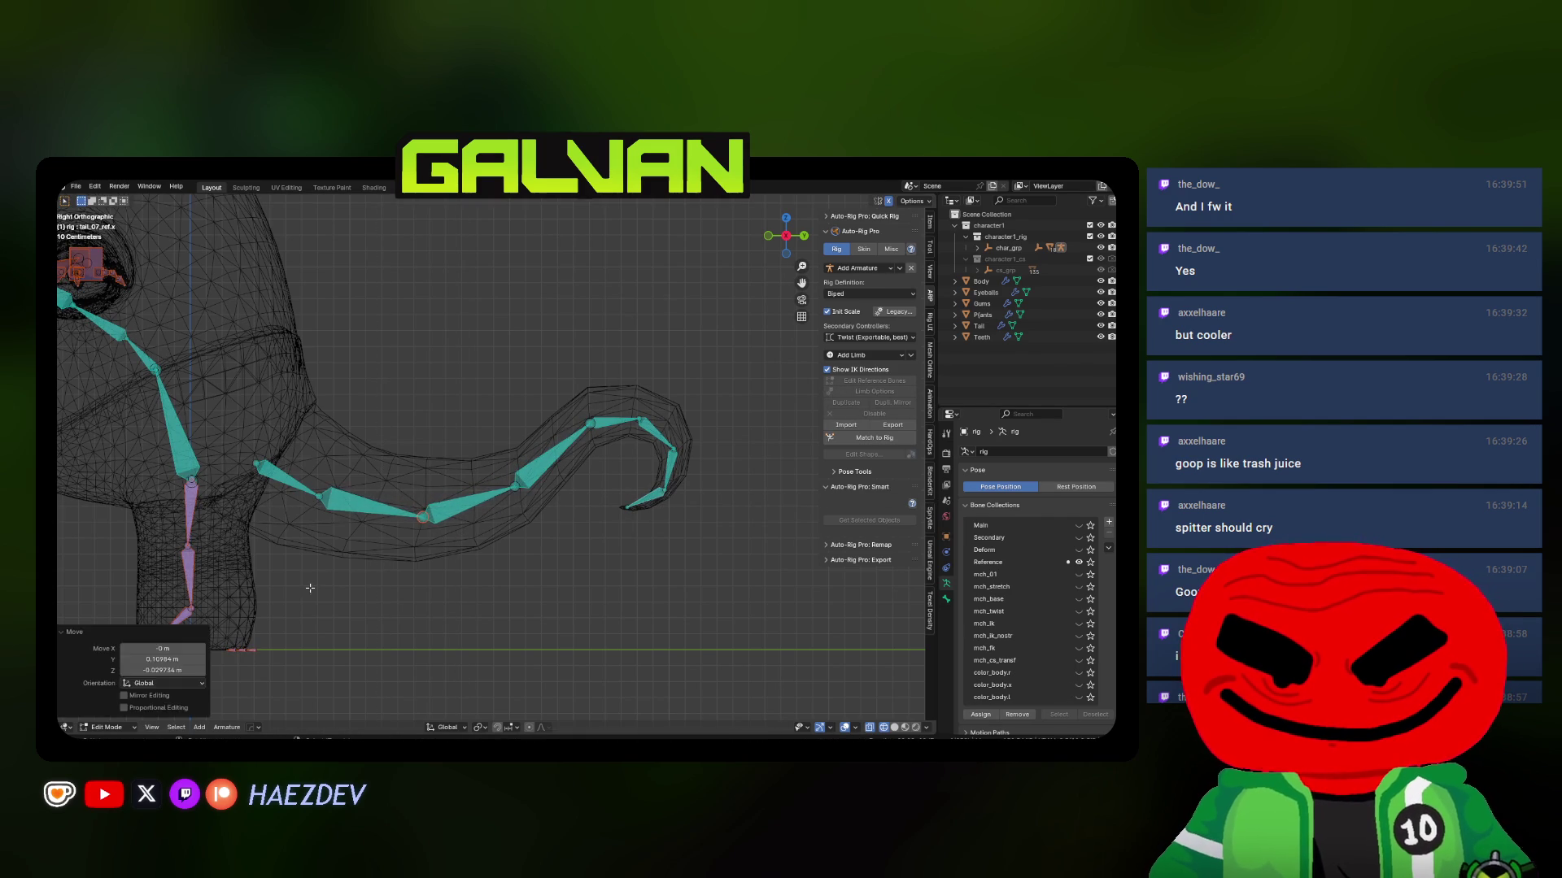
scroll(480, 537, "down", 3)
Check the fitted tail from side and front in material preview, then run Match to Rig
key("shift+z")
mouse_move(569, 528)
middle_mouse_down()
mouse_move(520, 561)
mouse_move(472, 546)
mouse_move(614, 471)
mouse_move(536, 483)
middle_mouse_up()
key("KP_3")
key("KP_1")
key("KP_3")
key("KP_1")
left_click(904, 727)
middle_click_drag(651, 488, 606, 451)
left_click(830, 443)
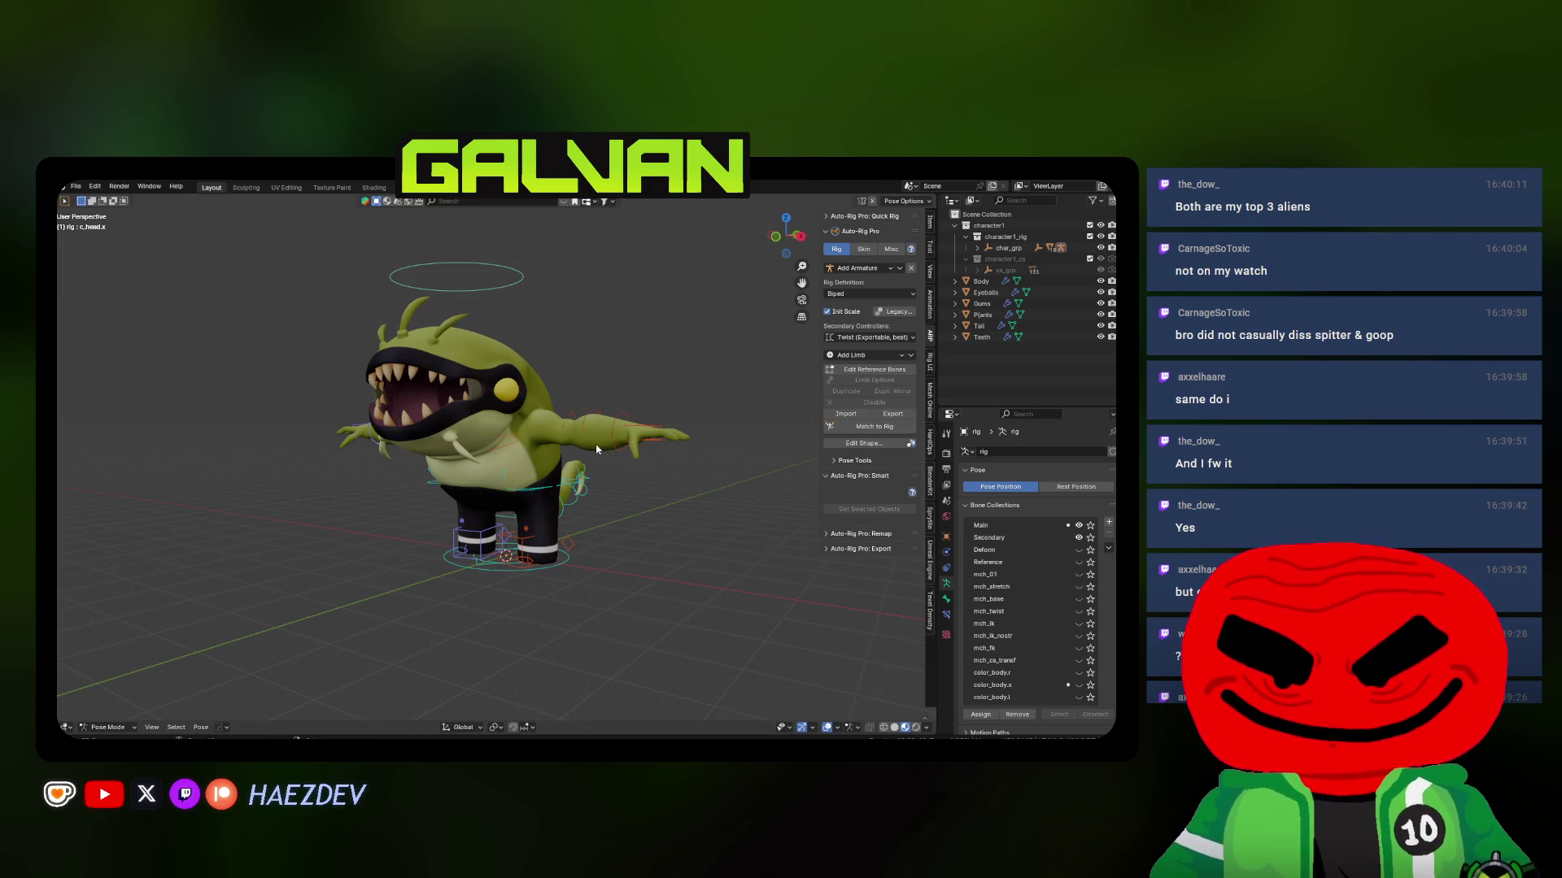
Inspect the generated control rig from the front in material preview shading
middle_click_drag(576, 449, 375, 505)
key("shift+z")
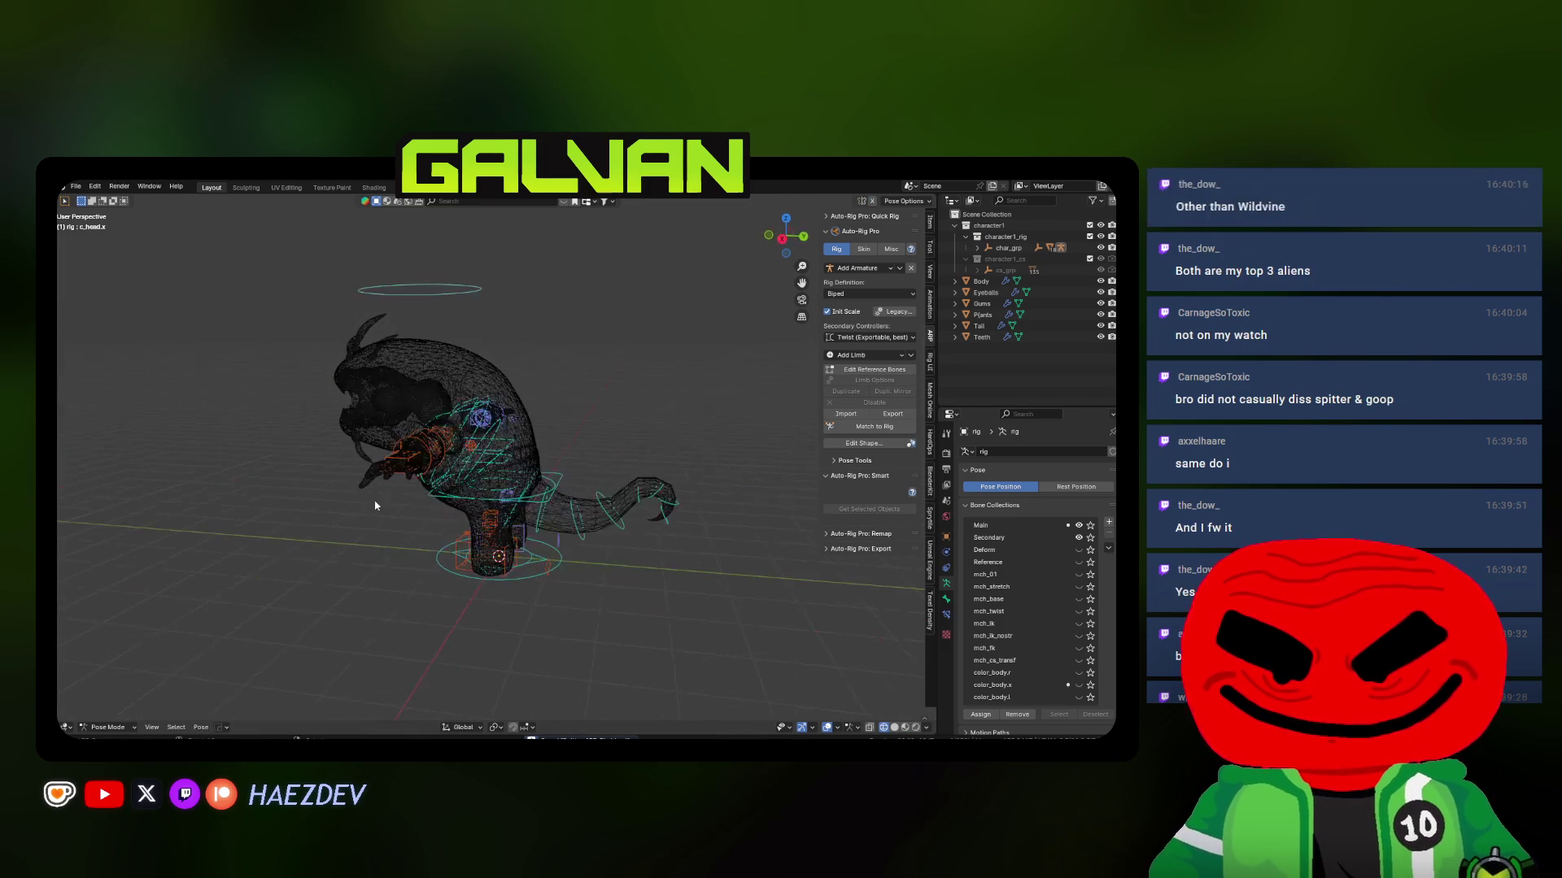
key("shift+z")
key("KP_1")
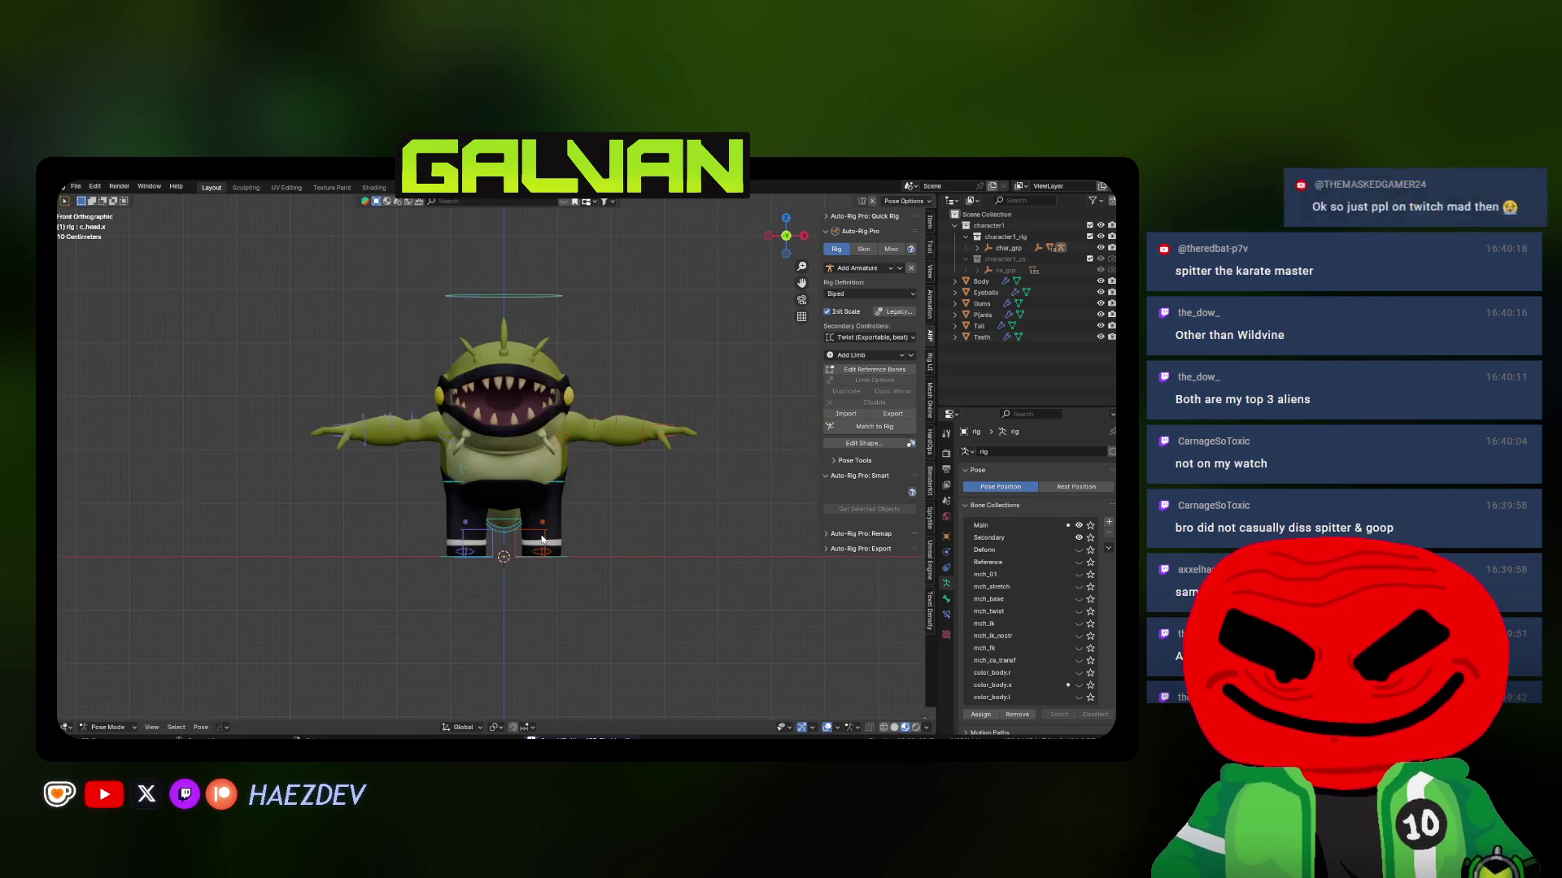
Switch to Object Mode and select the Pants and Body meshes
key("ctrl+Tab")
left_click(499, 495)
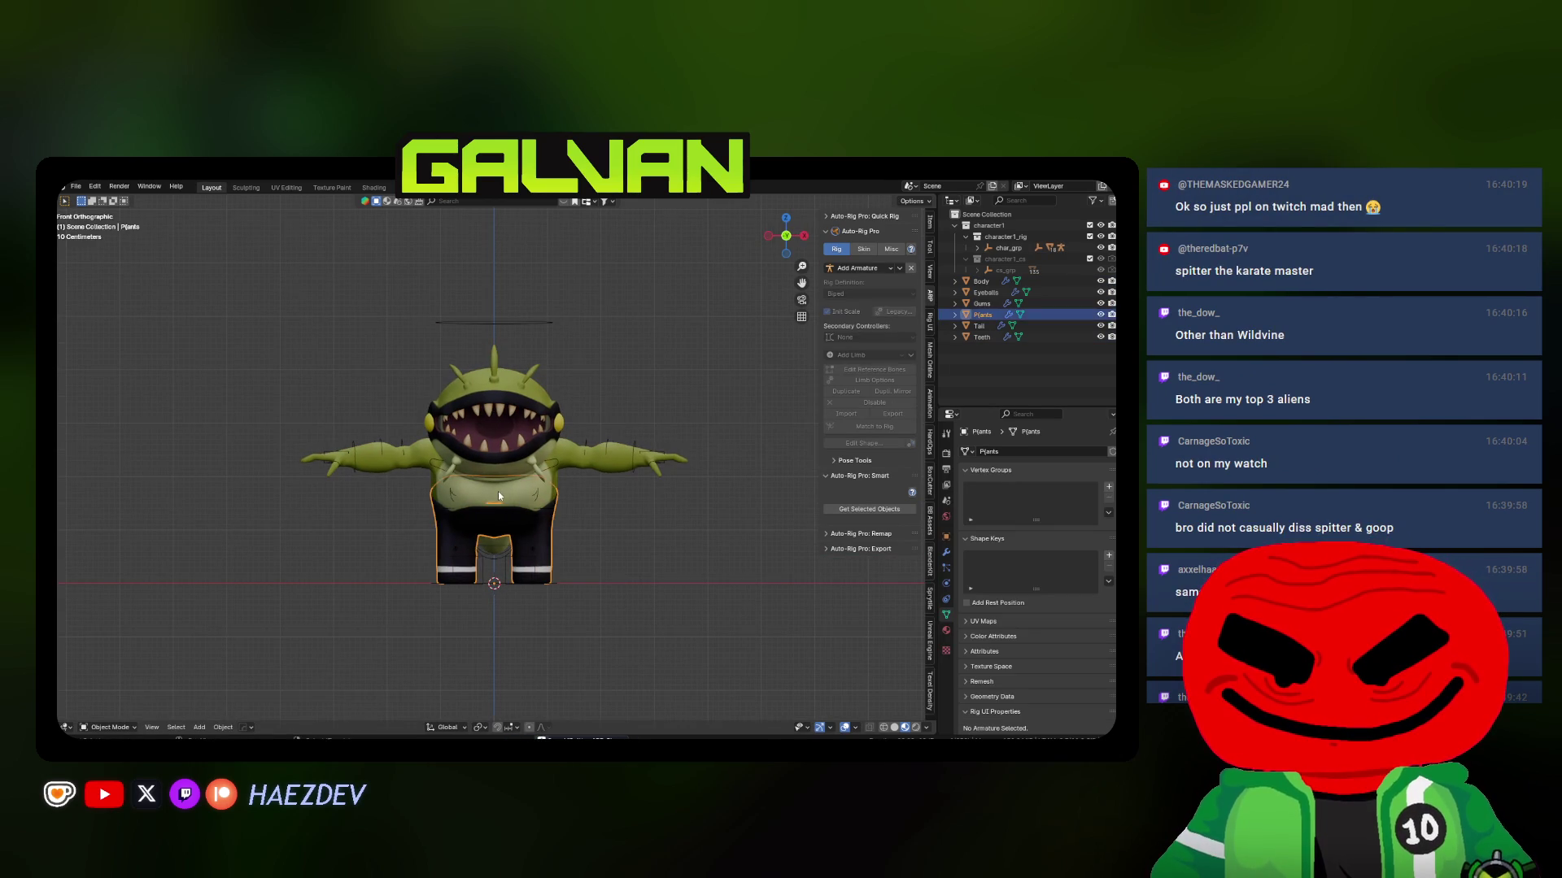
left_click(498, 495, "shift")
scroll(538, 430, "up", 2)
middle_click_drag(538, 430, 583, 435, "alt")
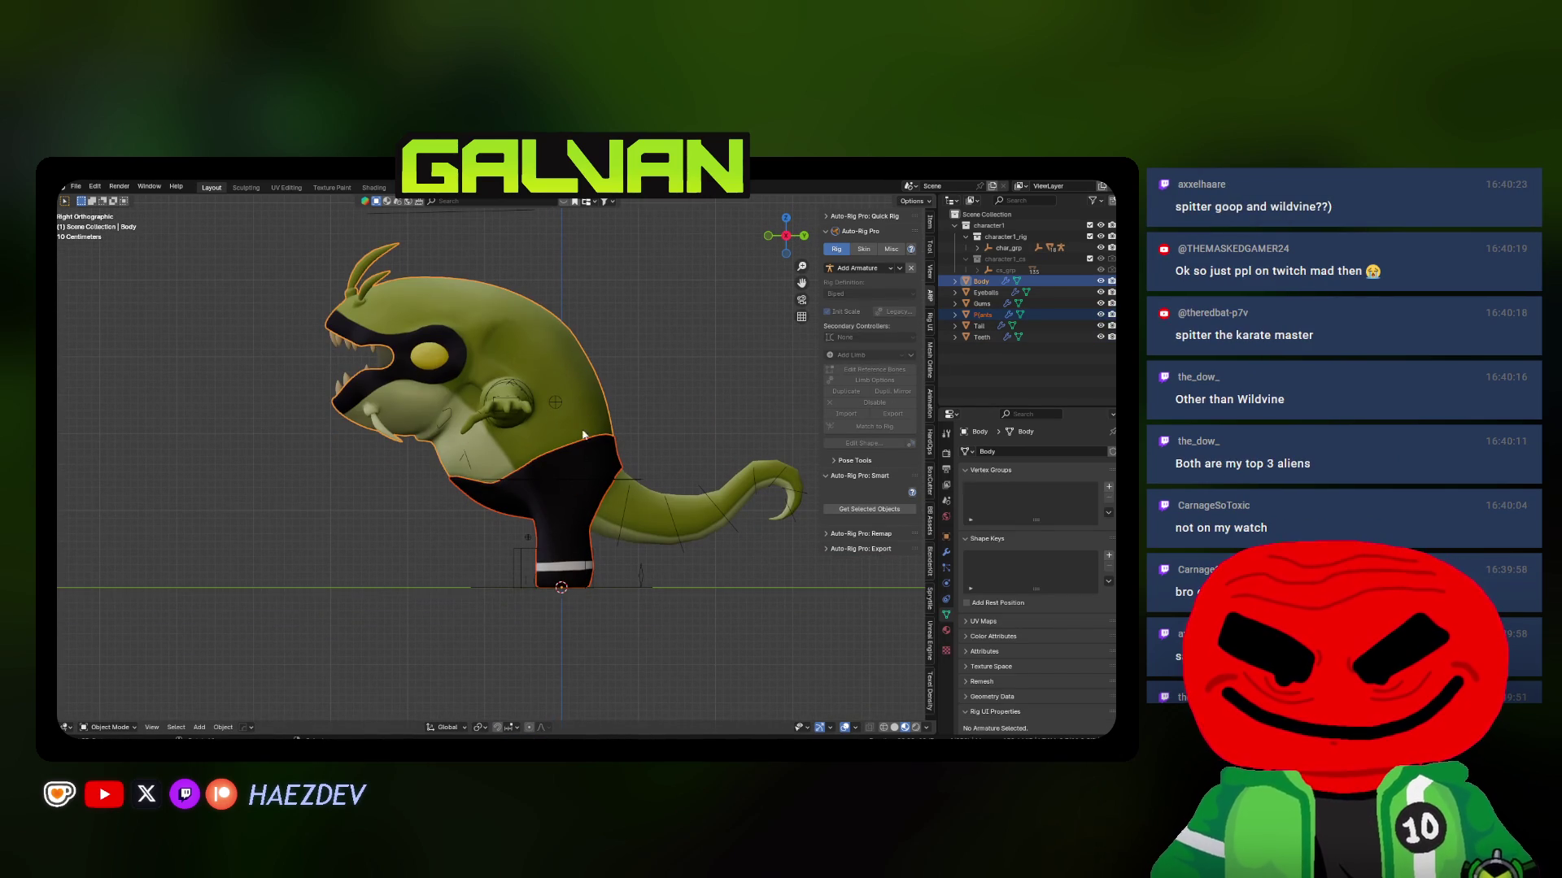
Add Tail and the rig, then bind with Voxel Heat Diffuse Skinning at 250, Preserve Volume off
left_click(672, 513, "shift")
left_click(672, 513, "shift")
key("KP_Decimal")
left_click(864, 248)
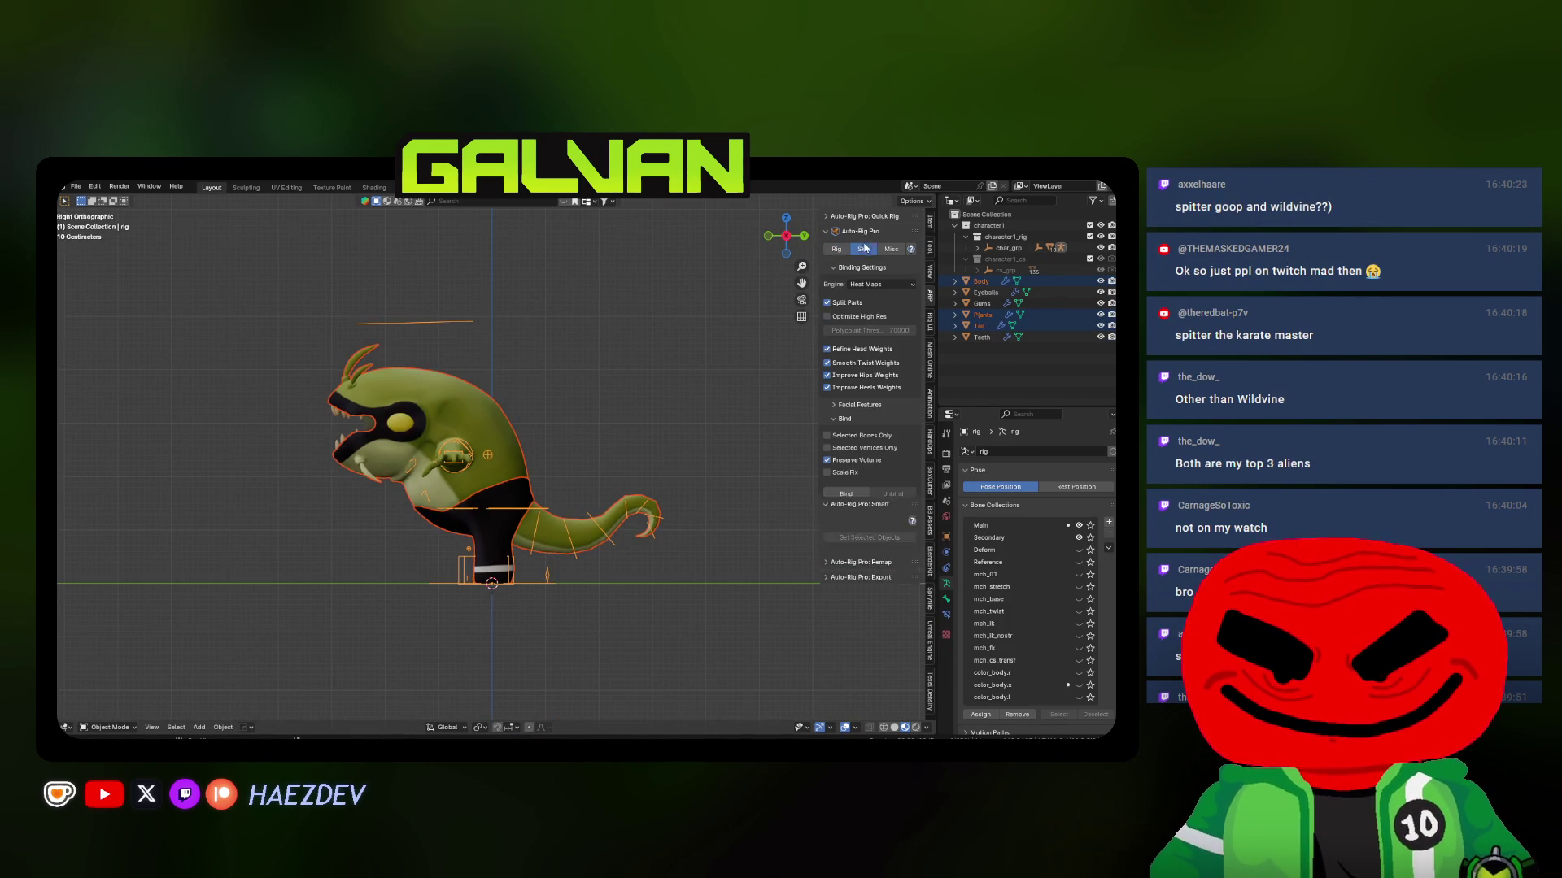
key("KP_1")
left_click(881, 284)
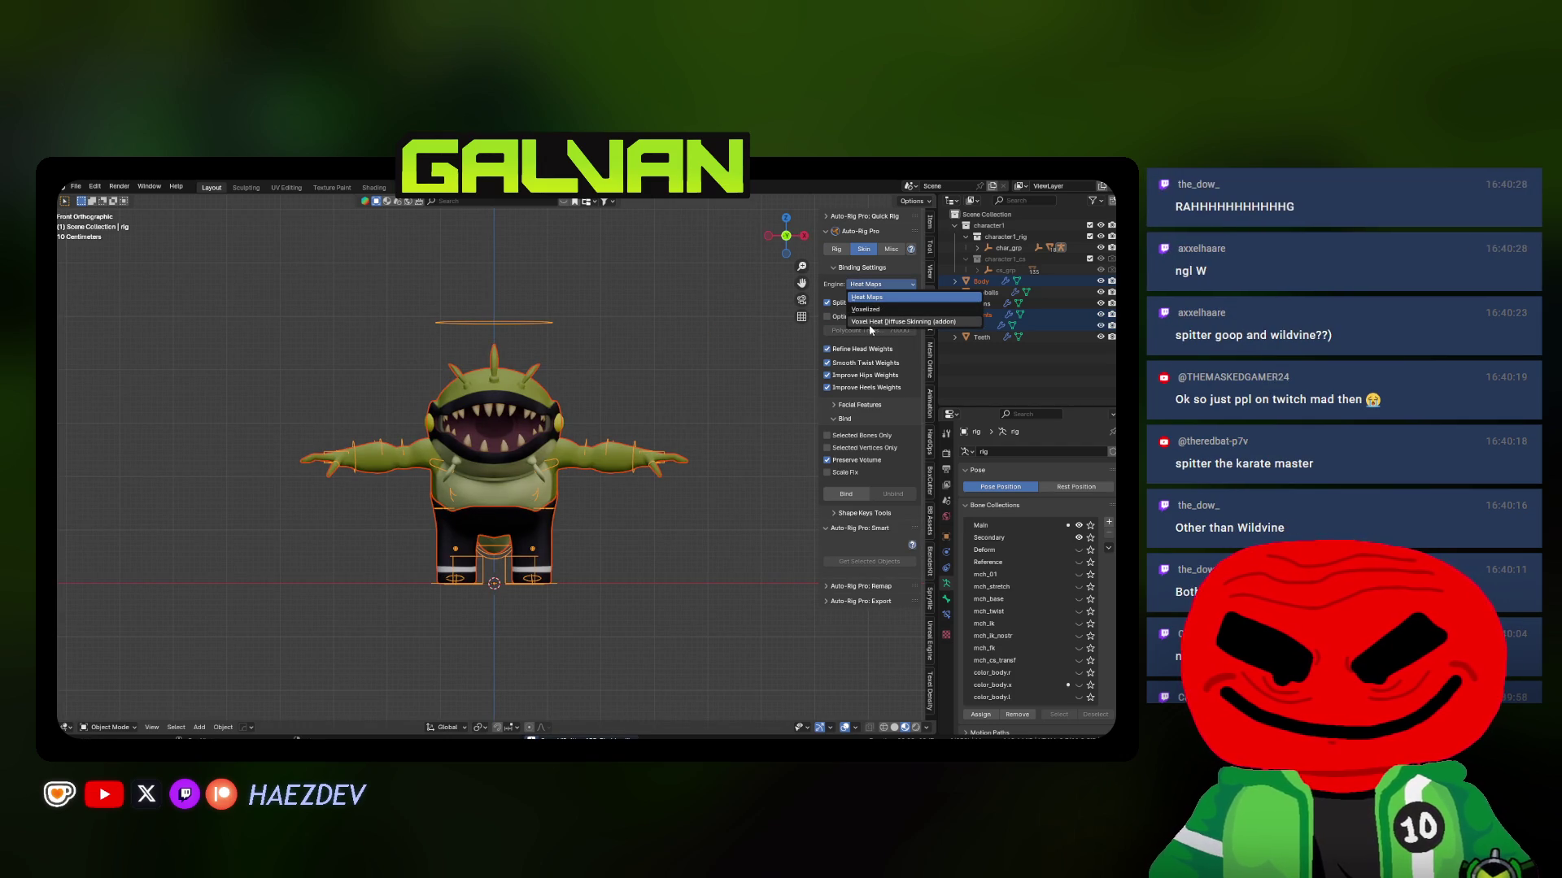
left_click(869, 323)
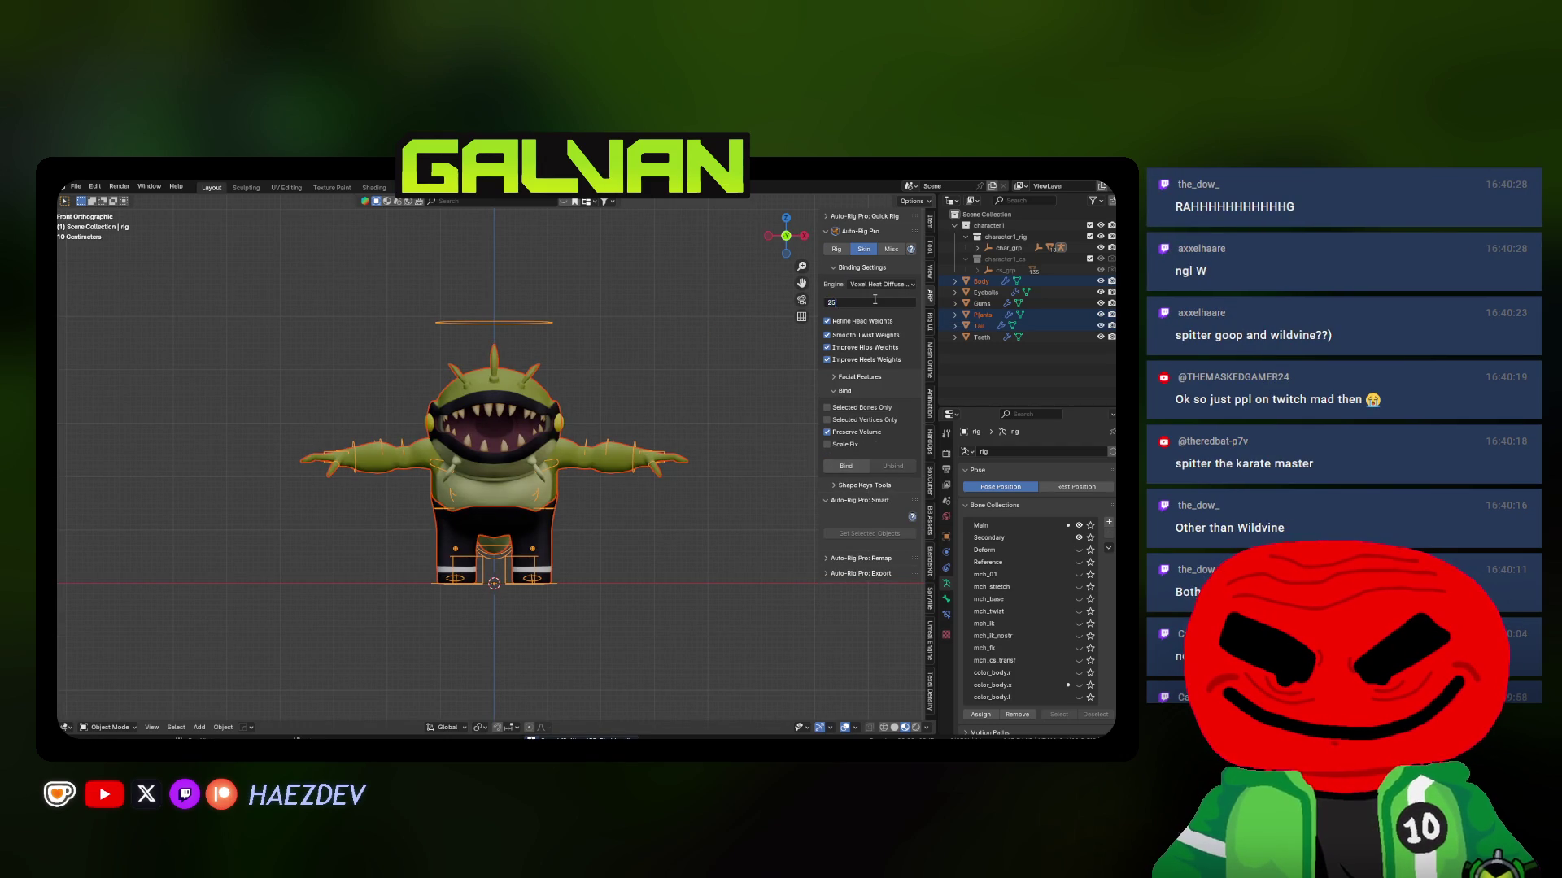
type("0")
left_click(862, 432)
mouse_move(626, 488)
middle_mouse_down()
mouse_move(602, 504)
mouse_move(429, 441)
mouse_move(446, 530)
middle_mouse_up()
scroll(429, 441, "down", 4)
left_click(846, 466)
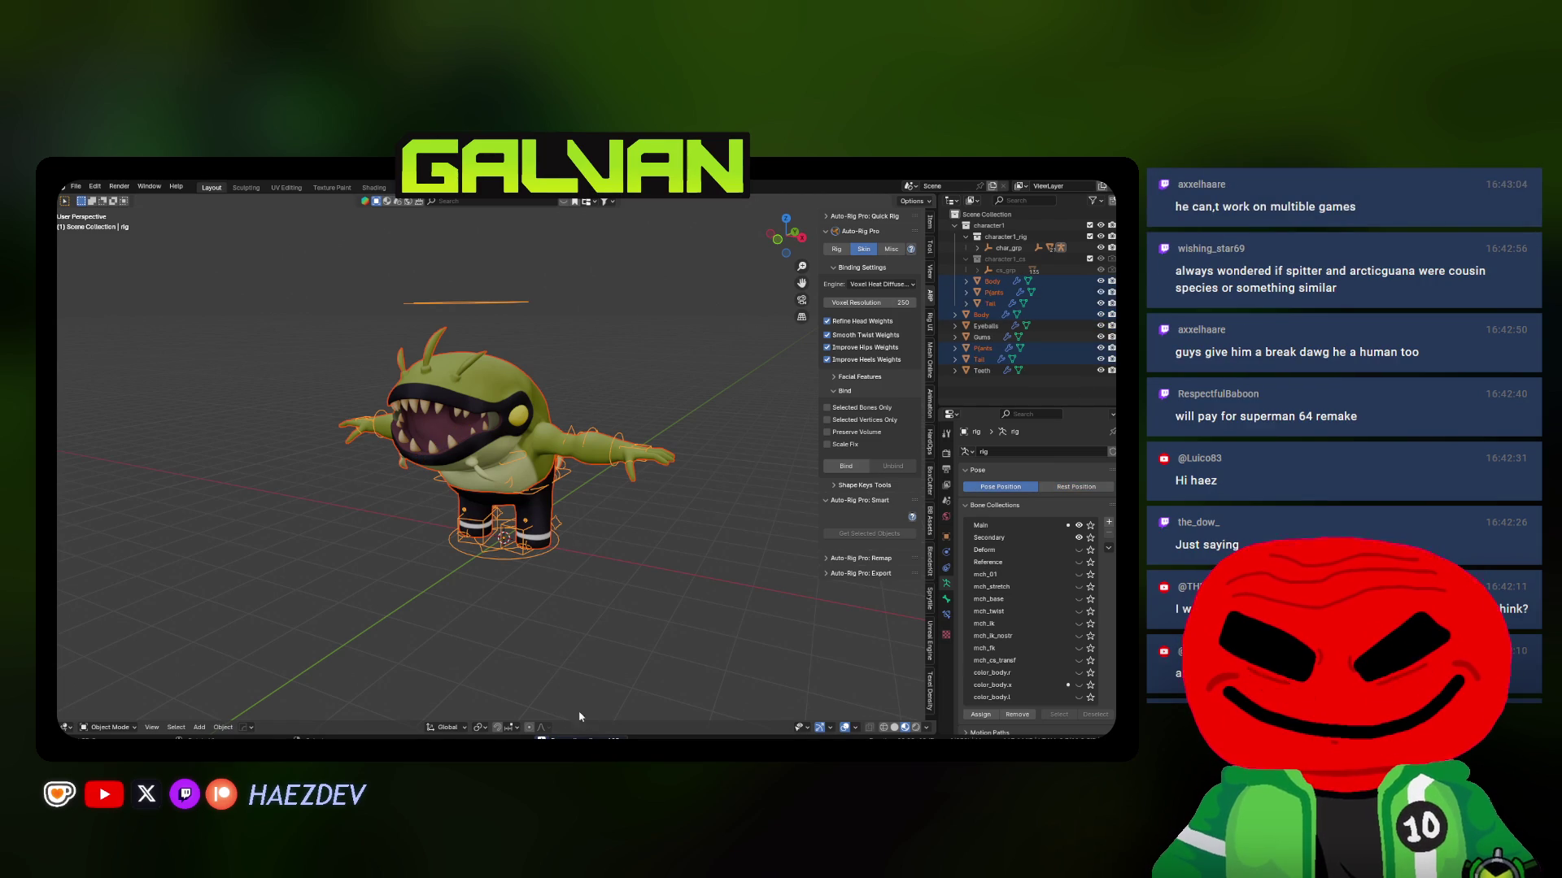
Parent the Body and Tail meshes to the rig with automatic weights
middle_click_drag(504, 488, 545, 488, "alt")
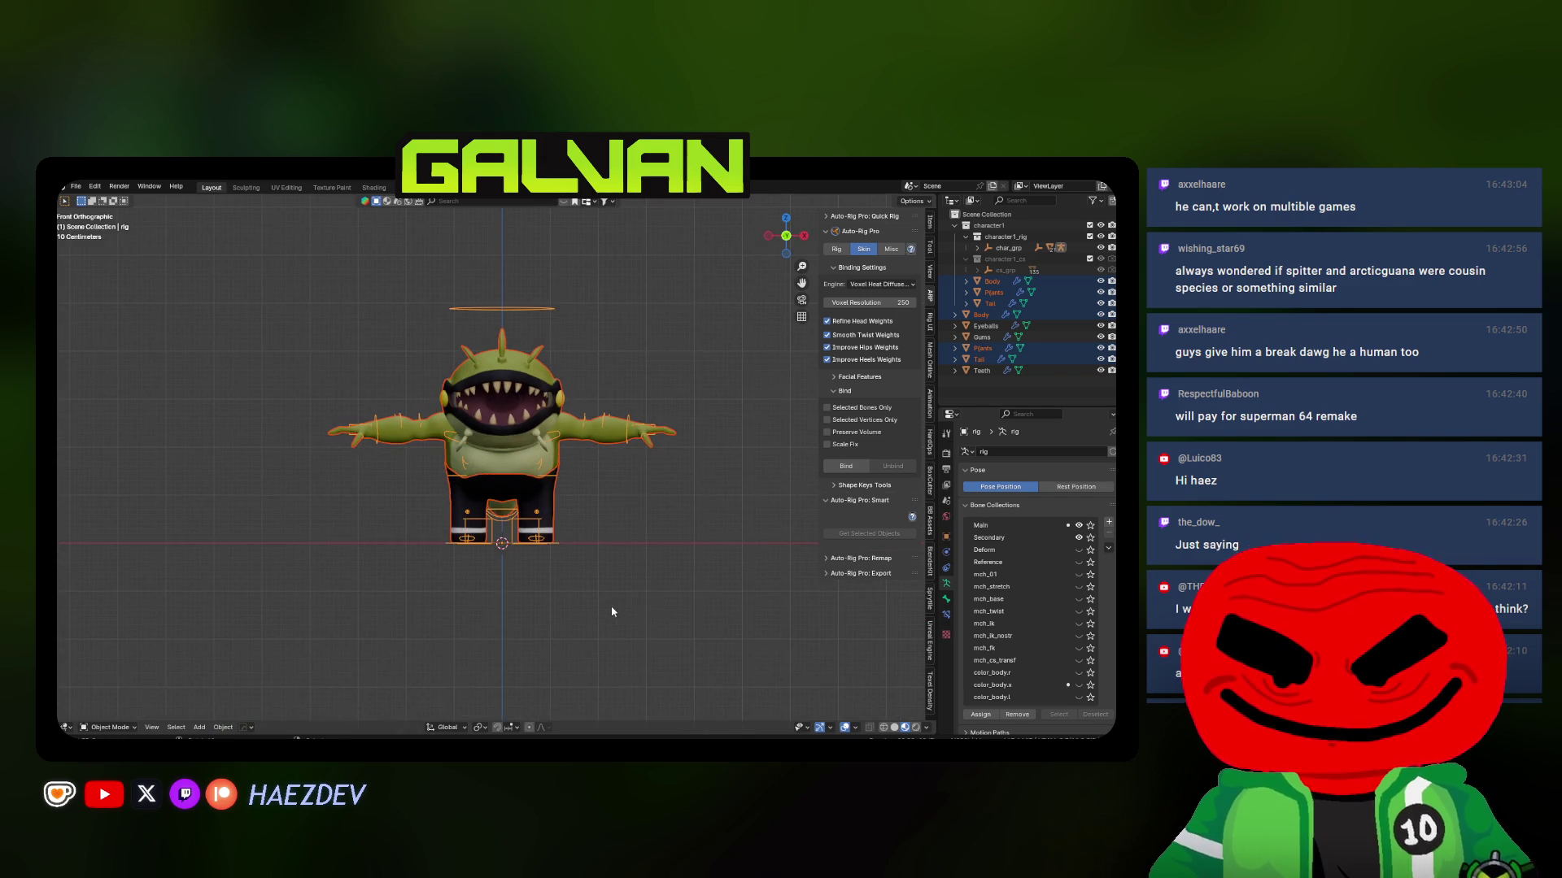
scroll(890, 572, "up", 3)
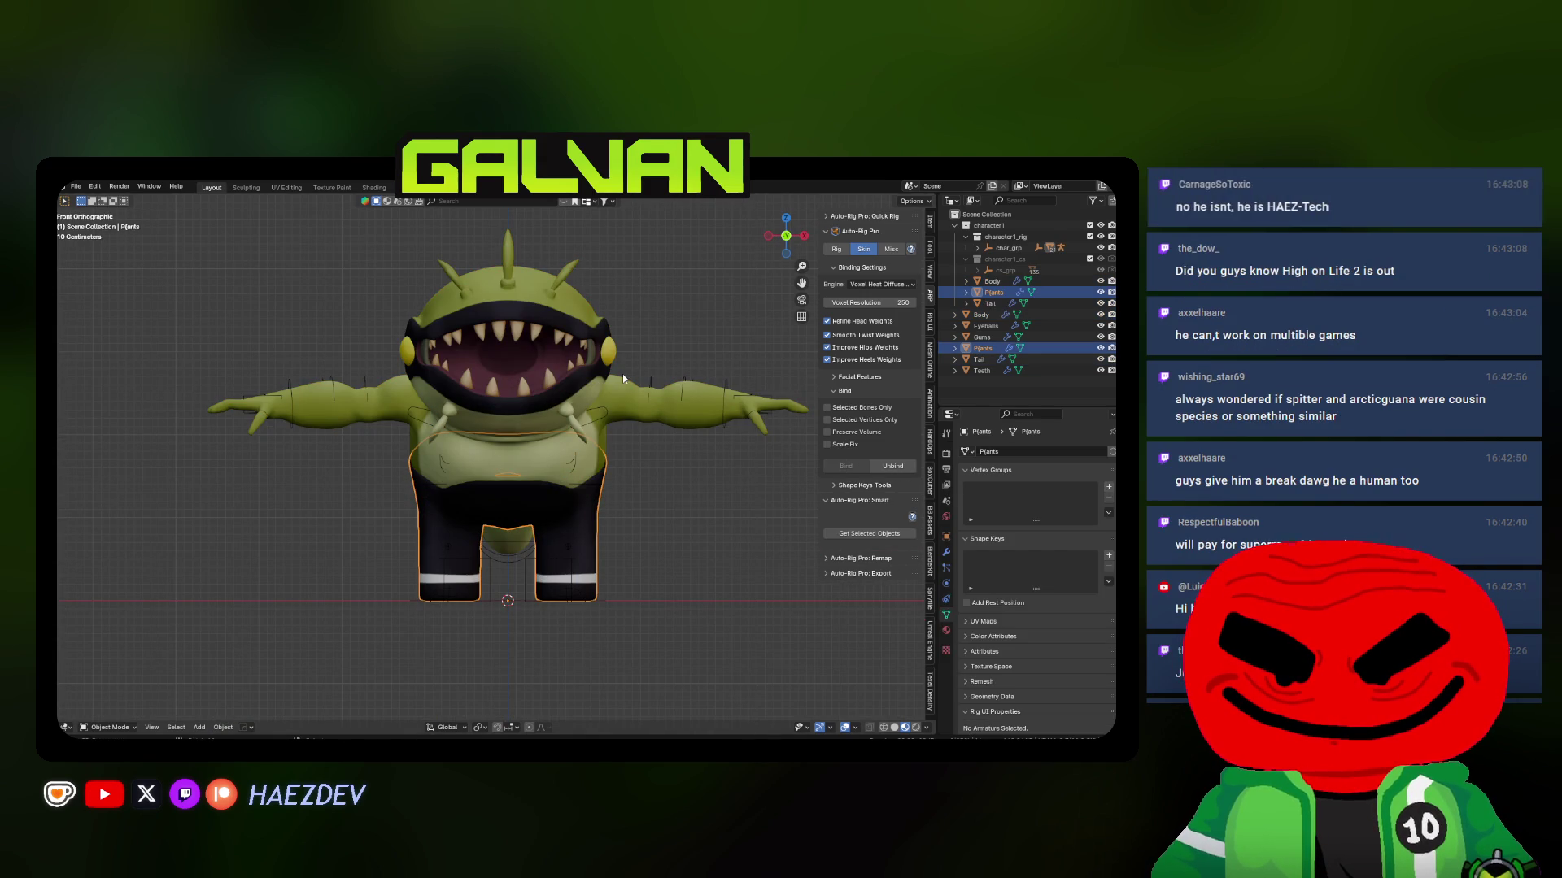
left_click(561, 467)
key("KP_Decimal")
middle_click_drag(568, 287, 512, 522)
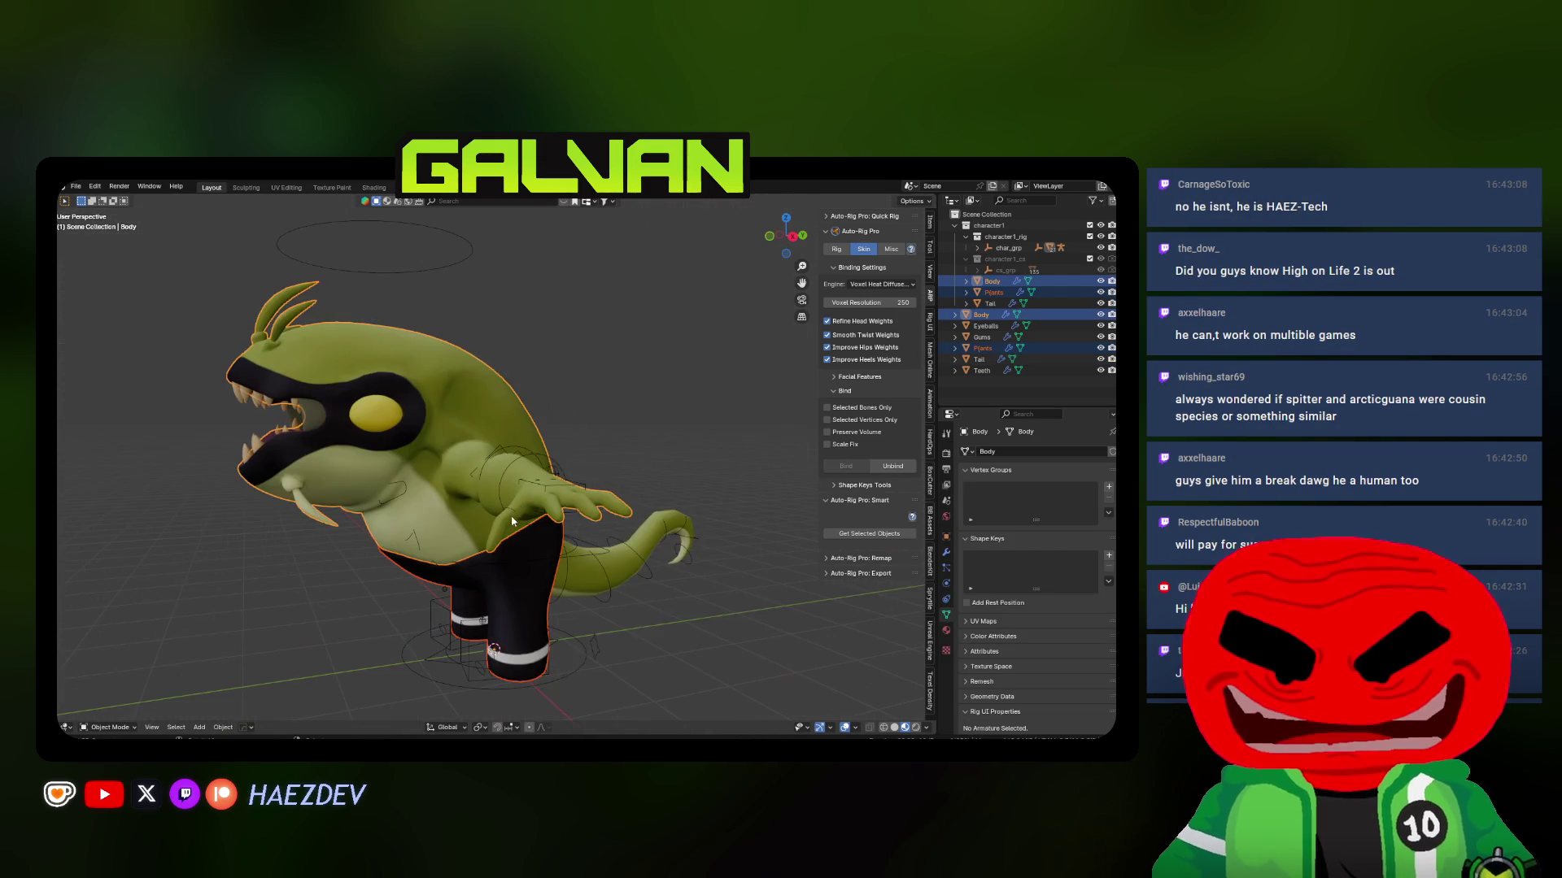
left_click(650, 526, "shift")
left_click(579, 651, "shift")
key("ctrl+p")
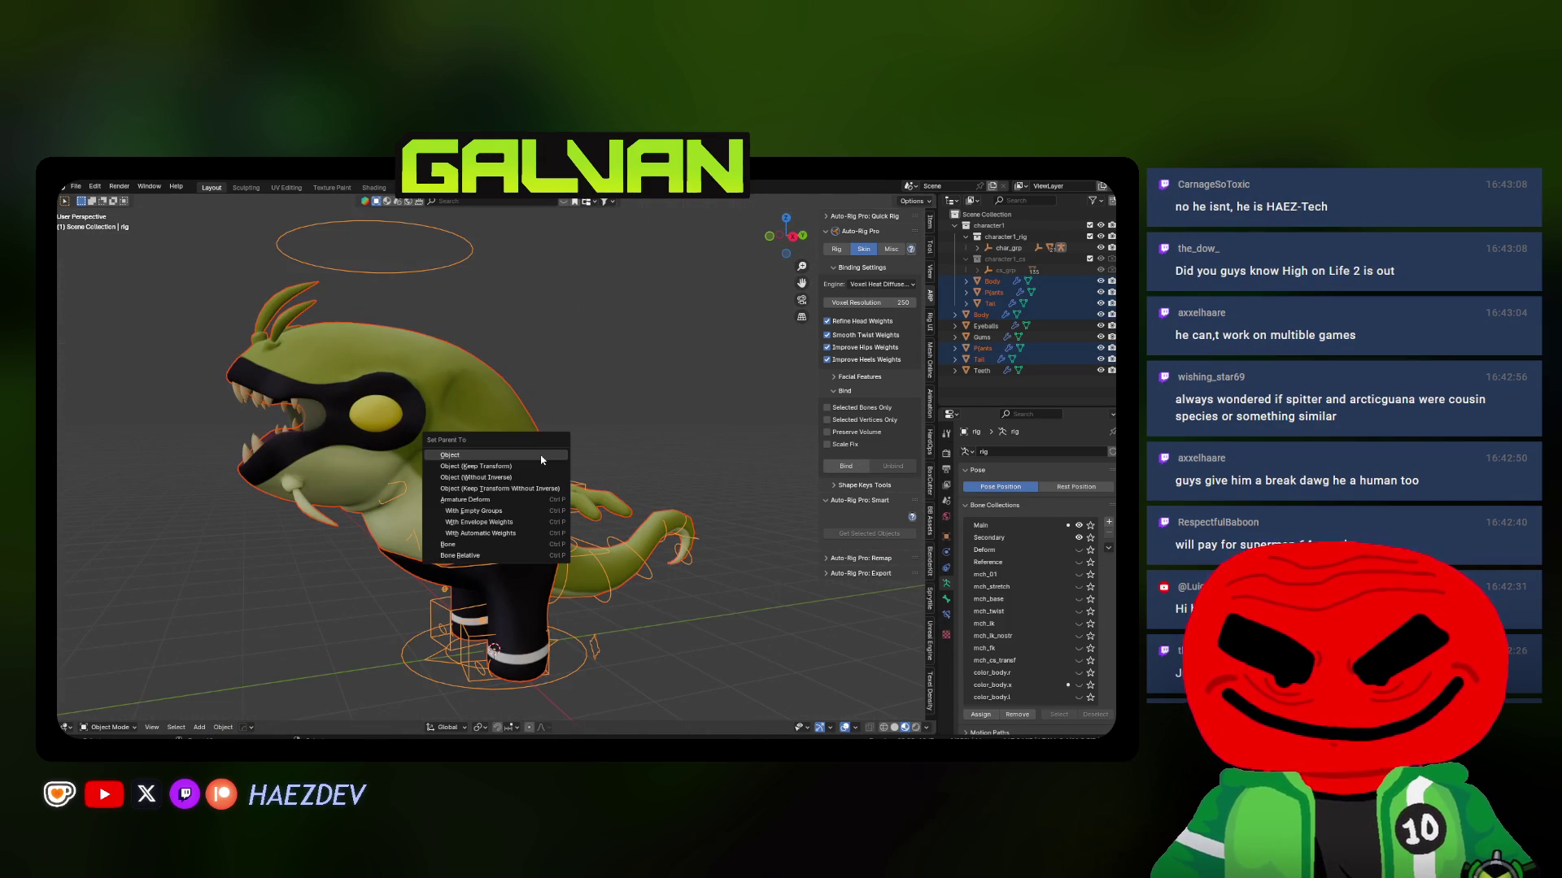
left_click(500, 535)
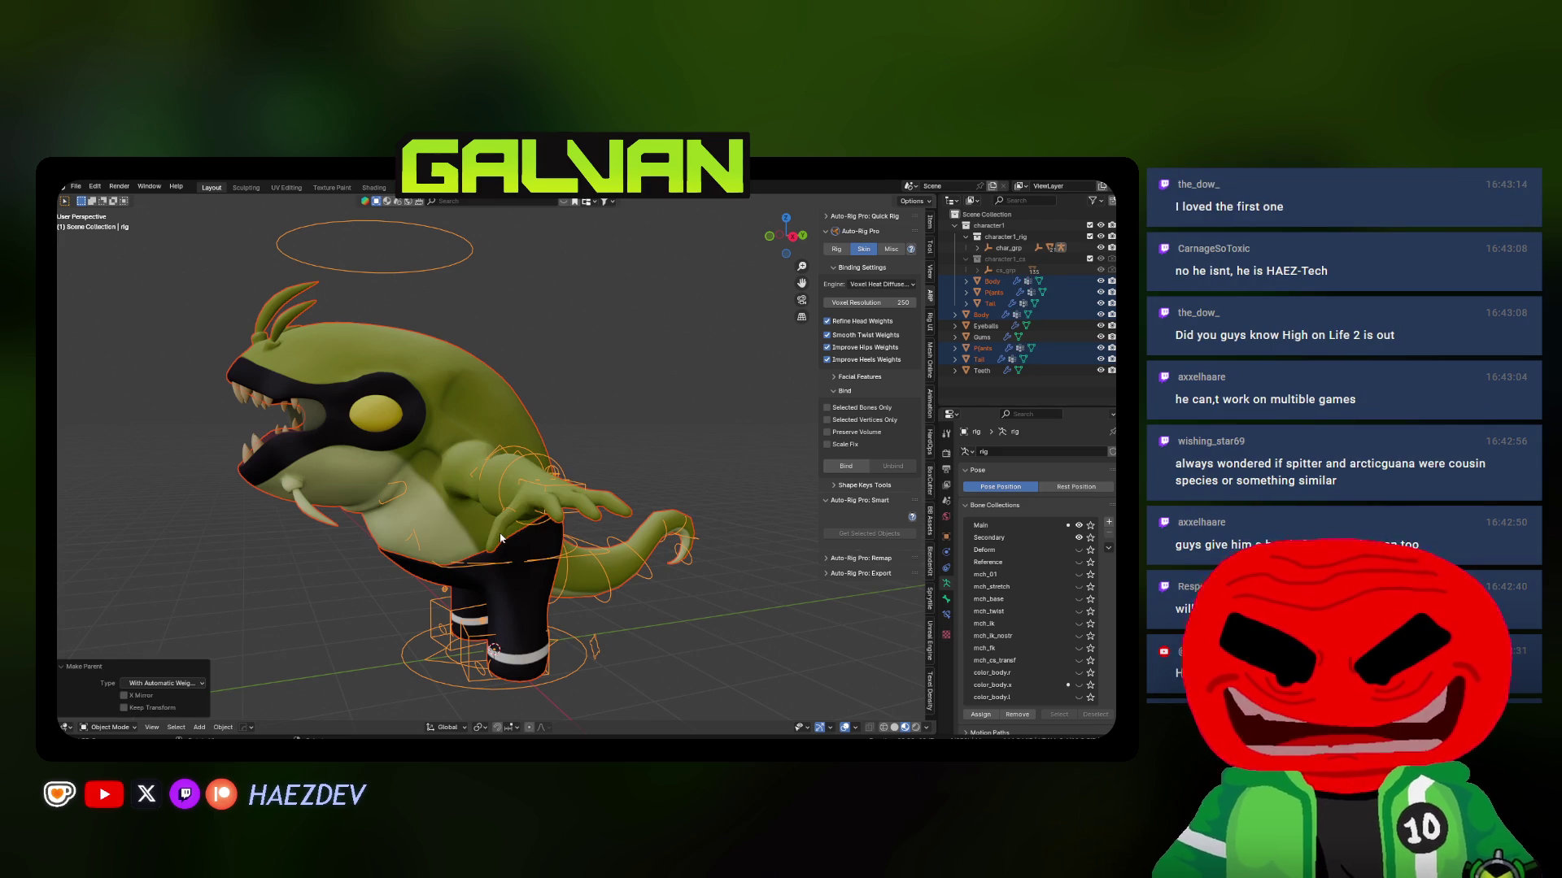
In Pose Mode, move the c_hand_ik.l control down beside the legs to test the deformation
key("ctrl+Tab")
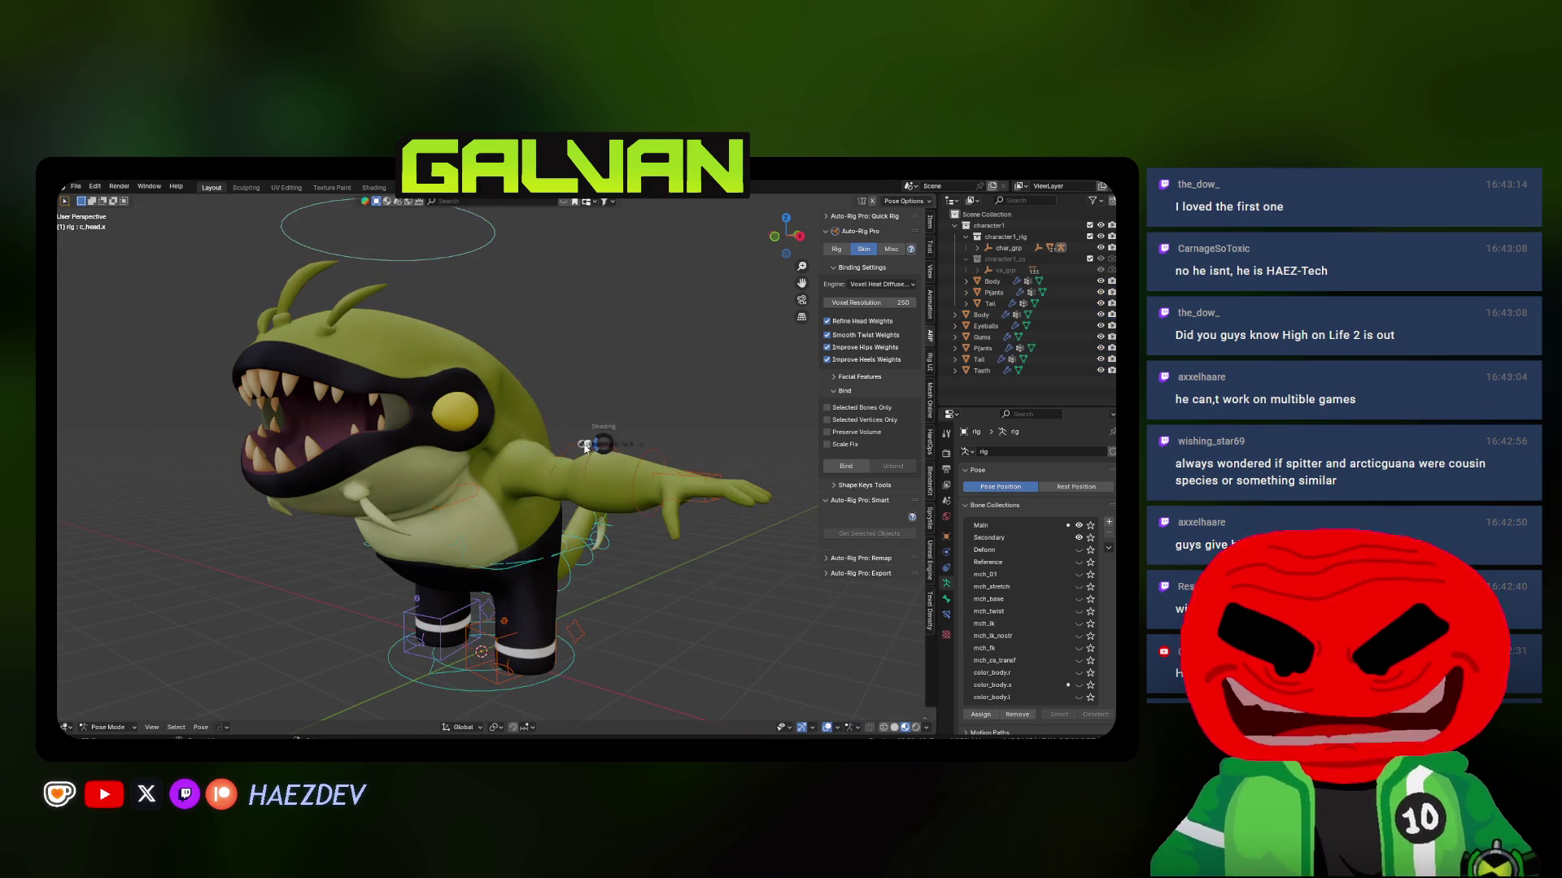
middle_click_drag(536, 532, 583, 469)
key("shift+z")
left_click(719, 474)
key("shift+z")
key("g")
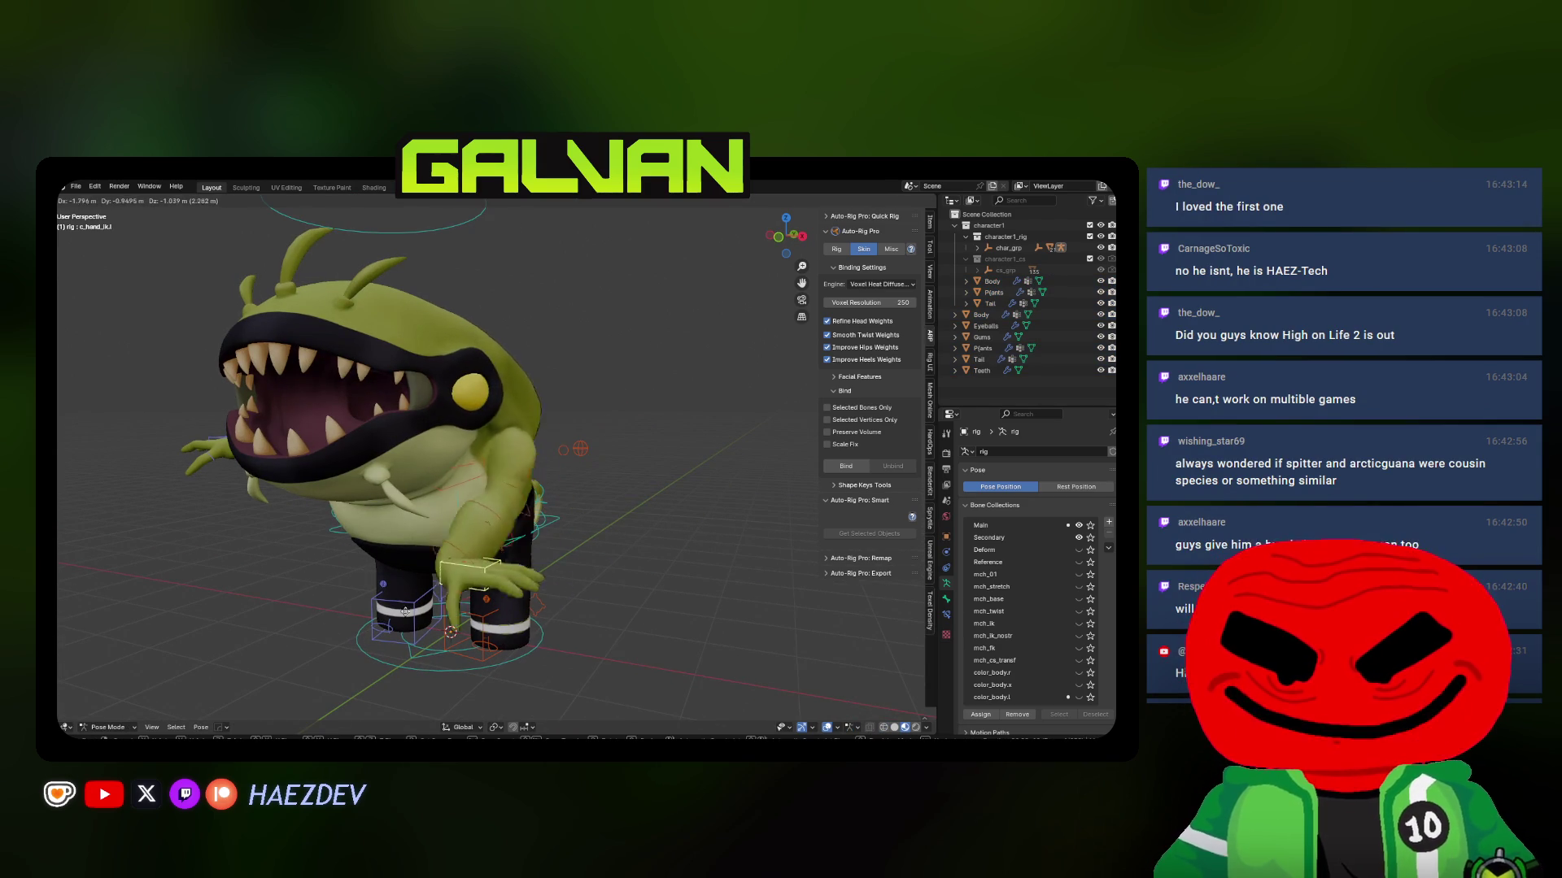
left_click(569, 569)
mouse_move(570, 569)
middle_mouse_down()
mouse_move(622, 589)
mouse_move(652, 578)
middle_mouse_up()
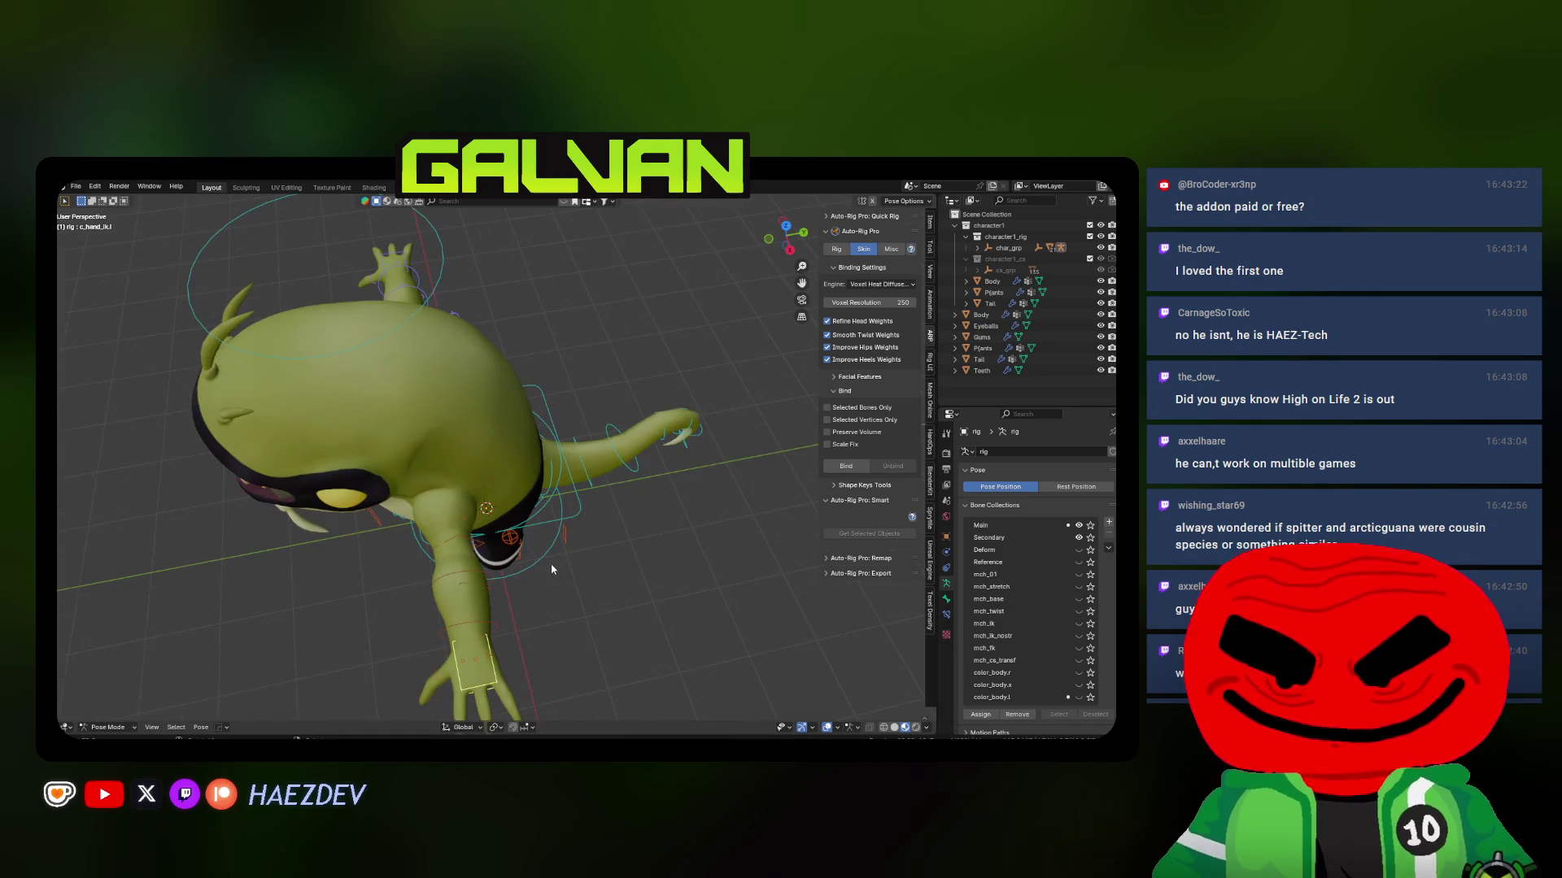
Back in Object Mode, select the body mesh and widen the properties area
key("KP_3")
scroll(581, 412, "up", 3)
left_click(582, 412)
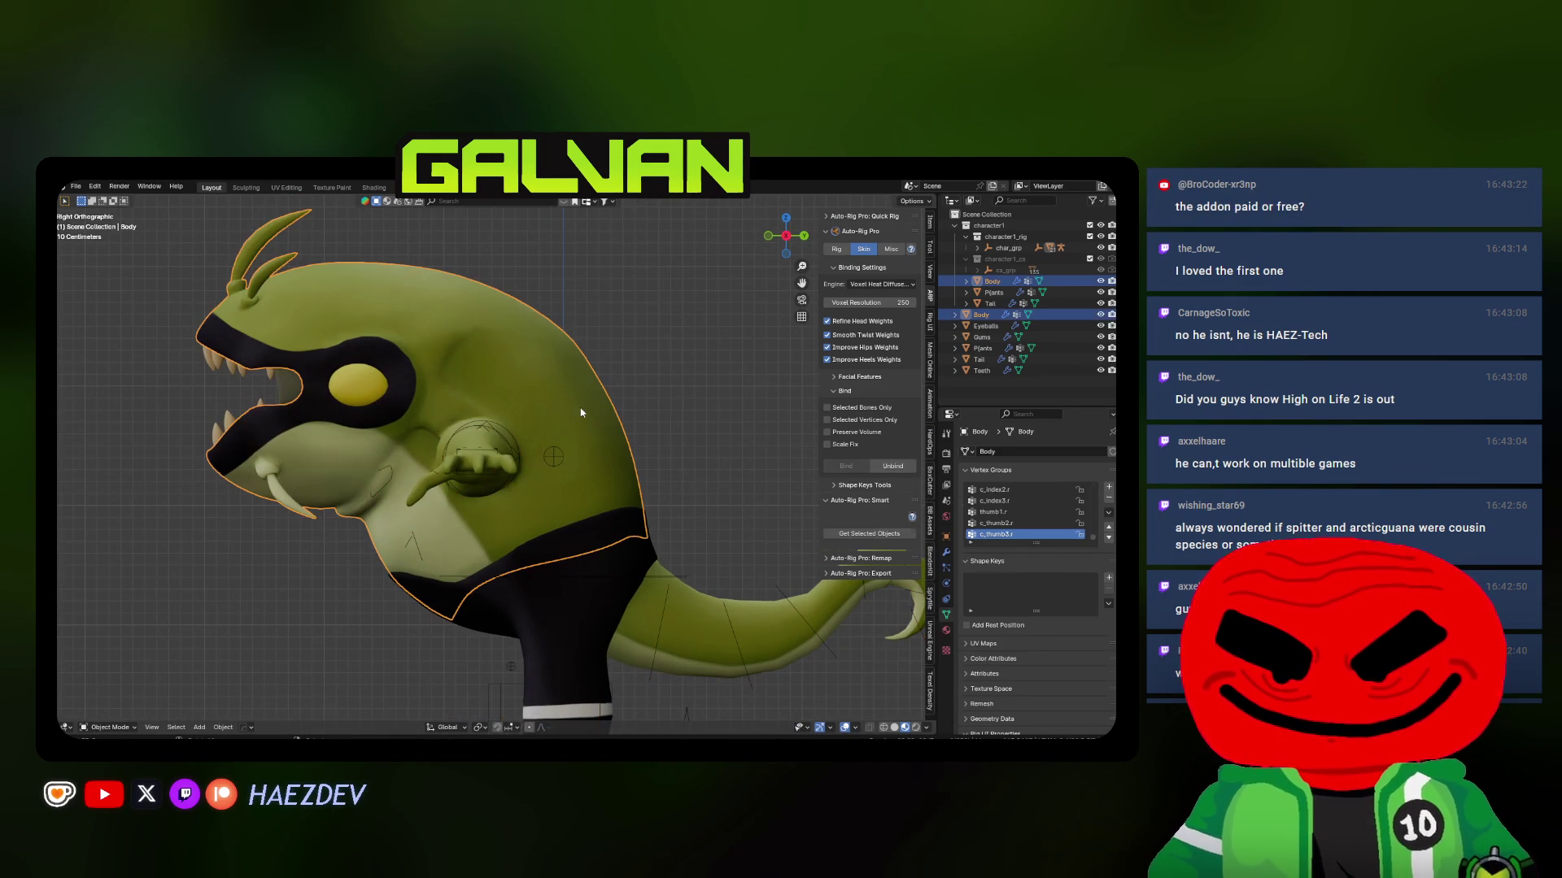
left_click_drag(985, 406, 985, 307)
left_click_drag(936, 366, 732, 366)
With the rig also selected, switch the body into Weight Paint mode via quick favorites
key("q")
mouse_move(195, 569)
key("a")
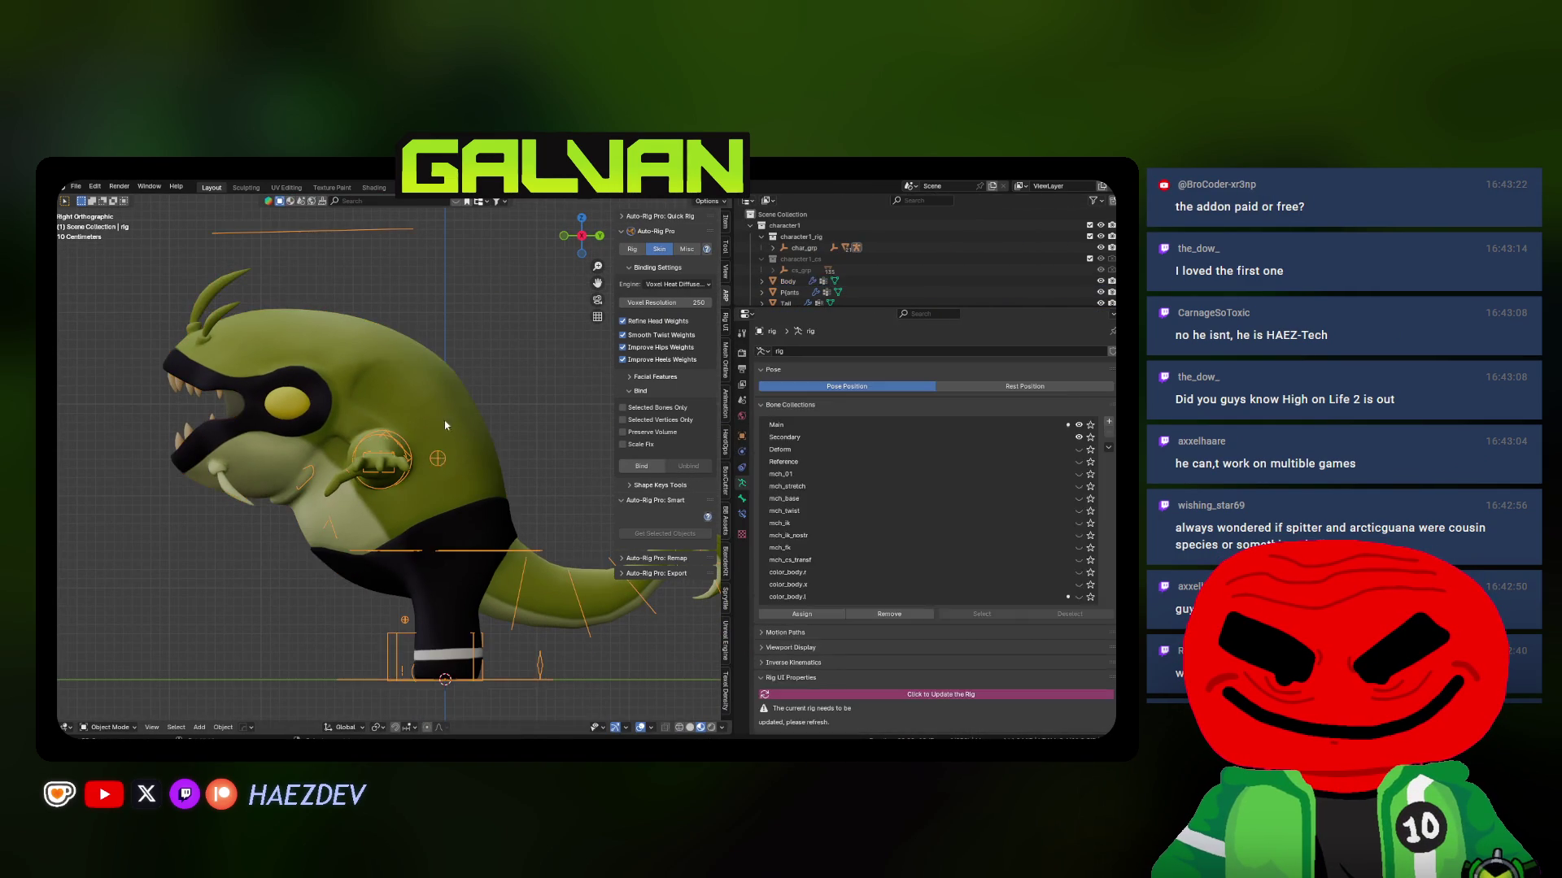
key("q")
left_click(479, 411)
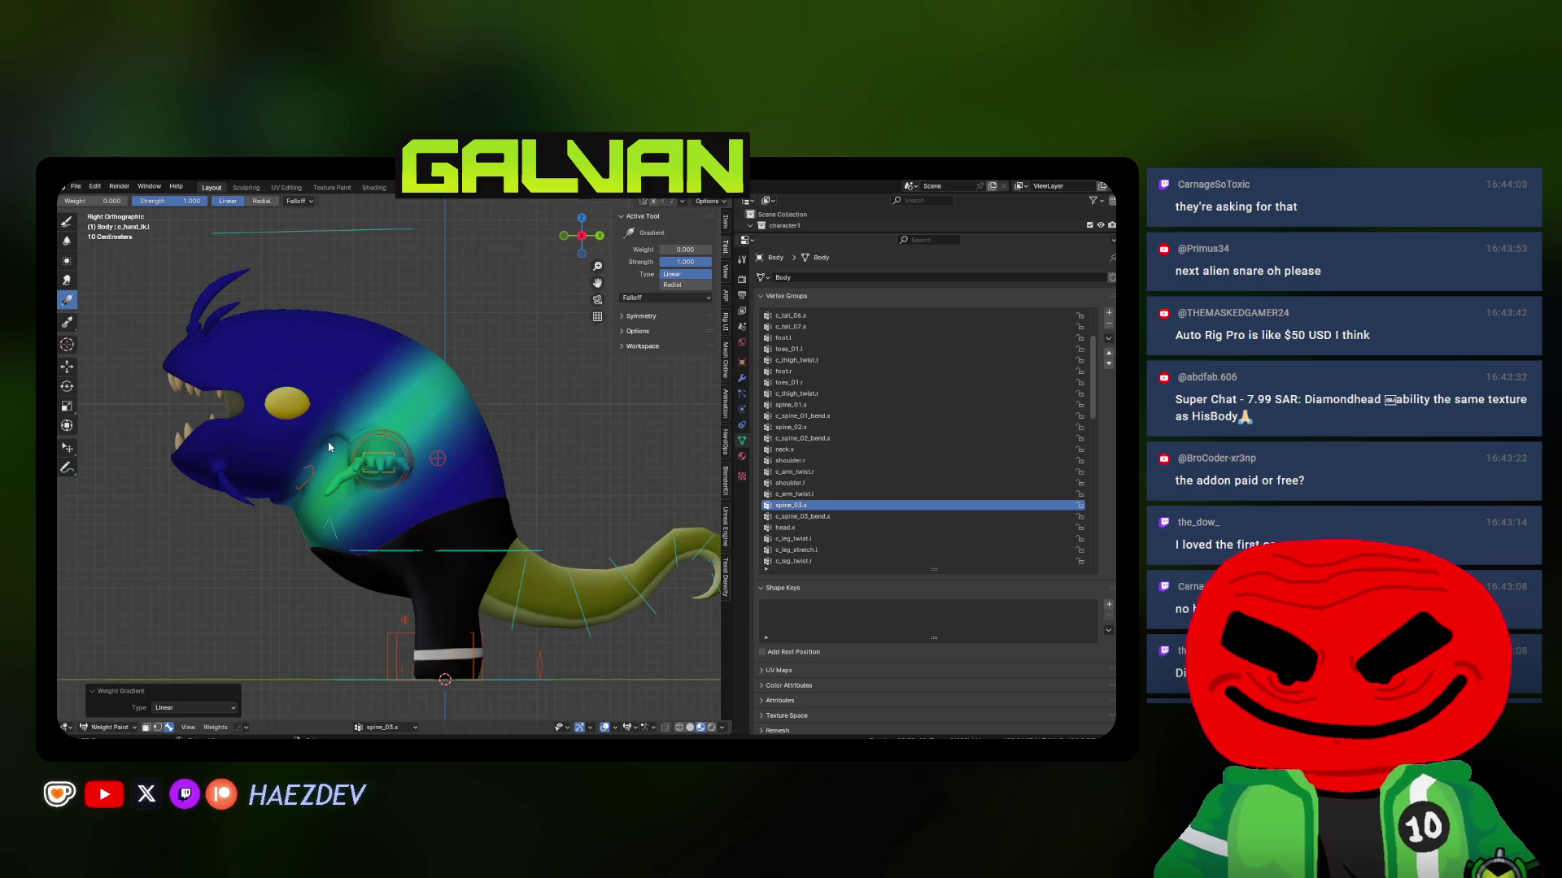
Undo the first neck gradient and lay a weight 1.0 to 0.0 gradient across the head
left_click_drag(407, 463, 386, 461)
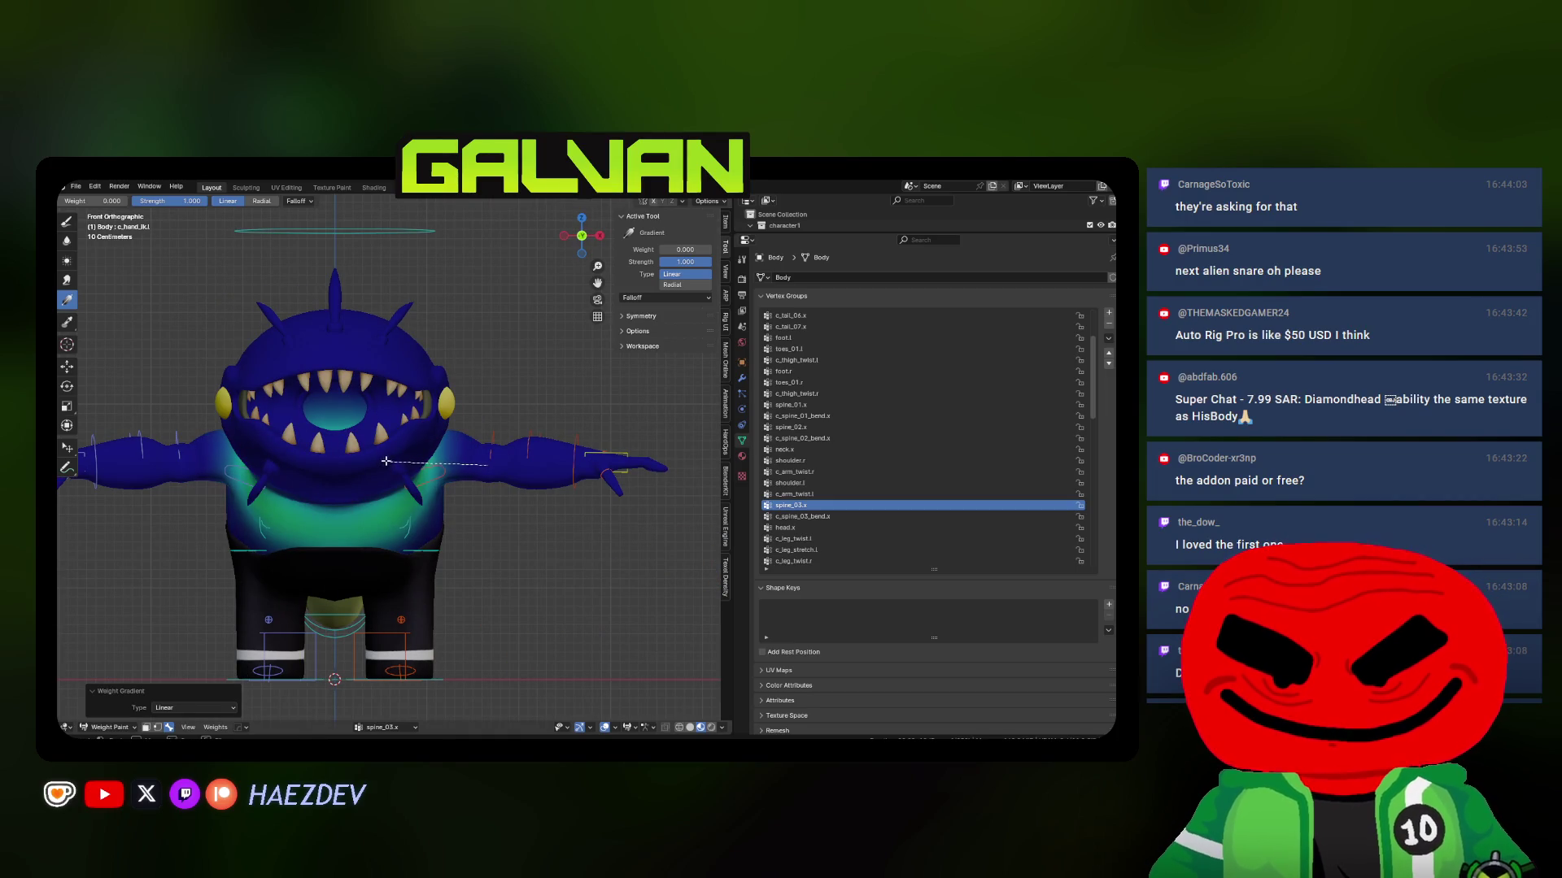
key("KP_3")
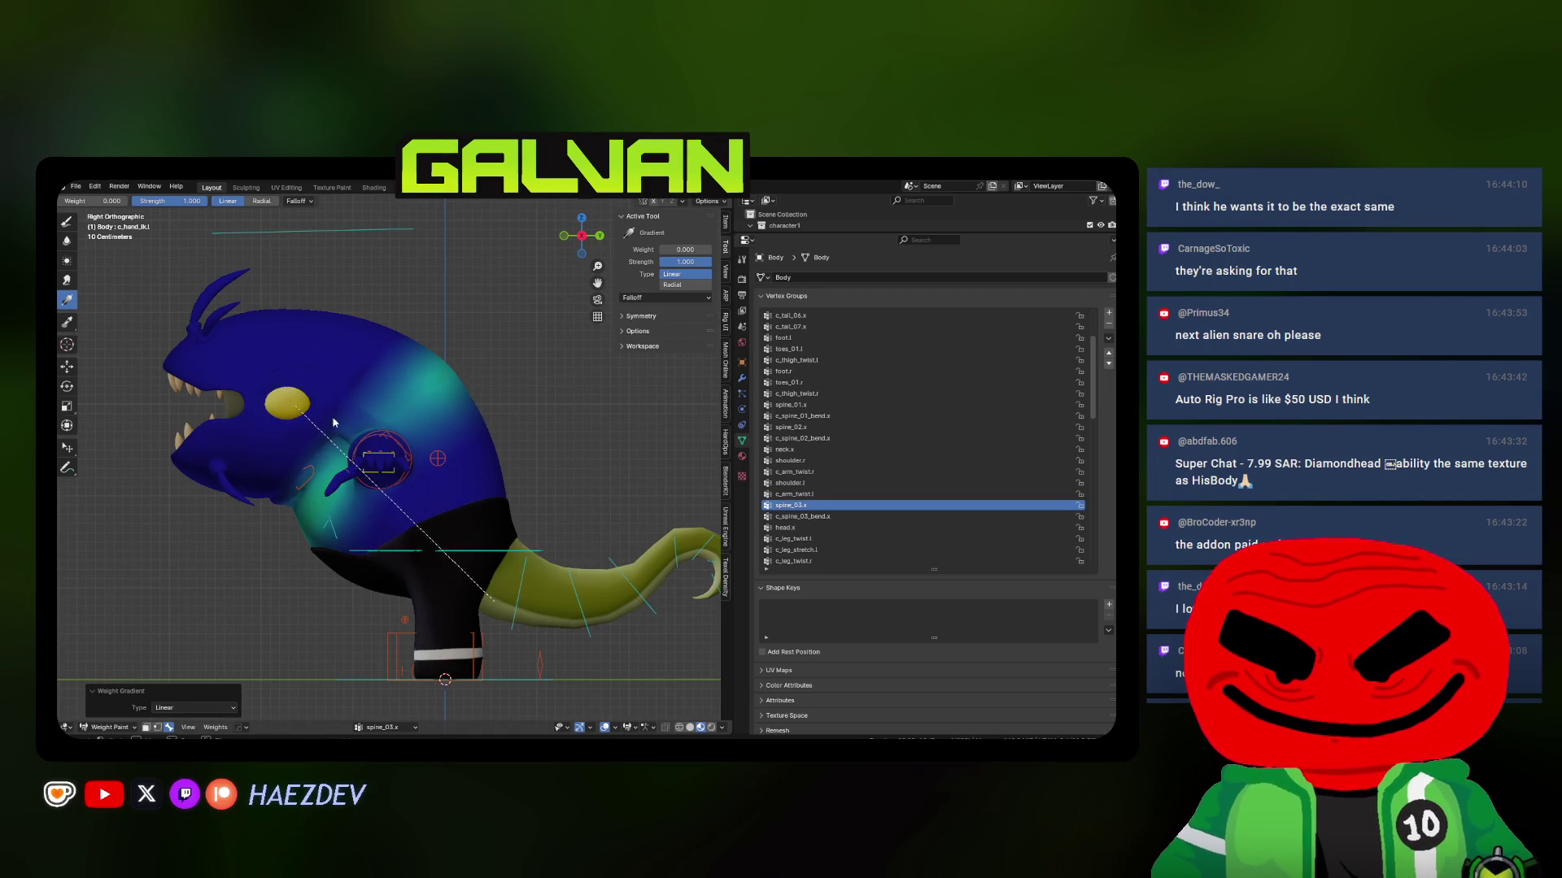
left_click(798, 518)
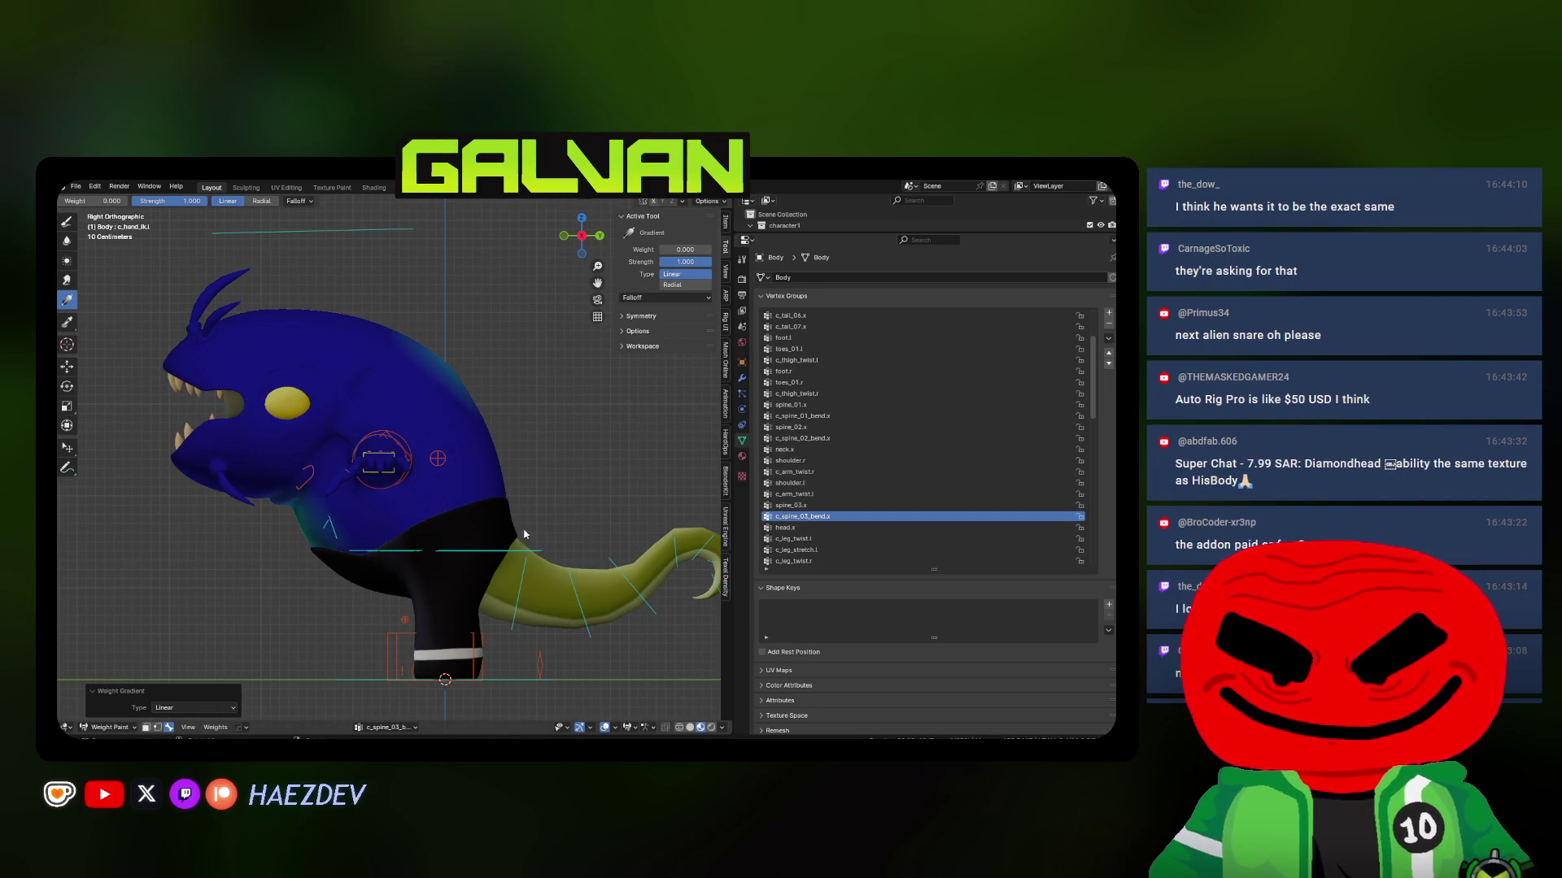
key("ctrl+z")
left_click_drag(662, 249, 712, 250)
left_click_drag(349, 437, 468, 503)
left_click_drag(711, 250, 660, 250)
mouse_move(314, 391)
left_mouse_down()
mouse_move(492, 566)
mouse_move(290, 348)
left_mouse_up()
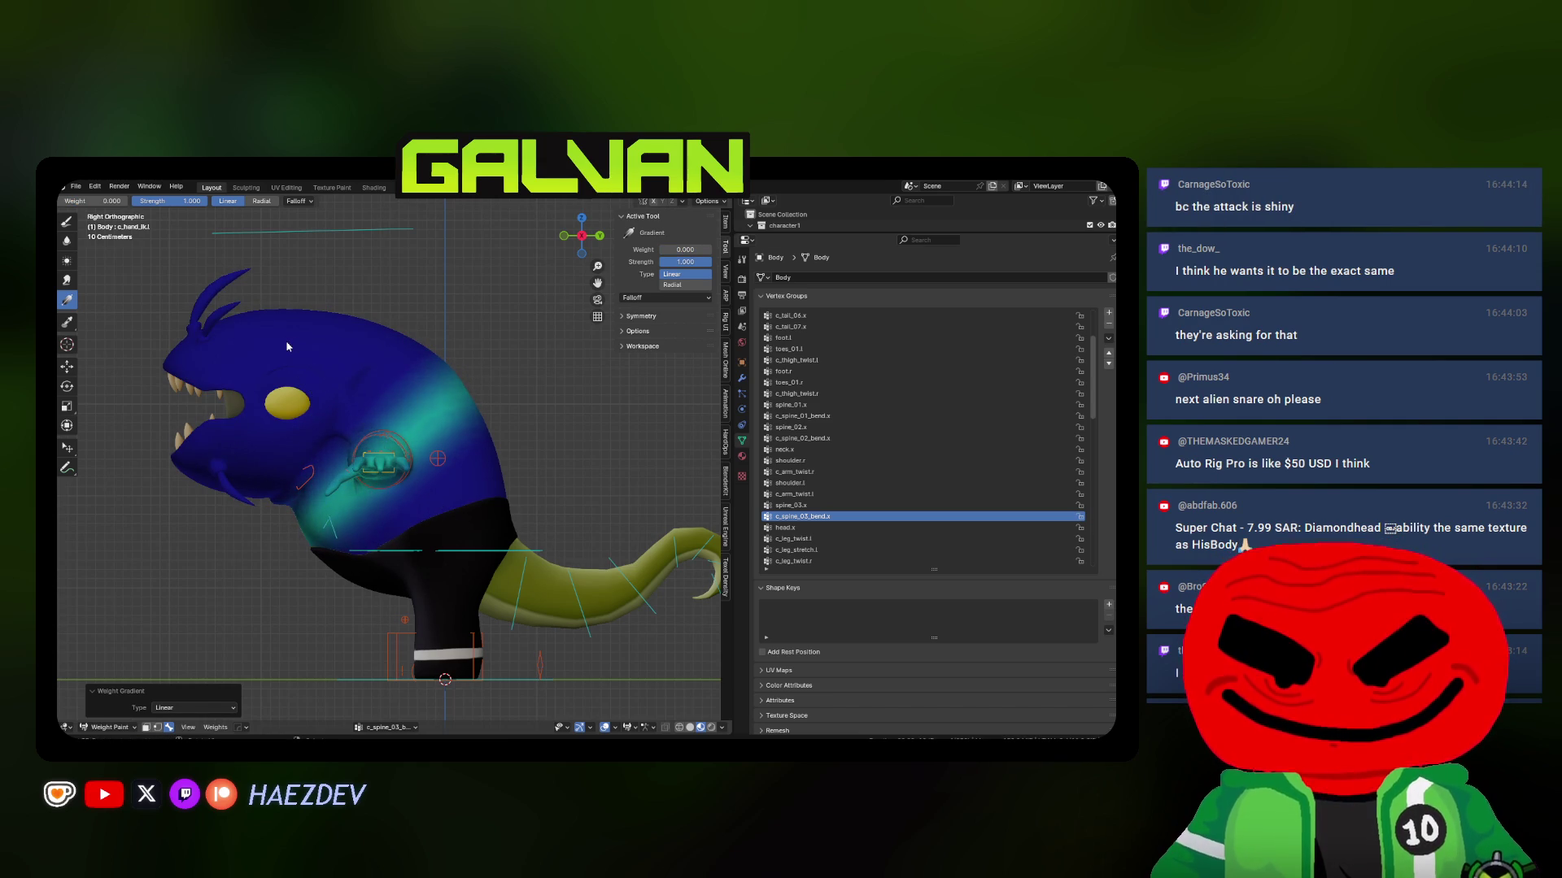
key("KP_1")
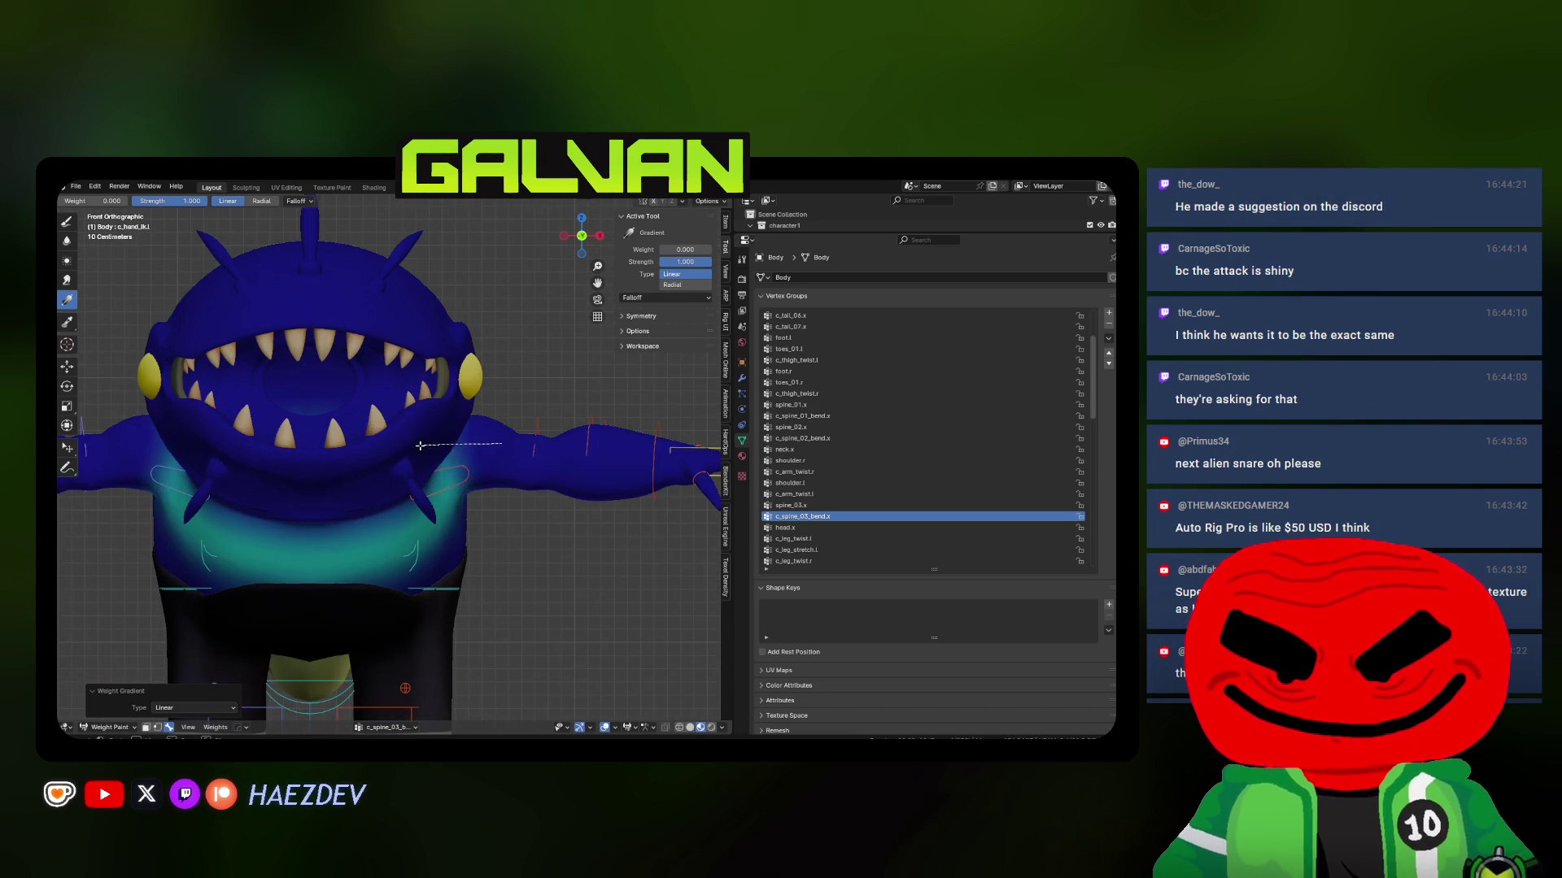
key("KP_3")
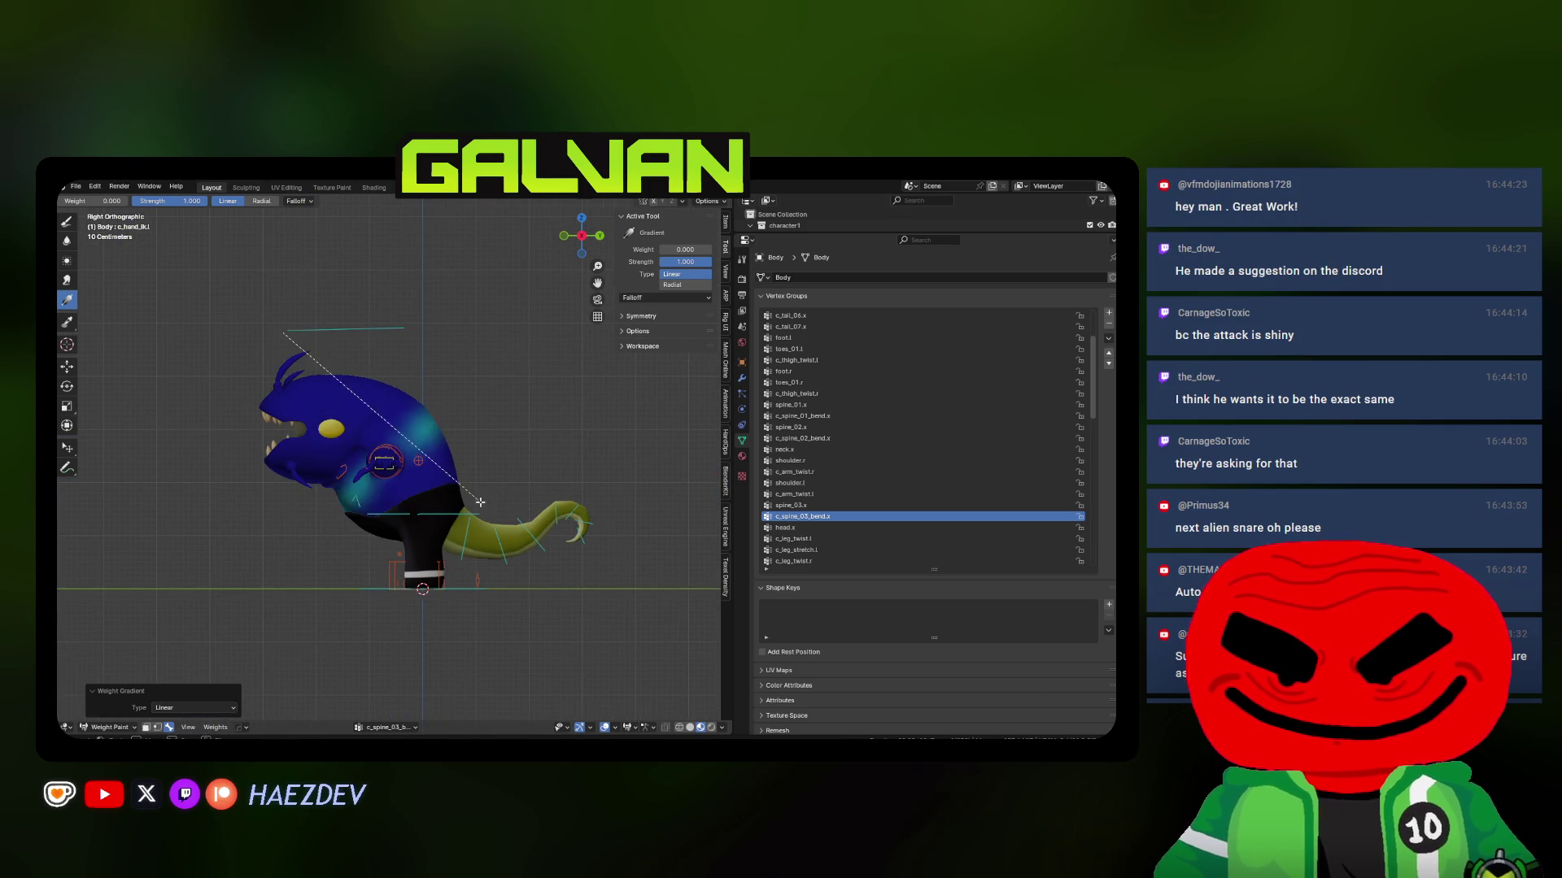
Paint head.x with a weight 1.0 to 0.0 gradient, redrawing until the falloff looks right
scroll(413, 494, "up", 4)
left_click(823, 531)
left_click_drag(679, 250, 715, 250)
left_click_drag(289, 405, 377, 459)
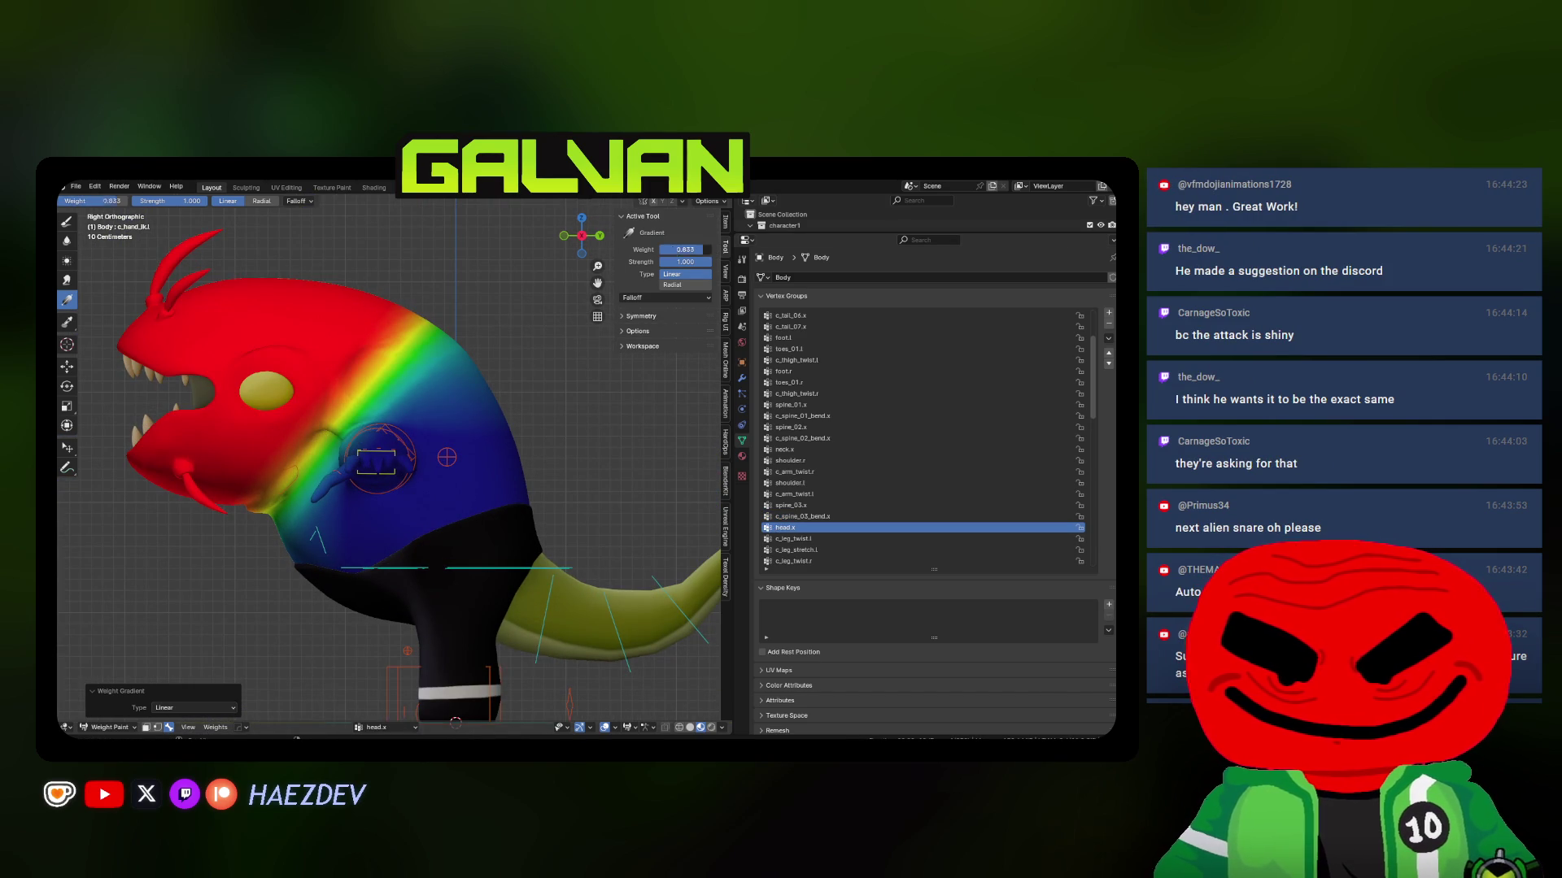
left_click_drag(684, 250, 660, 250)
left_click_drag(597, 283, 648, 290)
left_click_drag(482, 513, 322, 384)
left_click_drag(544, 402, 373, 531)
middle_click_drag(373, 531, 466, 492, "shift")
left_click_drag(488, 534, 376, 411)
mouse_move(615, 449)
left_mouse_down()
mouse_move(465, 483)
mouse_move(467, 465)
left_mouse_up()
scroll(817, 486, "down", 3)
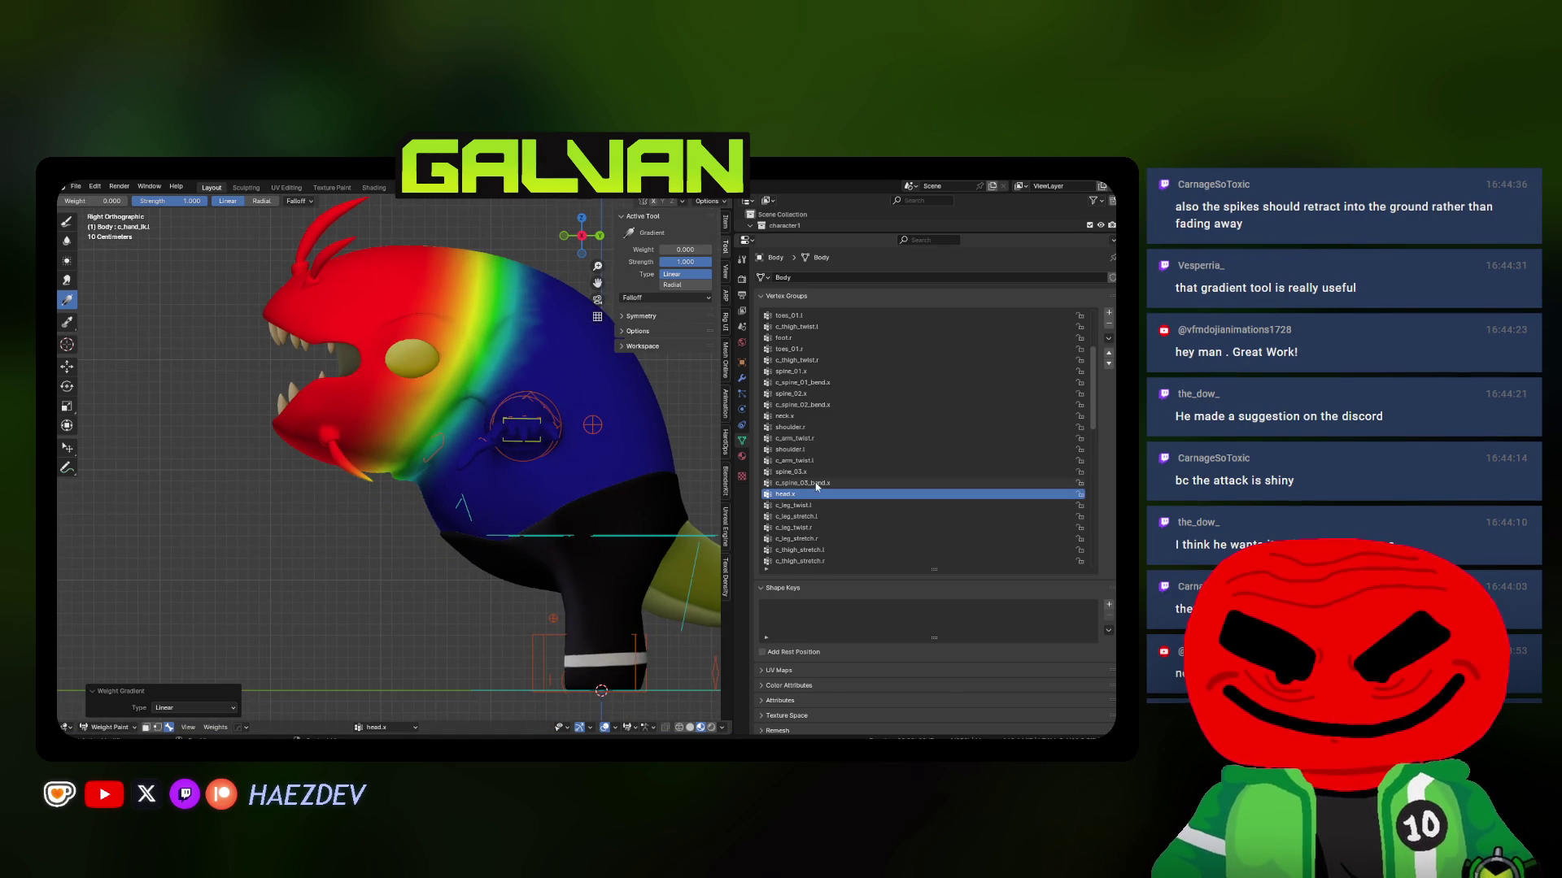
Paint neck.x with a weight 1.0 to 0.0 gradient fading toward the eye, then check front and side
left_click(784, 416)
left_click_drag(675, 250, 709, 249)
mouse_move(455, 366)
left_mouse_down()
mouse_move(549, 449)
mouse_move(594, 449)
left_mouse_up()
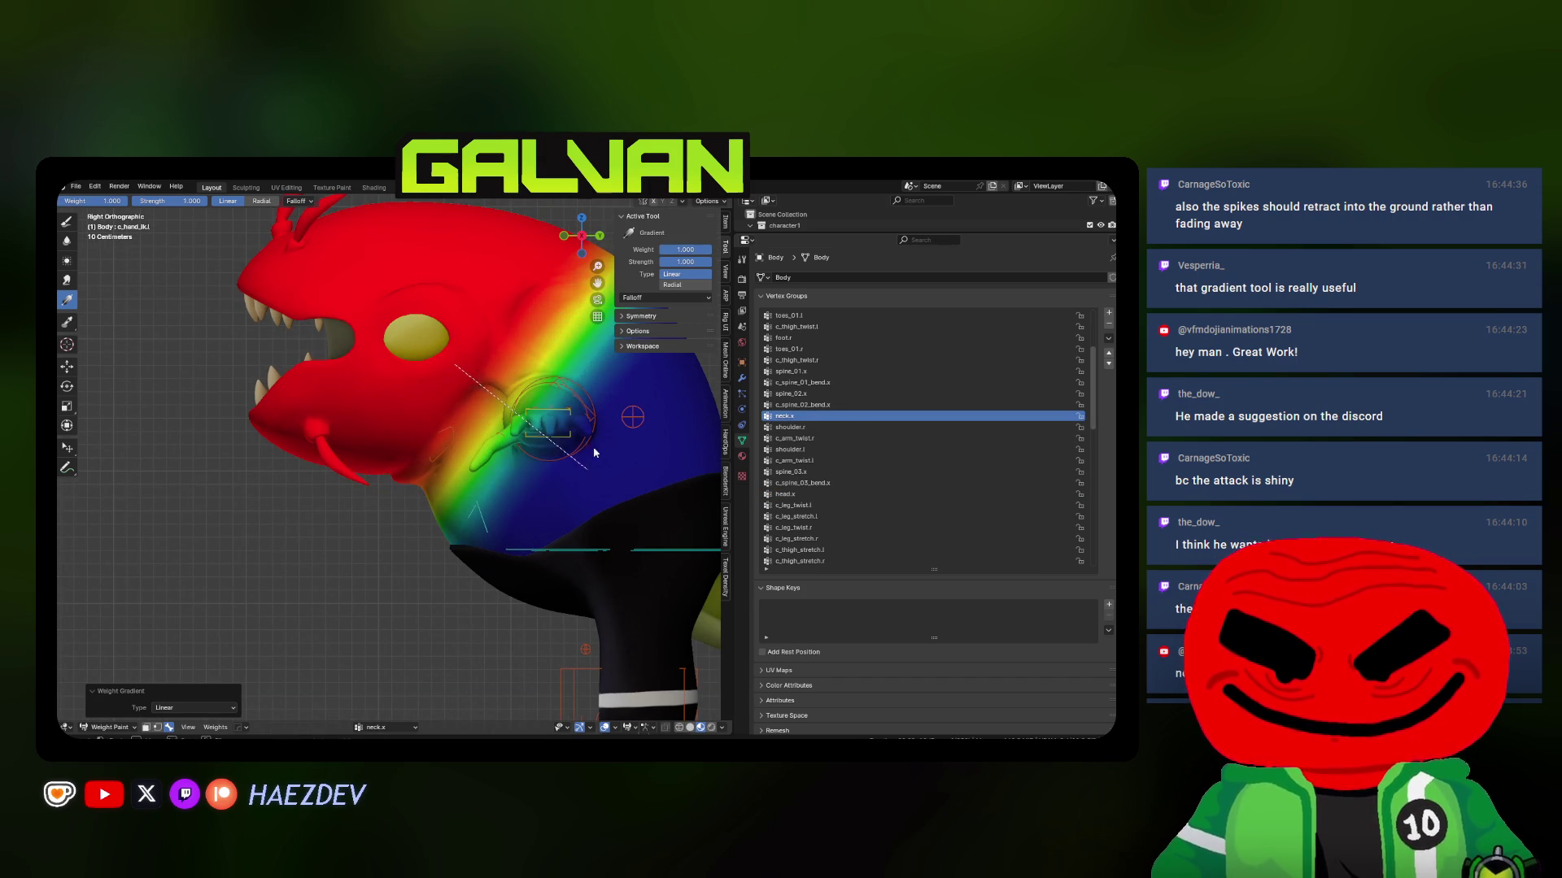
left_click_drag(709, 250, 660, 250)
middle_click_drag(439, 382, 390, 412, "shift")
mouse_move(379, 370)
left_mouse_down()
mouse_move(498, 448)
mouse_move(412, 429)
left_mouse_up()
key("KP_1")
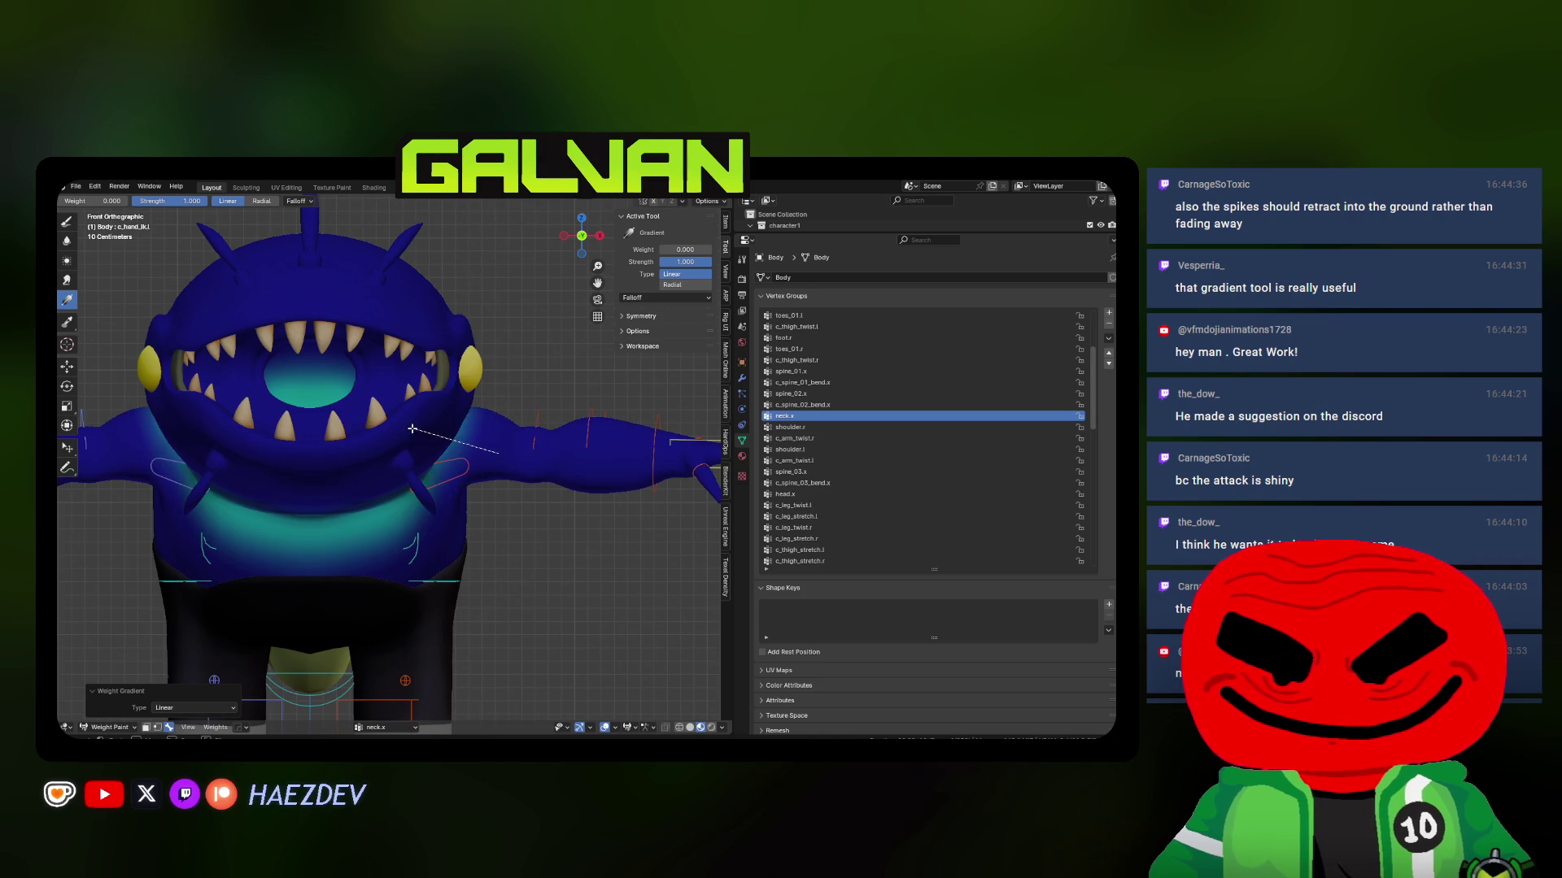
key("KP_3")
mouse_move(566, 548)
left_mouse_down()
mouse_move(366, 379)
mouse_move(323, 370)
left_mouse_up()
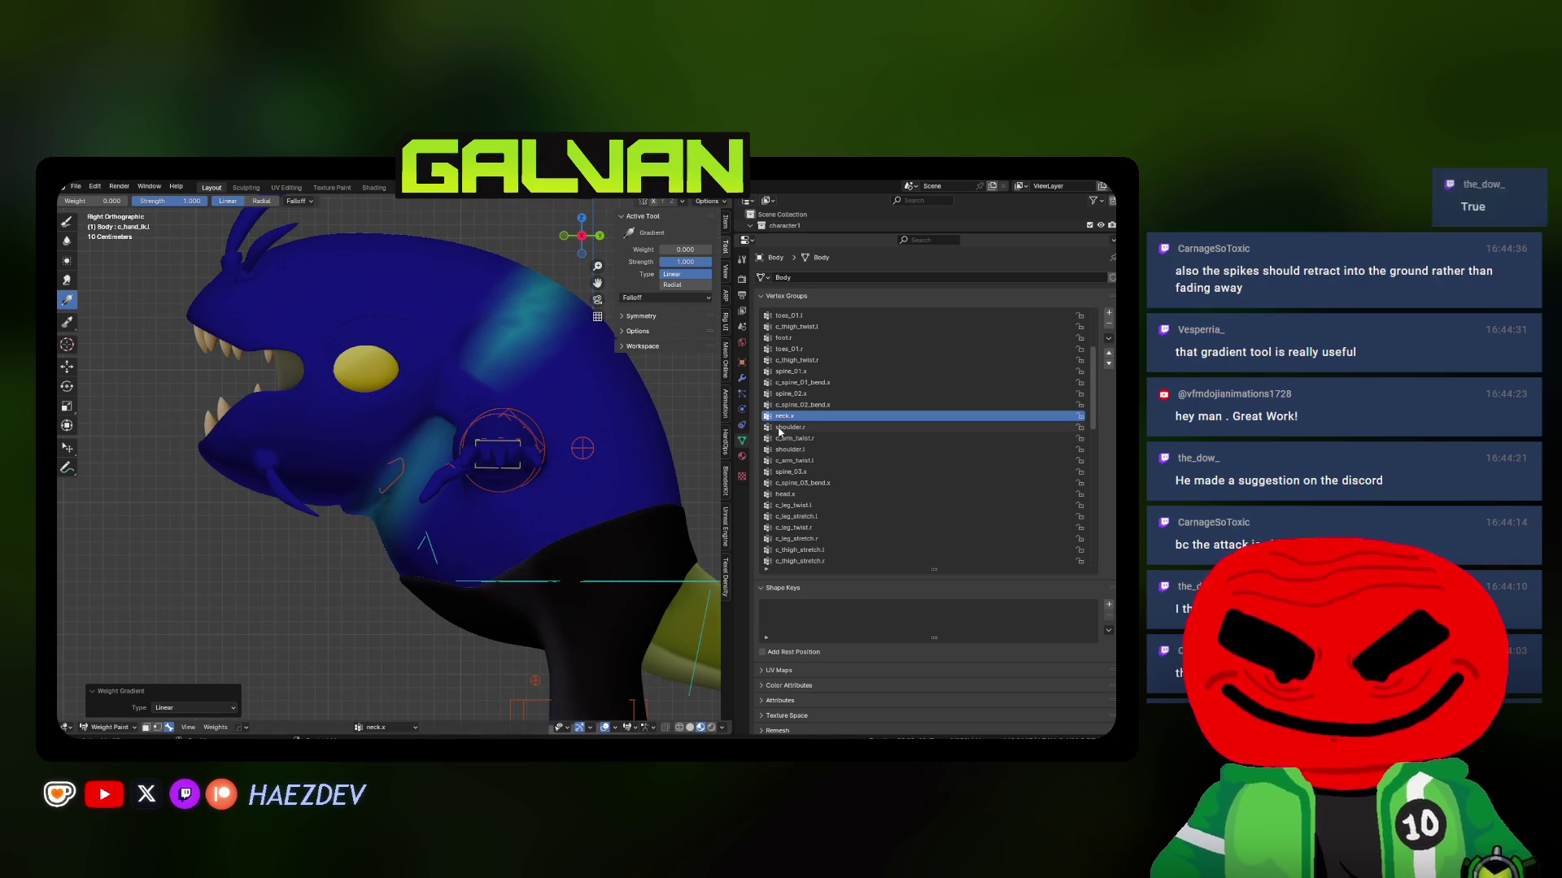
left_click(796, 450)
left_click(787, 416)
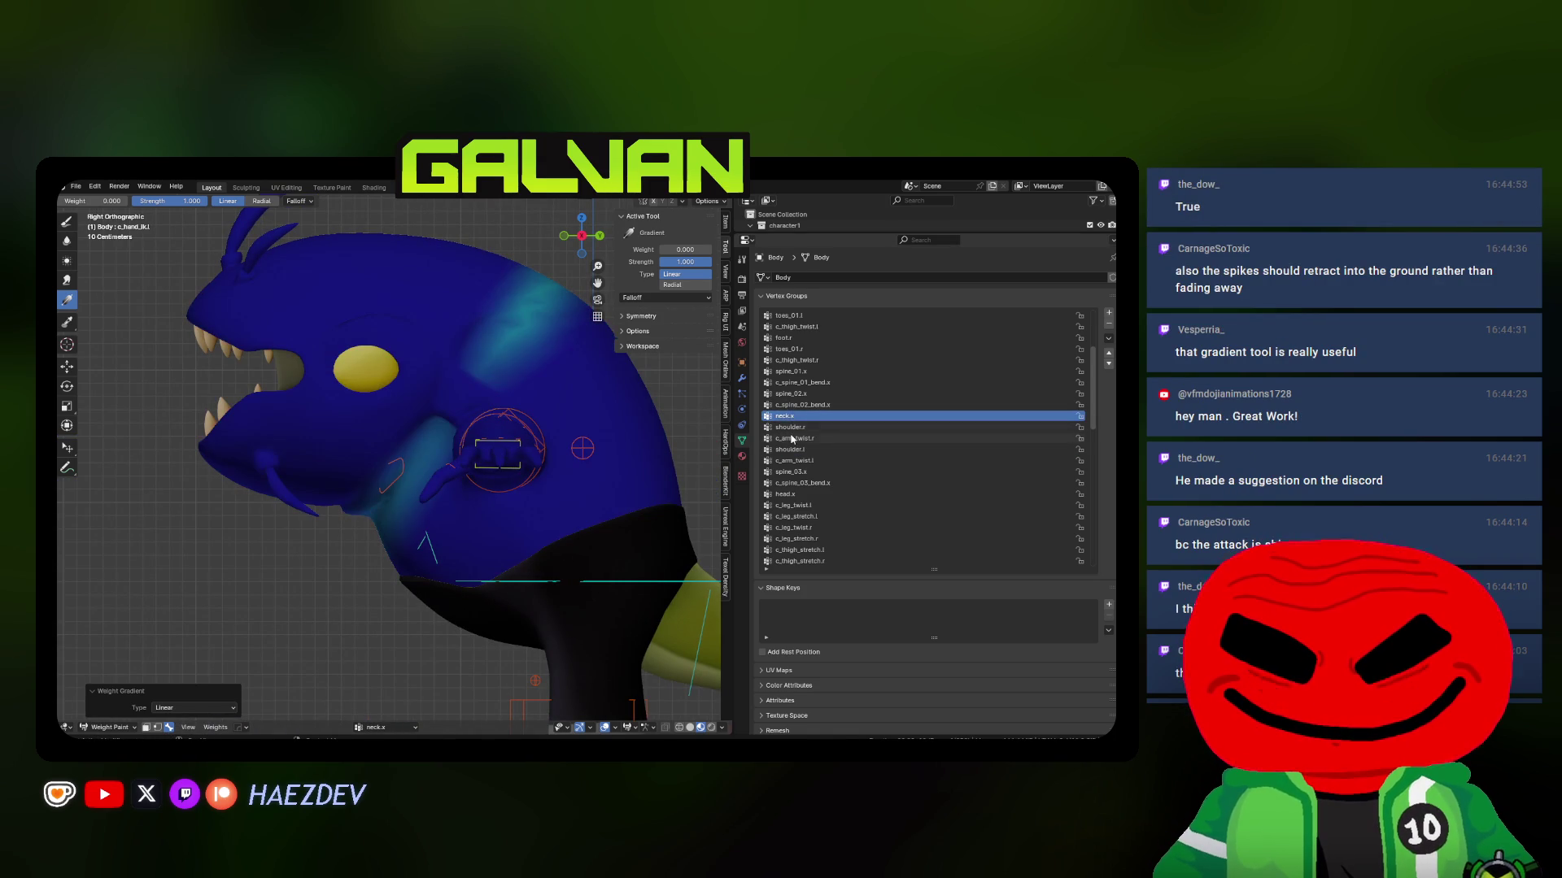
Shape the shoulder.l weights with gradient strokes around the left shoulder from several angles
left_click(785, 494)
mouse_move(569, 456)
middle_mouse_down()
mouse_move(418, 456)
mouse_move(490, 459)
middle_mouse_up()
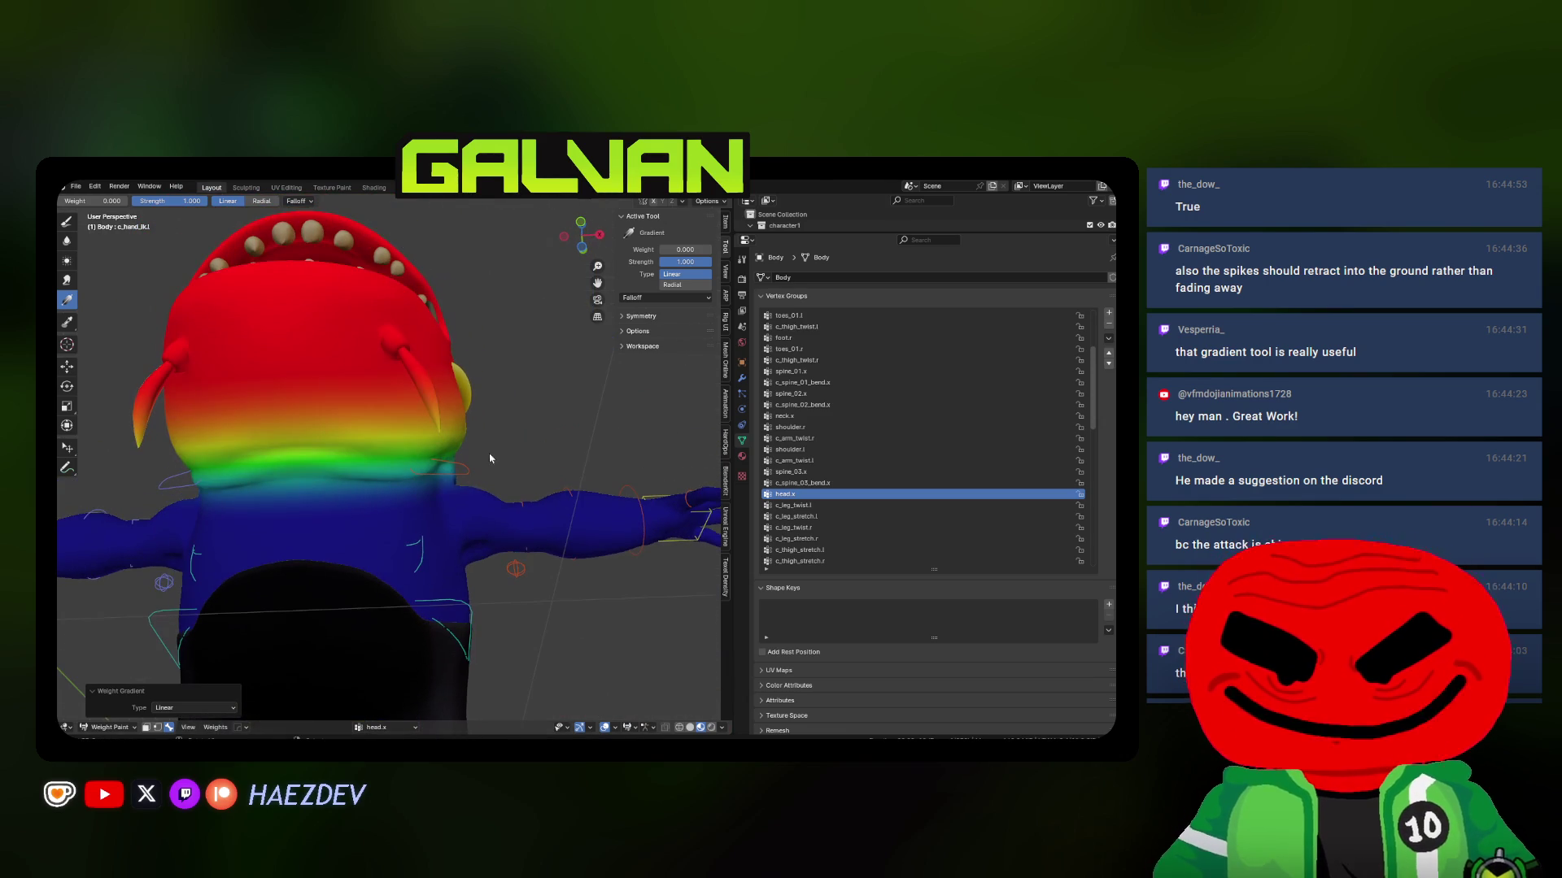
left_click(803, 452)
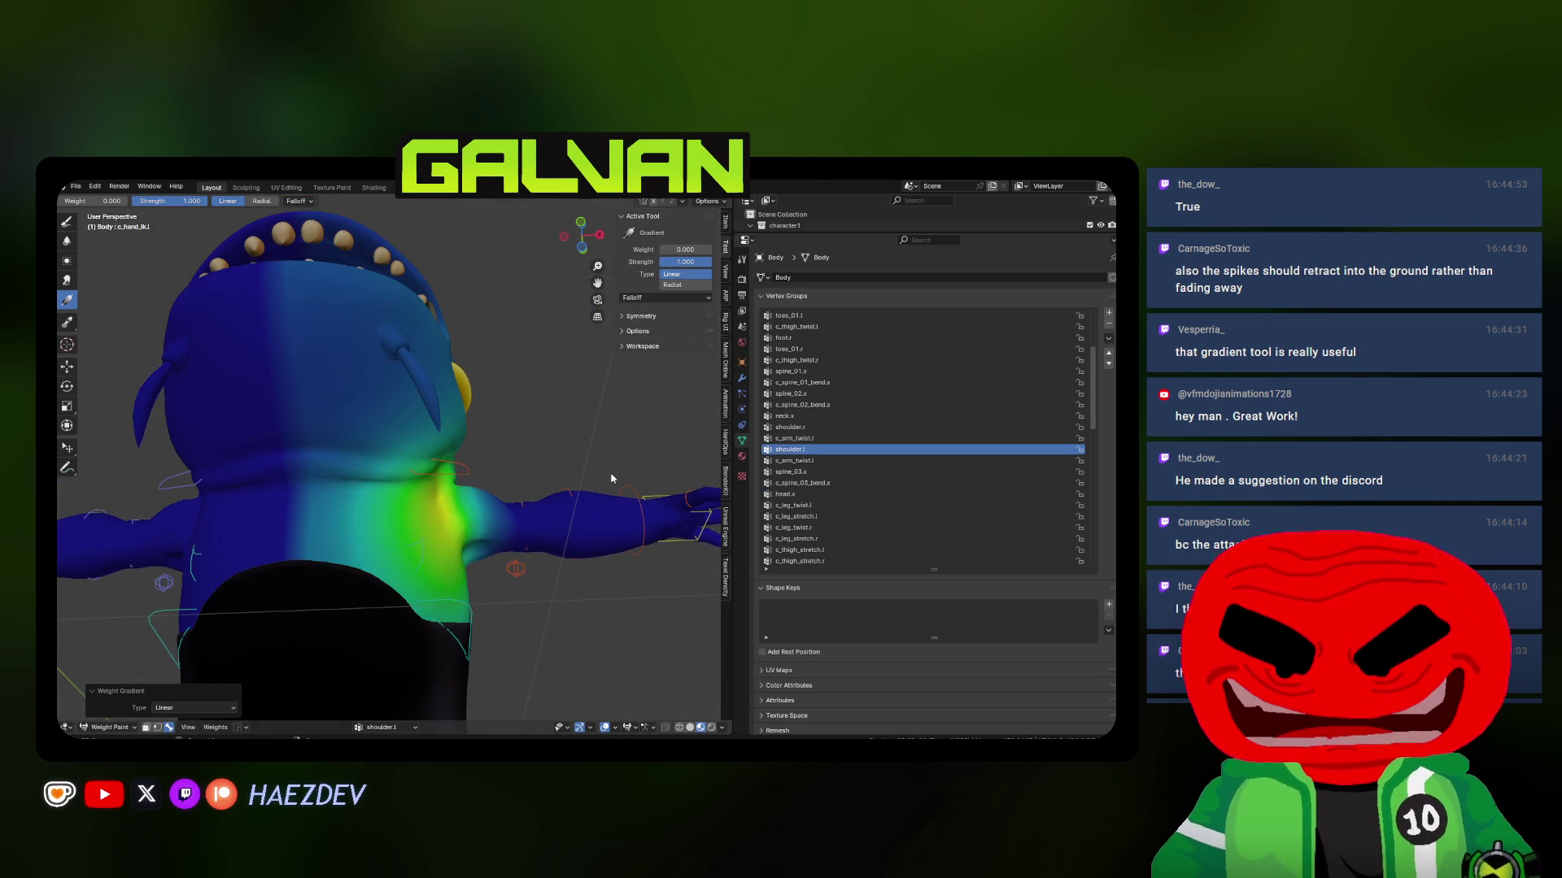
mouse_move(374, 493)
middle_mouse_down()
mouse_move(358, 480)
mouse_move(380, 439)
middle_mouse_up()
left_click_drag(380, 439, 424, 515)
middle_click_drag(423, 515, 349, 542)
mouse_move(350, 543)
left_mouse_down()
mouse_move(538, 478)
mouse_move(525, 472)
left_mouse_up()
middle_click_drag(525, 472, 485, 385)
left_click_drag(477, 319, 464, 441)
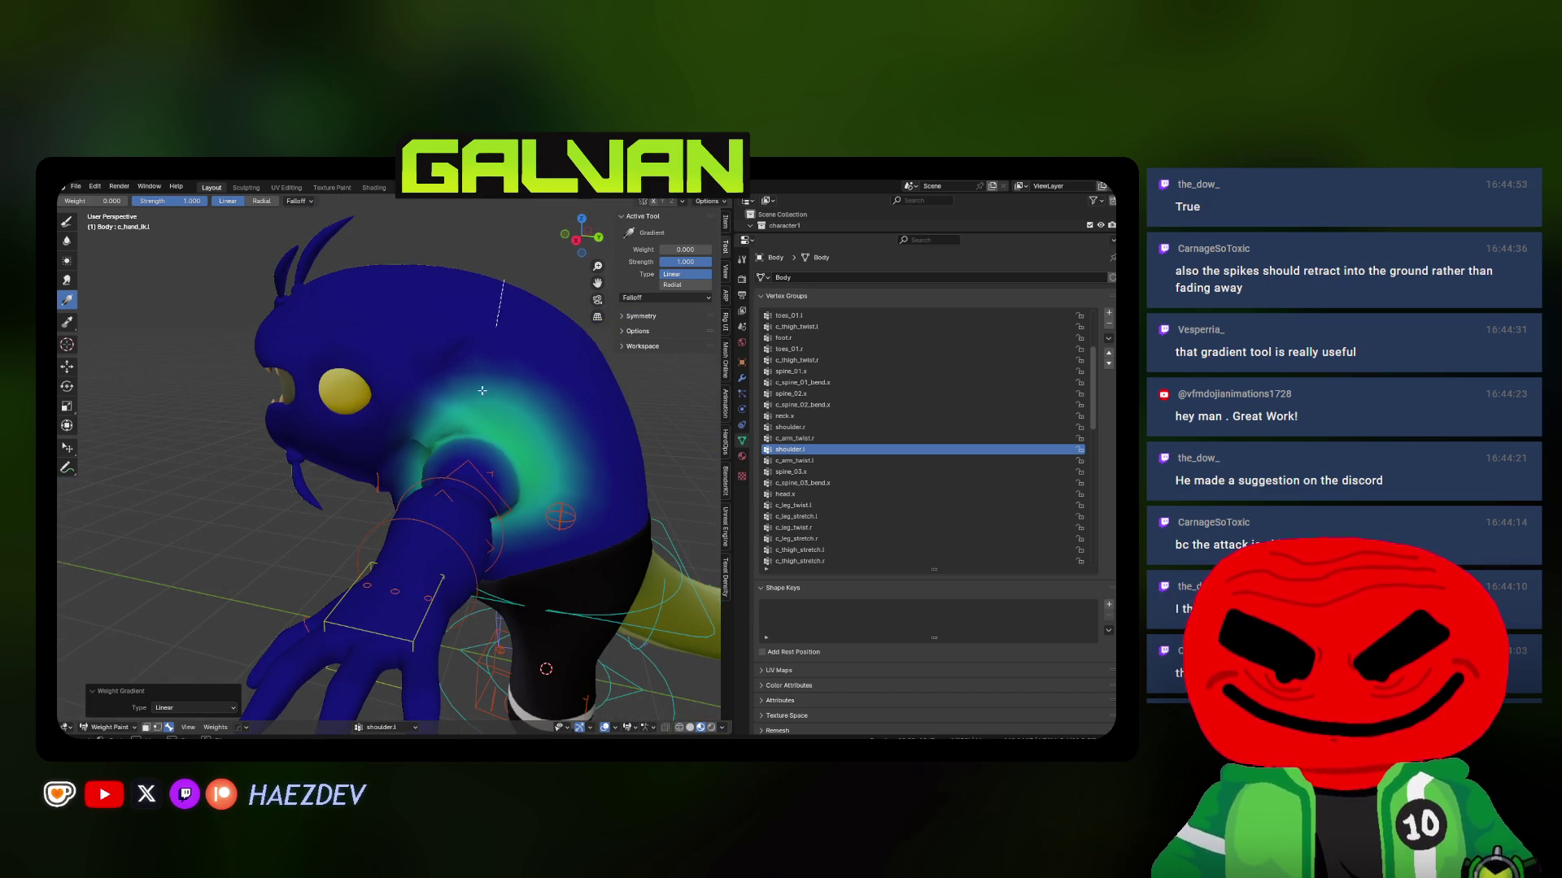
middle_click_drag(556, 530, 436, 470)
left_click_drag(519, 577, 493, 441)
mouse_move(463, 502)
middle_mouse_down()
mouse_move(496, 488)
mouse_move(472, 476)
mouse_move(455, 488)
mouse_move(480, 496)
middle_mouse_up()
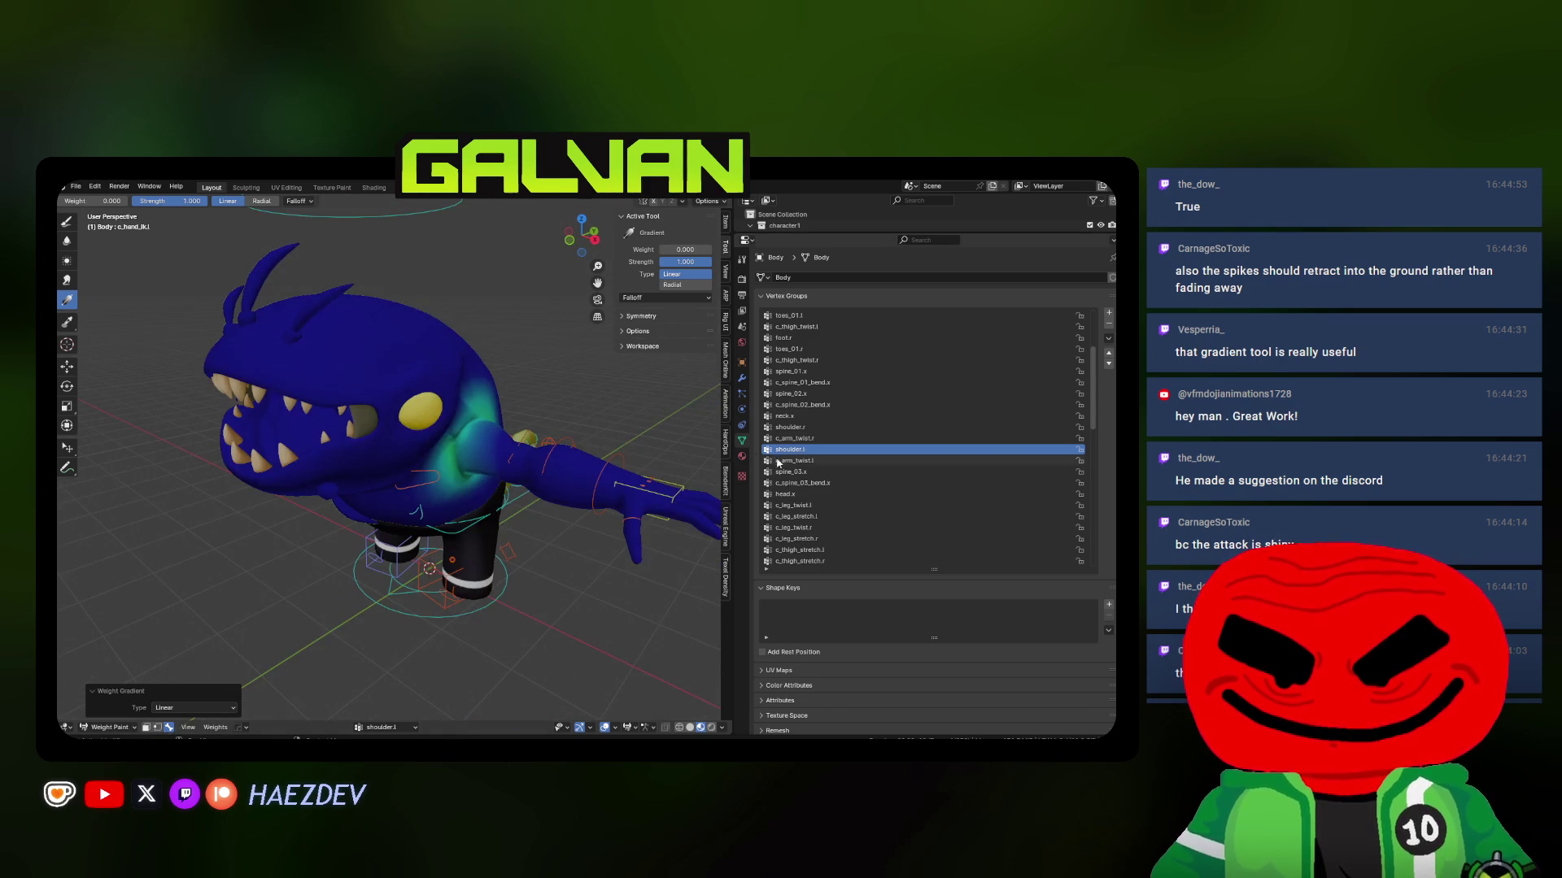
Shrink the c_arm_twist.l weight patch around the shoulder, then check c_leg_twist.l and neck.x
left_click(778, 460)
middle_click_drag(520, 439, 486, 403)
mouse_move(485, 402)
left_mouse_down()
mouse_move(366, 419)
mouse_move(396, 426)
left_mouse_up()
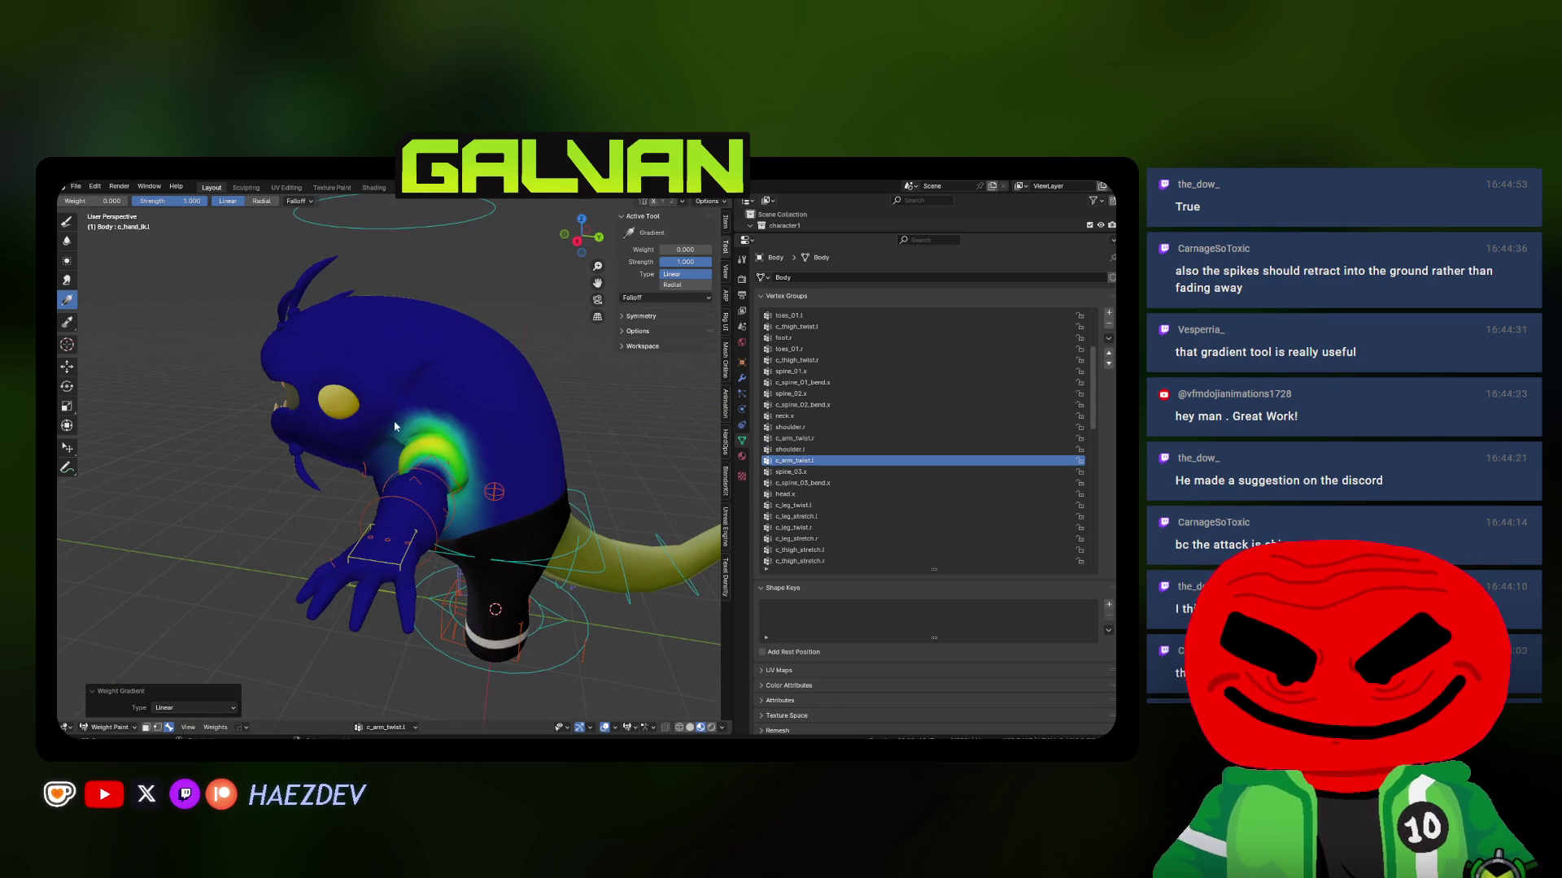
mouse_move(415, 435)
middle_mouse_down()
mouse_move(439, 504)
mouse_move(480, 440)
mouse_move(550, 384)
middle_mouse_up()
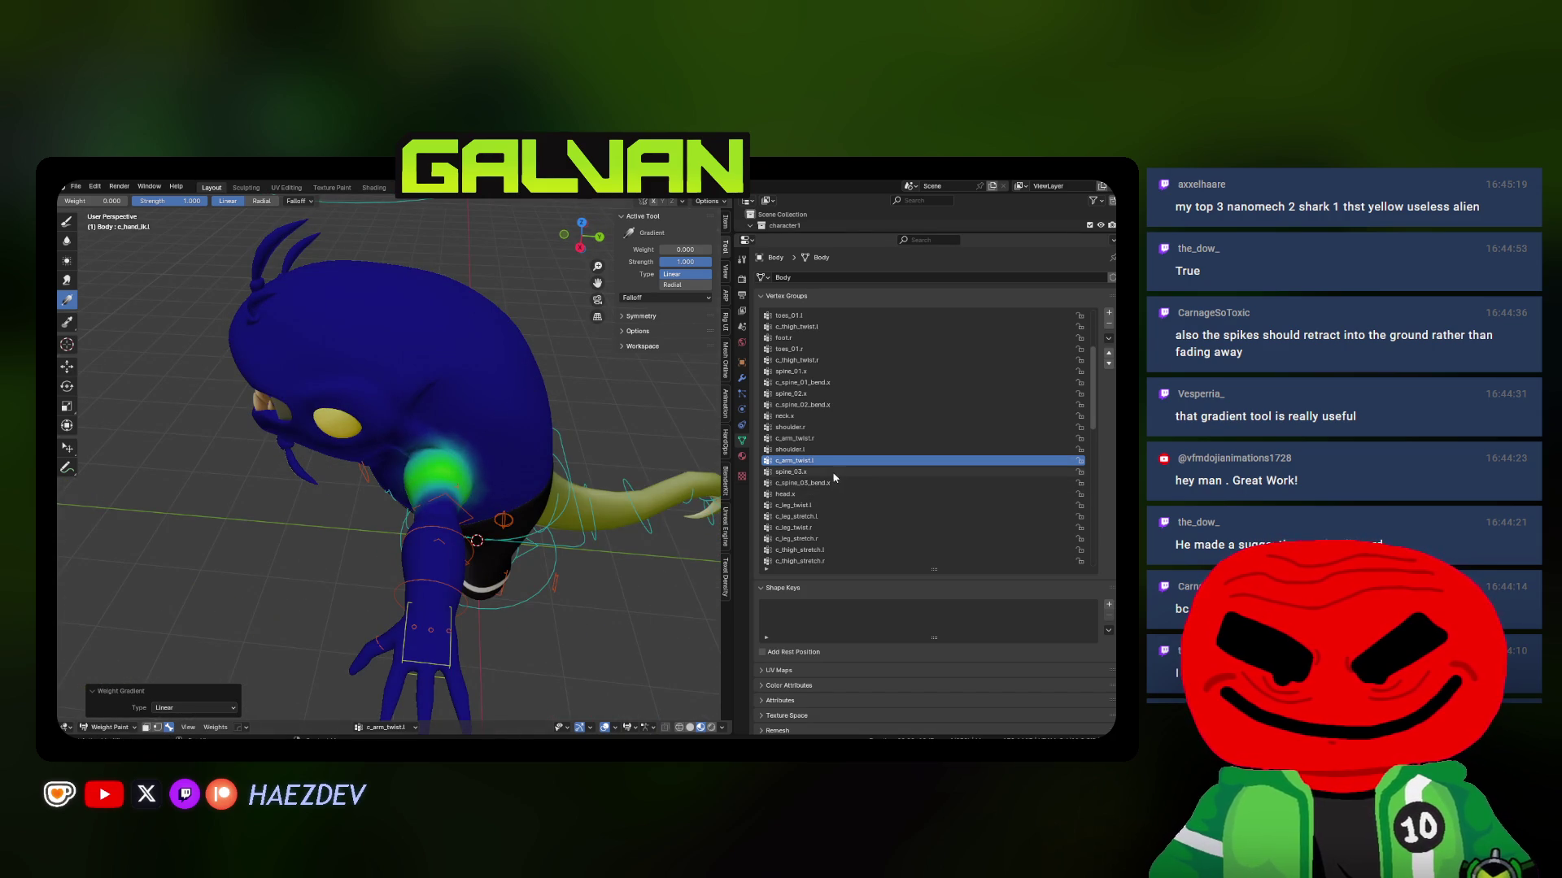
left_click(805, 506)
left_click(816, 416)
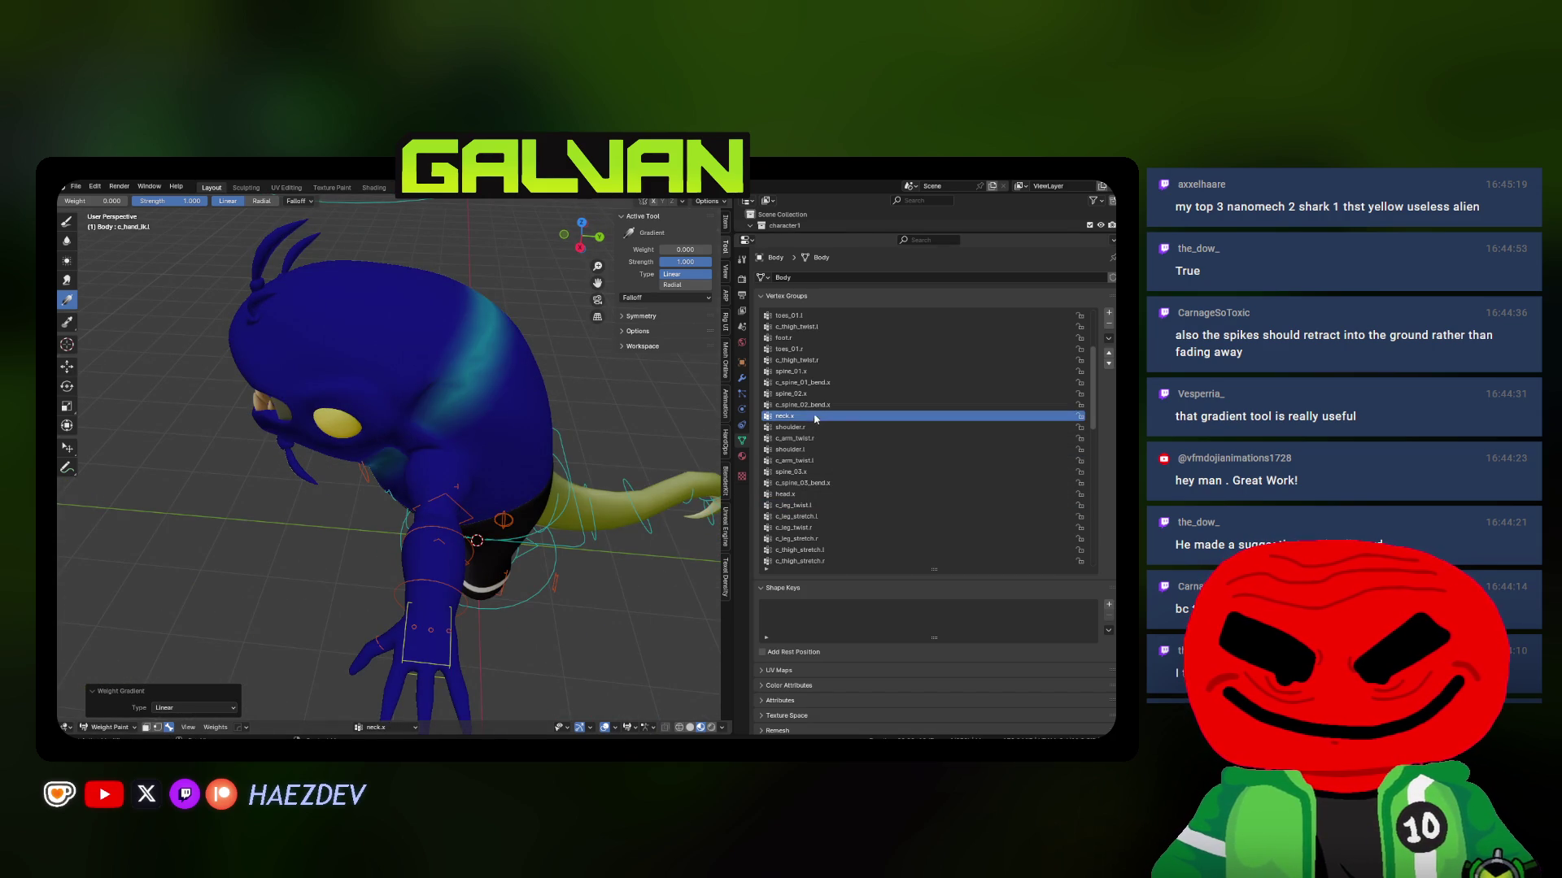
Paint spine_02.x with a weight 1.0 to 0.0 gradient across the upper body, fading over the head
left_click(812, 405)
key("KP_3")
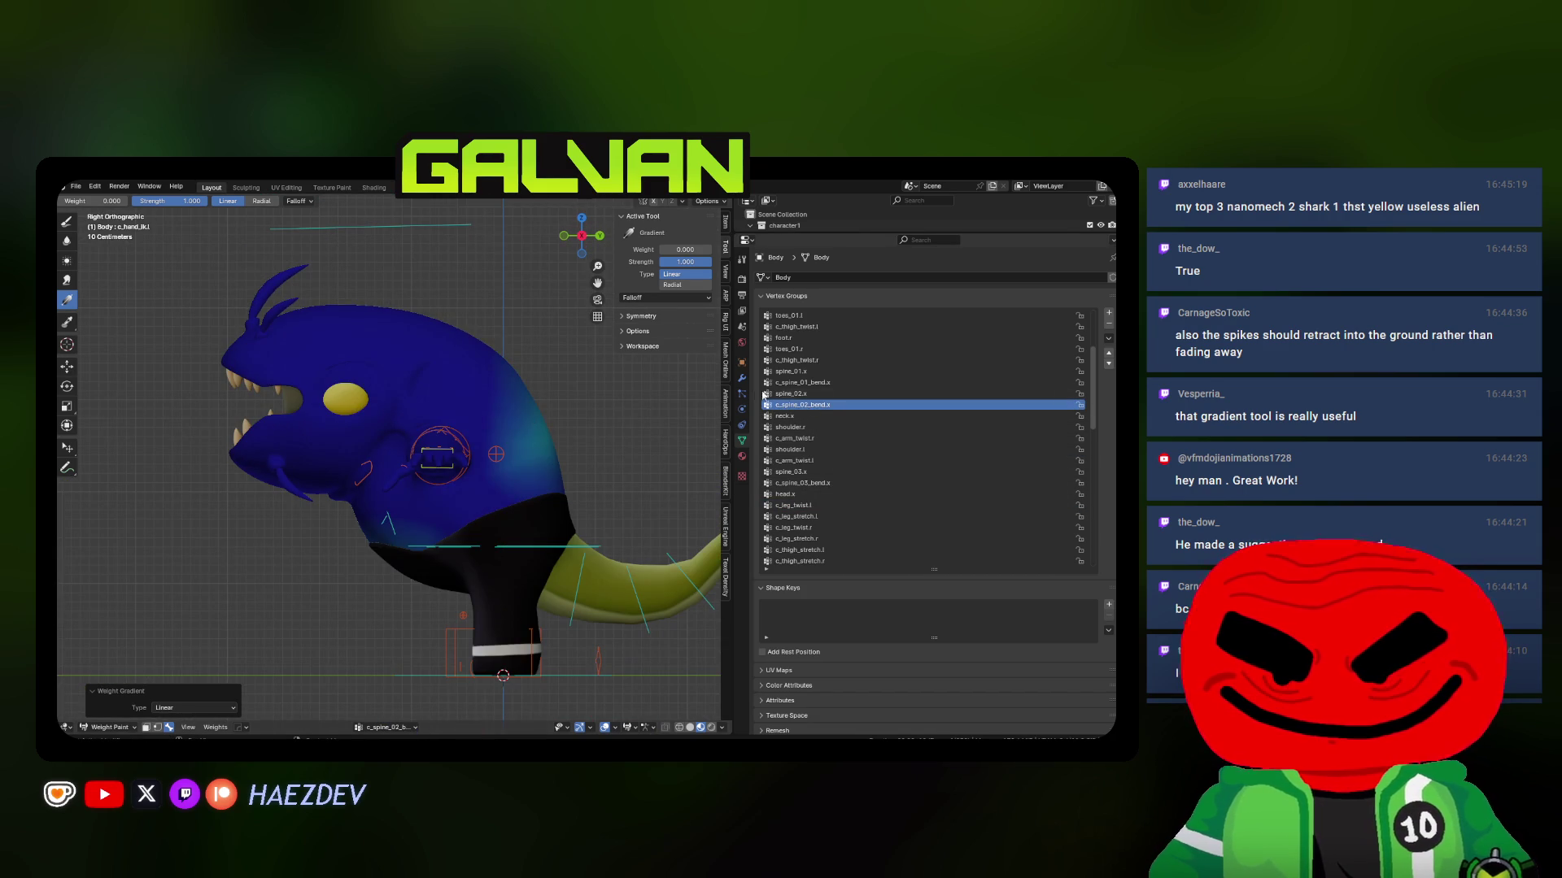
left_click(790, 394)
left_click_drag(680, 250, 717, 254)
left_click_drag(499, 529, 406, 361)
key("shift+x")
mouse_move(533, 594)
left_mouse_down()
mouse_move(380, 385)
mouse_move(377, 343)
left_mouse_up()
key("KP_1")
Refine the spine_02.x gradient across the chest, torso, head and neck
left_click_drag(418, 452, 400, 451)
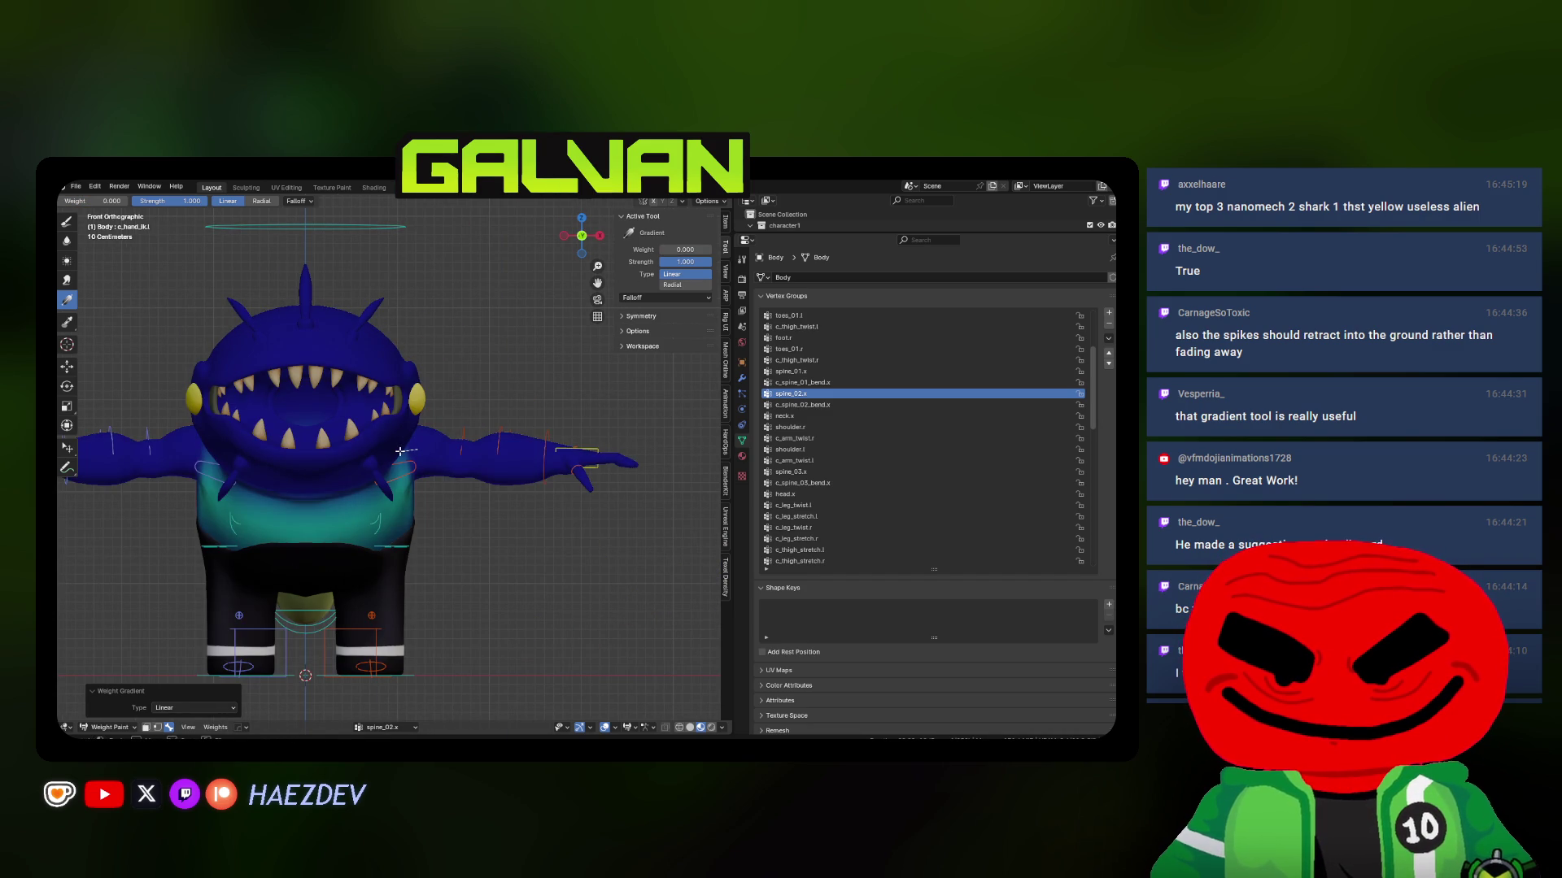
mouse_move(404, 456)
middle_mouse_down()
mouse_move(488, 455)
mouse_move(496, 439)
mouse_move(460, 423)
mouse_move(448, 464)
mouse_move(390, 440)
mouse_move(366, 403)
mouse_move(434, 457)
mouse_move(408, 466)
mouse_move(435, 453)
middle_mouse_up()
left_click(407, 467)
left_click_drag(380, 453, 353, 457)
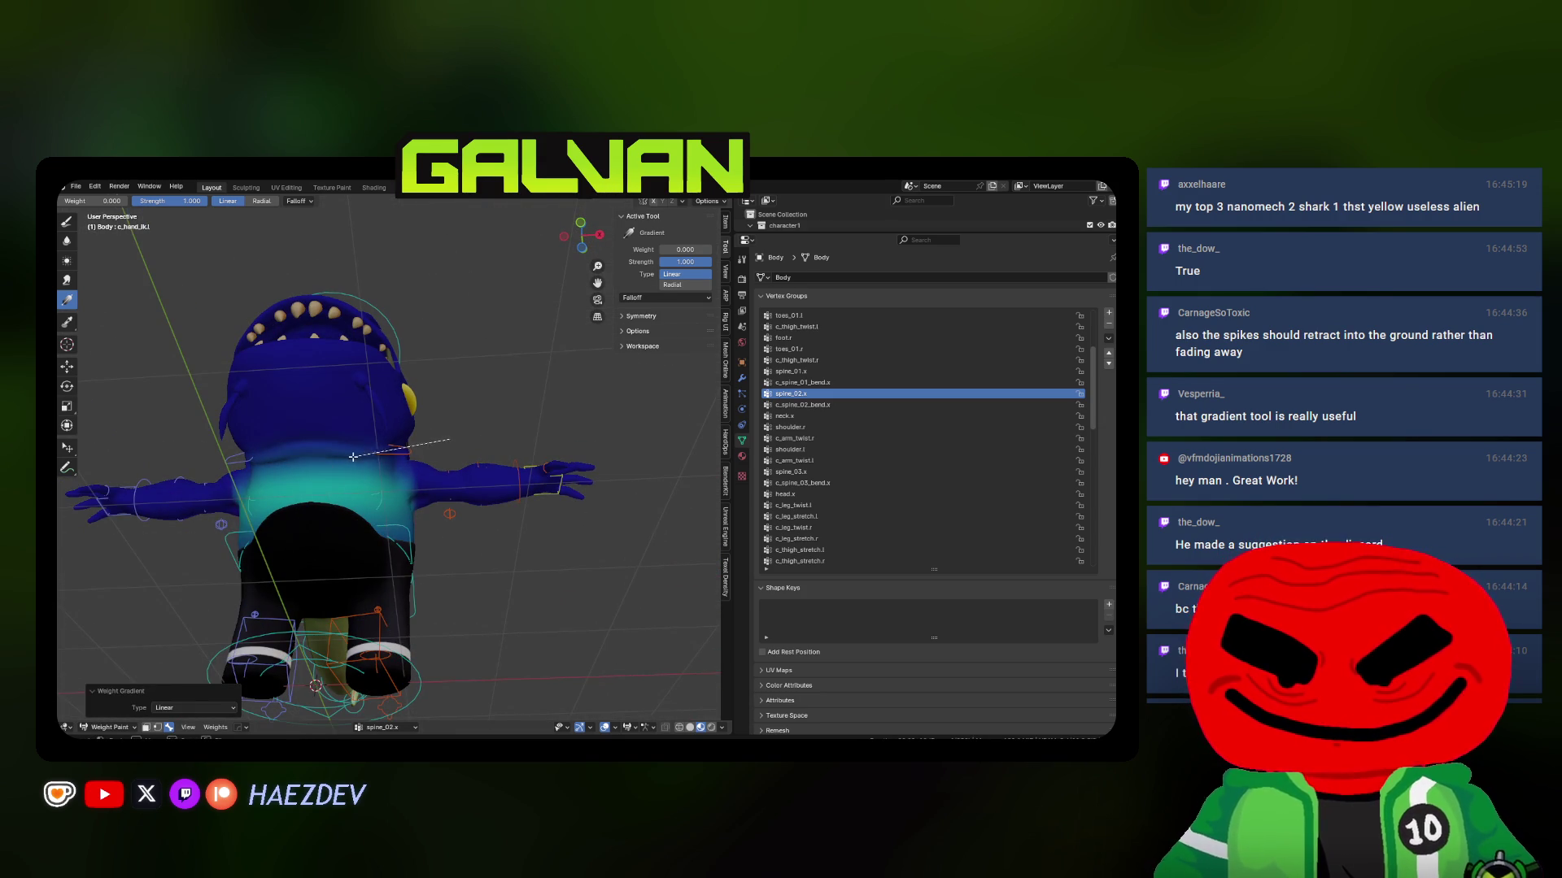
key("KP_3")
mouse_move(459, 483)
left_mouse_down()
mouse_move(448, 514)
mouse_move(395, 436)
left_mouse_up()
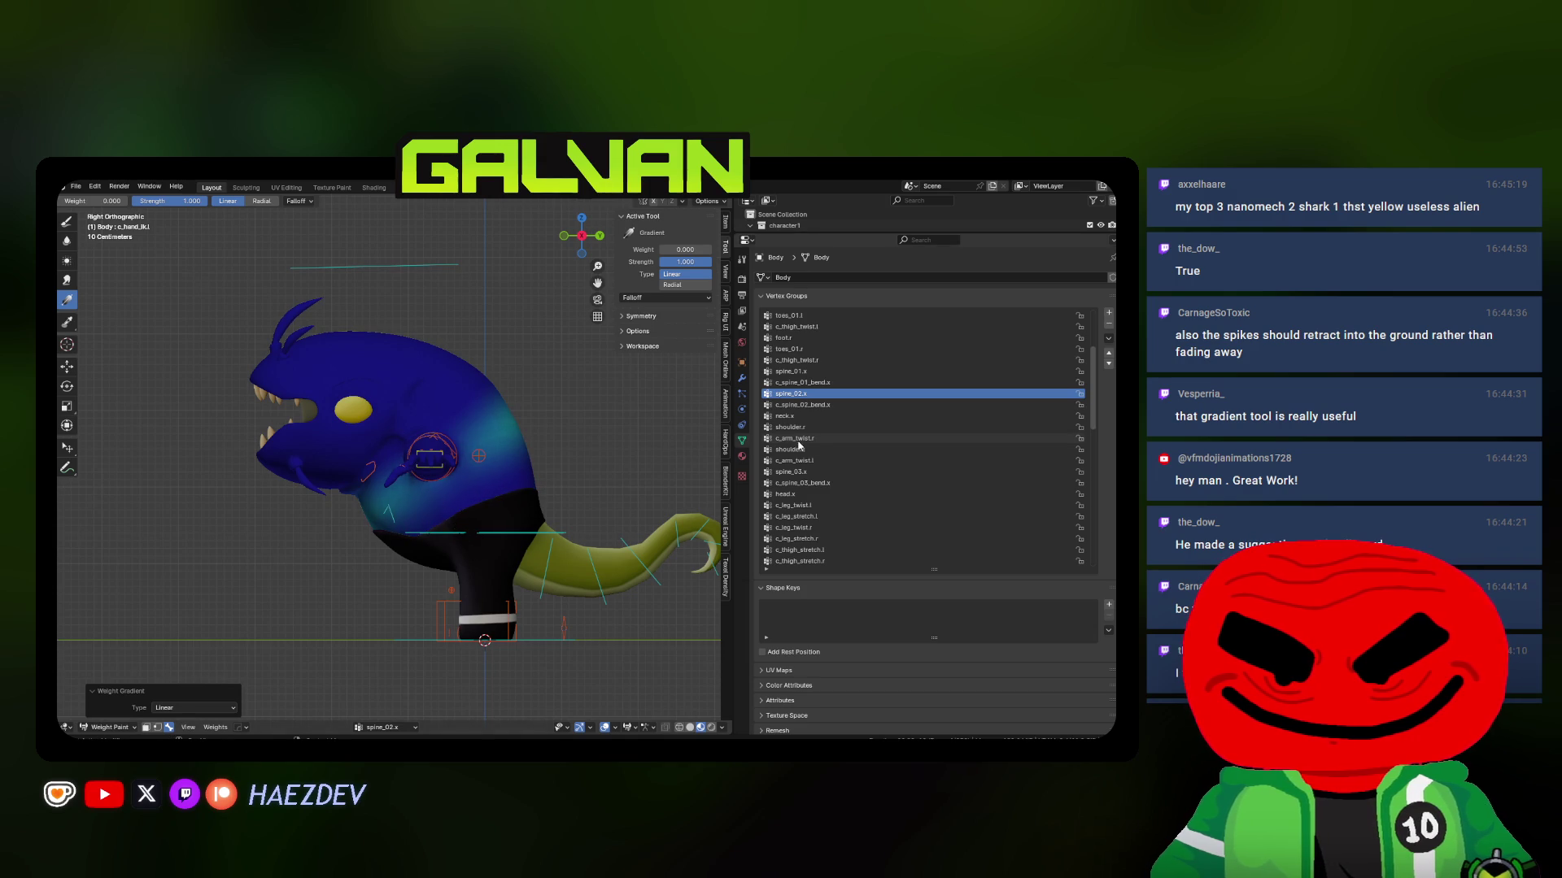
Paint spine_01.x with a weight 1.0 to 0.0 gradient, fading up from the lower body and toward the foot
left_click(804, 382)
left_click(802, 404)
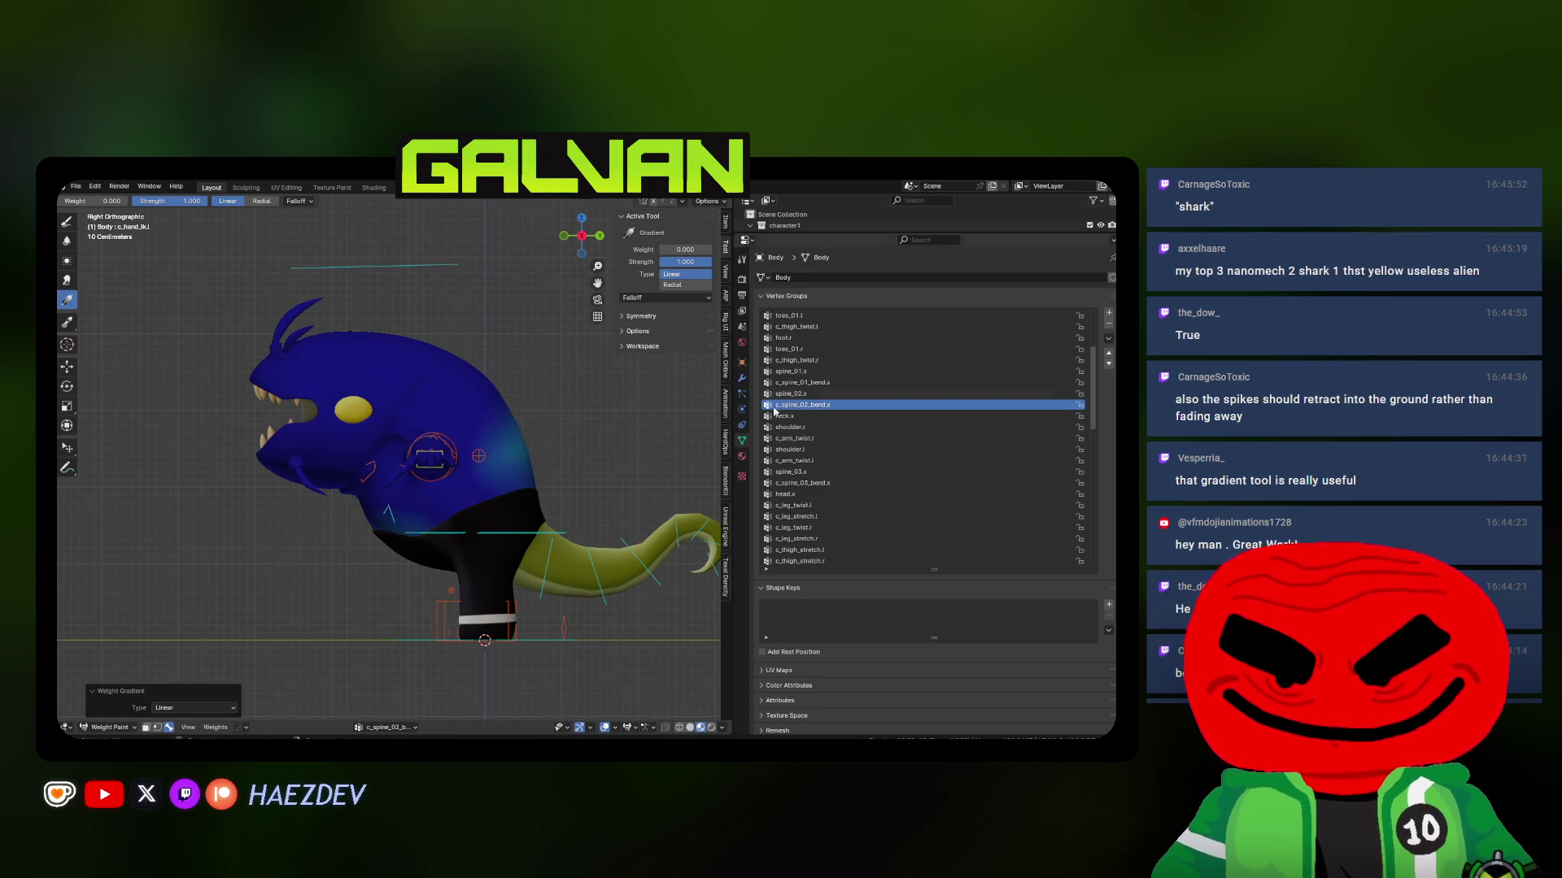
left_click(793, 370)
scroll(390, 462, "up", 1)
left_click_drag(499, 569, 447, 394)
left_click_drag(687, 249, 628, 265)
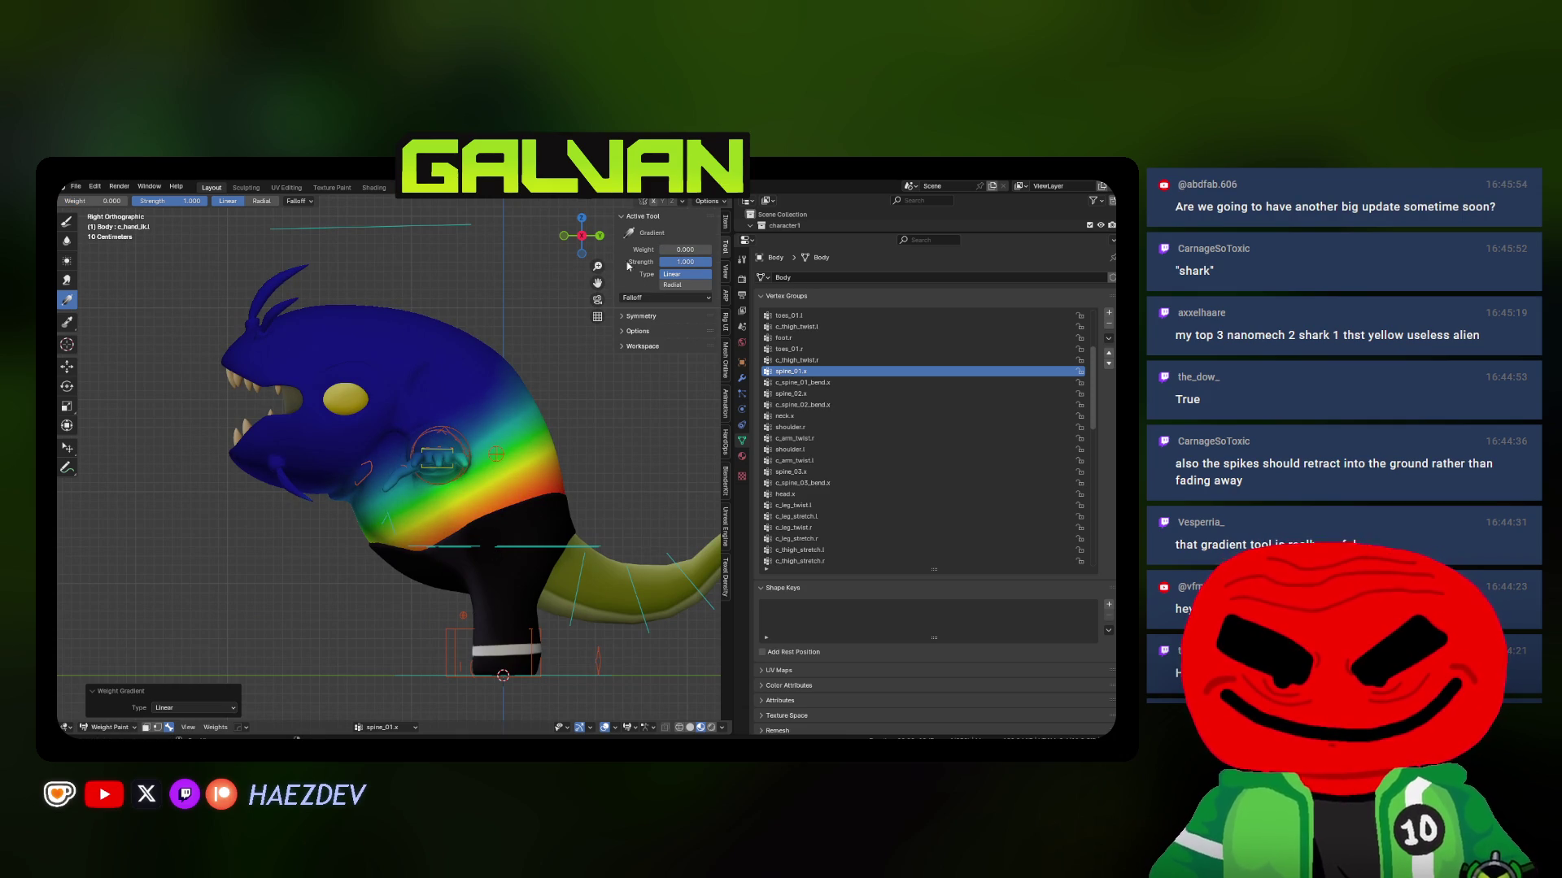
mouse_move(525, 556)
left_mouse_down()
mouse_move(520, 512)
mouse_move(456, 406)
left_mouse_up()
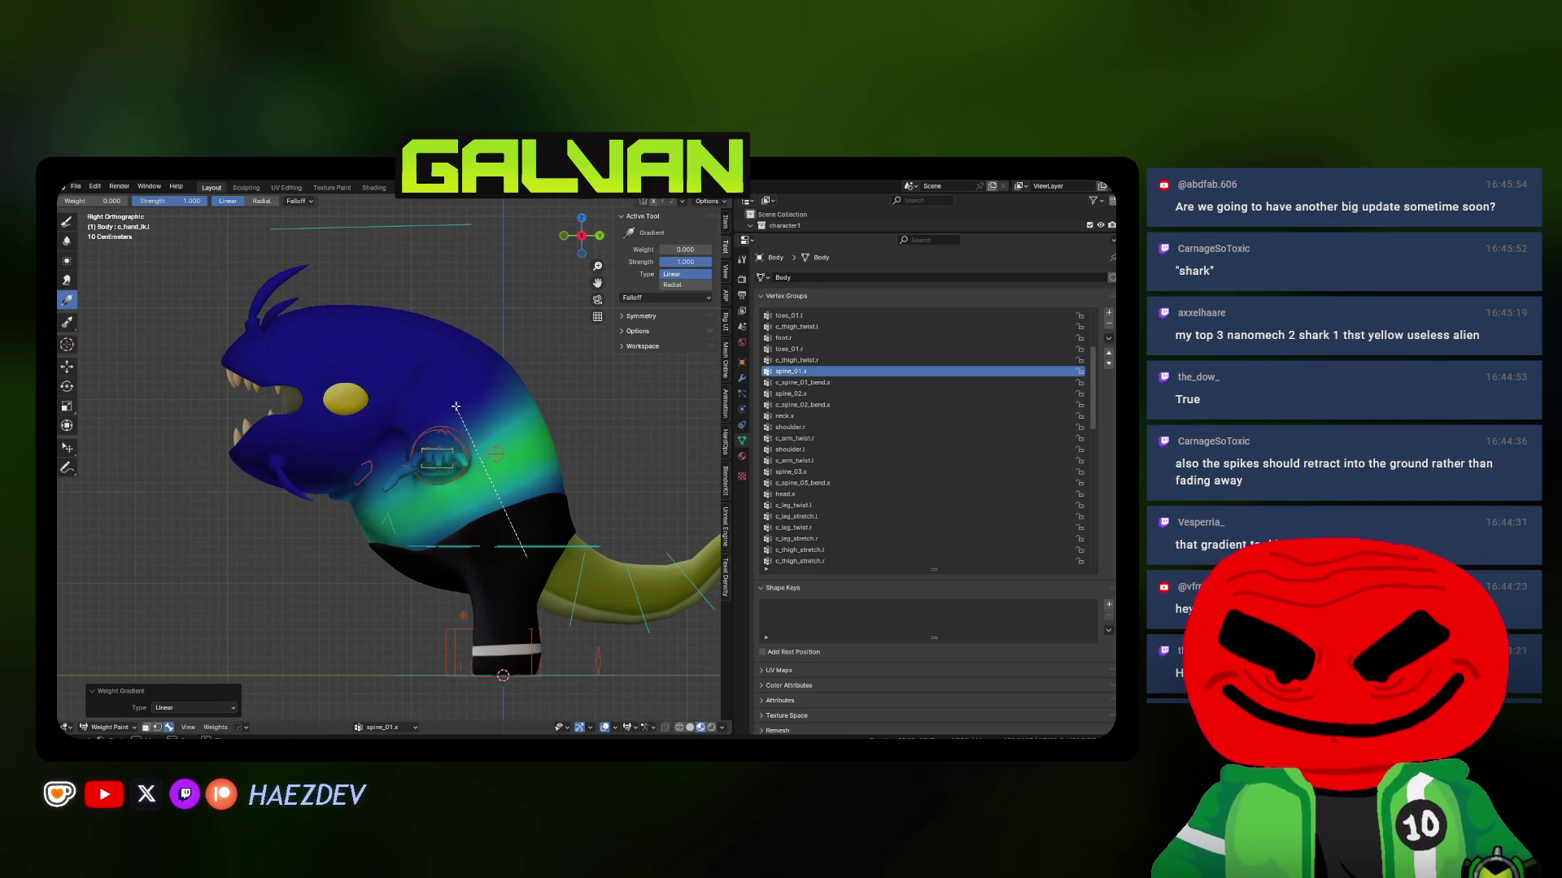
left_click_drag(475, 565, 521, 686)
Paint root.x with a weight 1.0 to 0.0 gradient fading from the lower body toward the head
scroll(797, 331, "up", 5)
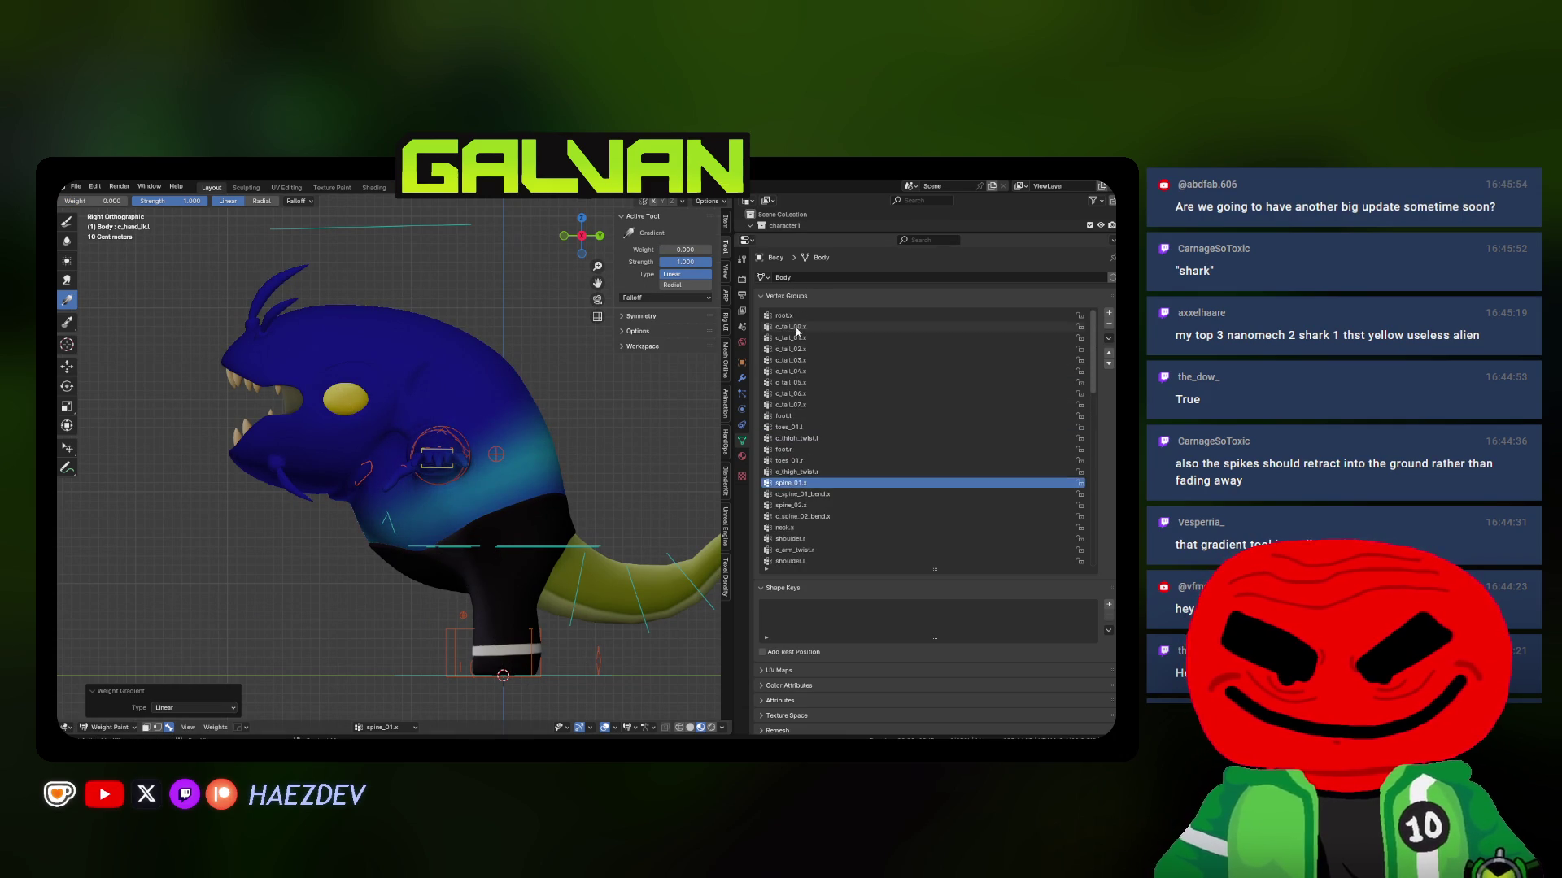
left_click(795, 317)
left_click_drag(663, 250, 713, 250)
left_click_drag(506, 561, 462, 440)
left_click_drag(708, 250, 661, 250)
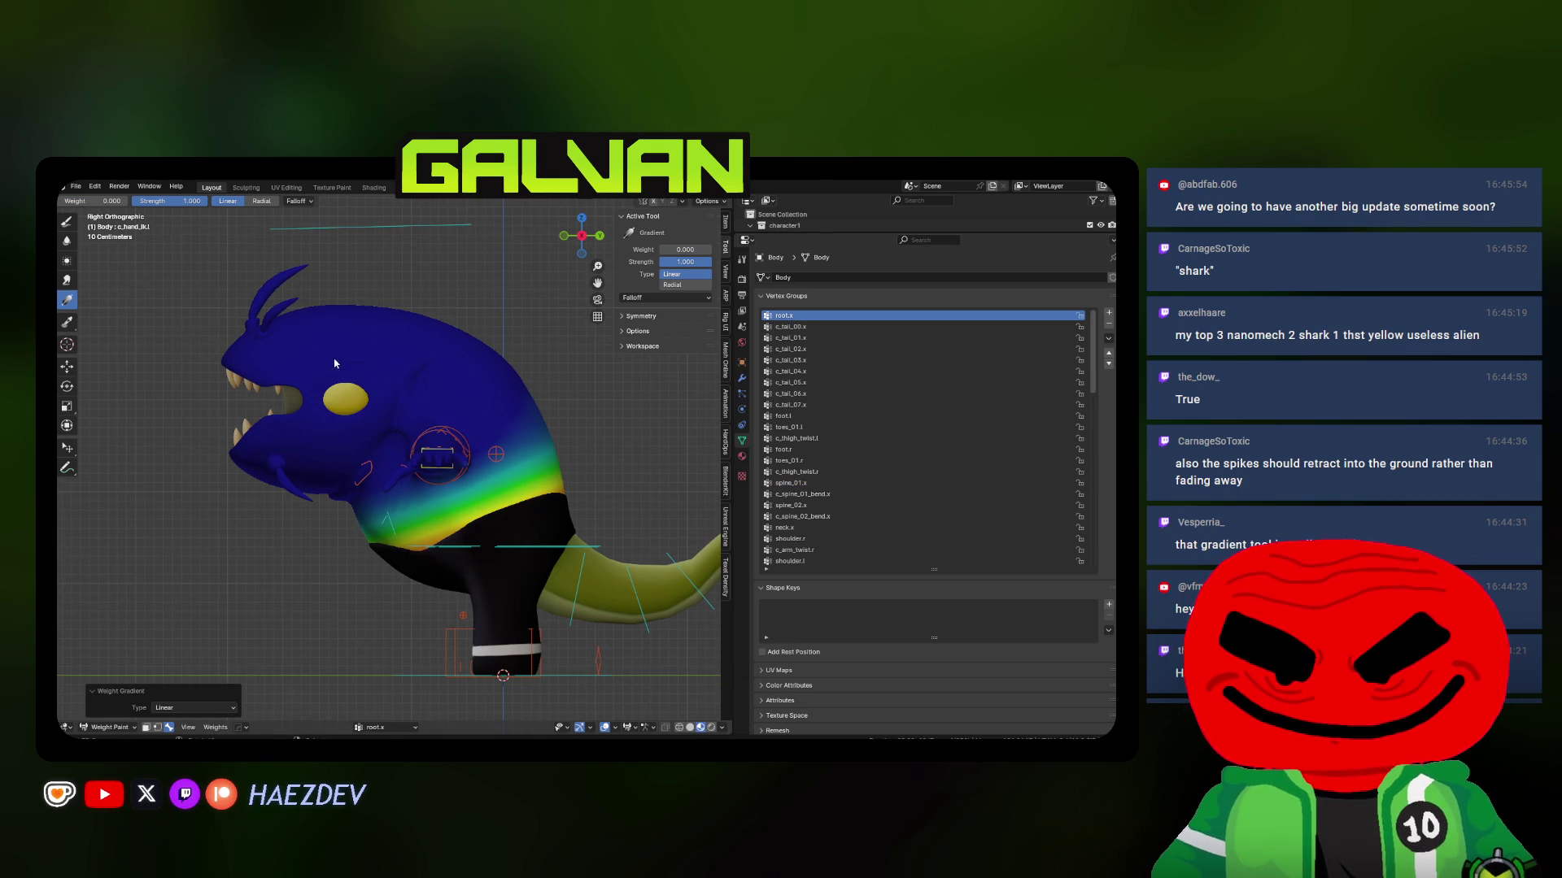
left_click_drag(516, 491, 462, 452)
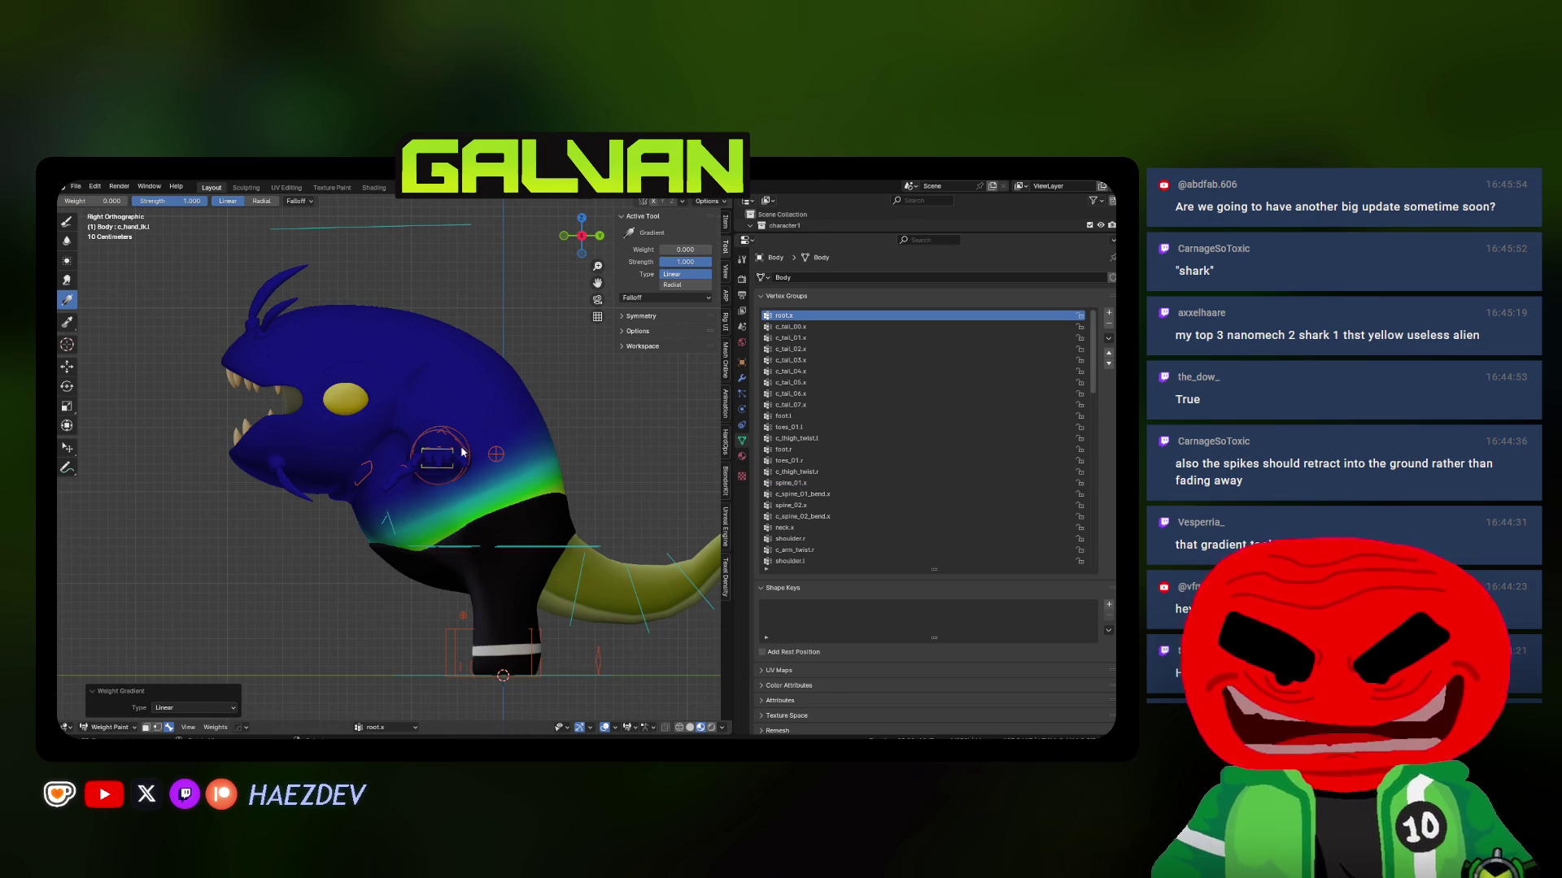
scroll(493, 505, "down", 2, "shift")
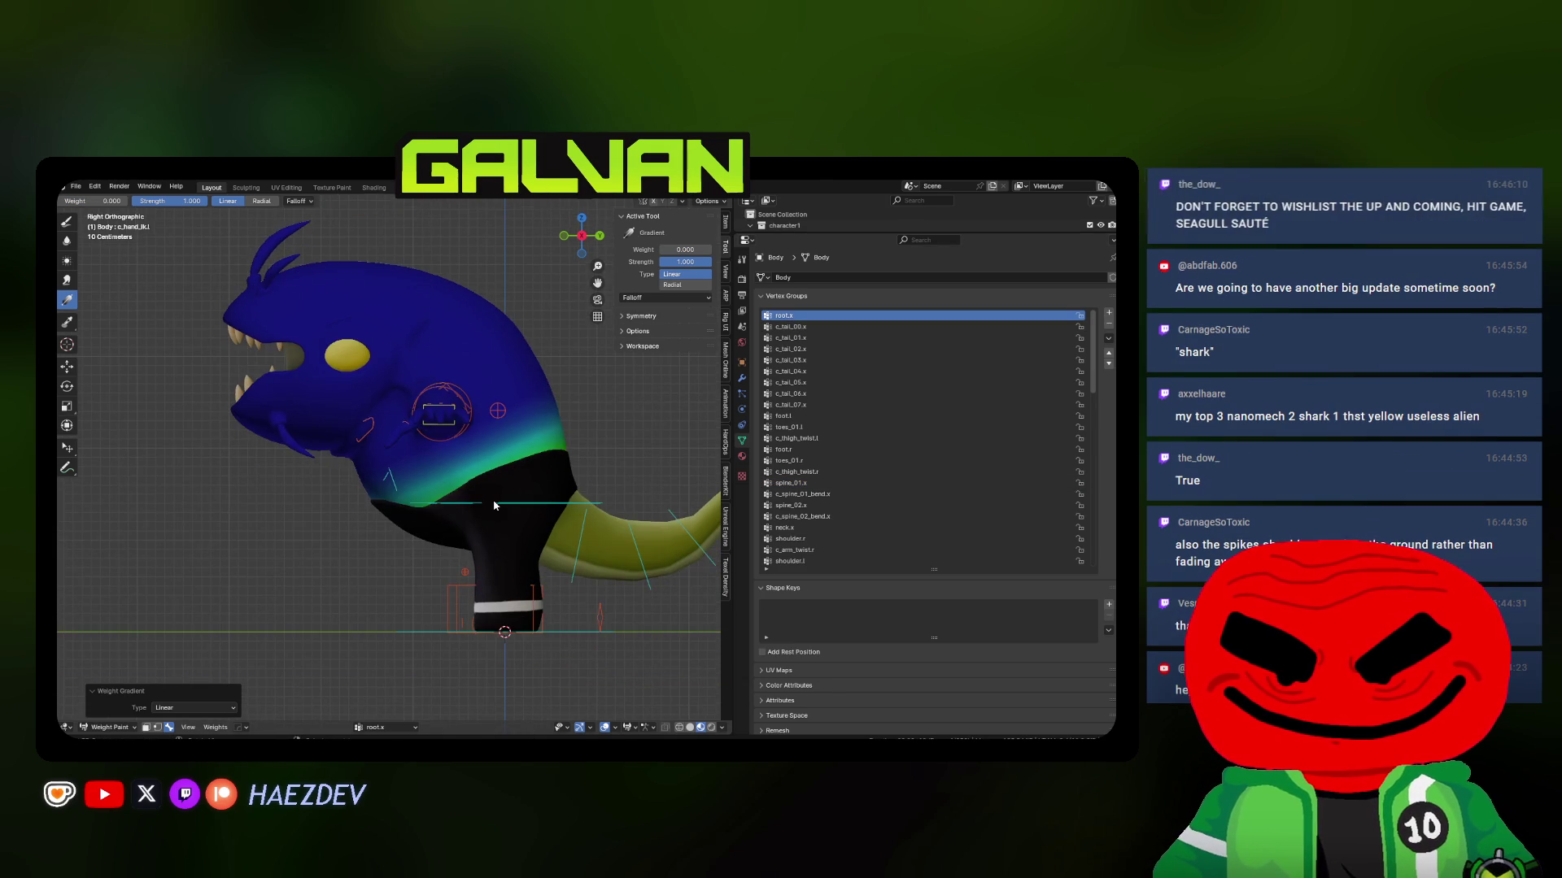
key("KP_1")
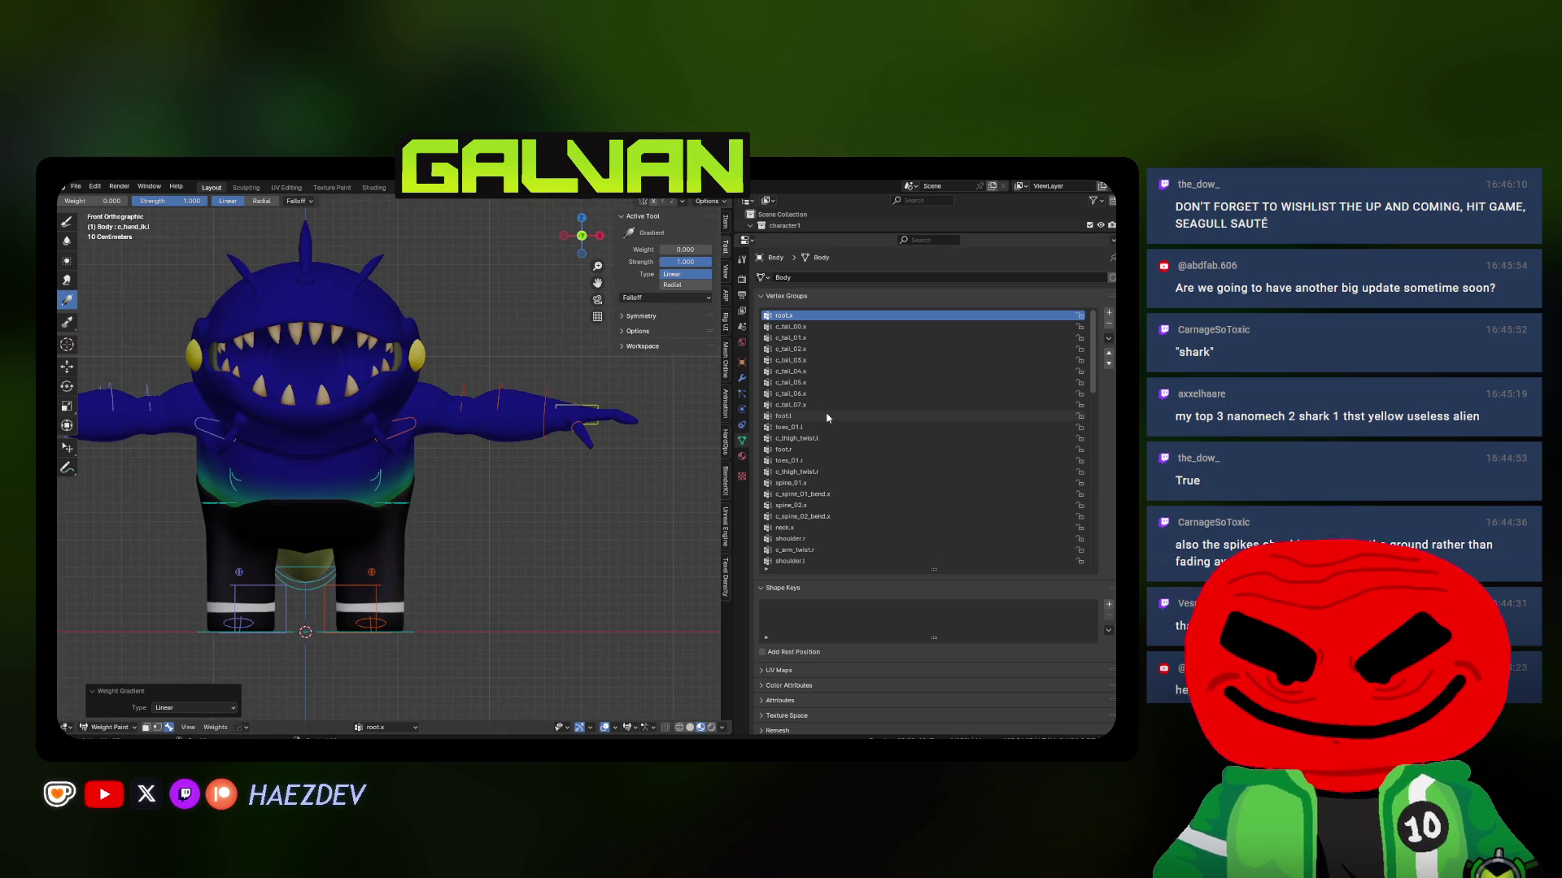
Step through the remaining vertex groups to middle1.l and inspect the left hand up close
scroll(827, 418, "down", 19, "ctrl")
scroll(828, 418, "up", 1, "ctrl")
scroll(828, 418, "down", 1, "ctrl")
scroll(828, 418, "down", 5, "ctrl")
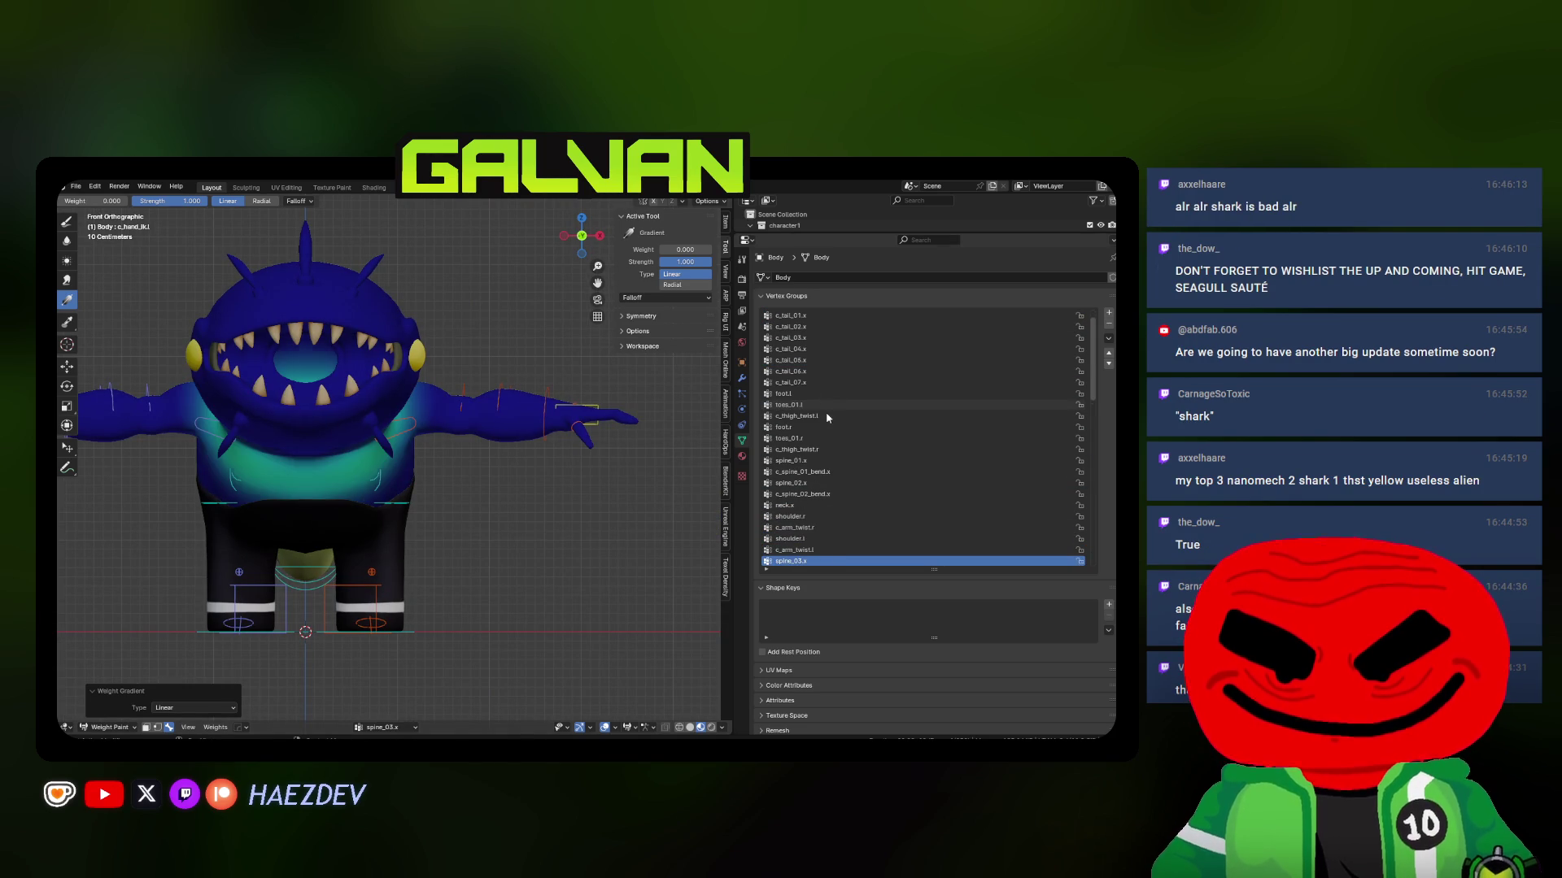
scroll(828, 418, "down", 9, "ctrl")
scroll(827, 418, "down", 3, "ctrl")
key("Down")
key("Down")
key("Down")
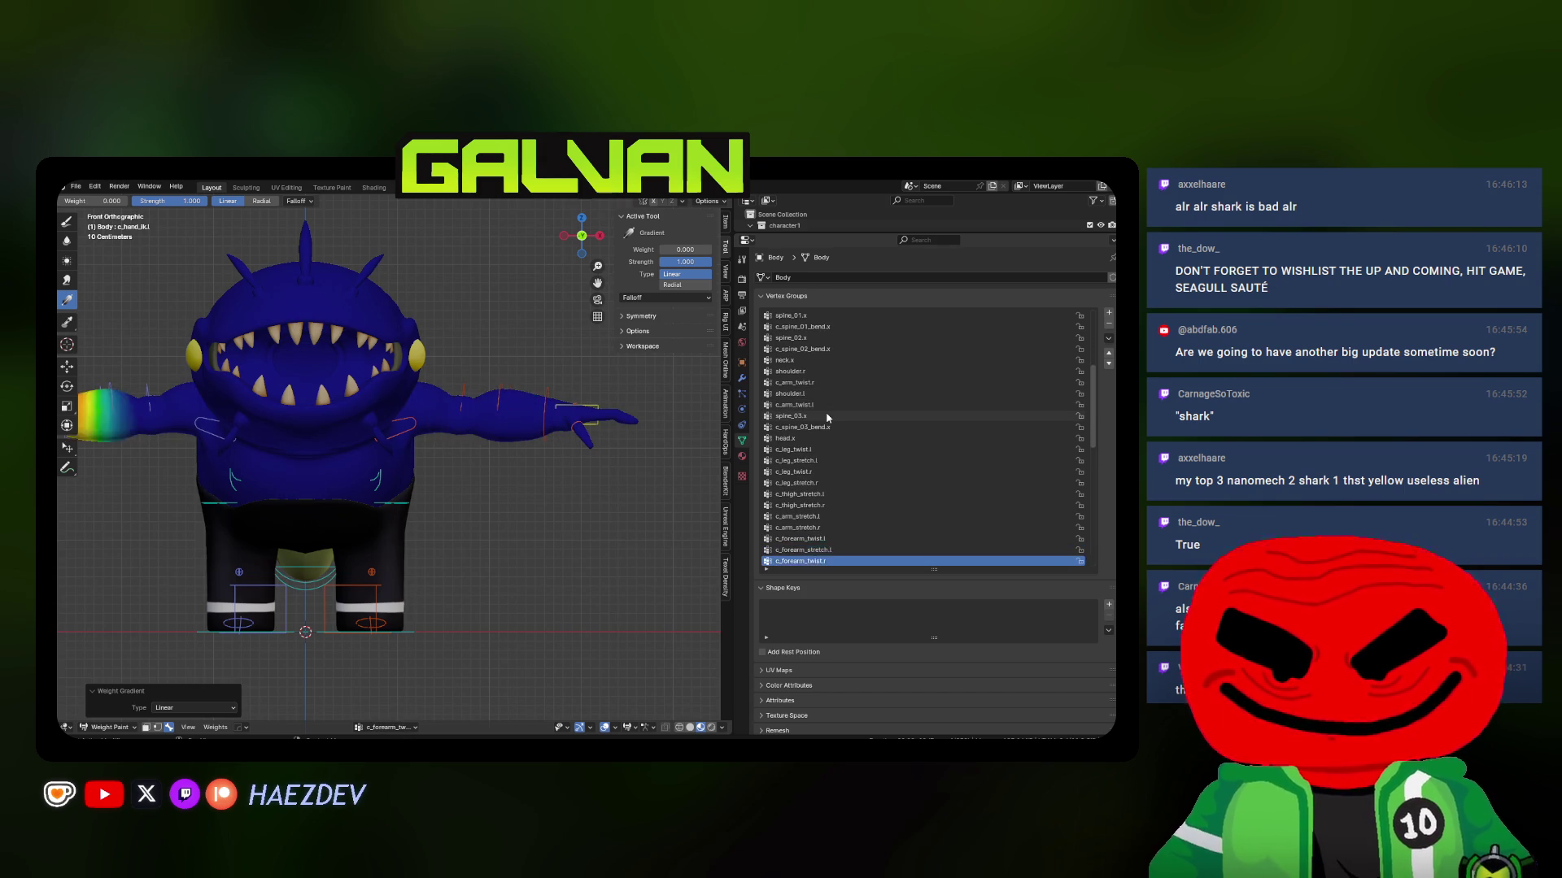
key("Down")
scroll(423, 472, "up", 3)
middle_click_drag(423, 471, 460, 555)
Switch the rig from Weight Paint into Pose Mode using Quick Favorites
key("q")
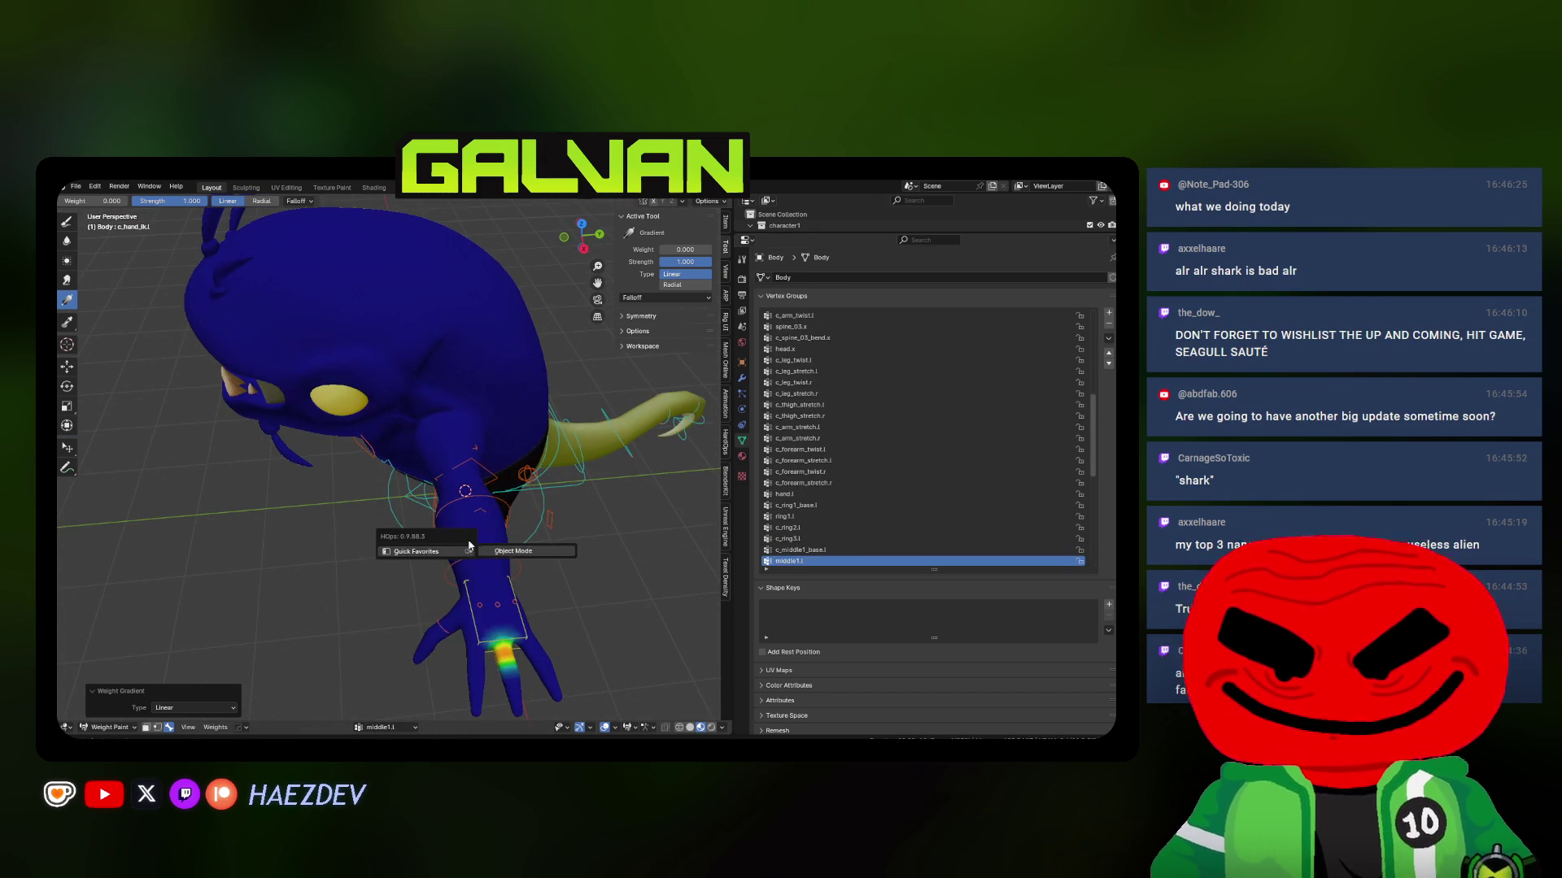
left_click(508, 551)
left_click(500, 502)
key("q")
left_click(570, 529)
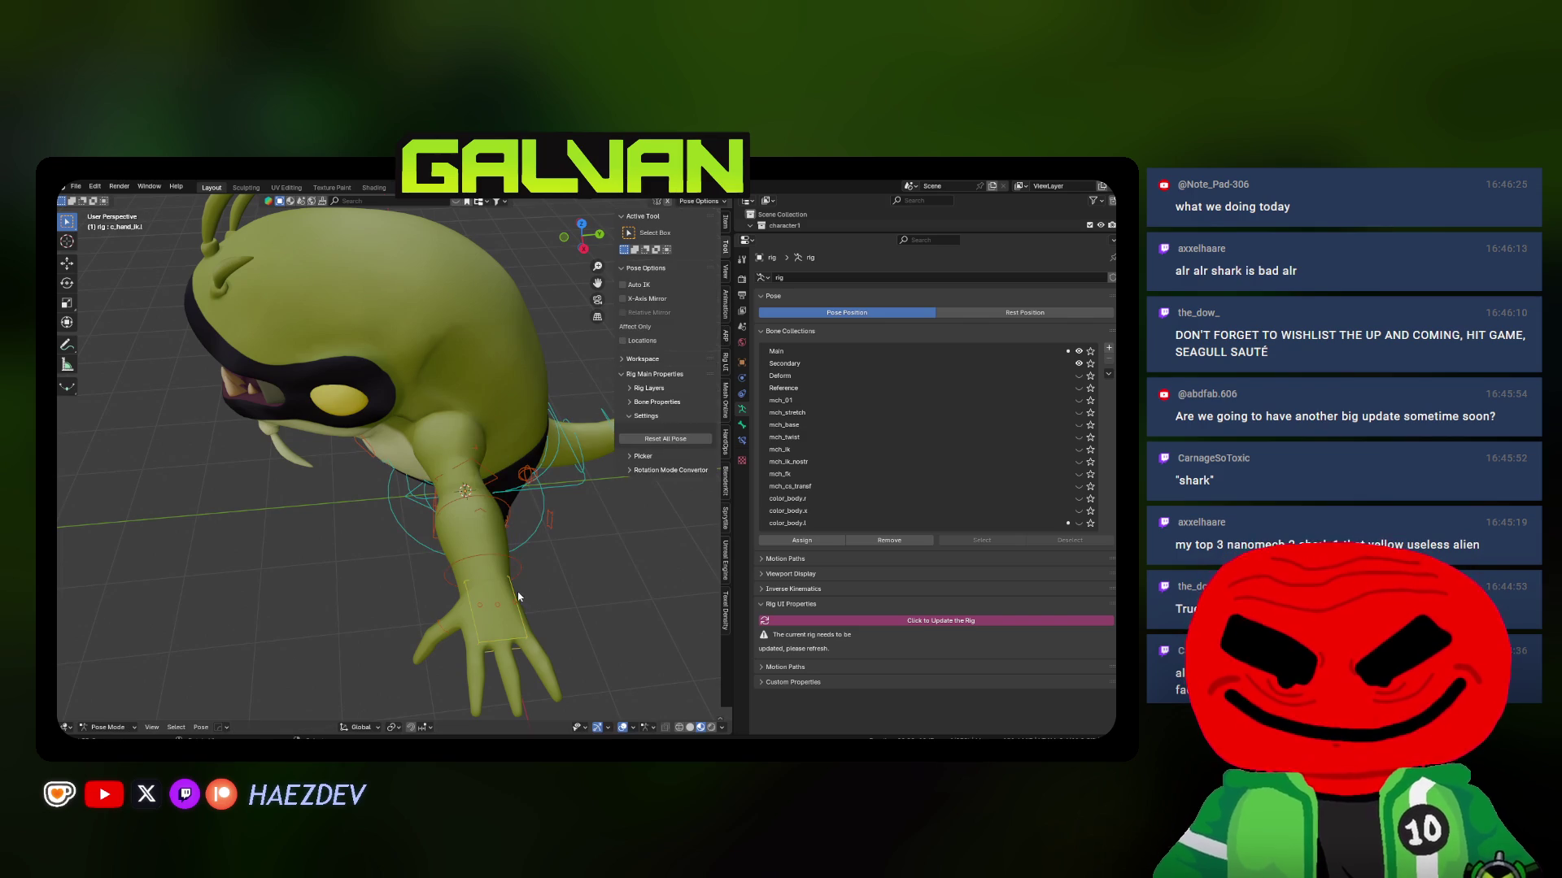
Rotate the hand control bone around Z, then cancel a trial Z move
left_click(518, 597)
key("r")
key("z")
left_click(423, 586)
key("g")
key("shift+z")
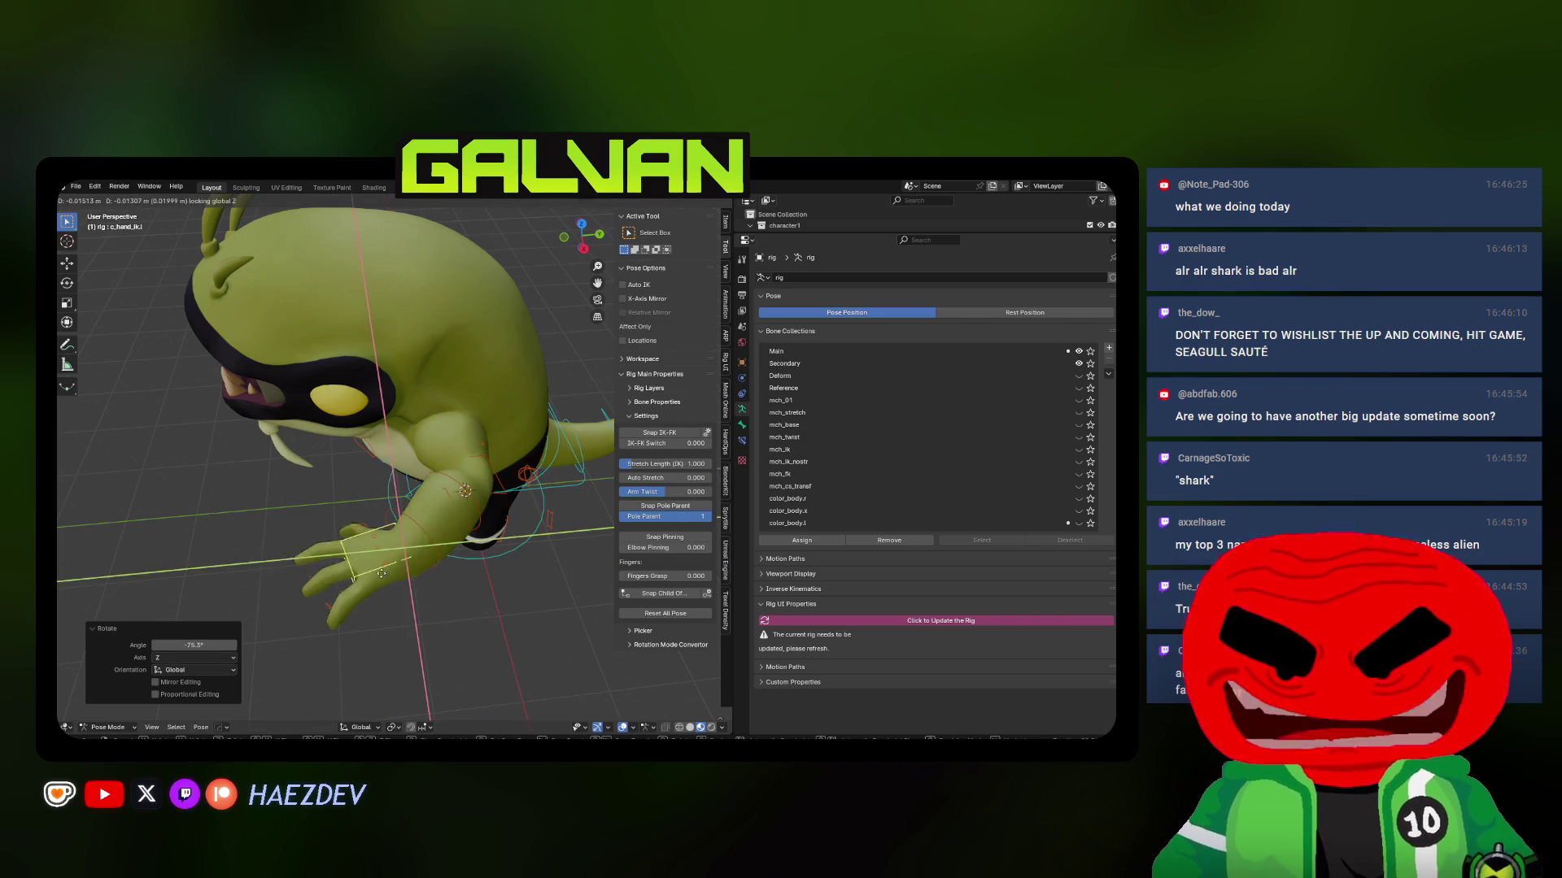
key("Escape")
Rotate the left shoulder control bone from a front view
middle_click_drag(391, 505, 449, 422)
left_click(437, 443)
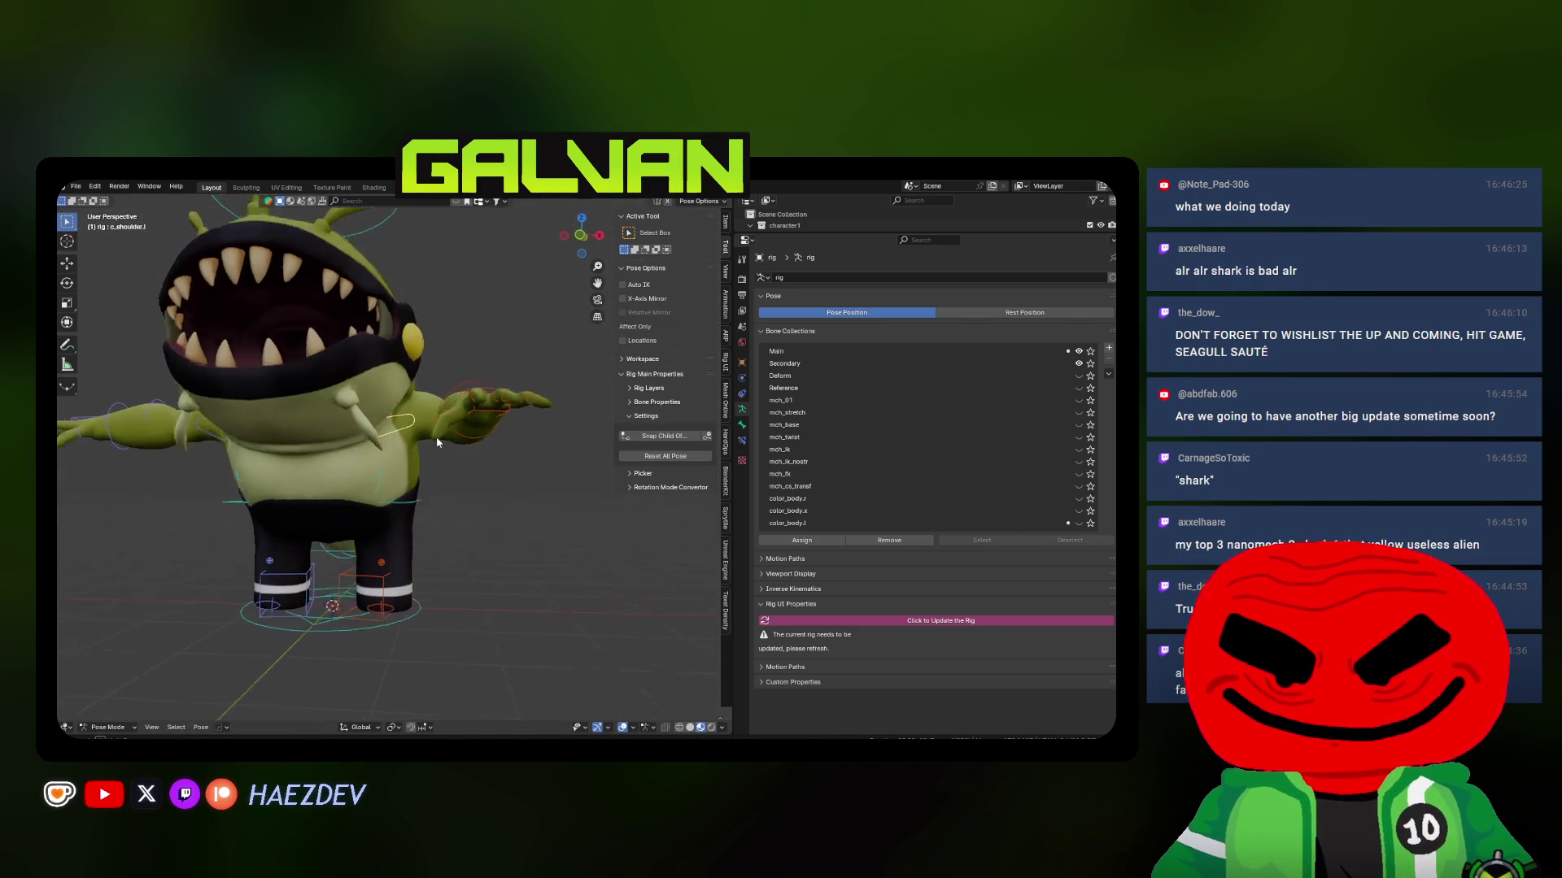
key("r")
left_click(296, 376)
Tip the character backward by rotating the spine master bone around X
mouse_move(296, 376)
middle_mouse_down()
mouse_move(373, 436)
mouse_move(346, 438)
mouse_move(444, 418)
middle_mouse_up()
key("shift+z")
left_click(439, 415)
key("shift+z")
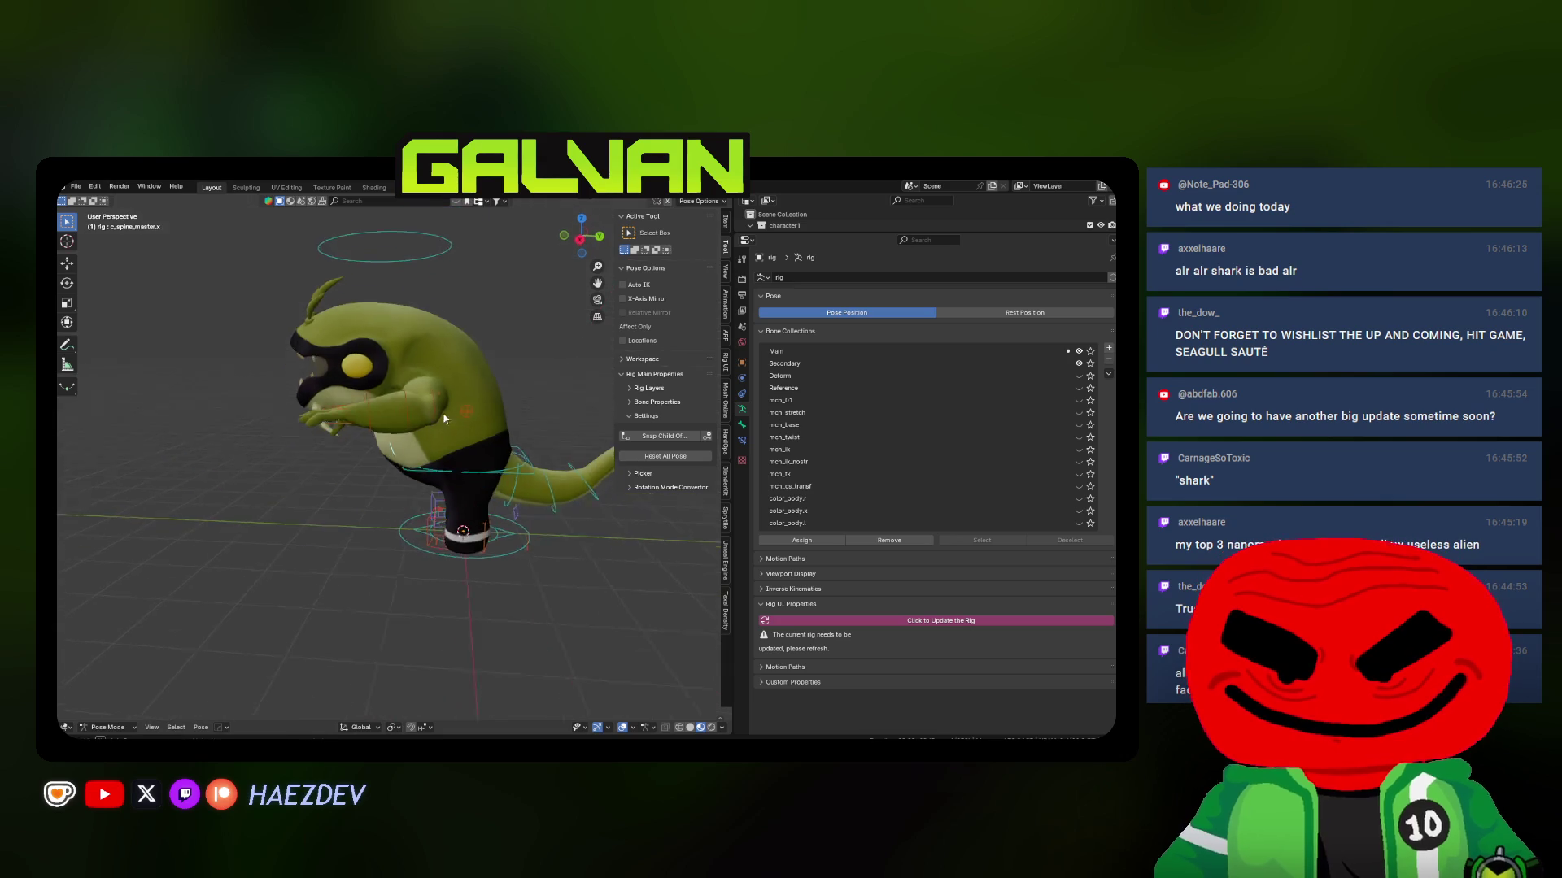
key("r")
key("x")
left_click(466, 478)
mouse_move(466, 478)
middle_mouse_down()
mouse_move(350, 498)
mouse_move(409, 489)
mouse_move(376, 486)
mouse_move(382, 522)
mouse_move(406, 521)
mouse_move(375, 506)
middle_mouse_up()
Return to Object Mode and select the Body mesh, then the Pants mesh
key("q")
left_click(420, 498)
key("q")
key("Escape")
left_click(374, 472)
left_click(381, 514)
Briefly enter Weight Paint on the pants in right side view, then return to Object Mode
key("q")
left_click(439, 532)
scroll(375, 506, "up", 3)
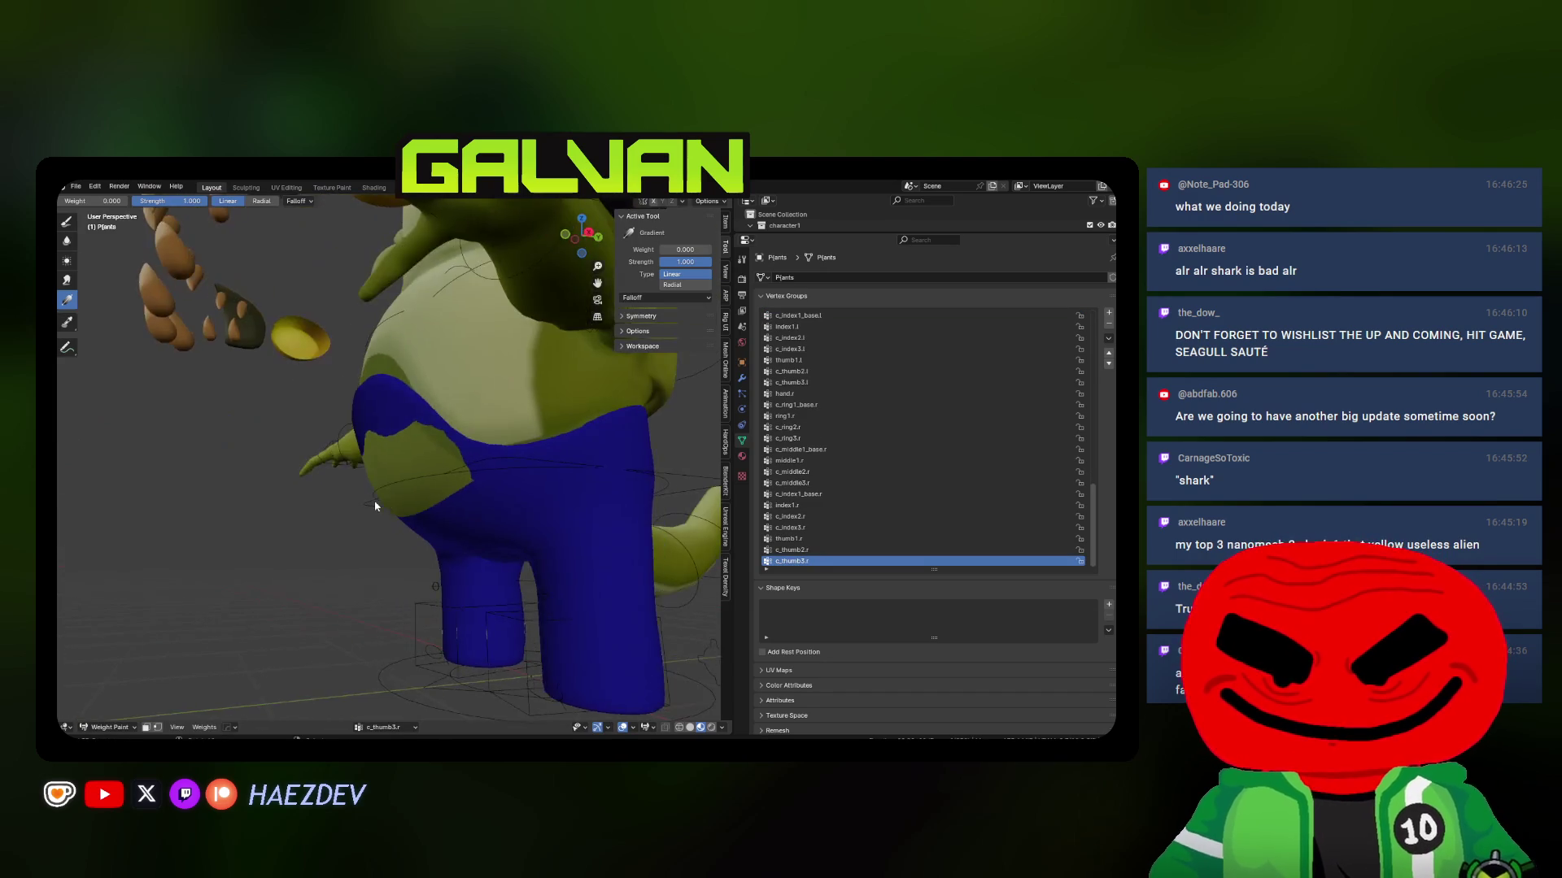
key("KP_3")
key("q")
left_click(331, 399)
Select Body then Pants and transfer the weights onto the pants By Name, All Layers
left_click(485, 461)
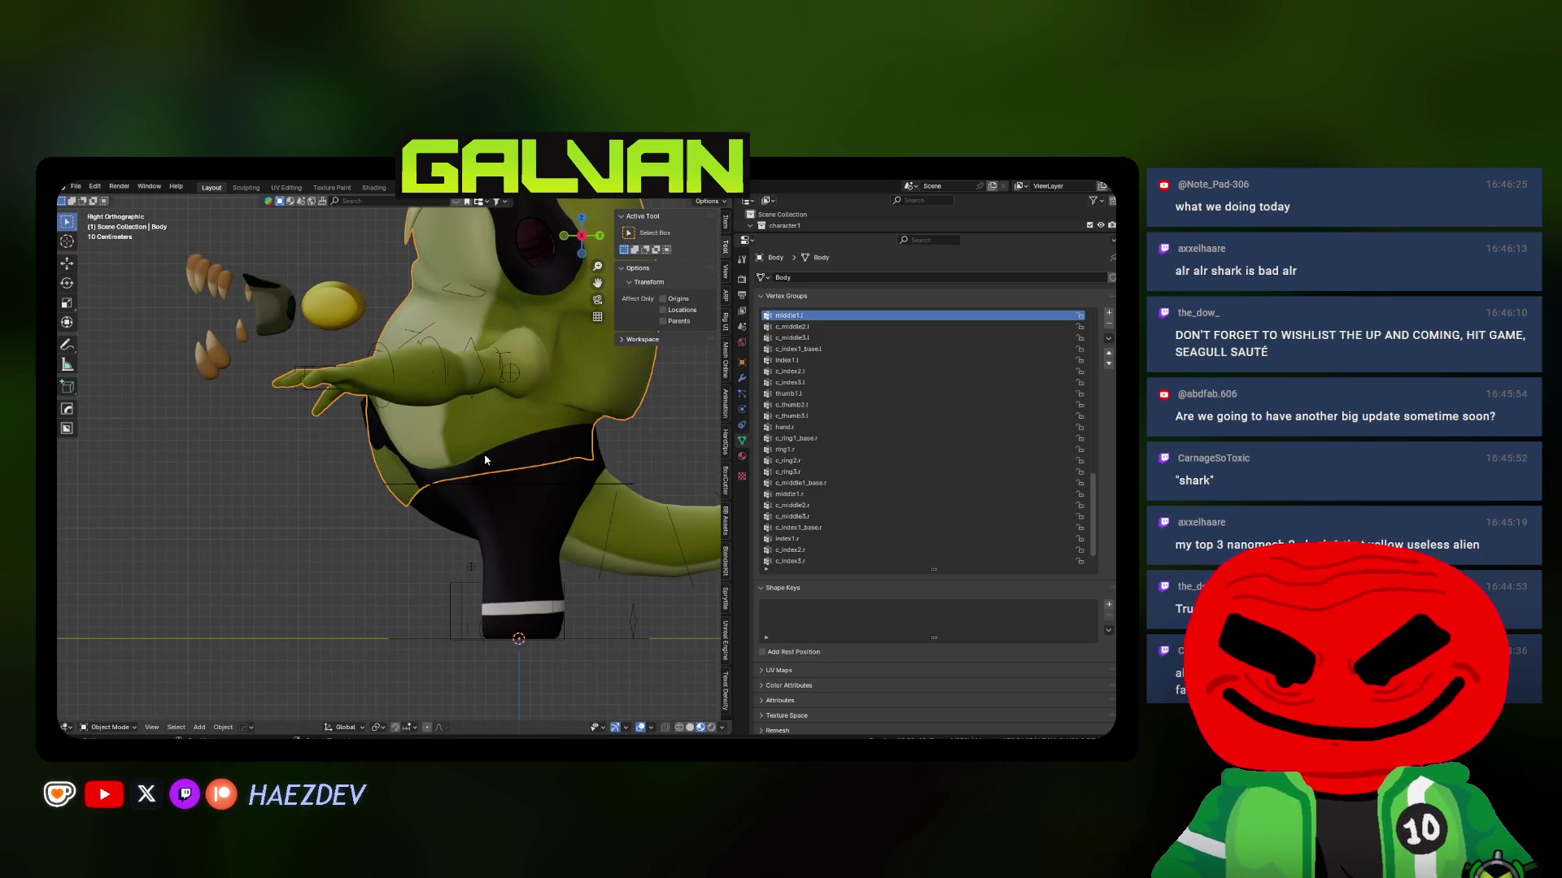
left_click(504, 462)
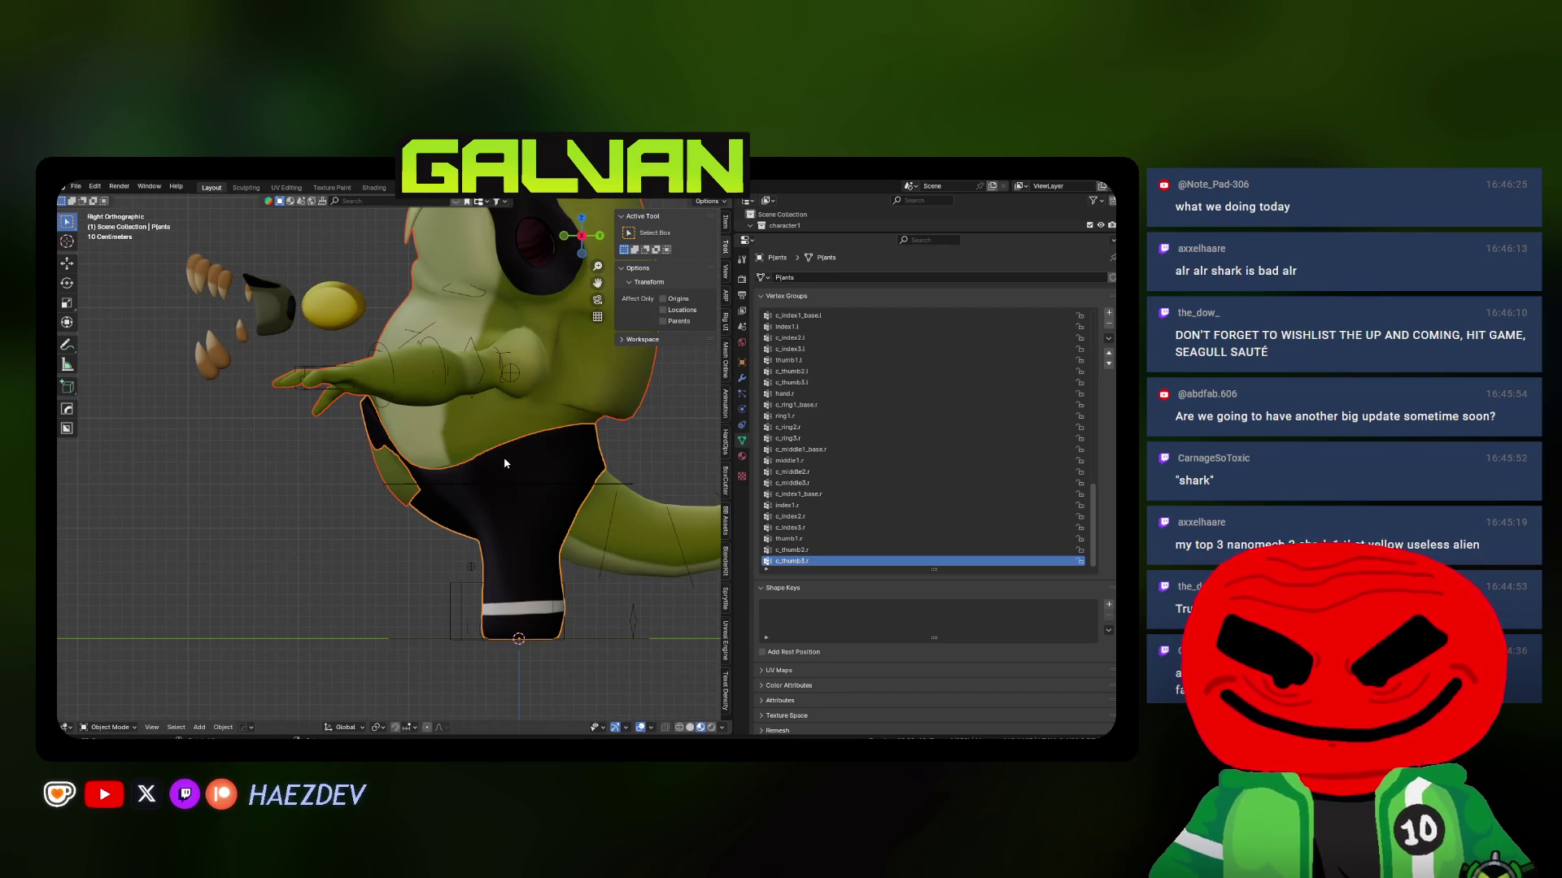
key("q")
left_click(569, 471)
left_click(204, 727)
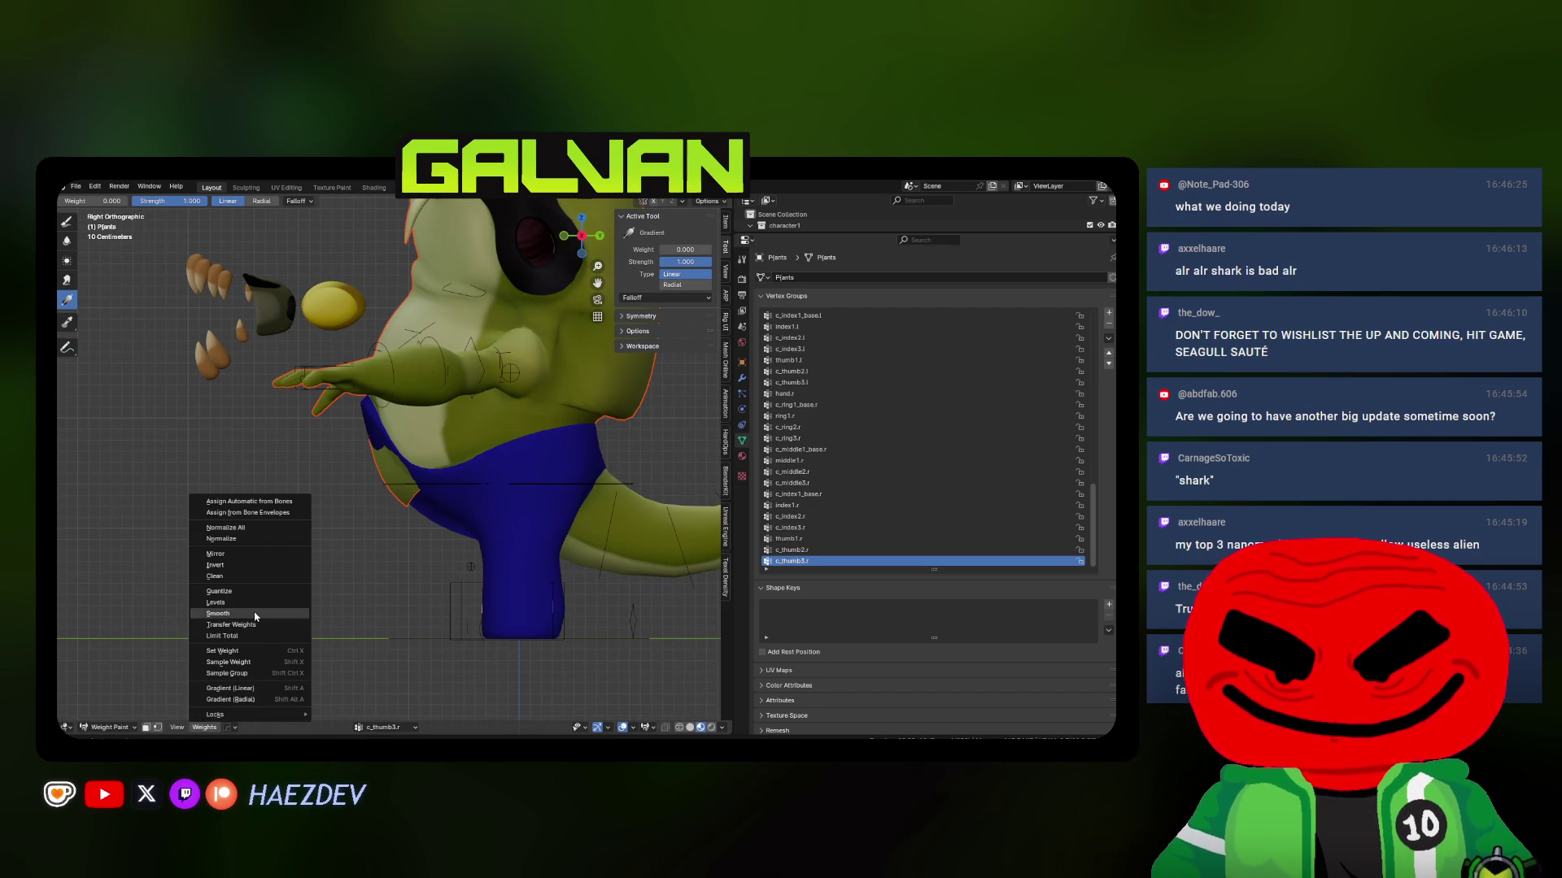
left_click(244, 628)
left_click(185, 674)
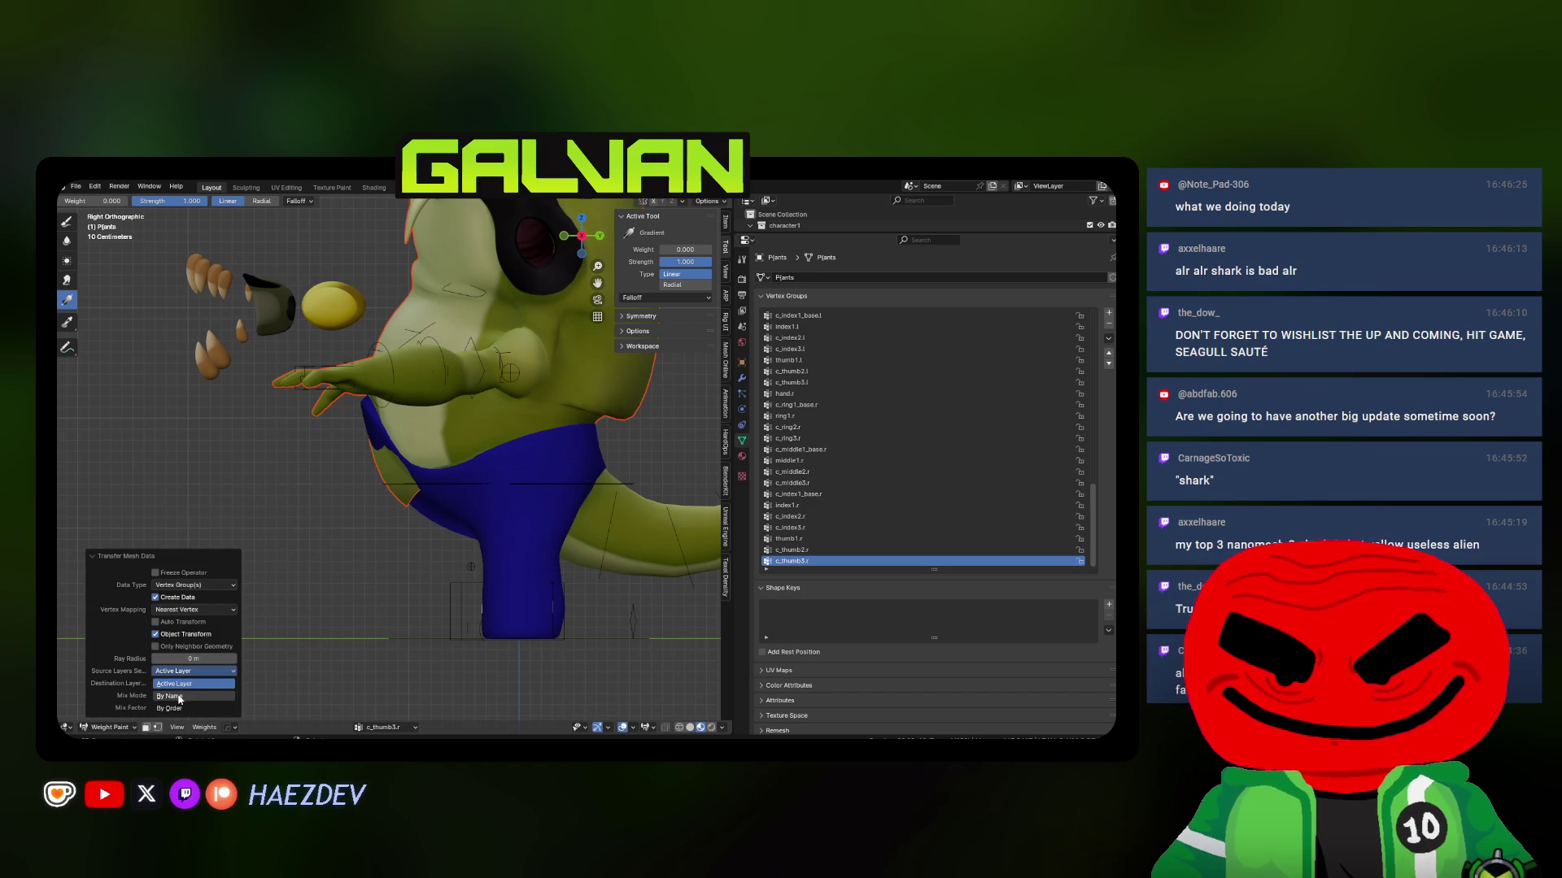
left_click(178, 697)
Check the transferred weights and re-enter Weight Paint on the pants in right side view
middle_click_drag(385, 543, 415, 523)
key("q")
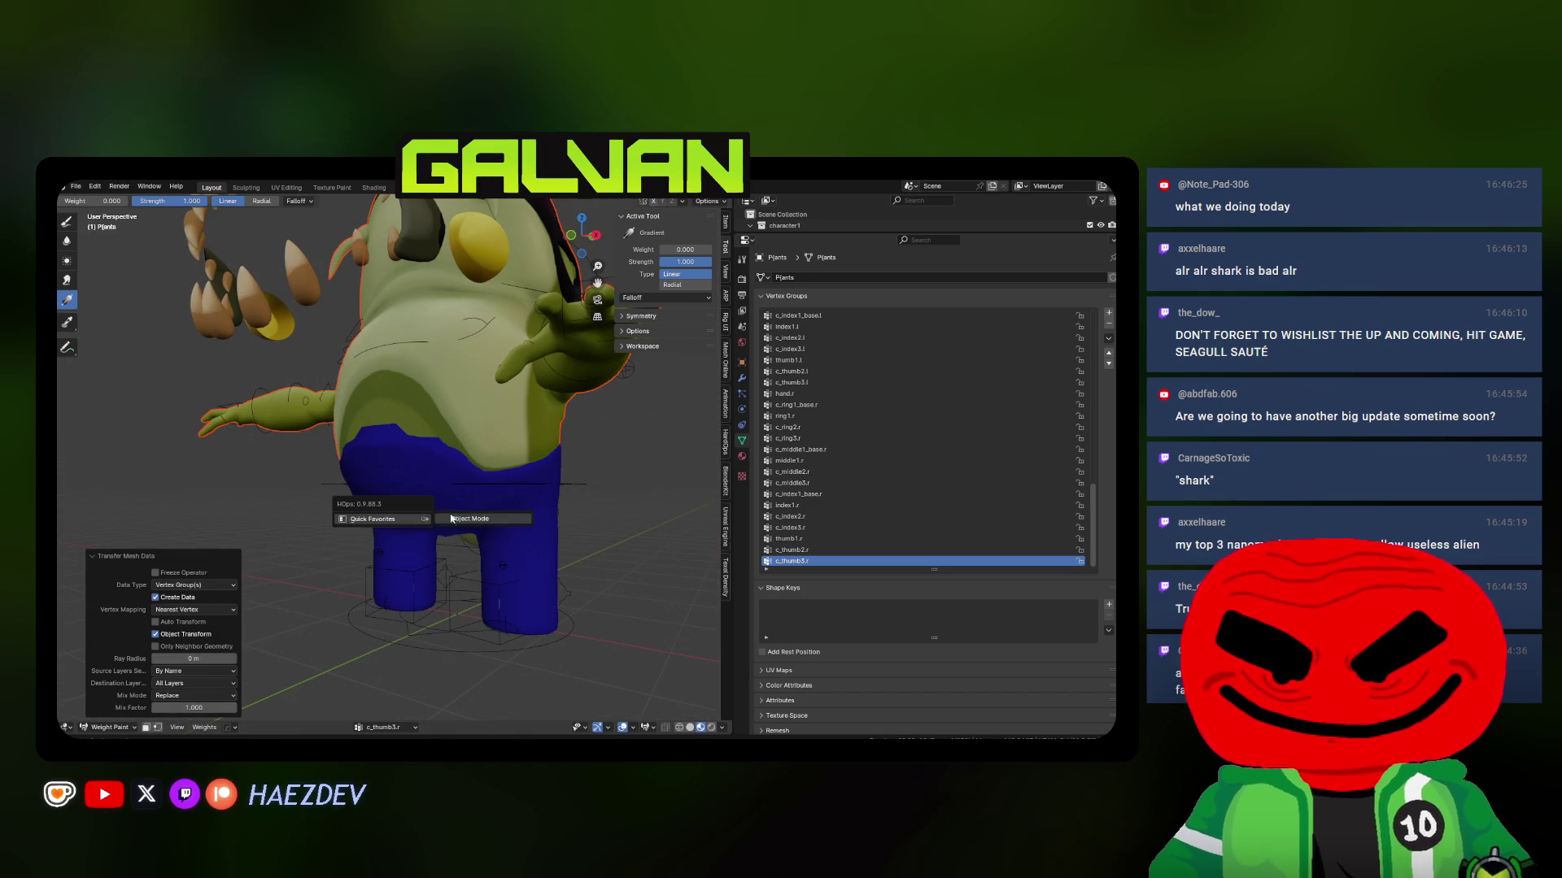
left_click(452, 519)
key("q")
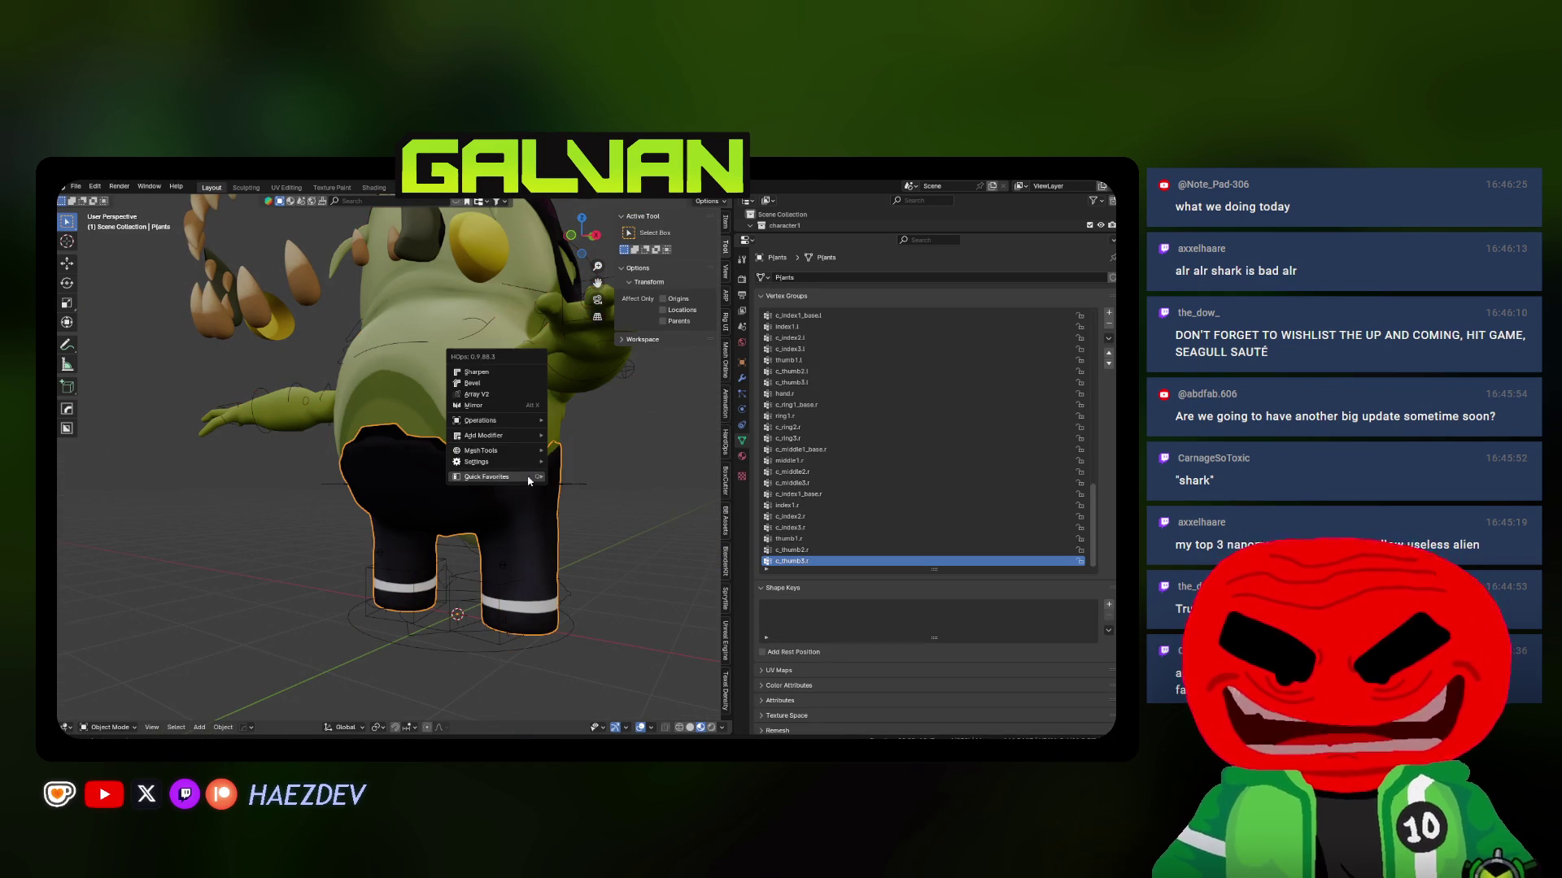
mouse_move(528, 481)
left_click(602, 488)
key("KP_3")
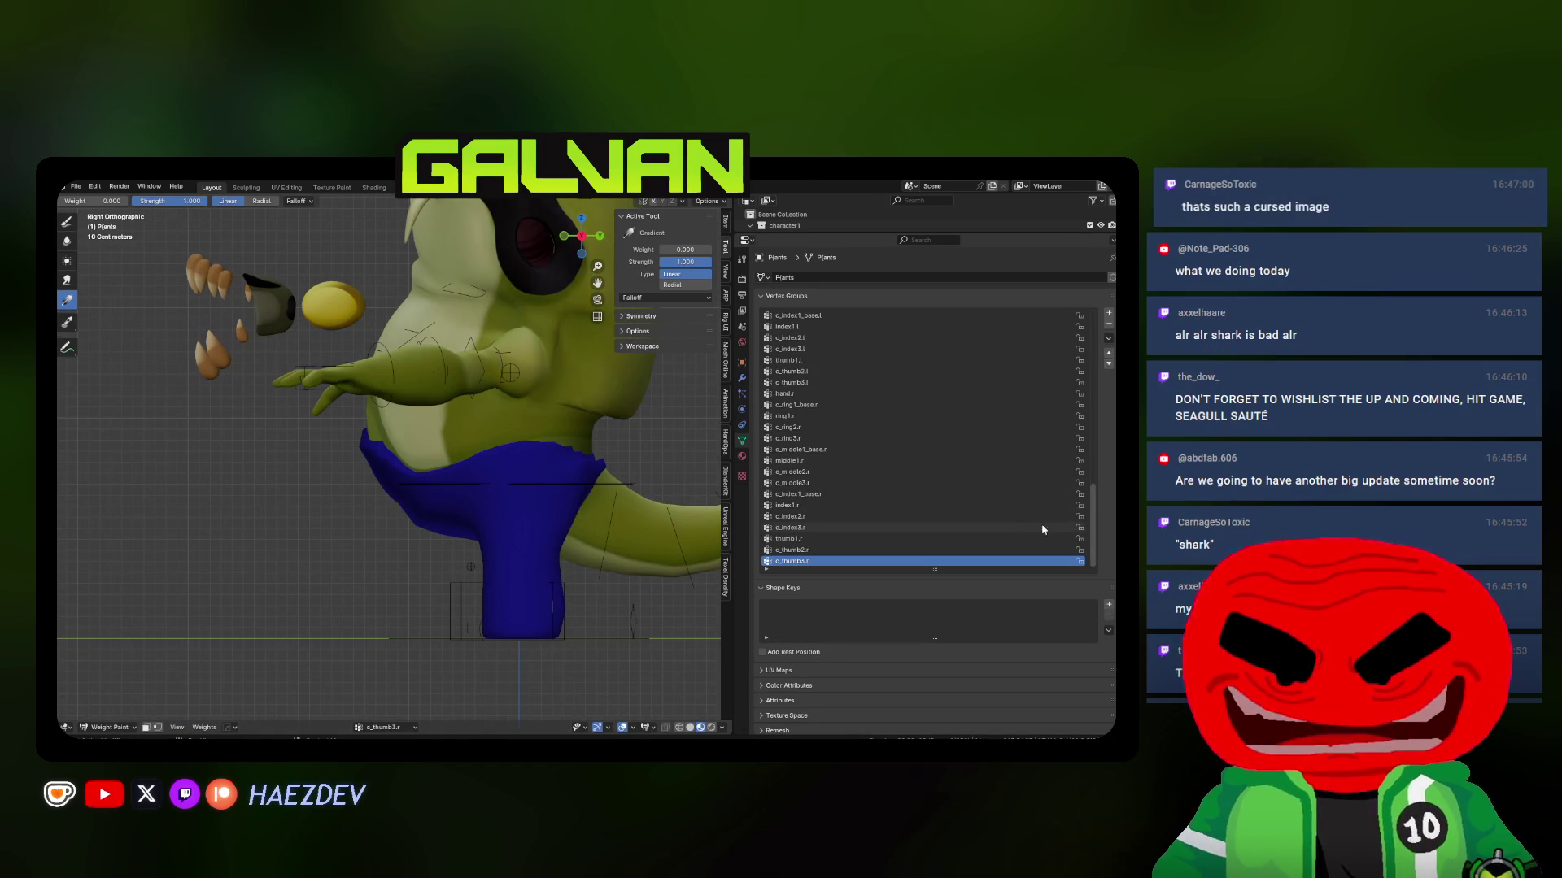
Select the root.x group, draw a gradient up the pants, and set paint weight to 0
left_click_drag(1094, 521, 1074, 206)
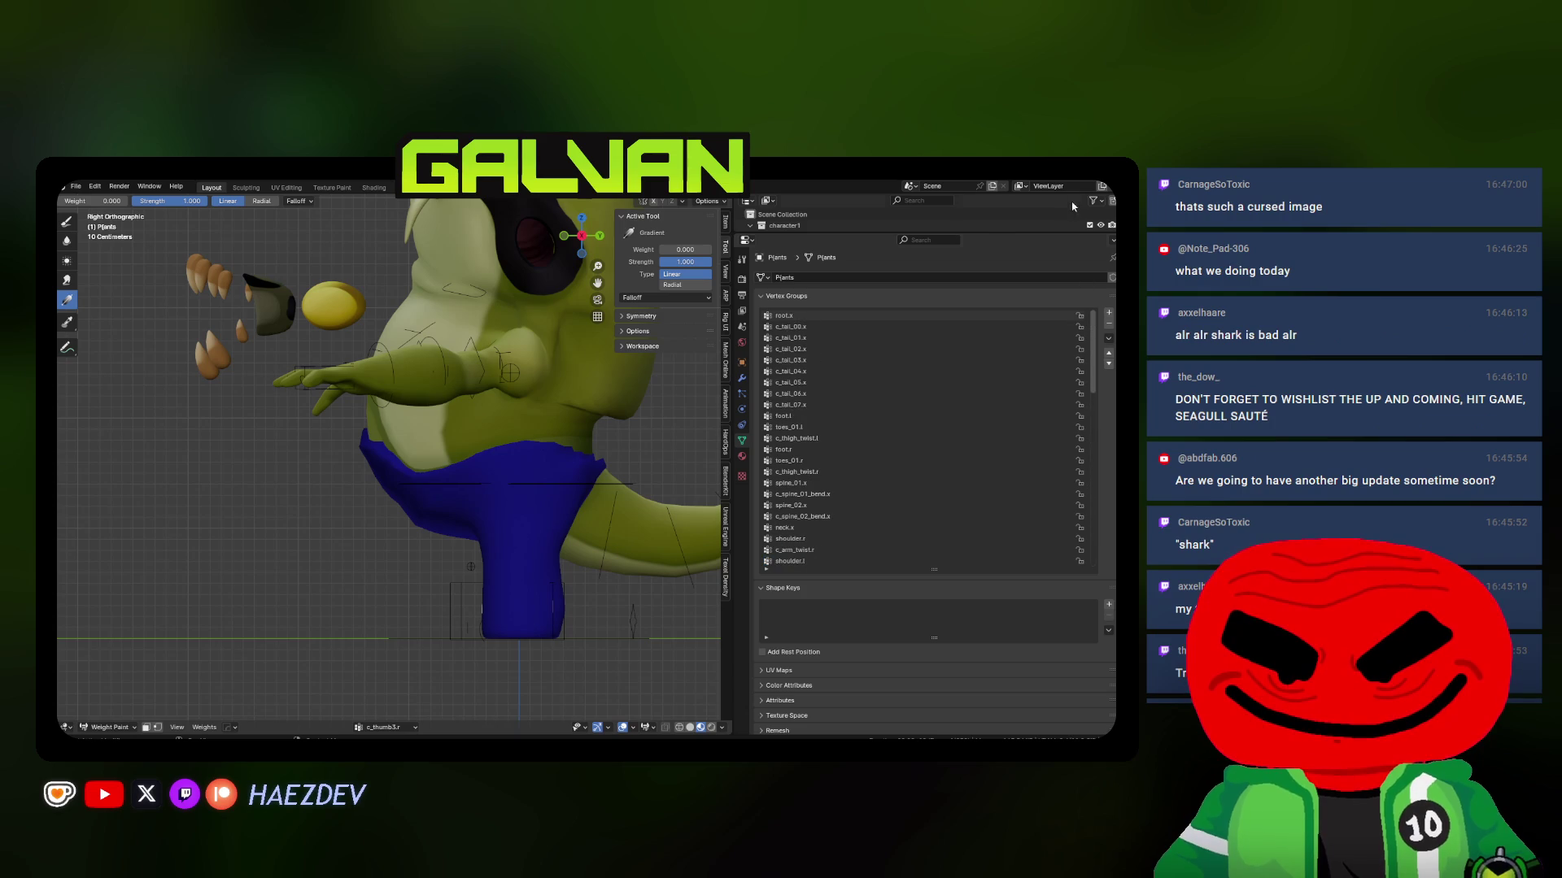
left_click(783, 316)
middle_click_drag(178, 300, 112, 291, "shift")
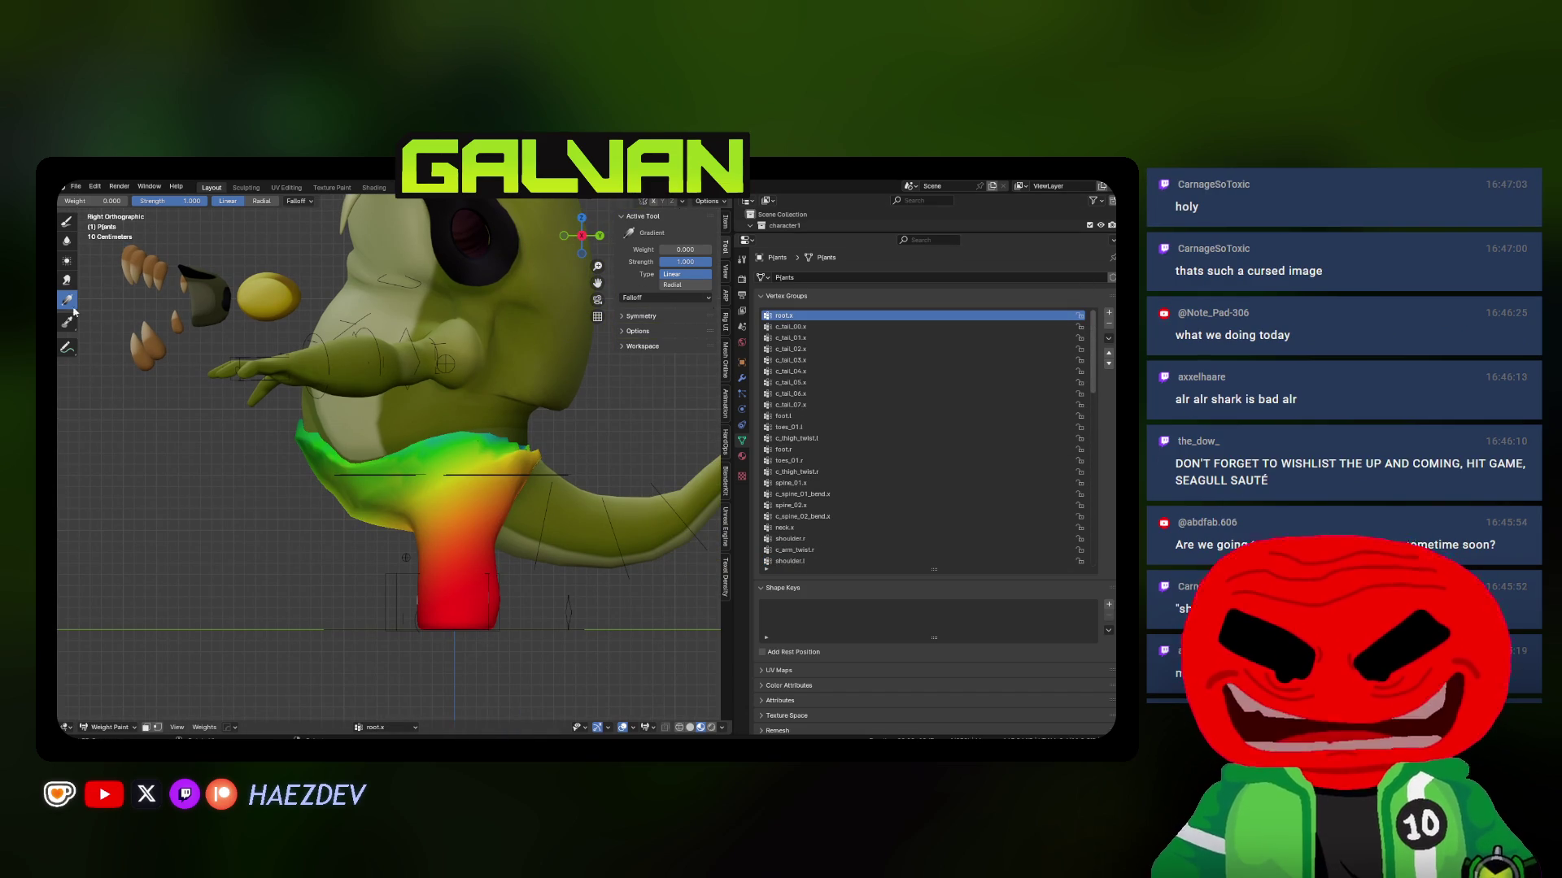
left_click_drag(453, 556, 376, 325)
left_click(686, 250)
type("0")
key("Return")
Redraw the root.x gradient from the front view, then from legs to waist in side view
key("KP_1")
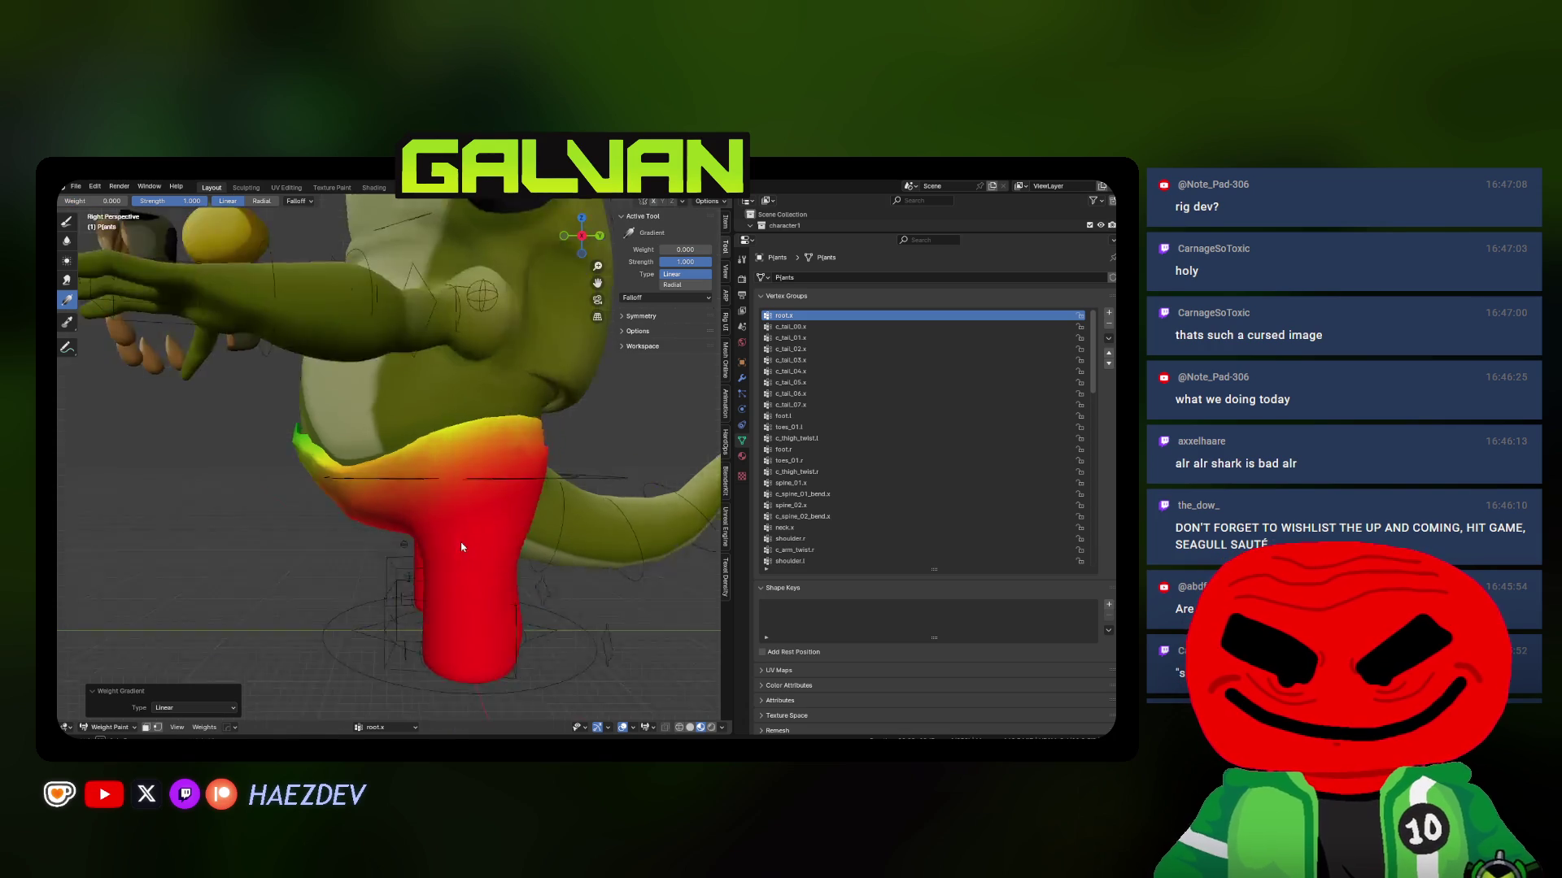
mouse_move(478, 579)
left_mouse_down()
mouse_move(439, 465)
mouse_move(446, 479)
left_mouse_up()
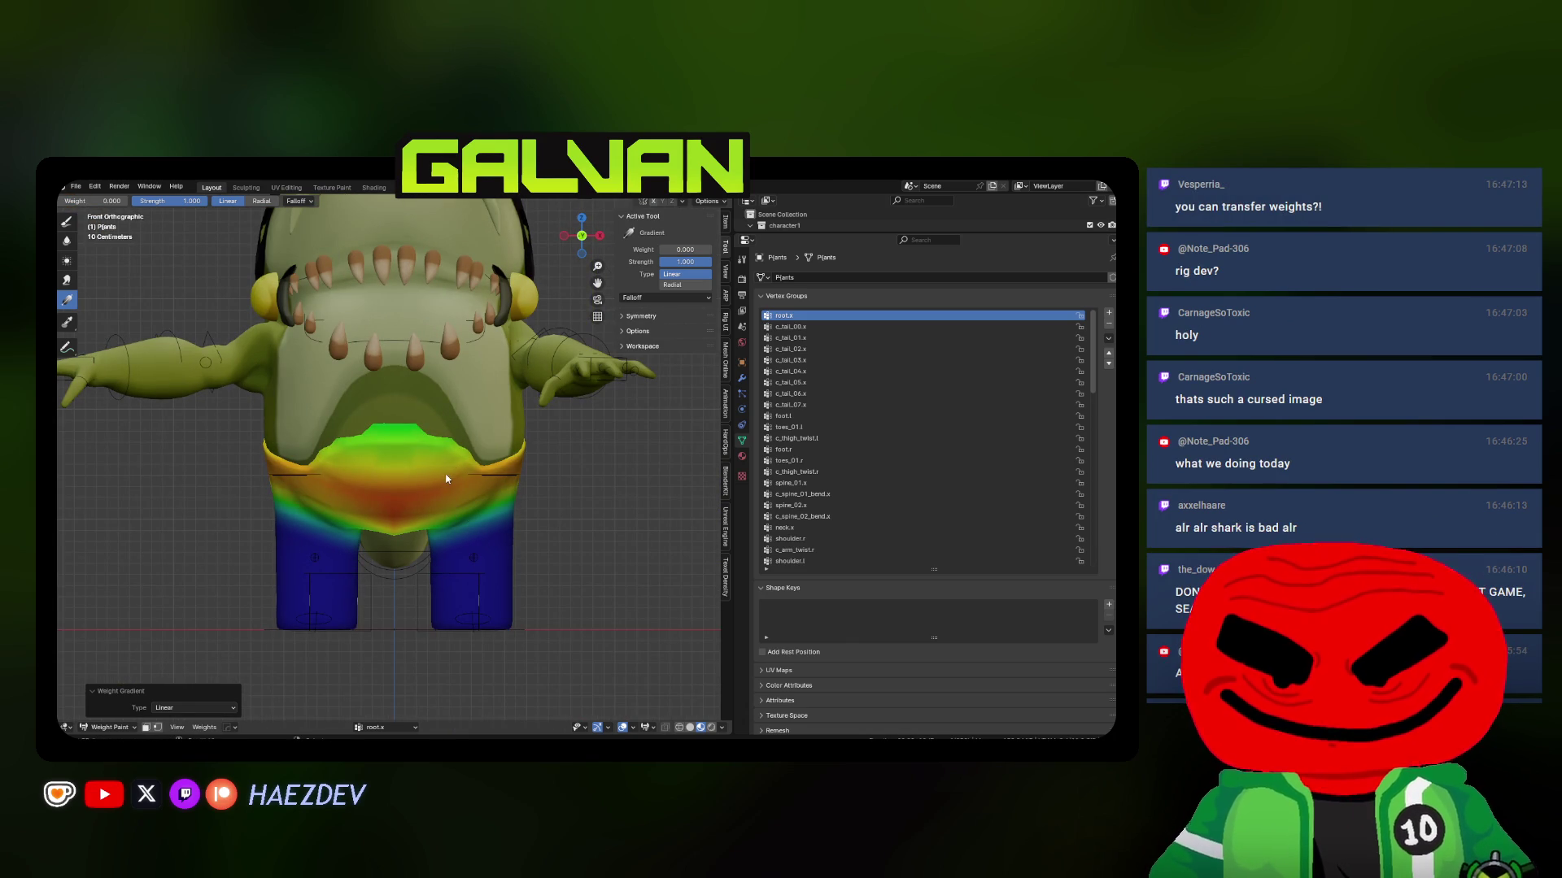
key("KP_3")
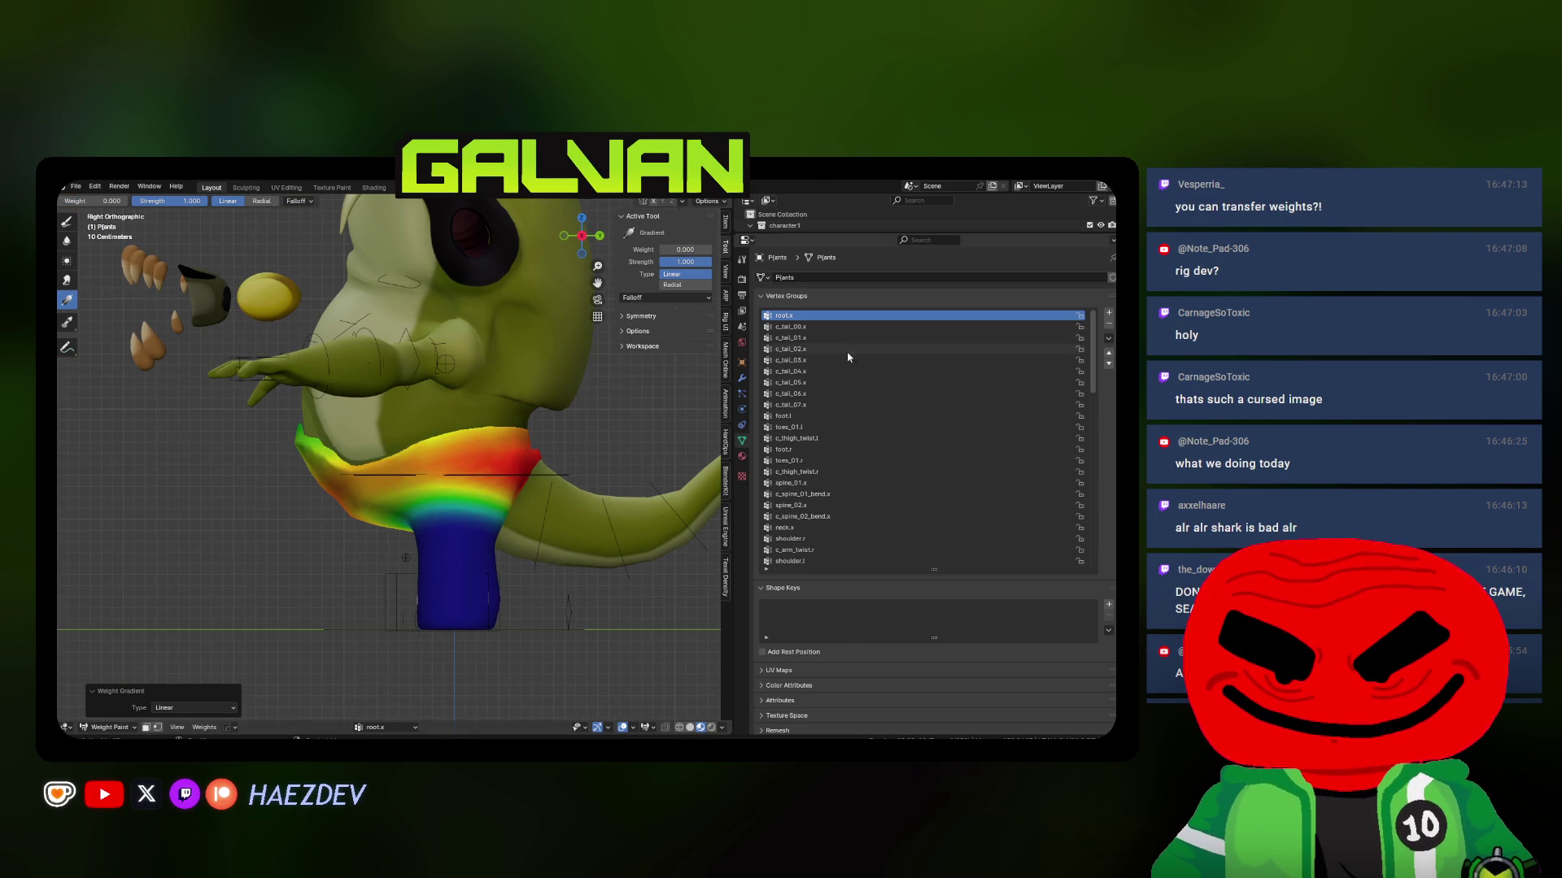
left_click_drag(333, 444, 376, 487)
Inspect the gradient from behind, then redraw it across the waist with paint weight 0
middle_click_drag(376, 487, 320, 337)
left_click_drag(431, 458, 432, 461)
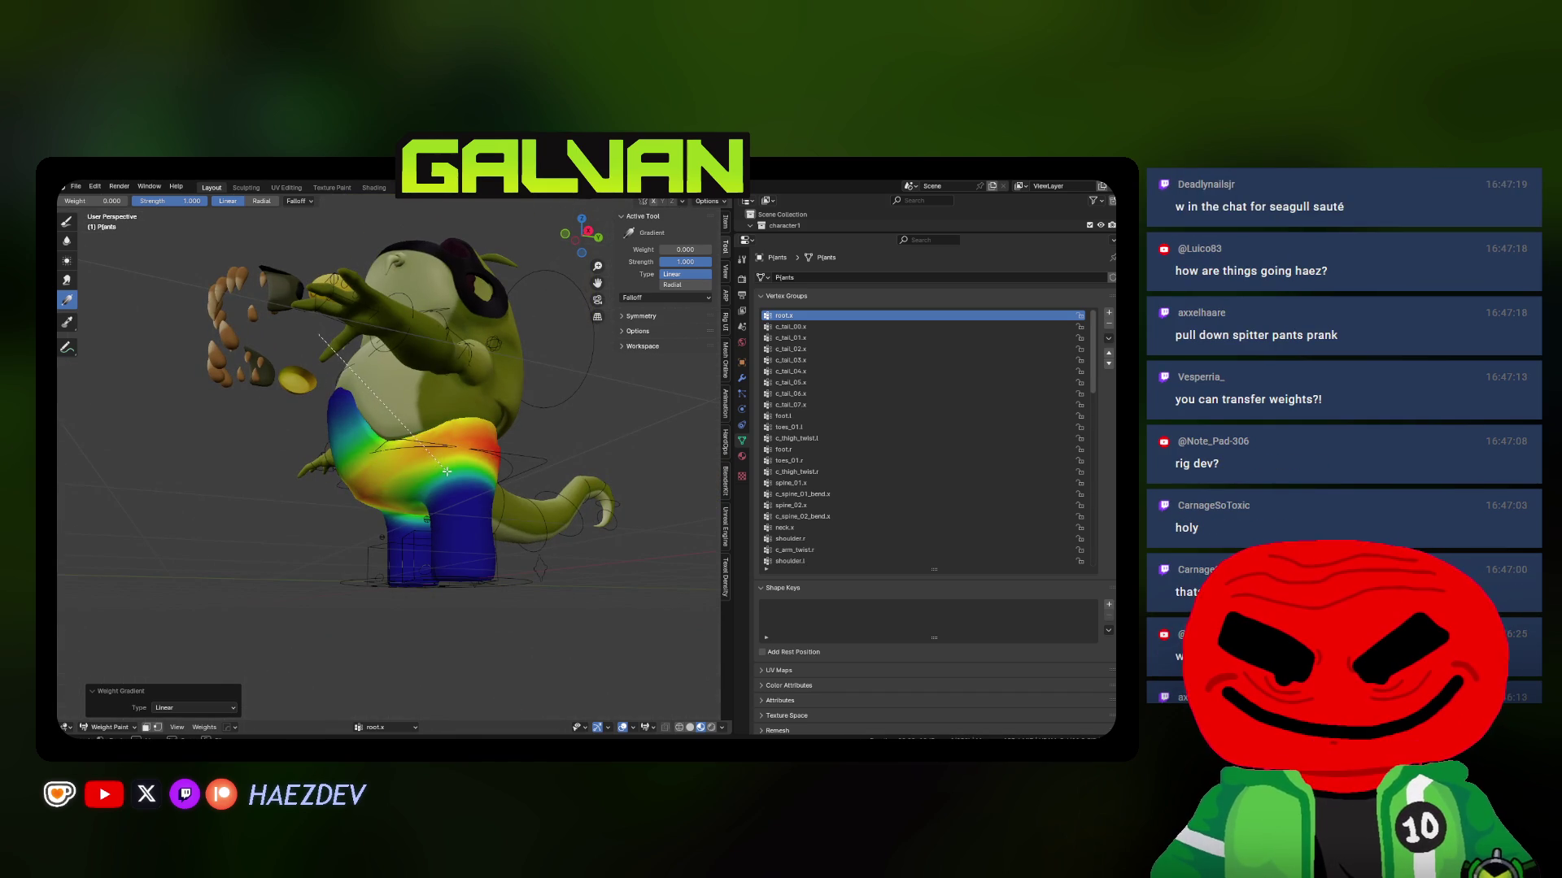
mouse_move(447, 473)
middle_mouse_down()
mouse_move(432, 410)
mouse_move(544, 459)
mouse_move(490, 438)
mouse_move(312, 453)
middle_mouse_up()
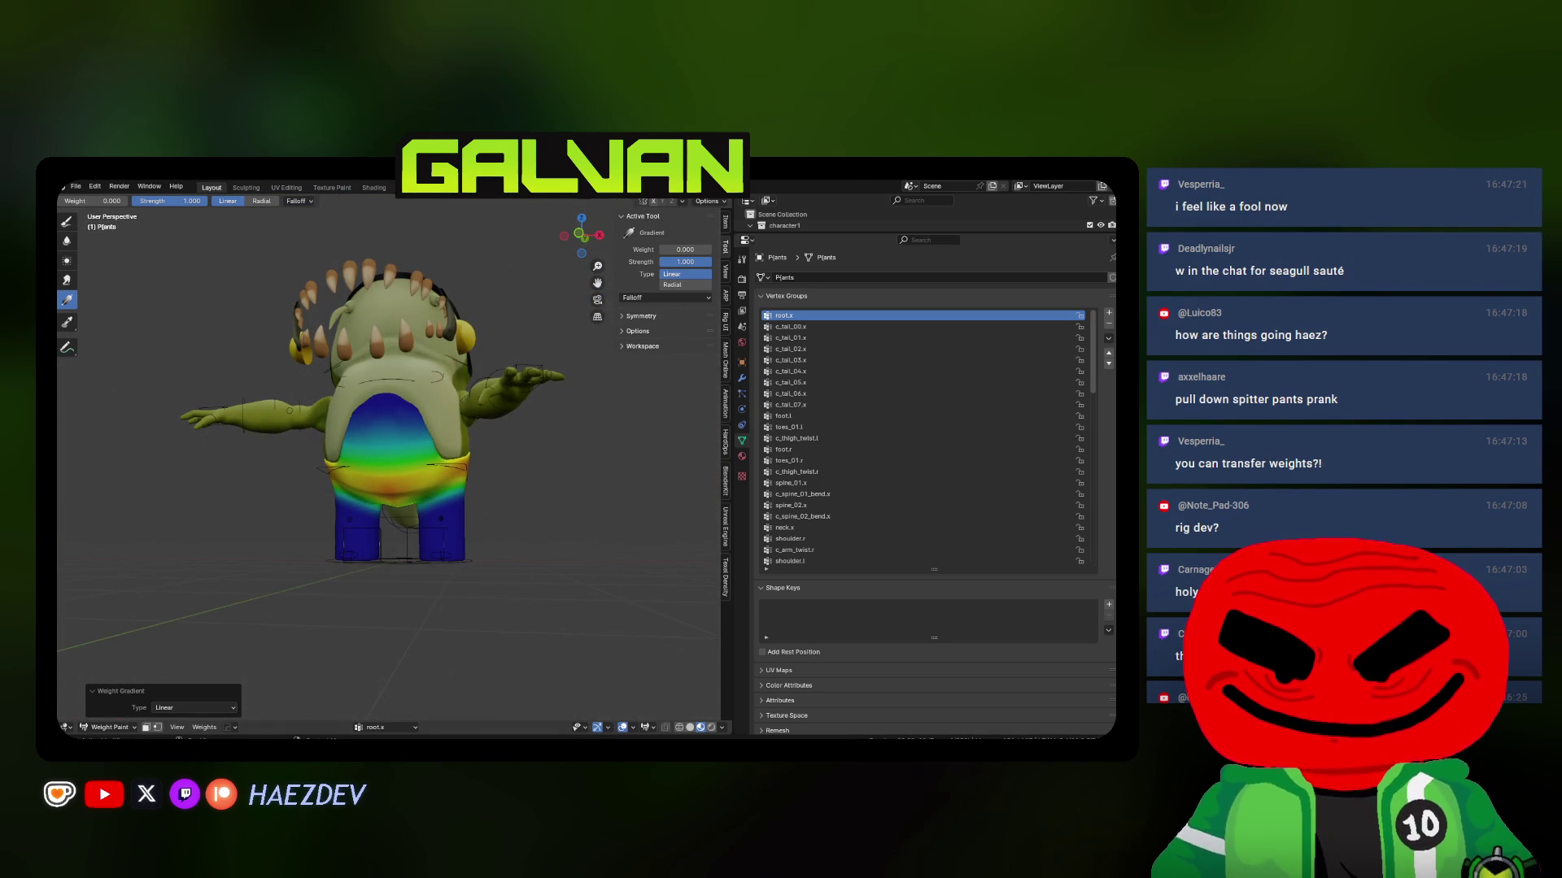
middle_click_drag(476, 389, 401, 429)
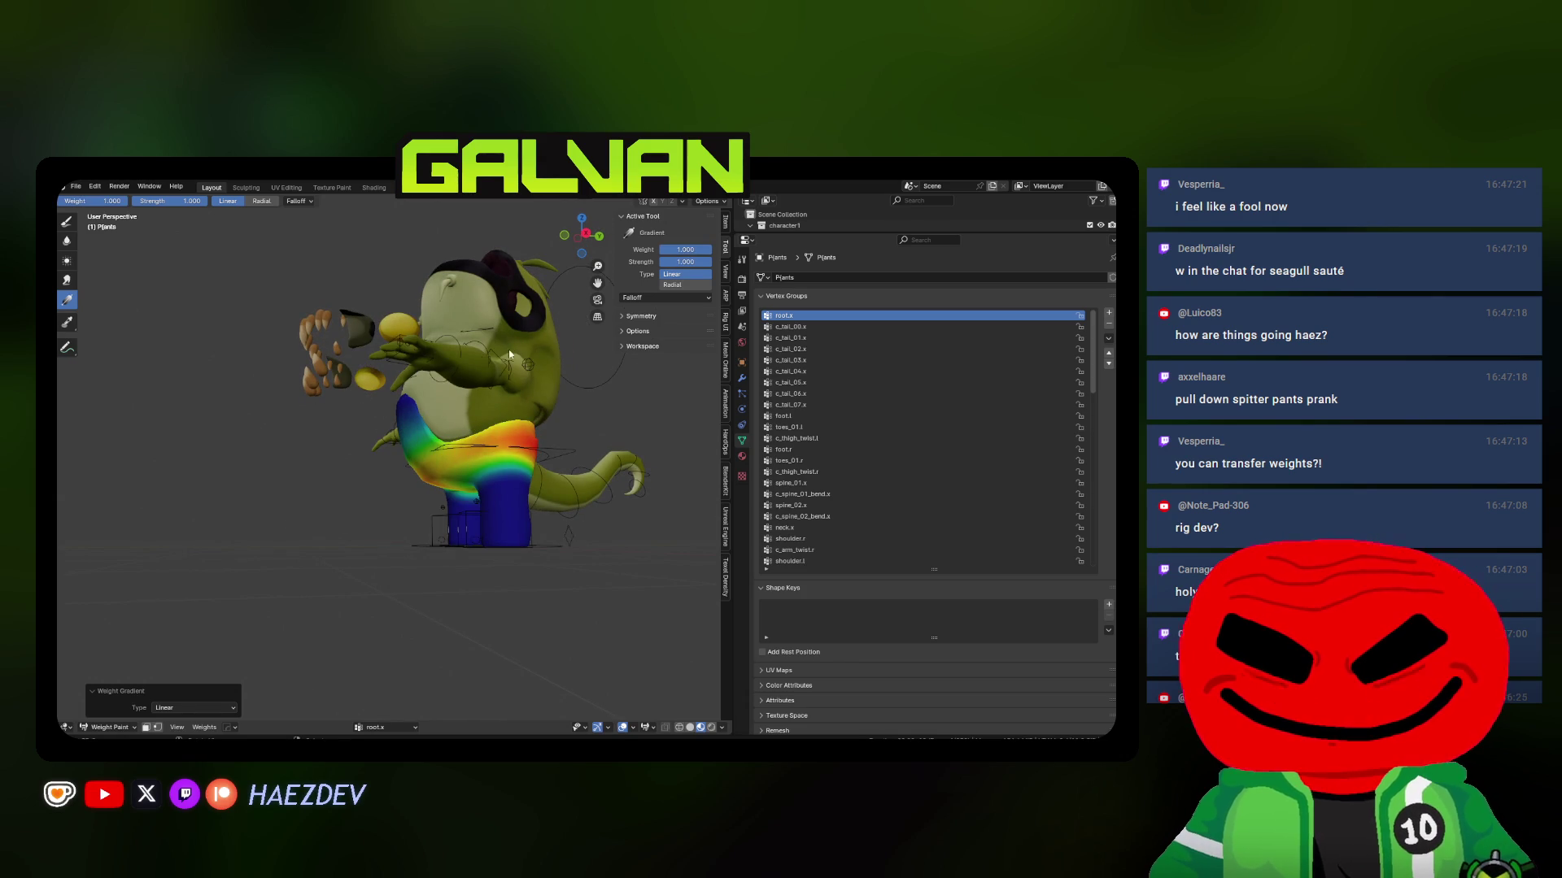
middle_click_drag(509, 355, 399, 382)
left_click_drag(380, 389, 529, 505)
left_click_drag(679, 252, 582, 301)
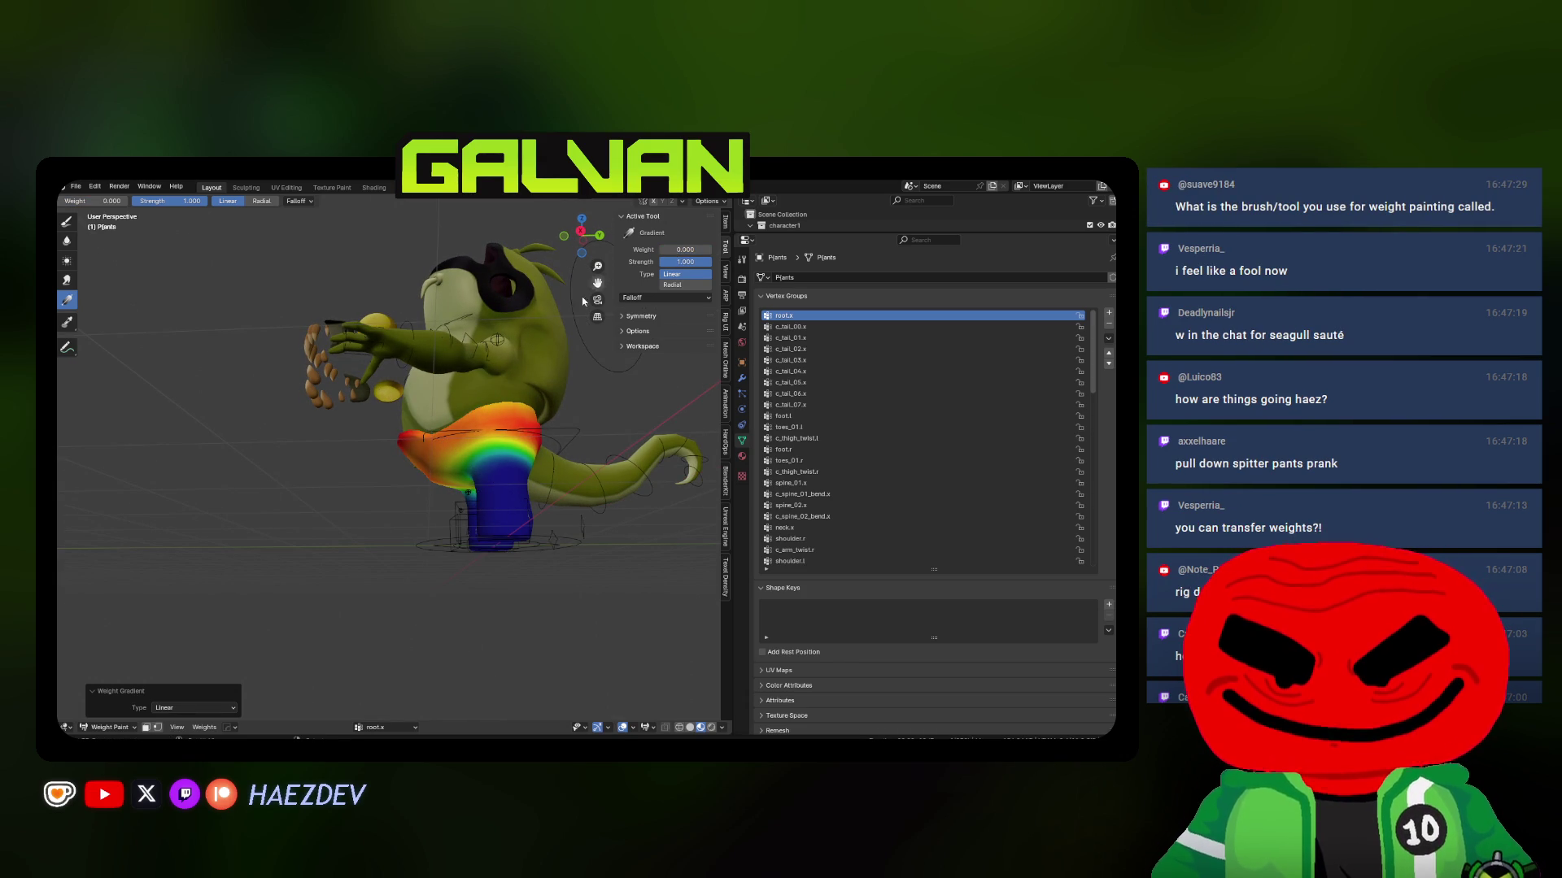
left_click_drag(460, 458, 491, 475)
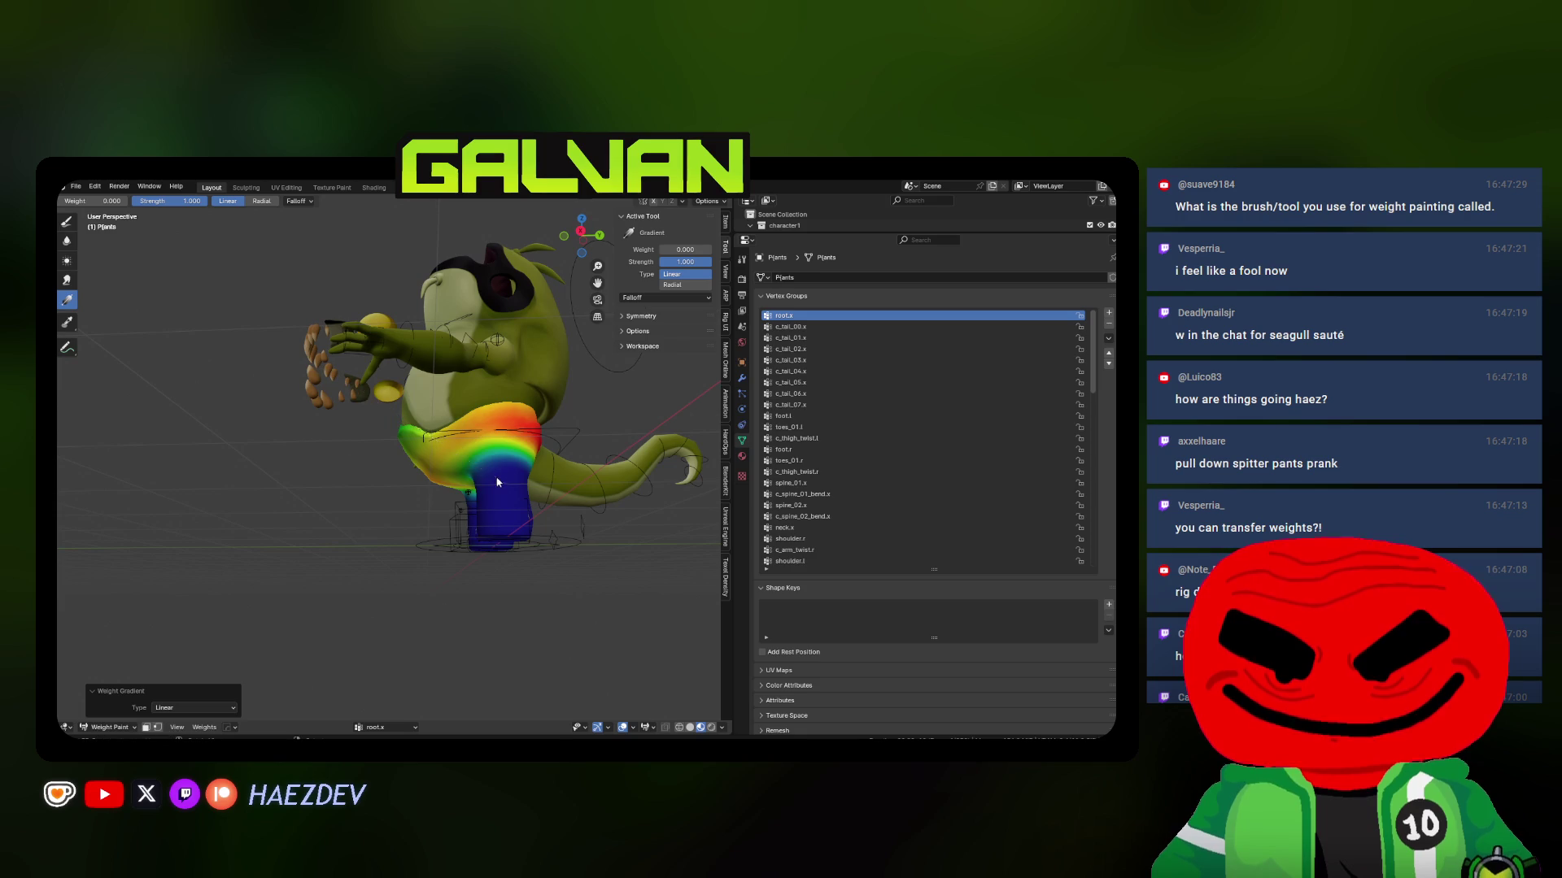
Paint a spine_01.x gradient at weight 1 from the belly to the pants base
left_click(797, 483)
left_click_drag(675, 257, 716, 257)
middle_click_drag(488, 382, 397, 385)
left_click_drag(399, 377, 447, 533)
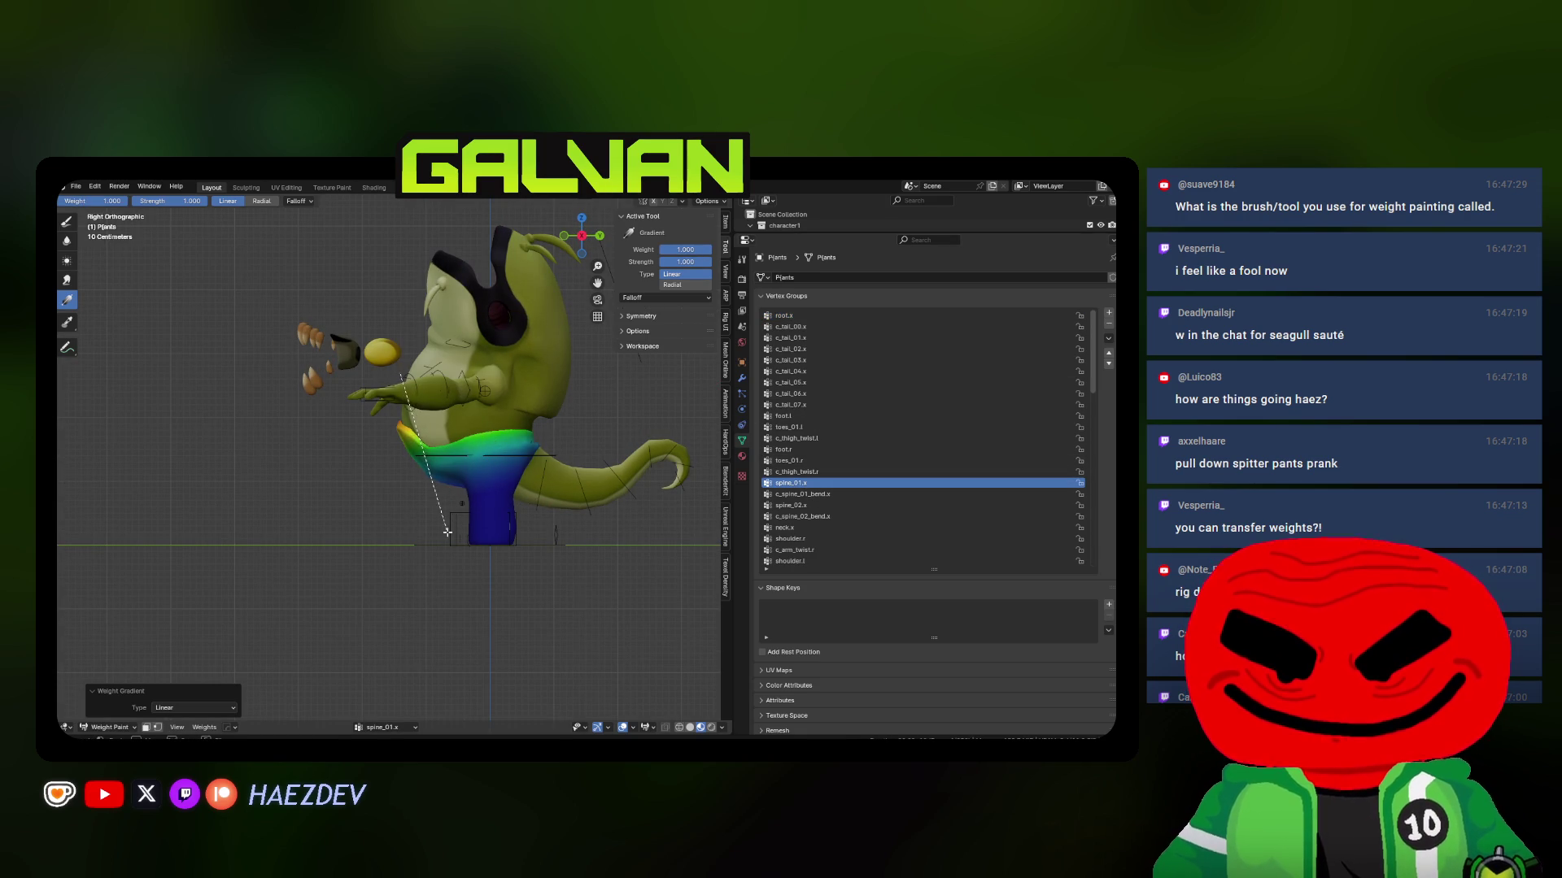
scroll(488, 407, "up", 4)
left_click_drag(576, 559, 519, 324)
mouse_move(515, 328)
middle_mouse_down()
mouse_move(496, 374)
mouse_move(545, 477)
middle_mouse_up()
Review the spine groups, then delete neck.x and other unused upper-body groups
left_click(898, 493)
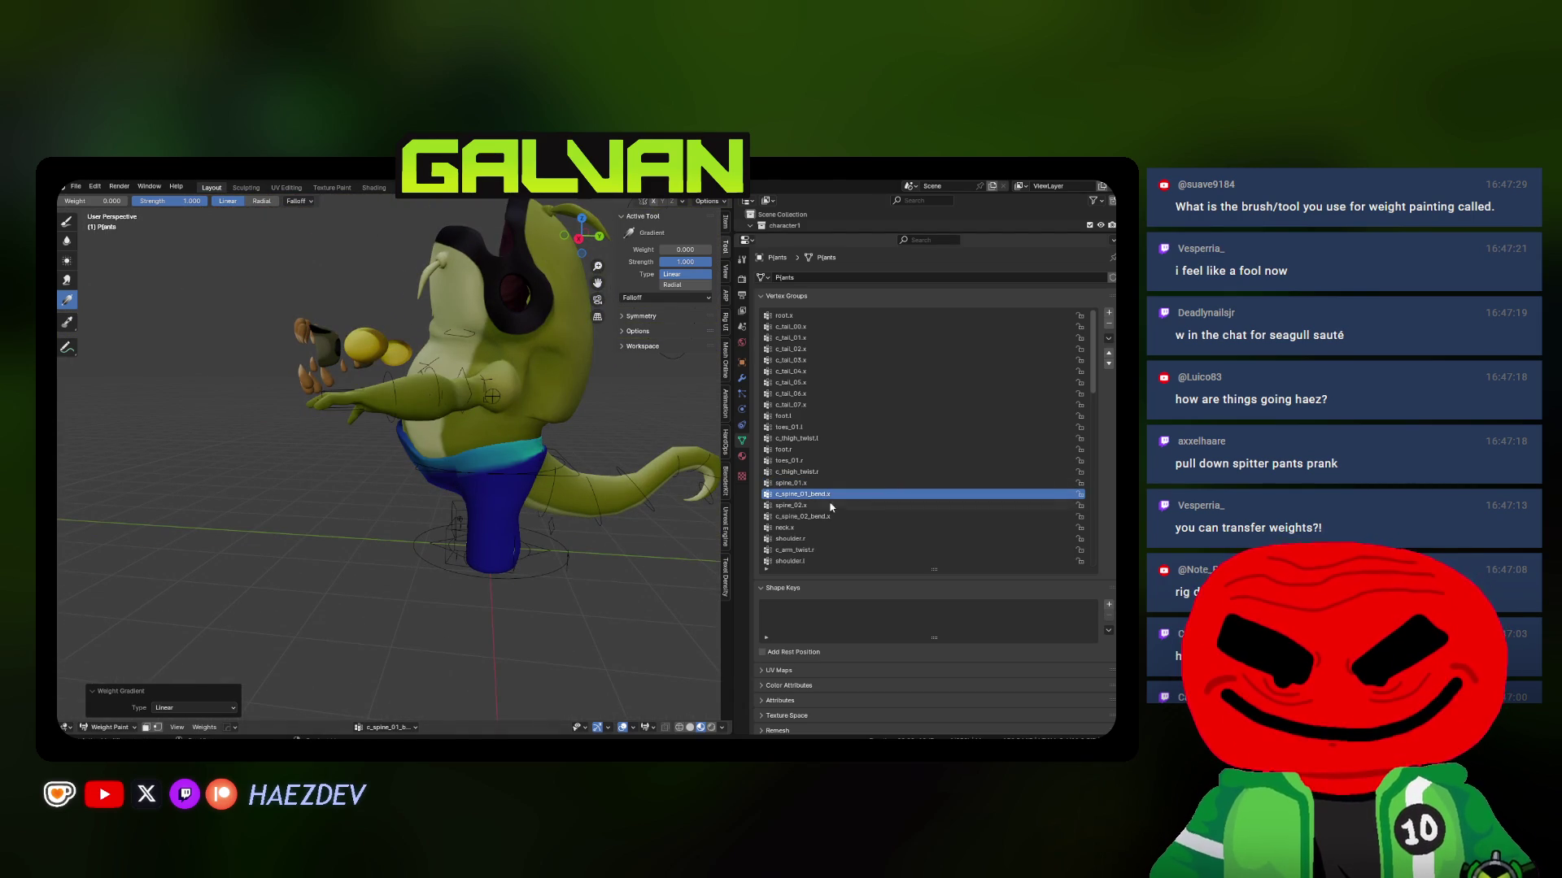
scroll(494, 522, "down", 4)
scroll(573, 524, "up", 3)
left_click(790, 505)
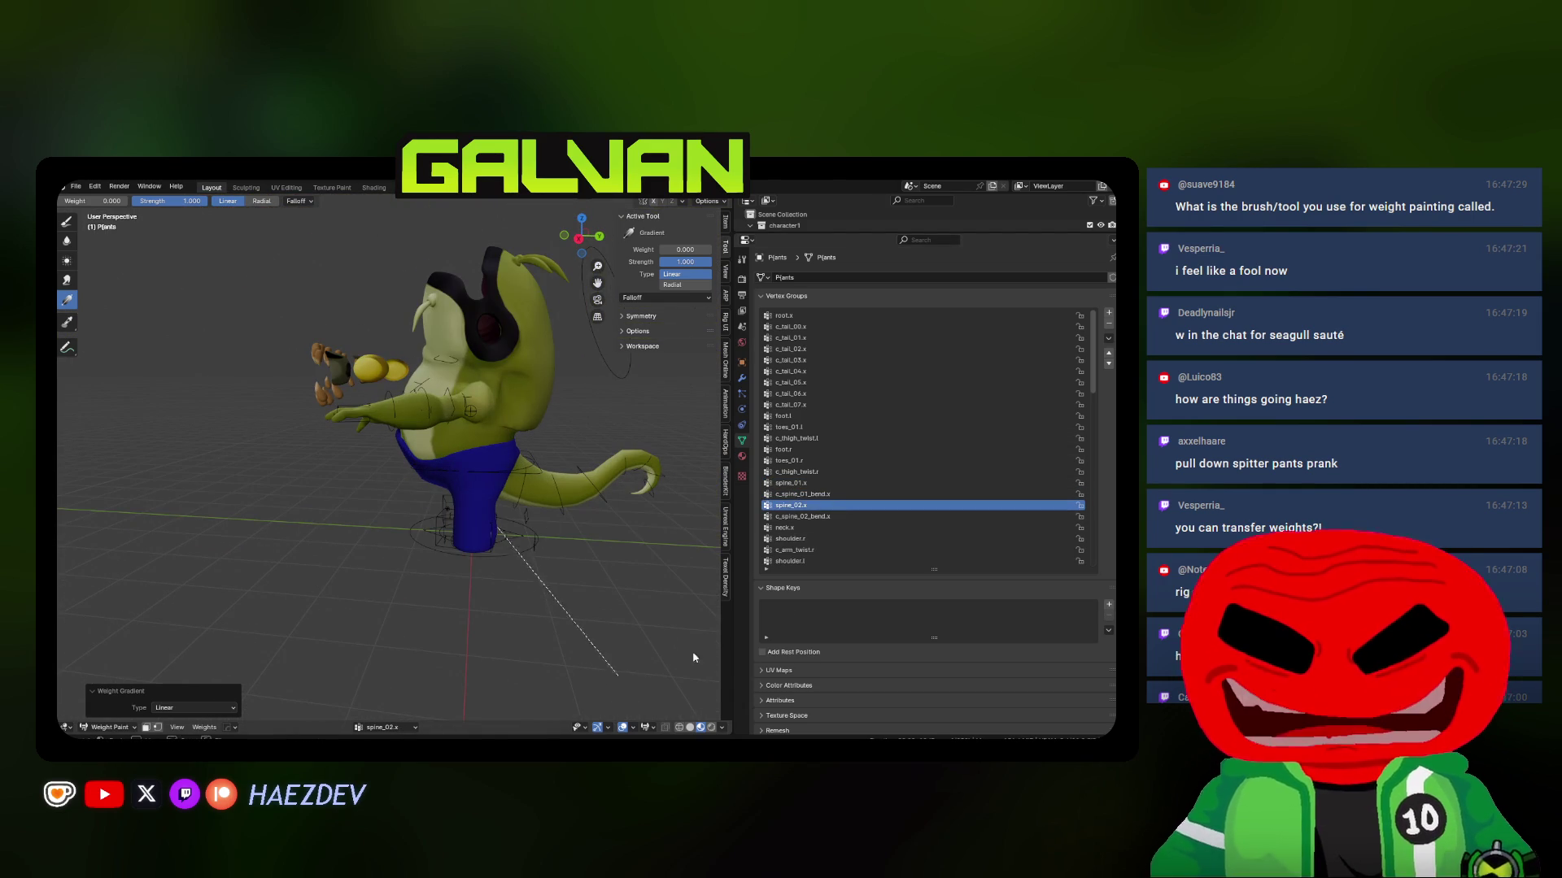
left_click(801, 528)
scroll(801, 528, "down", 3)
left_click(1108, 323)
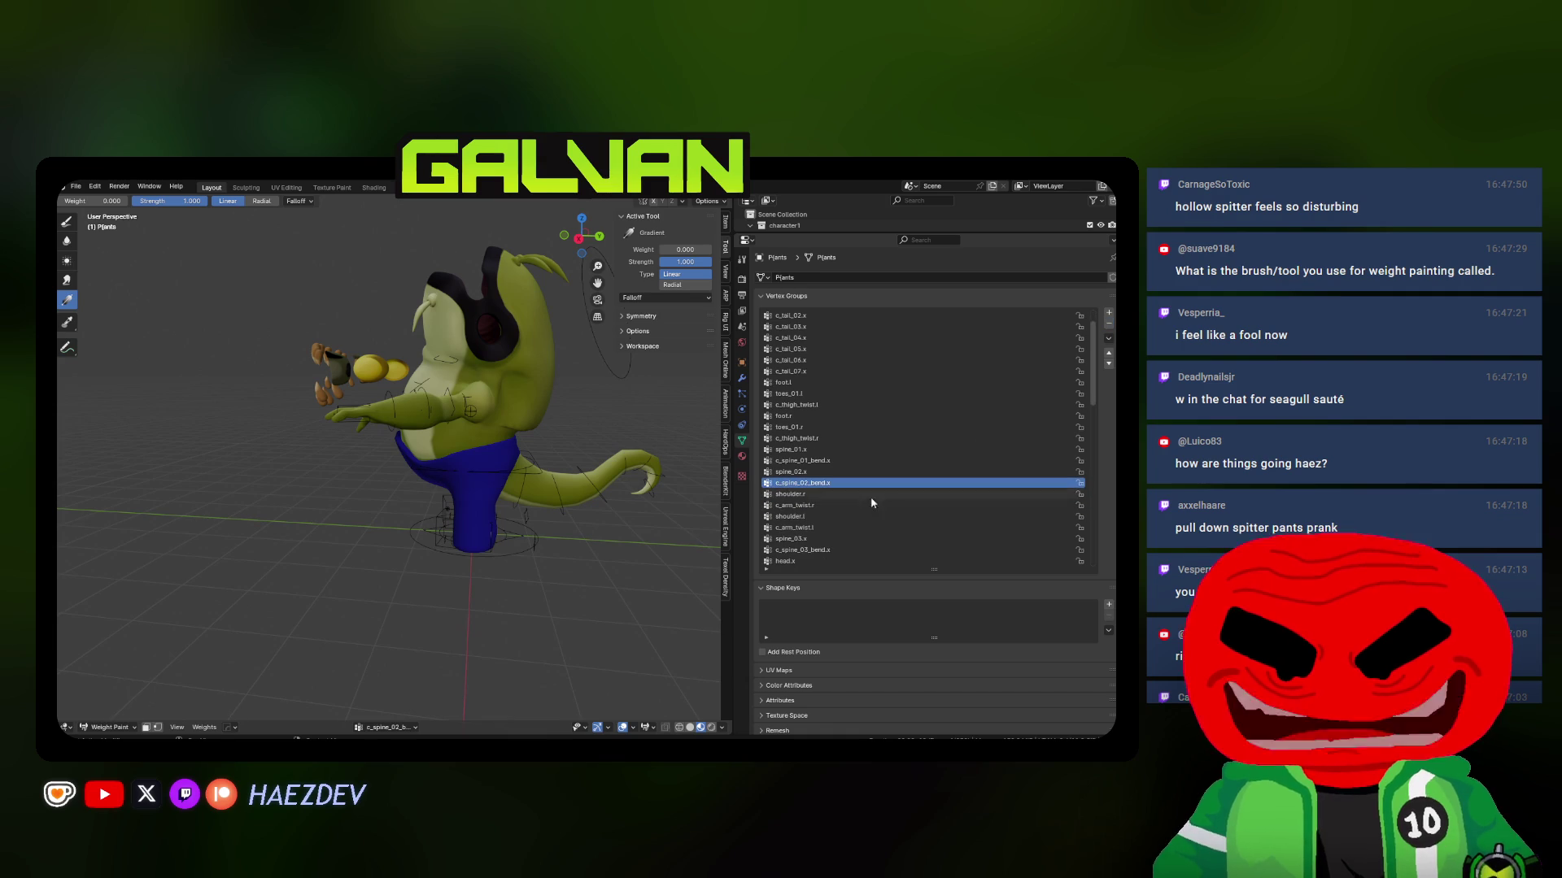
left_click(839, 549)
left_click(1108, 324)
left_click(1109, 323)
Delete shoulder.r and the remaining unused head and spine groups
left_click(1109, 324)
left_click(1109, 324)
left_click(1109, 323)
left_click(1108, 326)
scroll(823, 469, "down", 2)
left_click(824, 472)
left_click(1108, 324)
left_click(1109, 324)
Remove the unused c_tail vertex groups, starting from c_tail_07.x
scroll(880, 436, "up", 5)
left_click(816, 404)
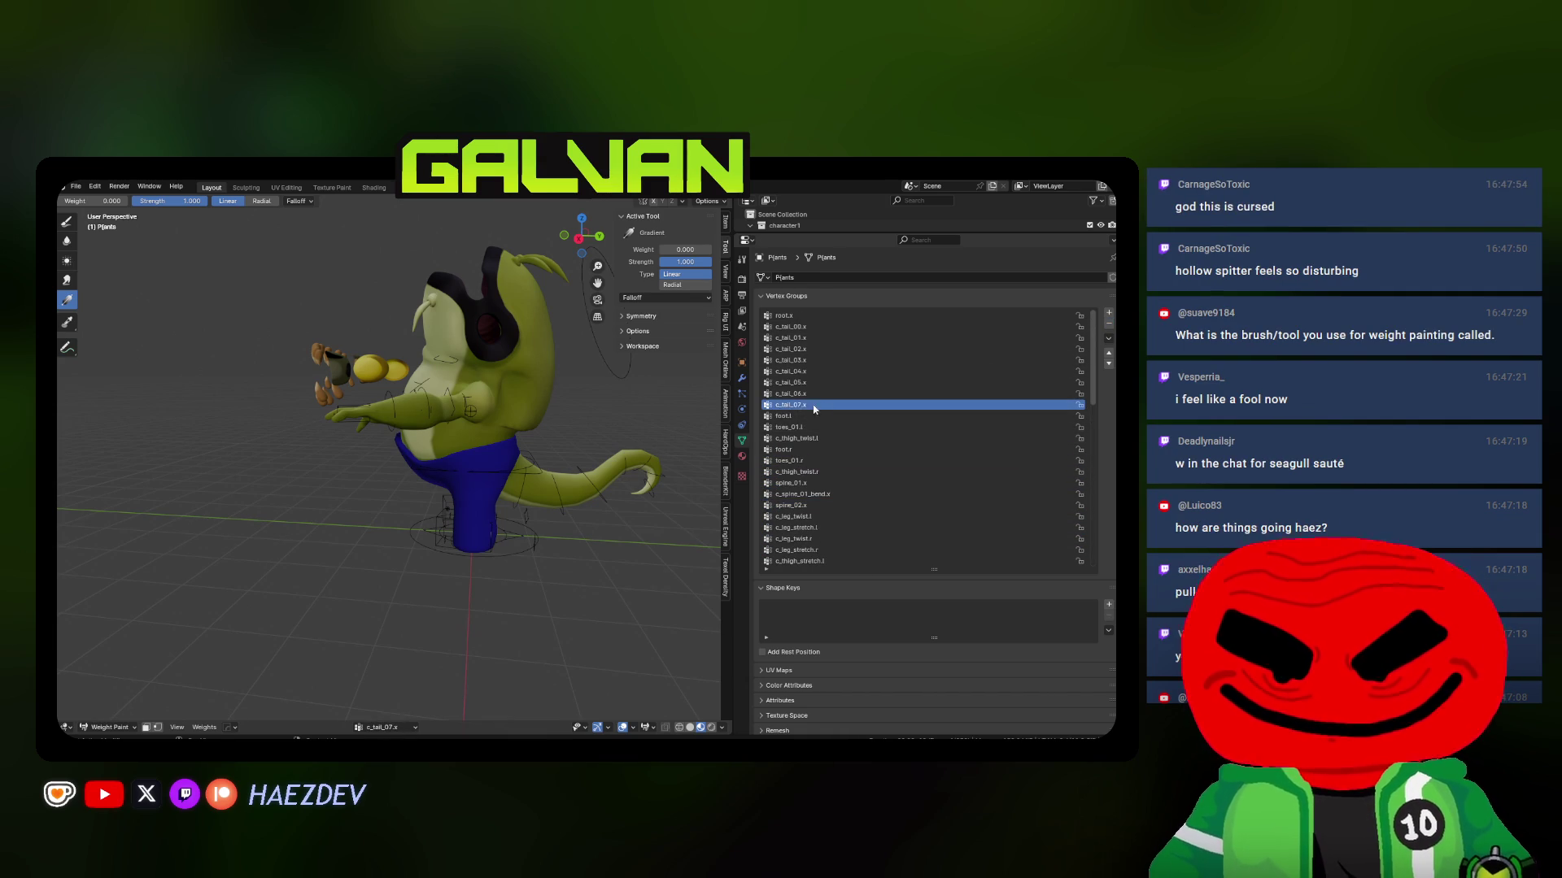
middle_click_drag(553, 423, 487, 423)
left_click(1108, 324)
left_click(1108, 324)
left_click(1108, 324)
left_click(1108, 324)
left_click(1109, 323)
left_click(1108, 323)
left_click(1109, 324)
left_click(1109, 324)
Check the toes_01.r and foot.r groups, then delete hand.l and the unused arm groups
left_click(826, 372)
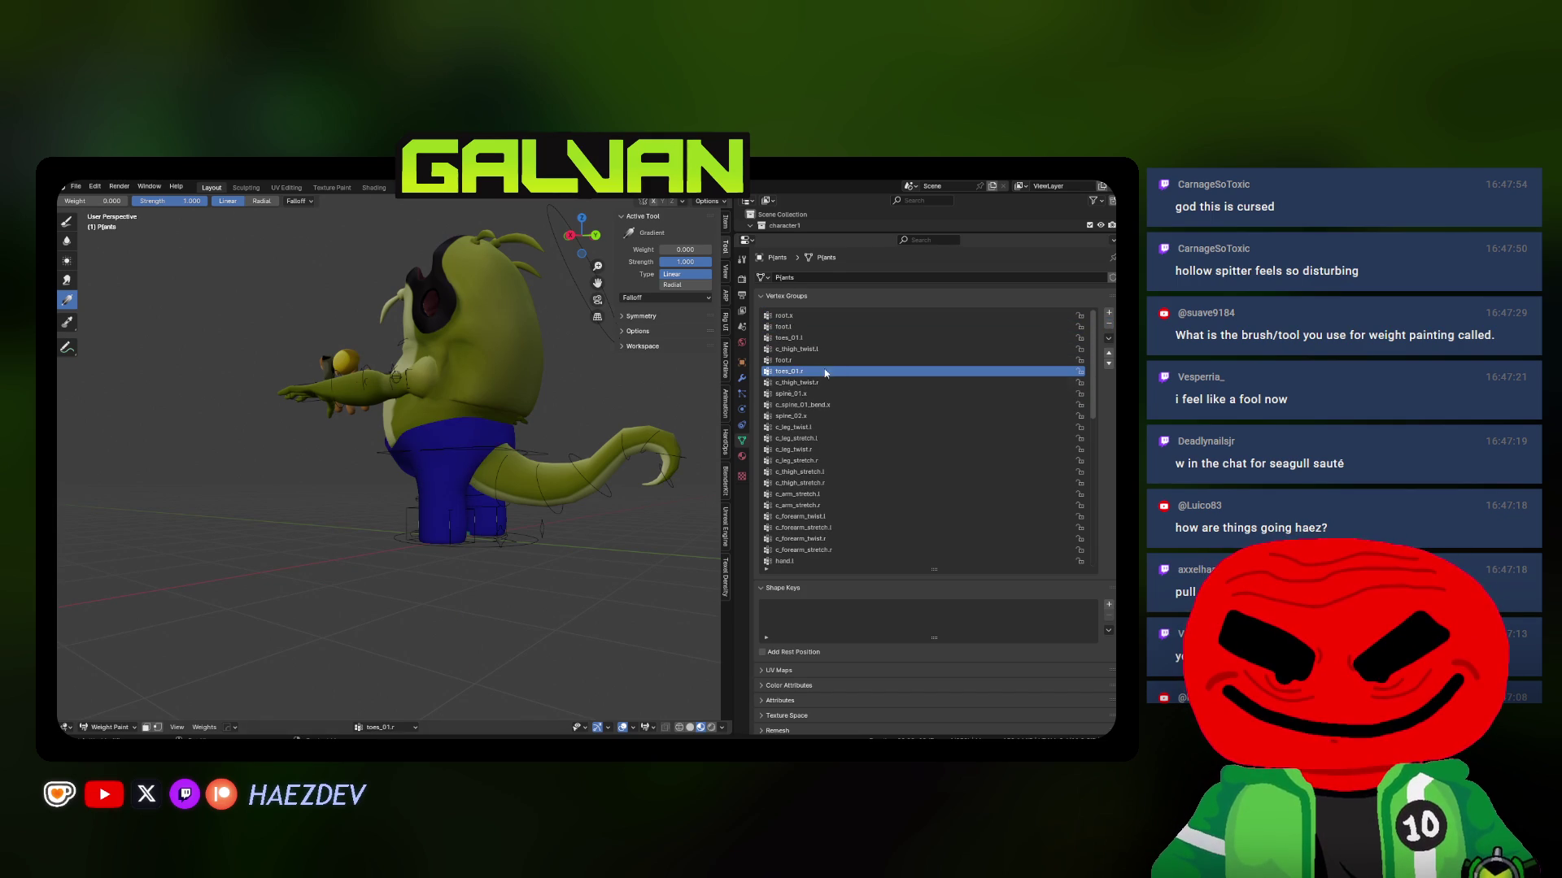
left_click(783, 360)
middle_click_drag(618, 498, 556, 496)
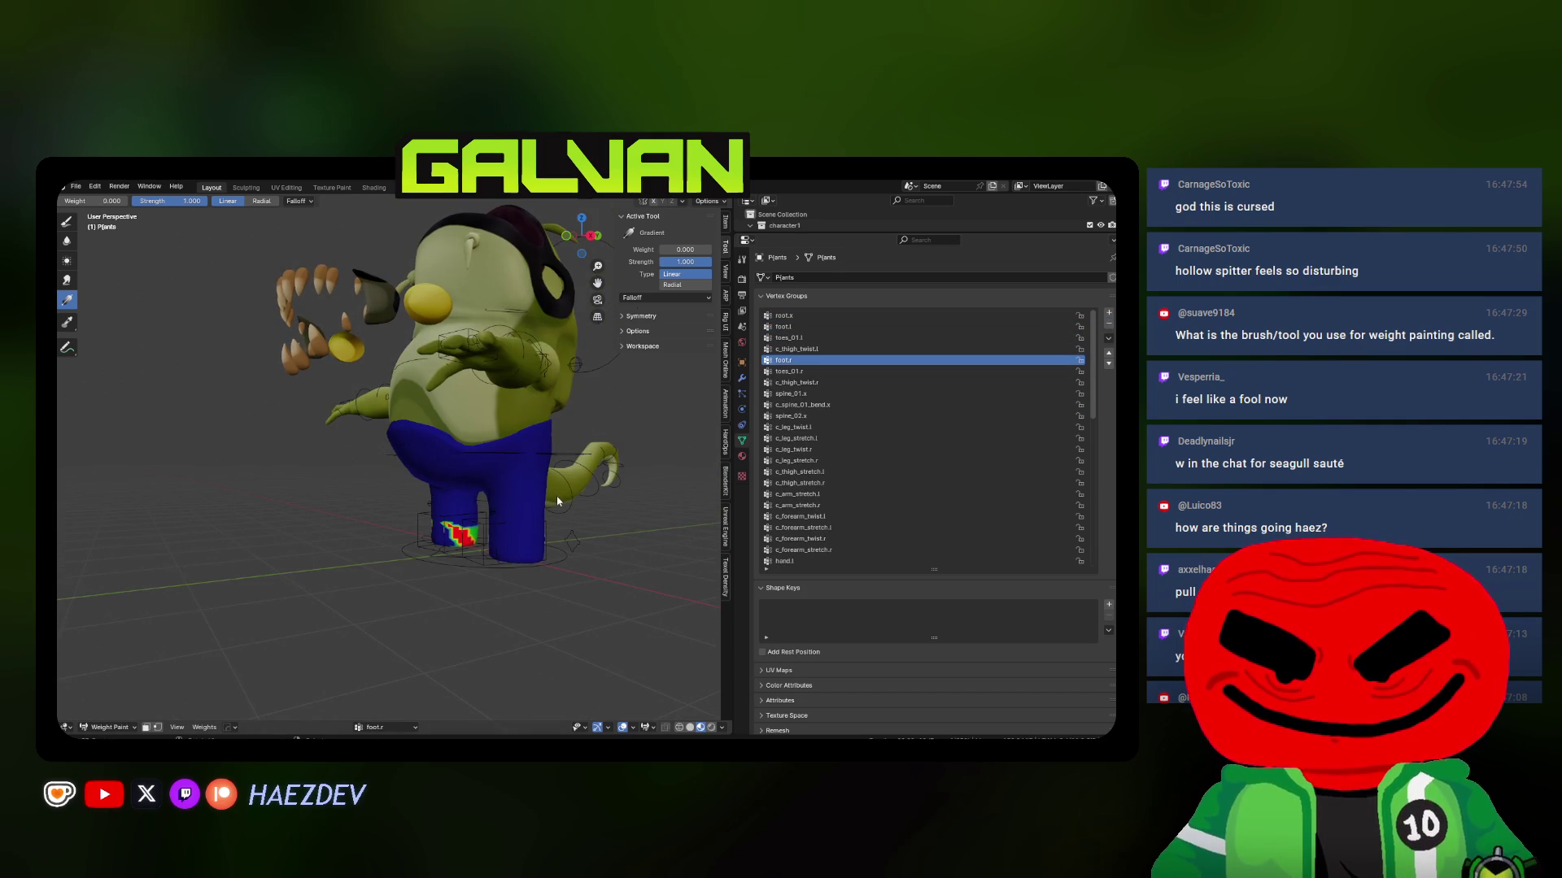
left_click(795, 561)
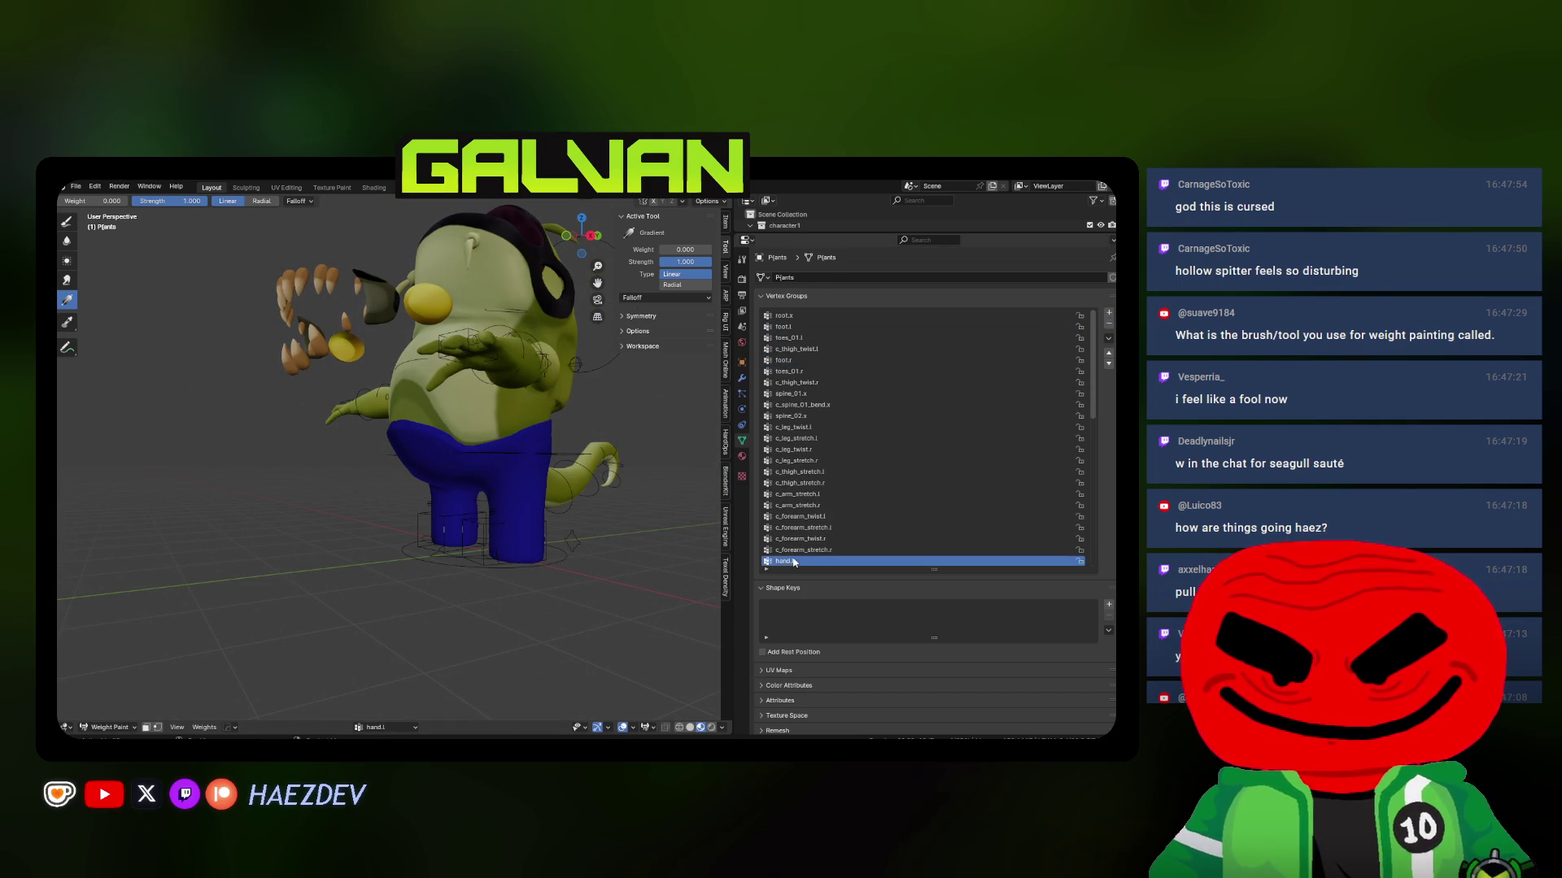
scroll(877, 505, "down", 4)
left_click(1109, 325)
left_click(1109, 325)
left_click(1108, 325)
left_click(1108, 325)
left_click(1109, 324)
left_click(1109, 325)
left_click(1109, 325)
Delete the unused middle and ring finger groups from middle1.r on, undoing one removal
scroll(832, 476, "down", 5)
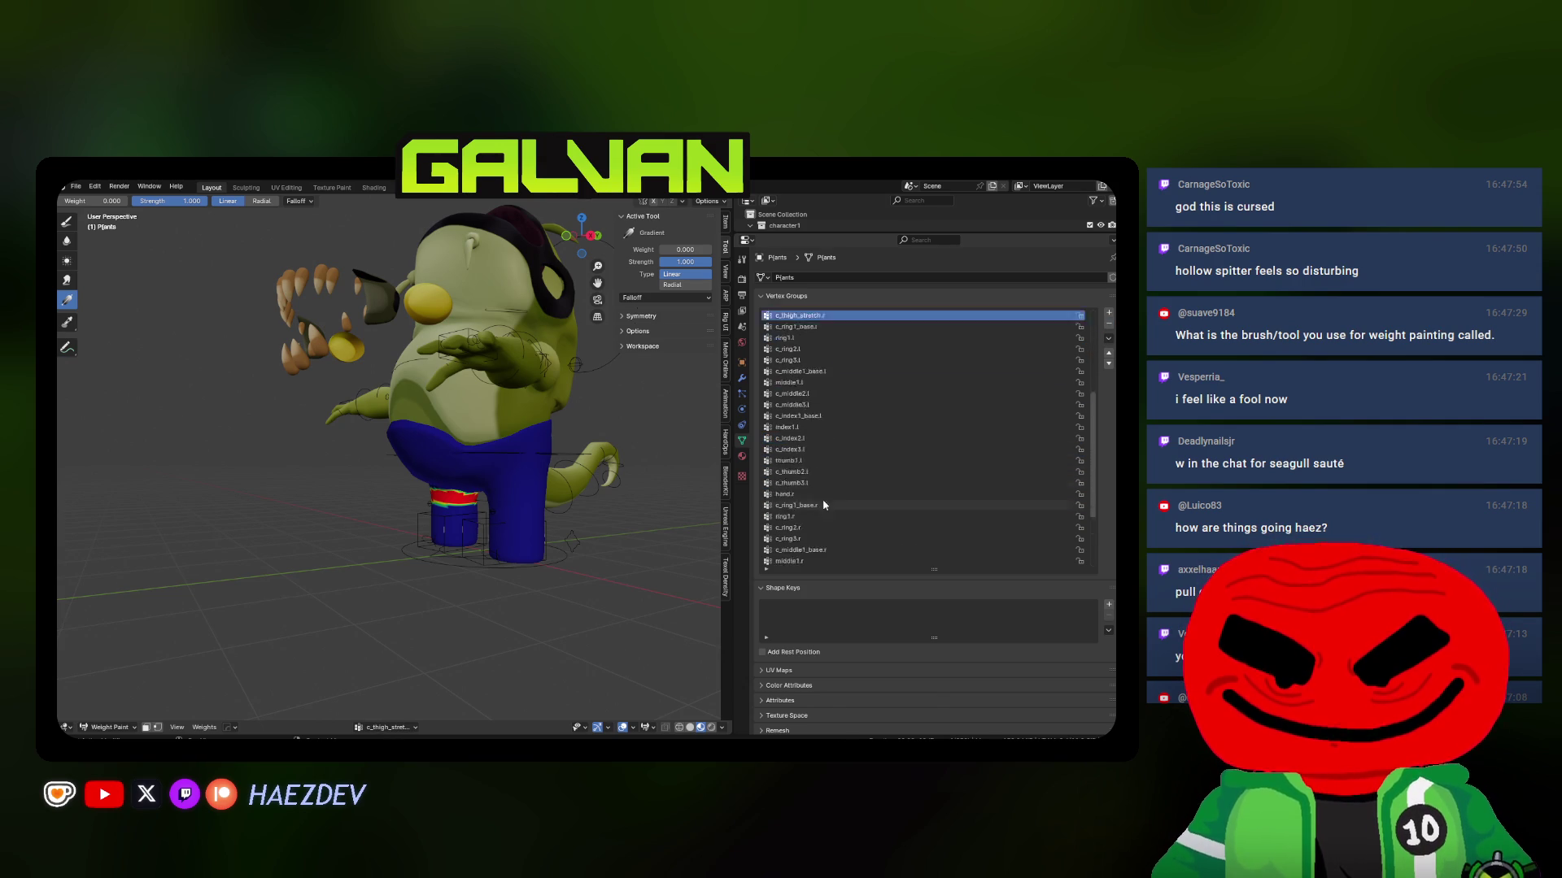
left_click(814, 518)
left_click(1107, 325)
left_click(1107, 325)
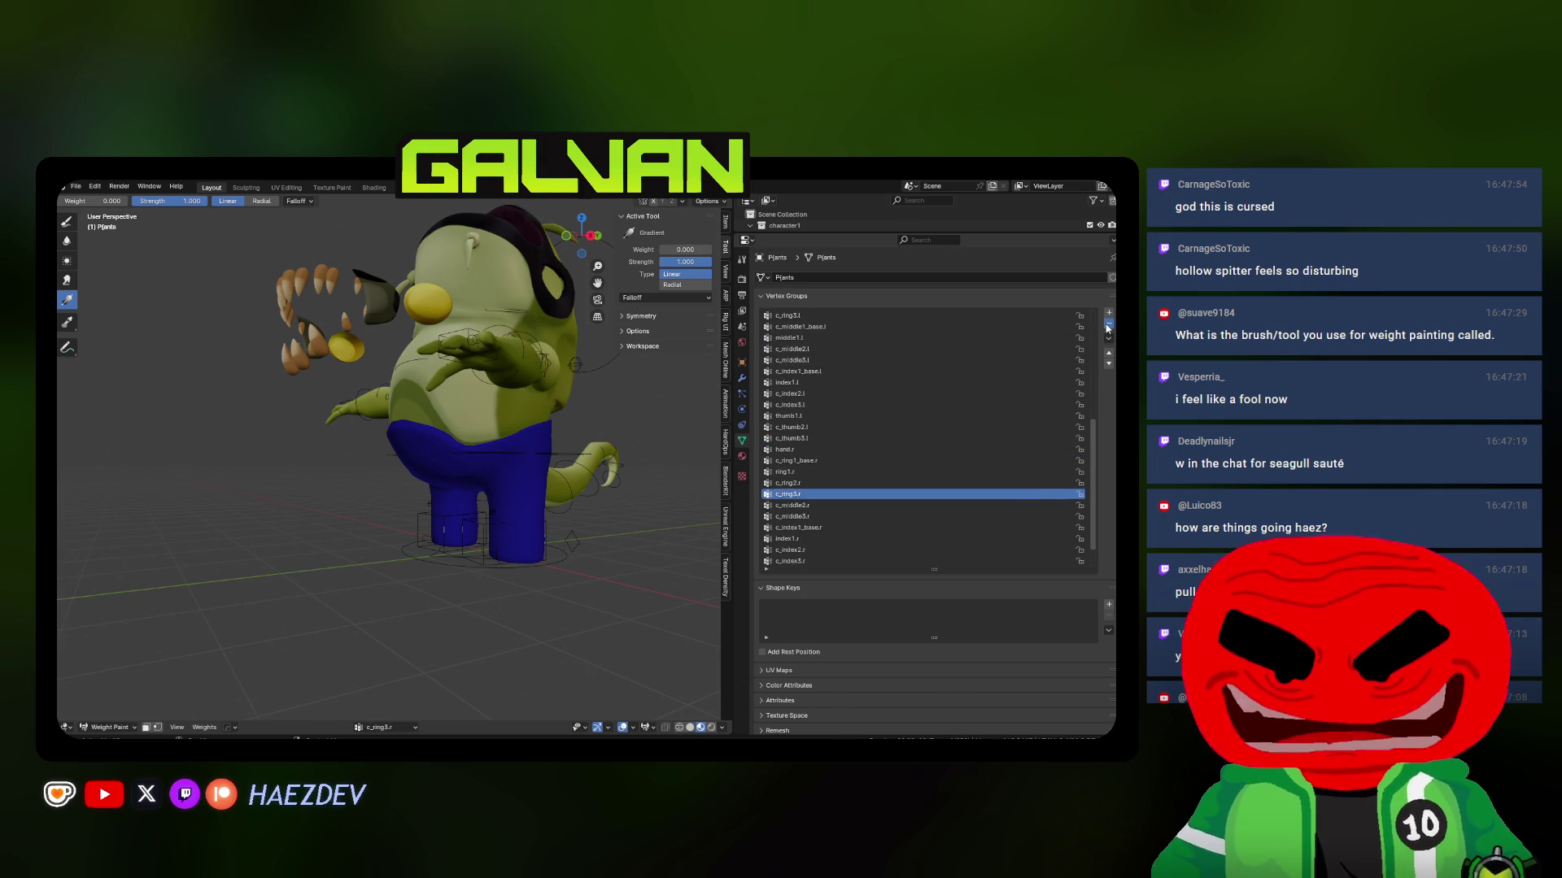
left_click(1107, 325)
left_click(1107, 325)
left_click(1107, 325)
left_click(1107, 326)
left_click(1107, 325)
left_click(1107, 325)
left_click(1107, 326)
left_click(1107, 325)
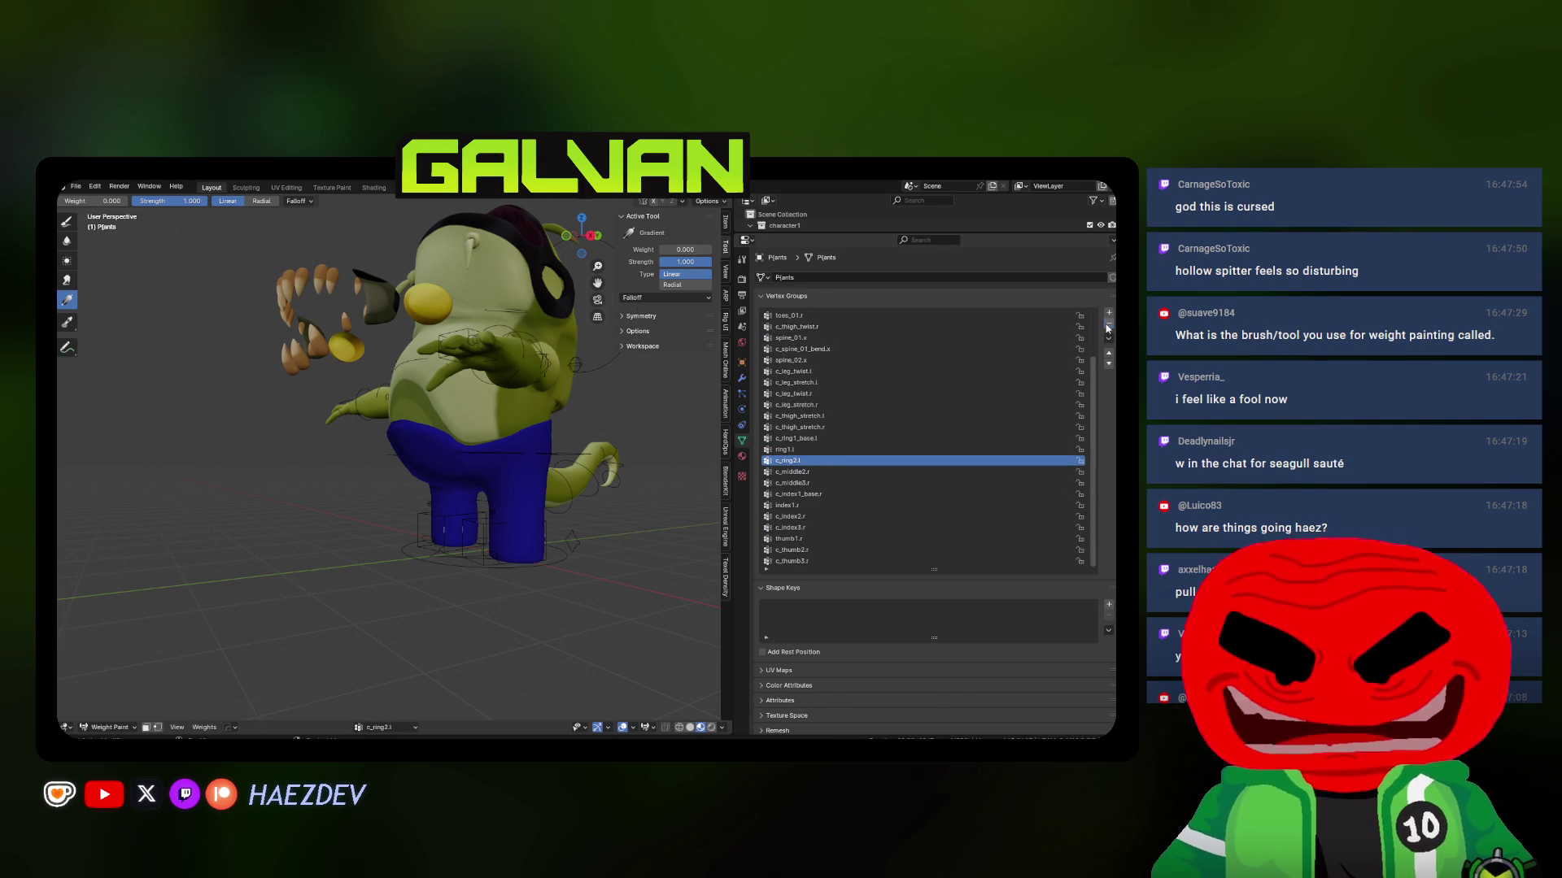
left_click(1107, 325)
left_click(1106, 325)
left_click(1107, 325)
left_click(1107, 325)
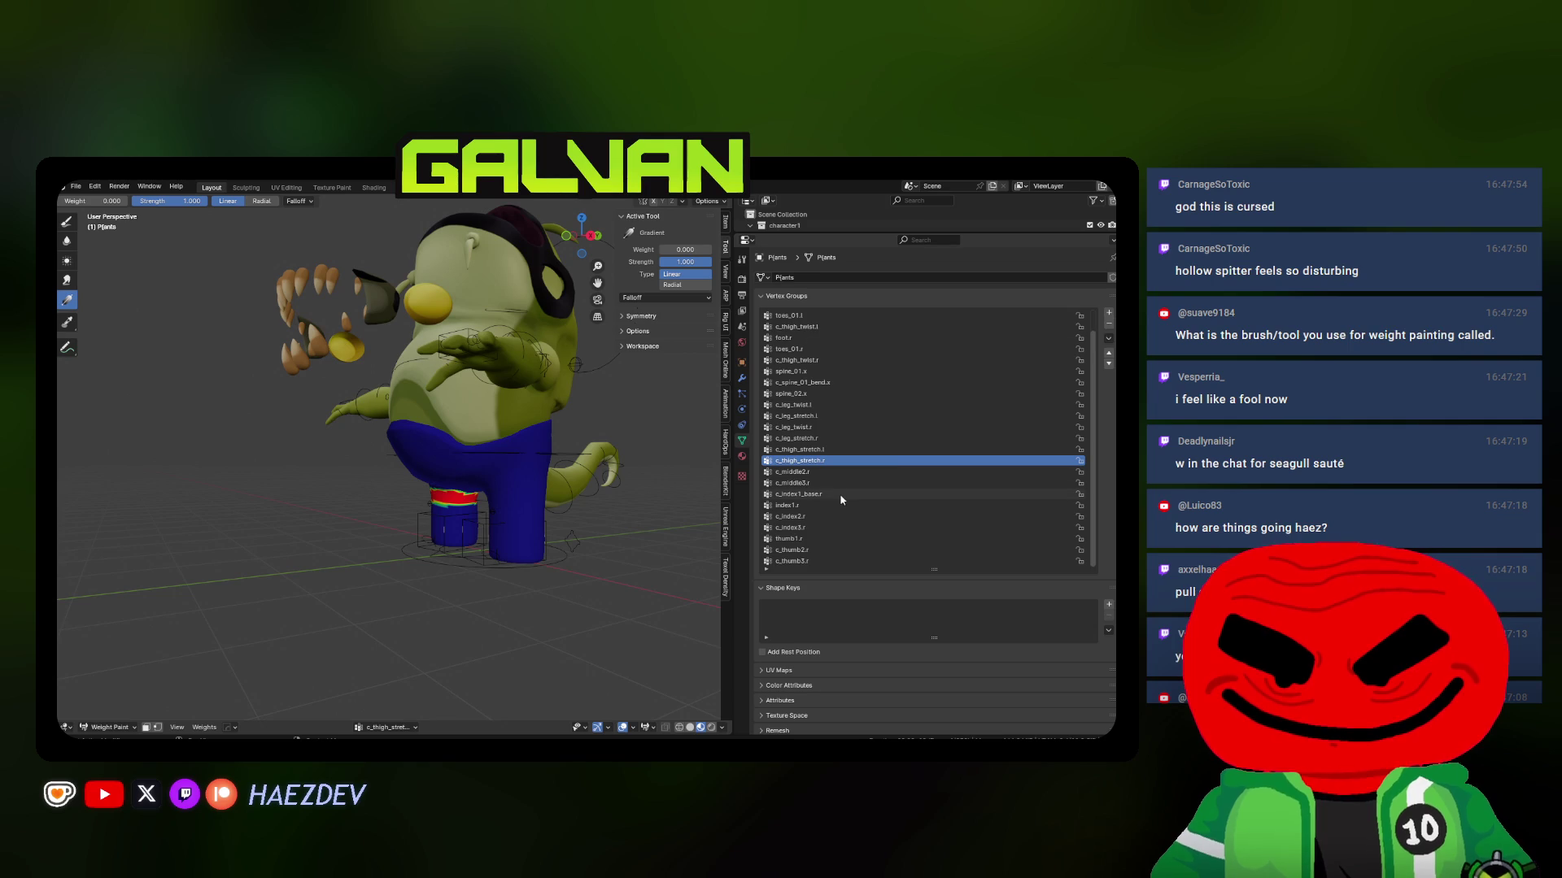
key("ctrl+z")
Remove c_ring1_base.l again plus the unused index finger and thumb groups
left_click(1108, 324)
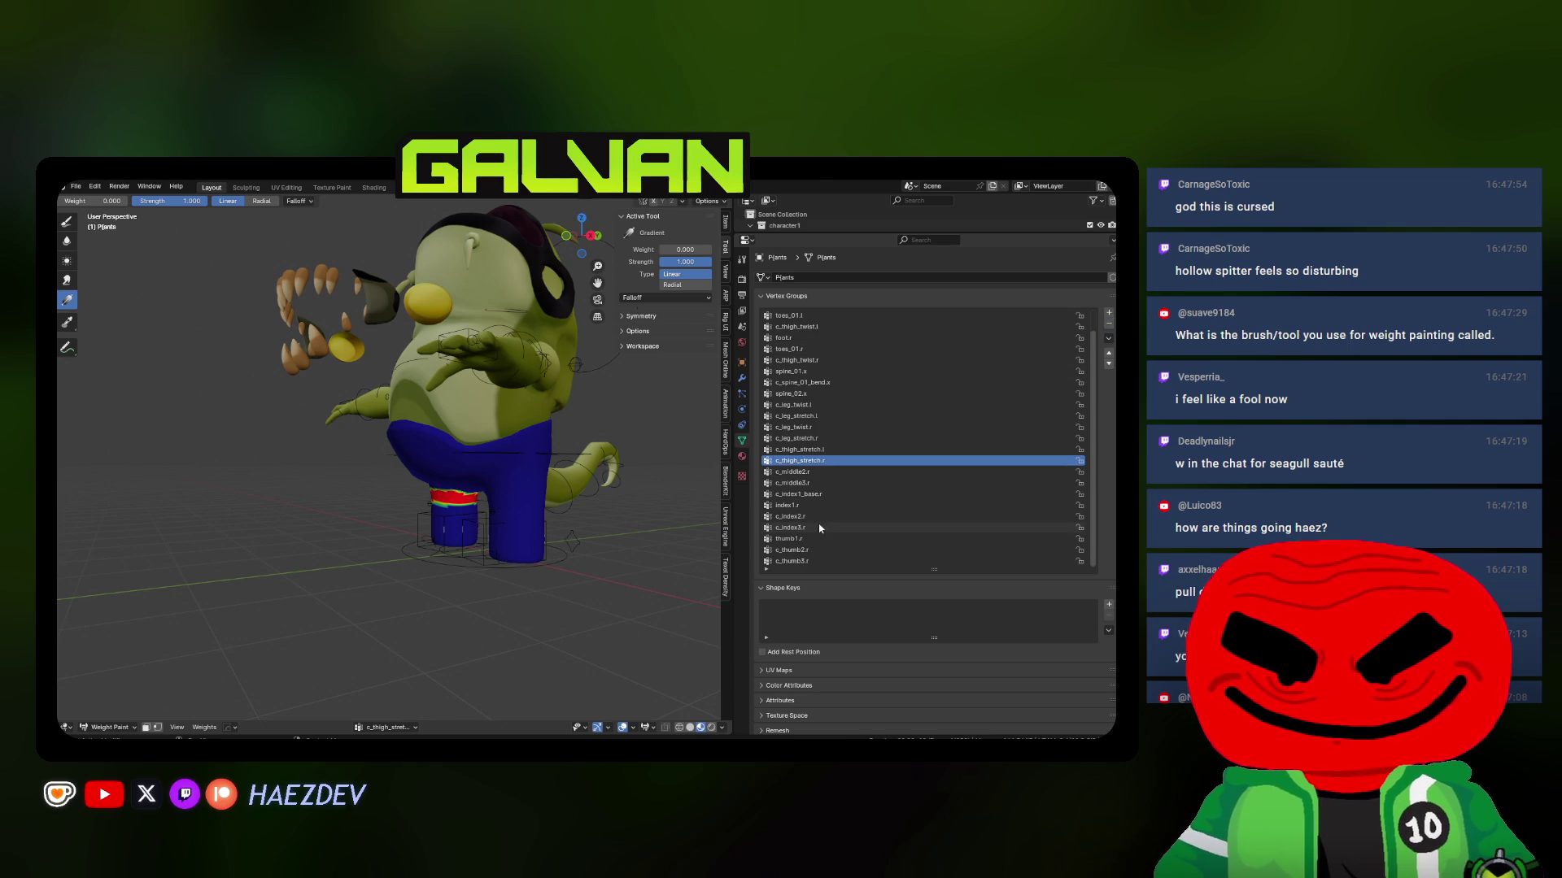
left_click(814, 562)
left_click(1108, 325)
left_click(1109, 325)
left_click(1109, 325)
left_click(1108, 325)
left_click(1108, 326)
left_click(1109, 325)
left_click(1109, 325)
left_click(1109, 325)
left_click(1108, 325)
key("KP_1")
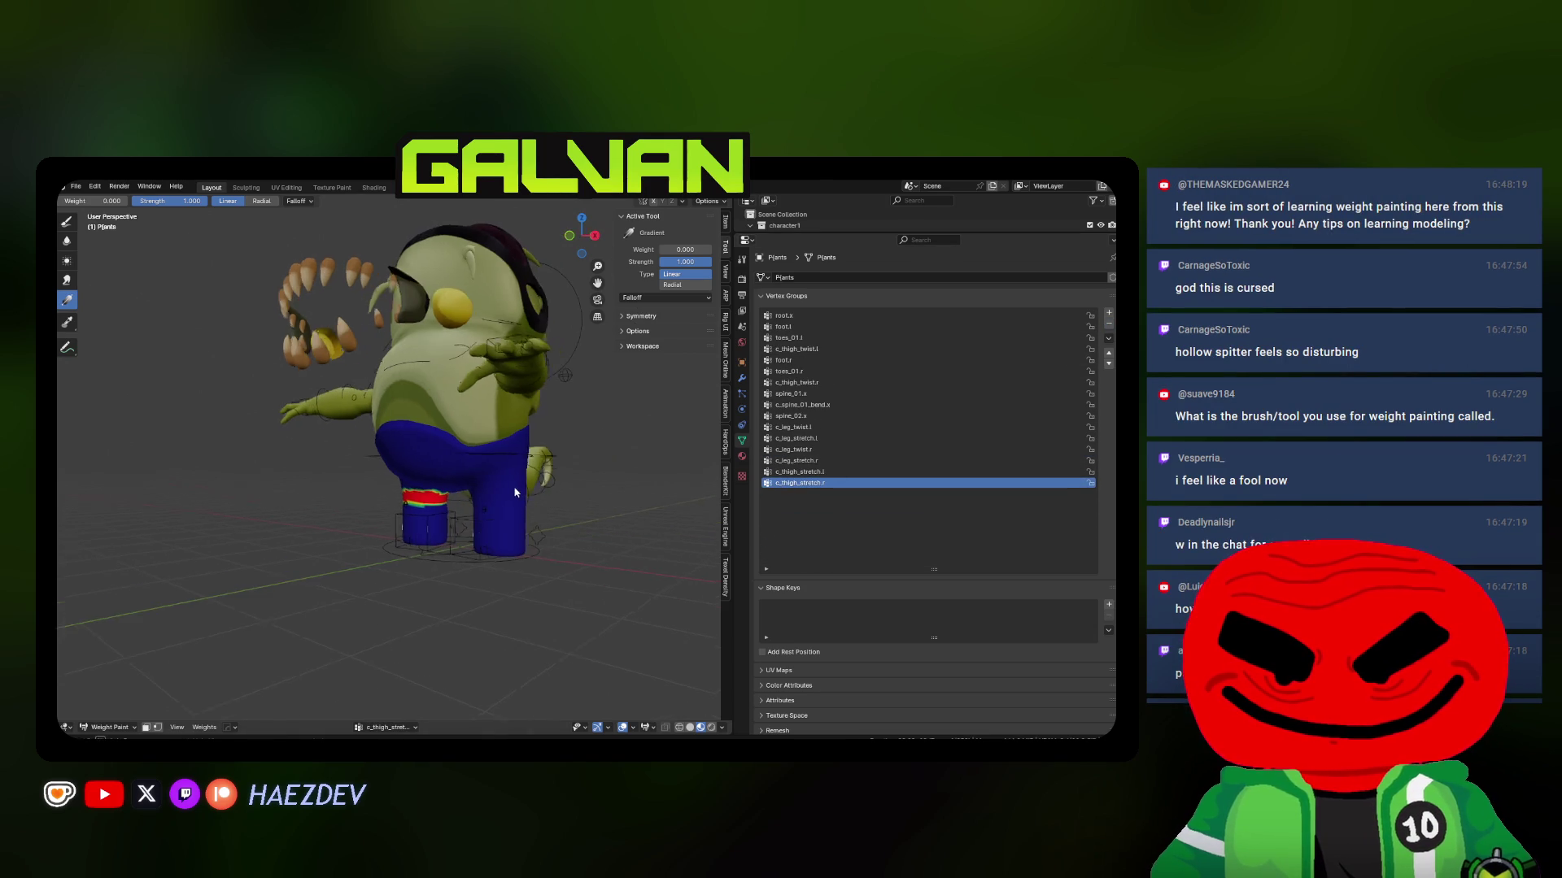
scroll(663, 509, "up", 2)
Paint linear gradients for c_thigh_stretch.l over the left thigh and hip
left_click(799, 472)
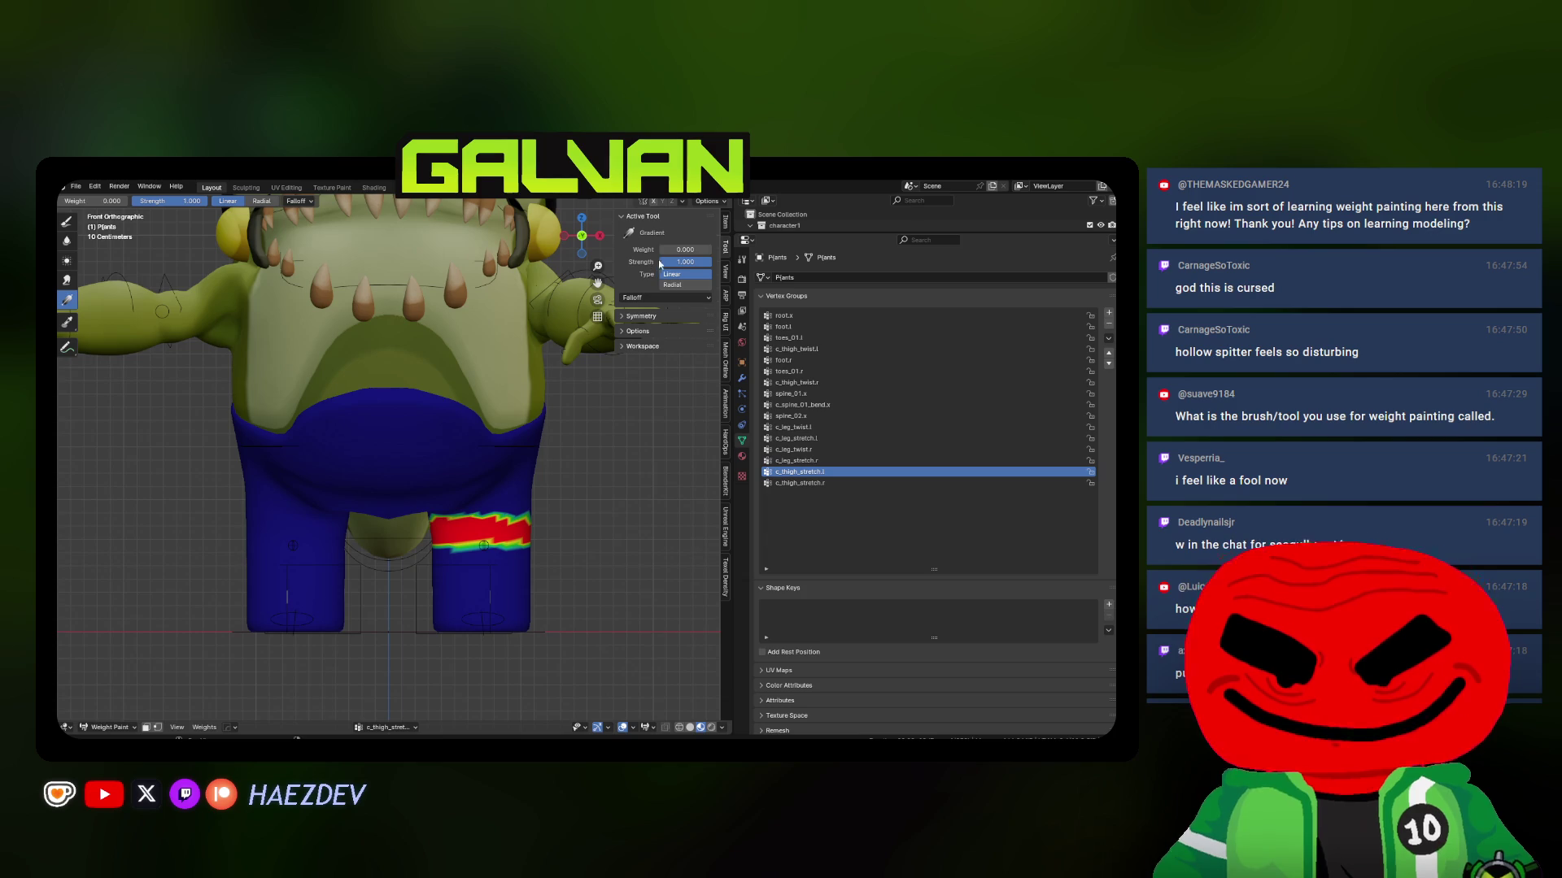
left_click_drag(479, 529, 455, 406)
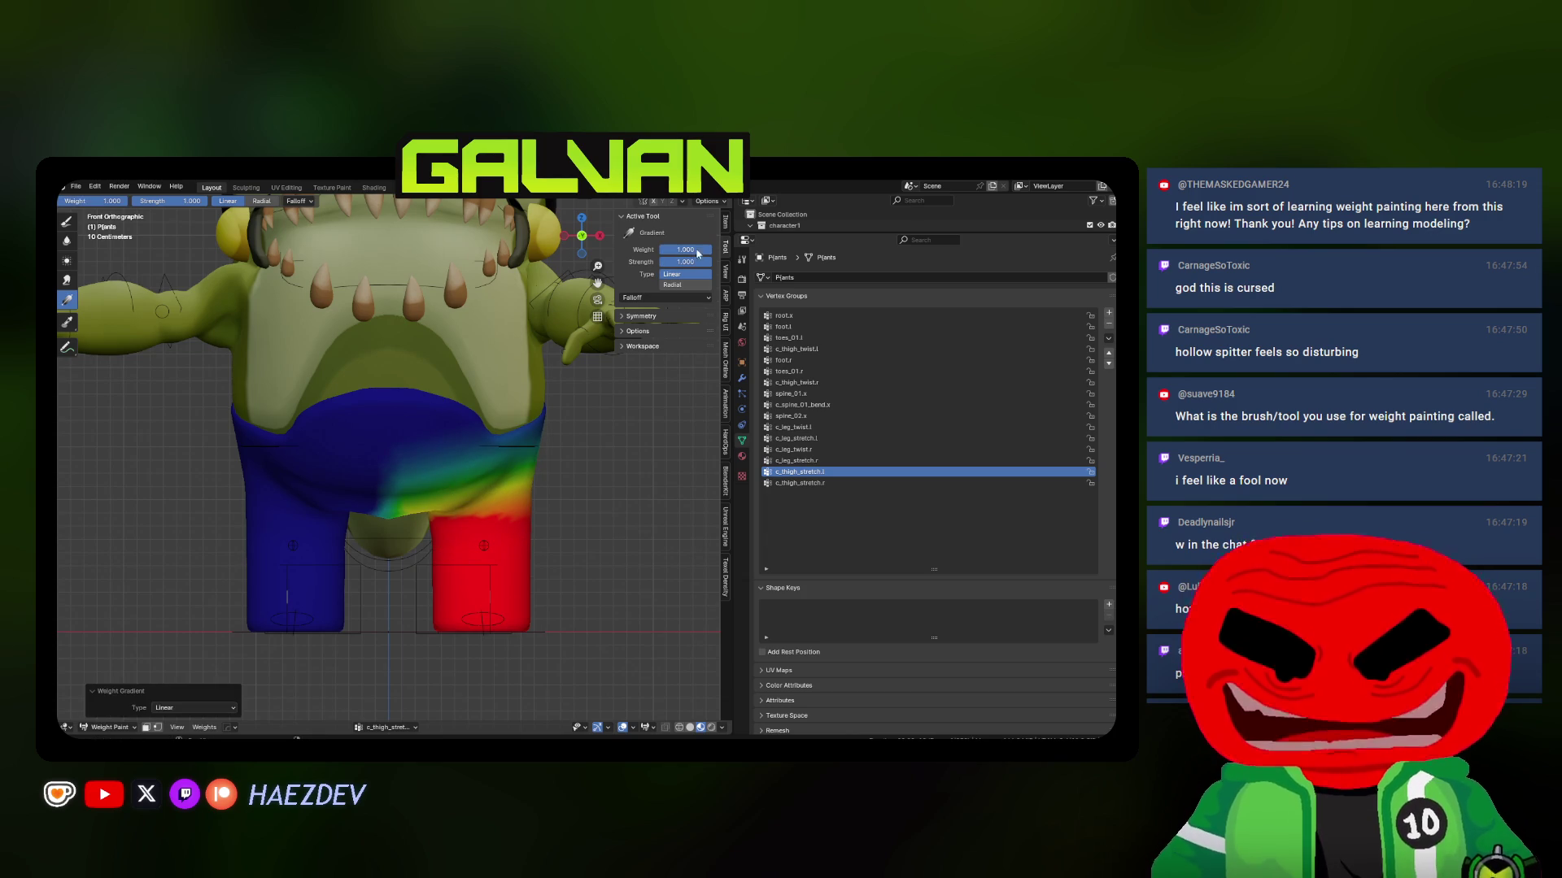
left_click_drag(488, 618, 489, 497)
middle_click_drag(488, 497, 461, 486)
mouse_move(461, 486)
left_mouse_down()
mouse_move(526, 542)
mouse_move(531, 529)
left_mouse_up()
mouse_move(530, 528)
middle_mouse_down()
mouse_move(346, 500)
mouse_move(418, 379)
middle_mouse_up()
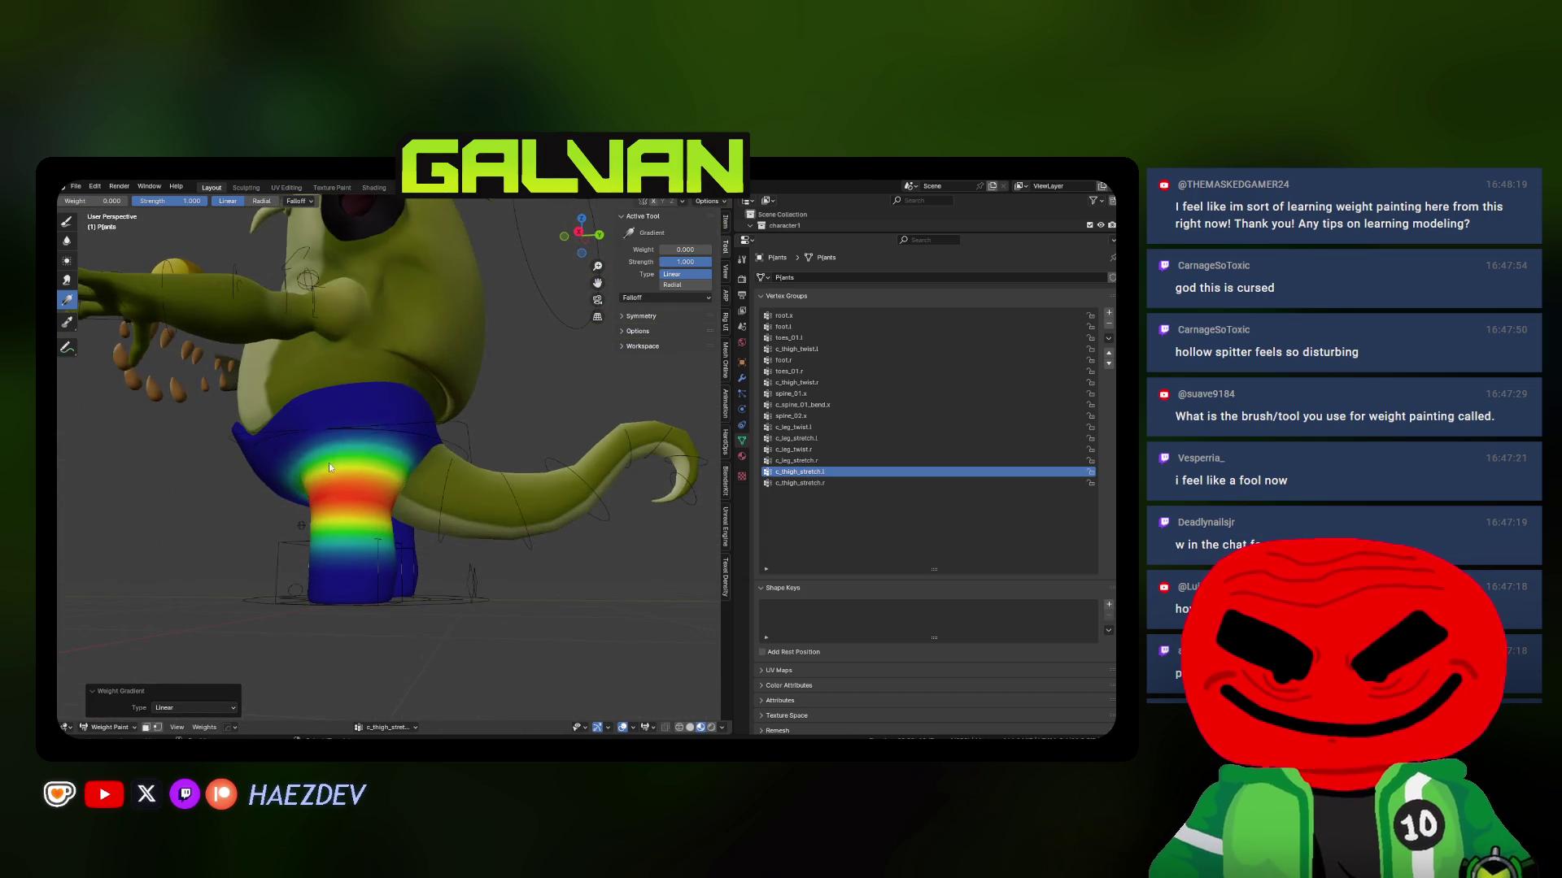
middle_click_drag(328, 462, 400, 454)
middle_click_drag(490, 432, 472, 364)
left_click_drag(472, 364, 458, 494)
Paint a c_leg_stretch.l gradient band up the left lower leg in front view
left_click(794, 448)
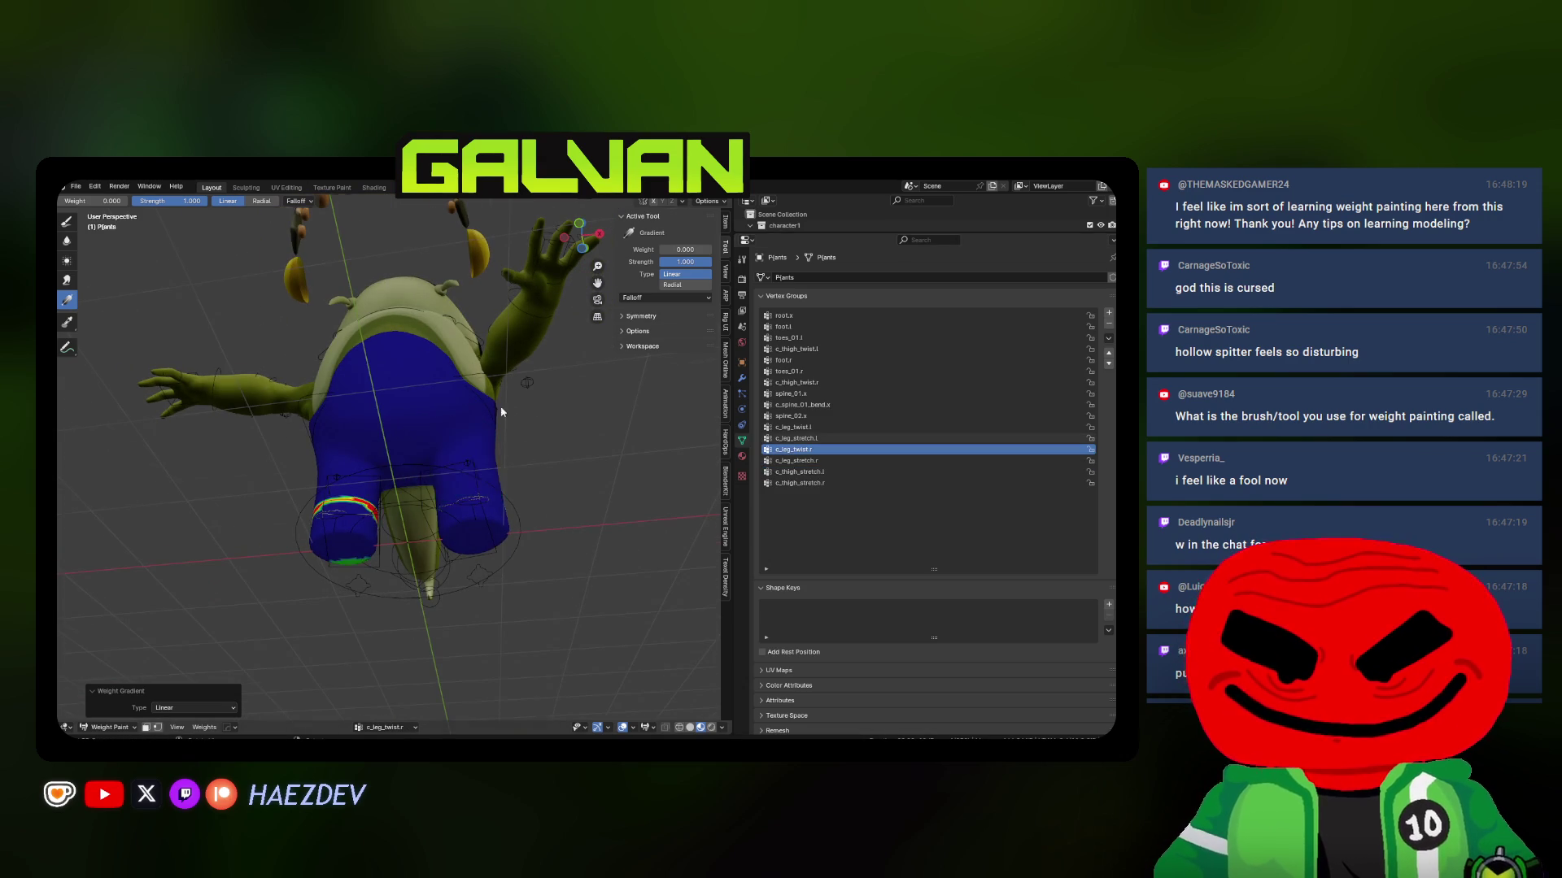
key("KP_1")
left_click(801, 438)
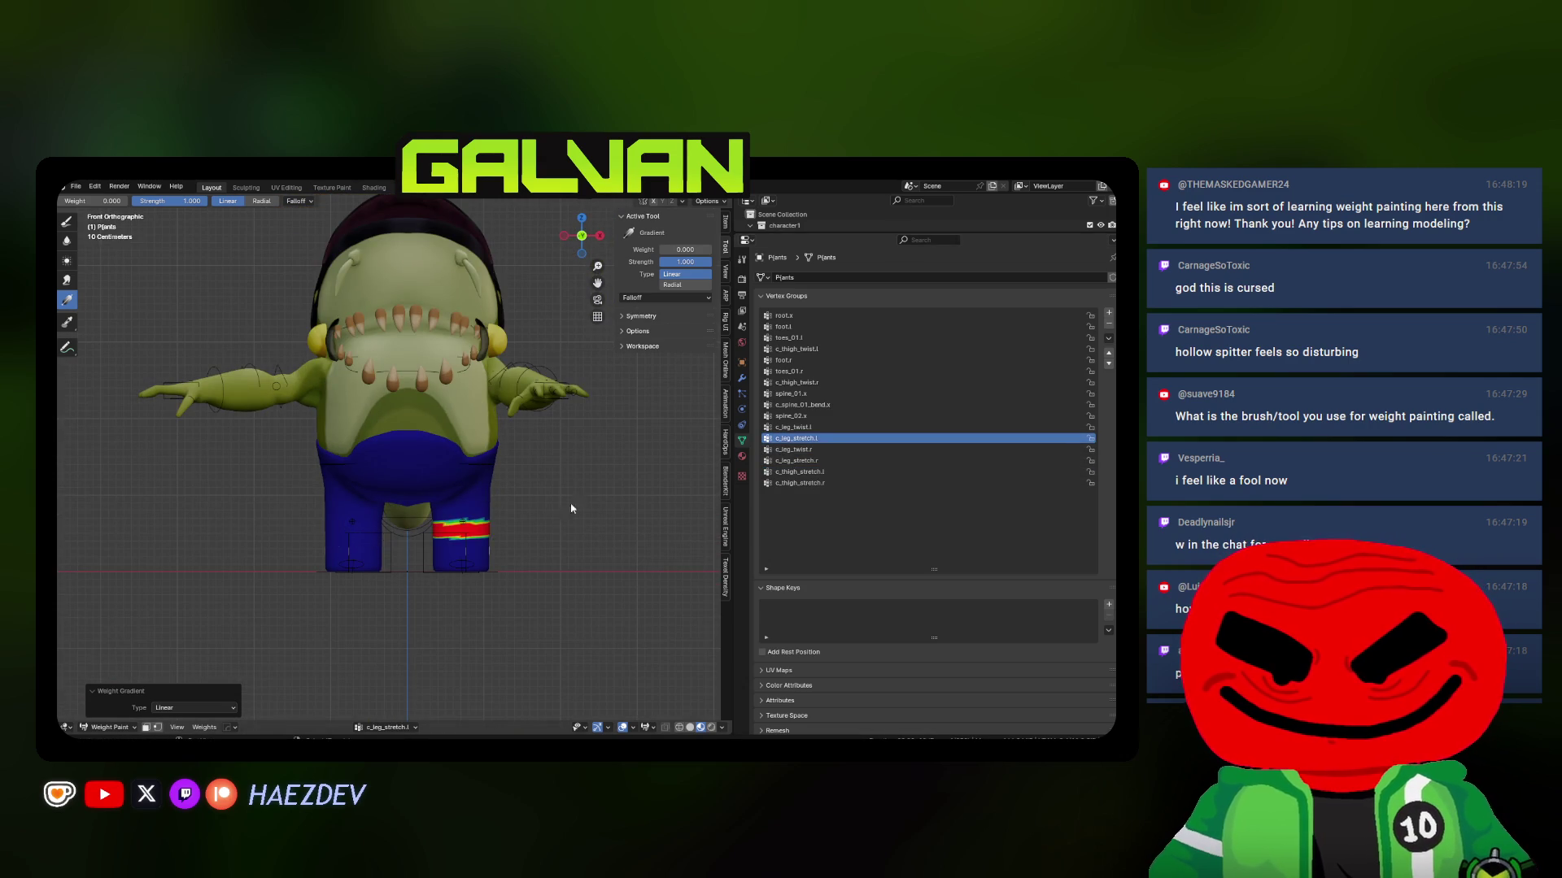
key("KP_Decimal")
left_click_drag(495, 487, 491, 403)
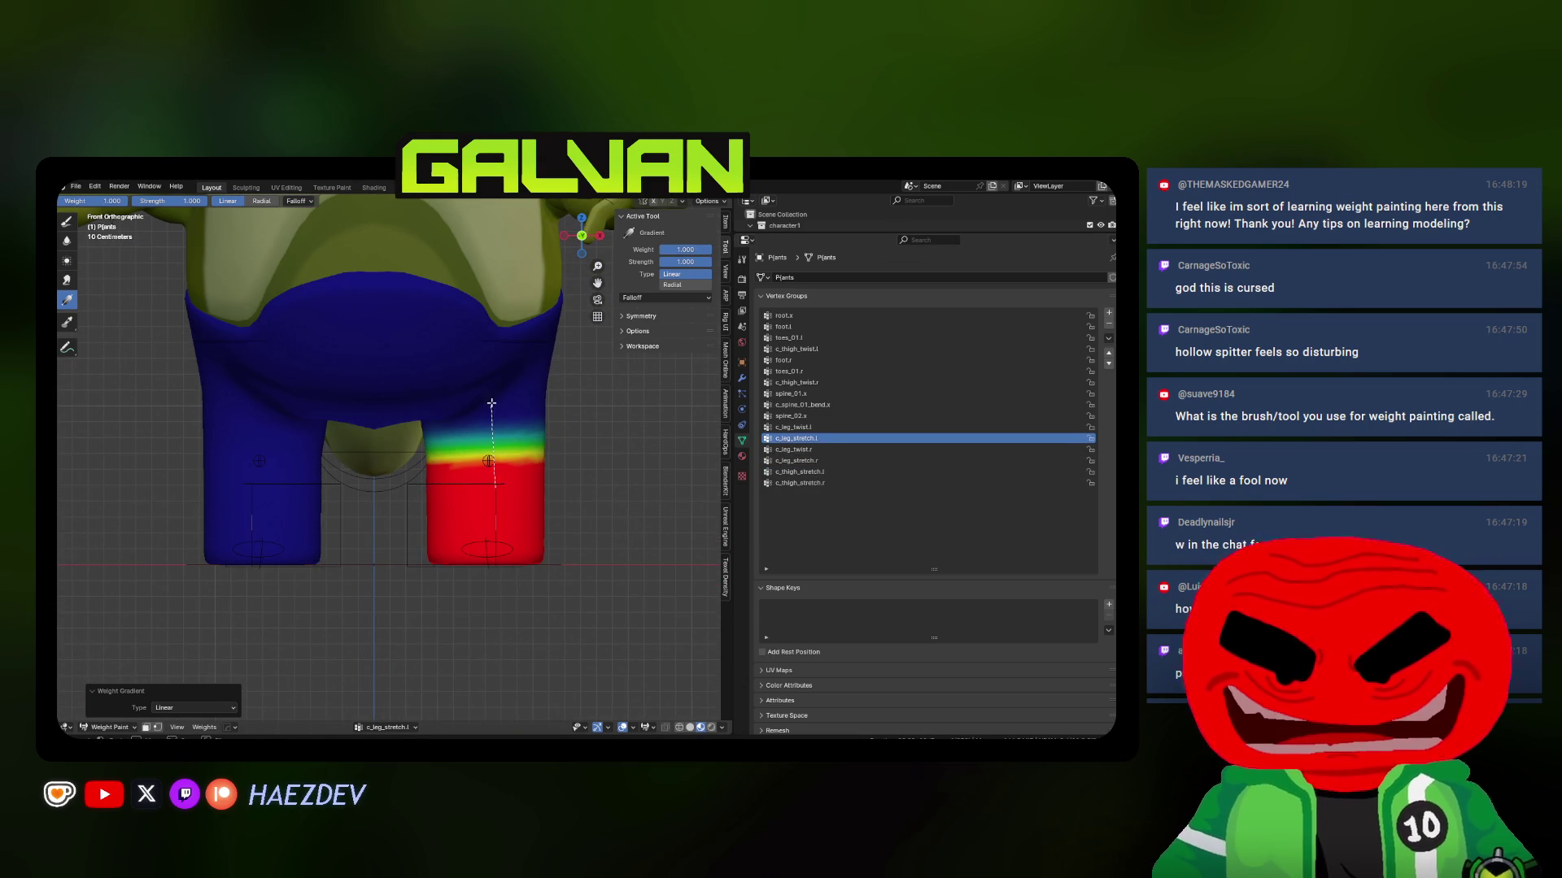
left_click_drag(685, 249, 657, 250)
left_click_drag(480, 544, 479, 437)
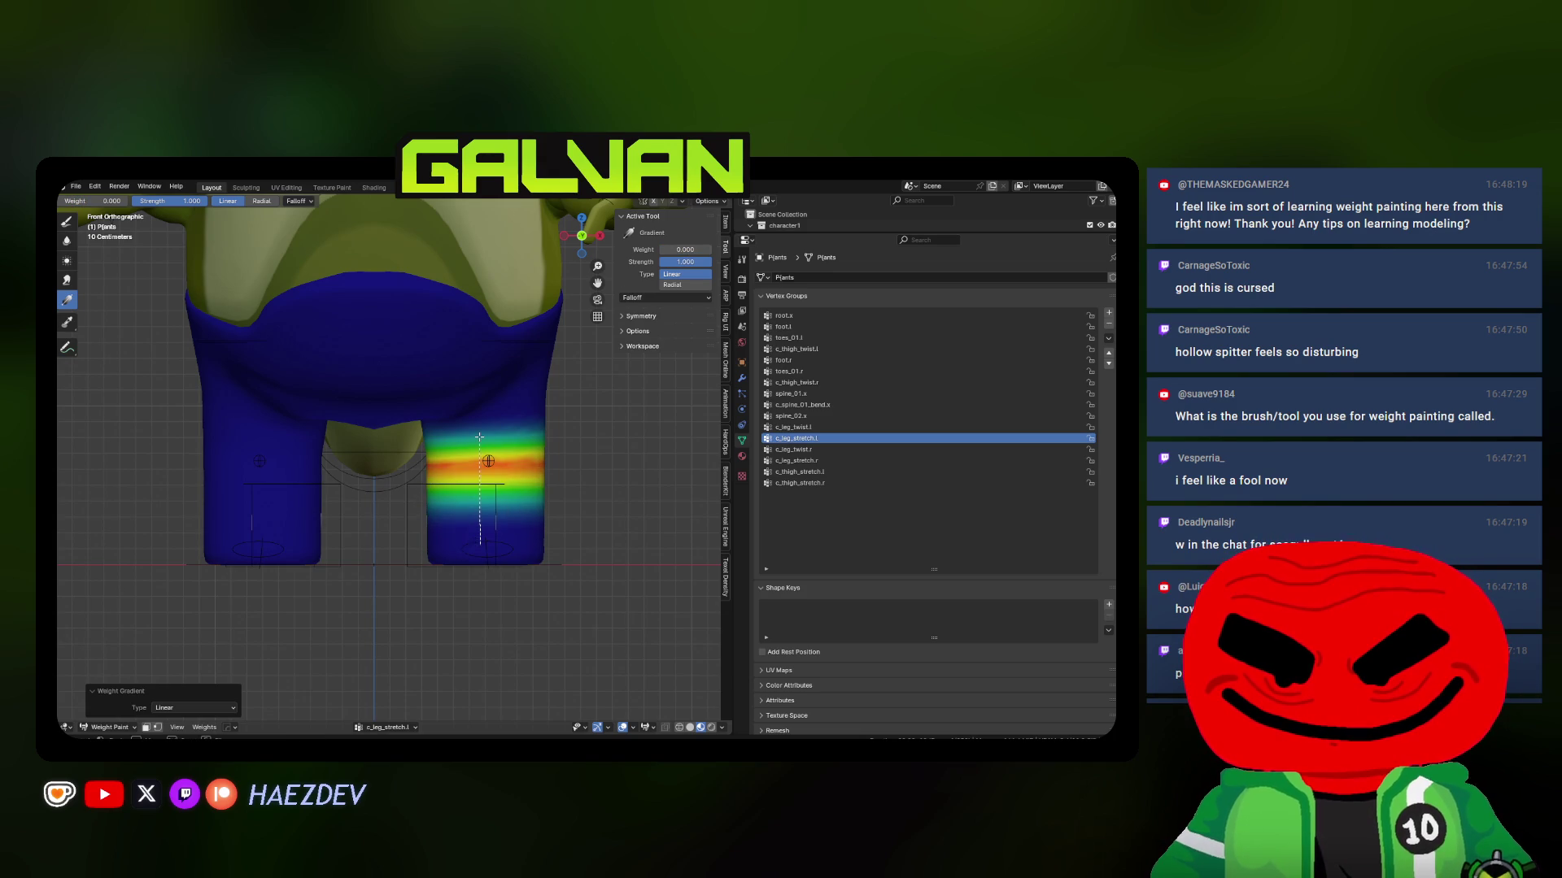
mouse_move(480, 353)
left_mouse_down()
mouse_move(488, 530)
mouse_move(488, 418)
left_mouse_up()
Paint a c_leg_twist.l band on the lower leg and a foot.l gradient rising from the foot
left_click(801, 427)
mouse_move(483, 555)
left_mouse_down()
mouse_move(483, 470)
mouse_move(498, 579)
left_mouse_up()
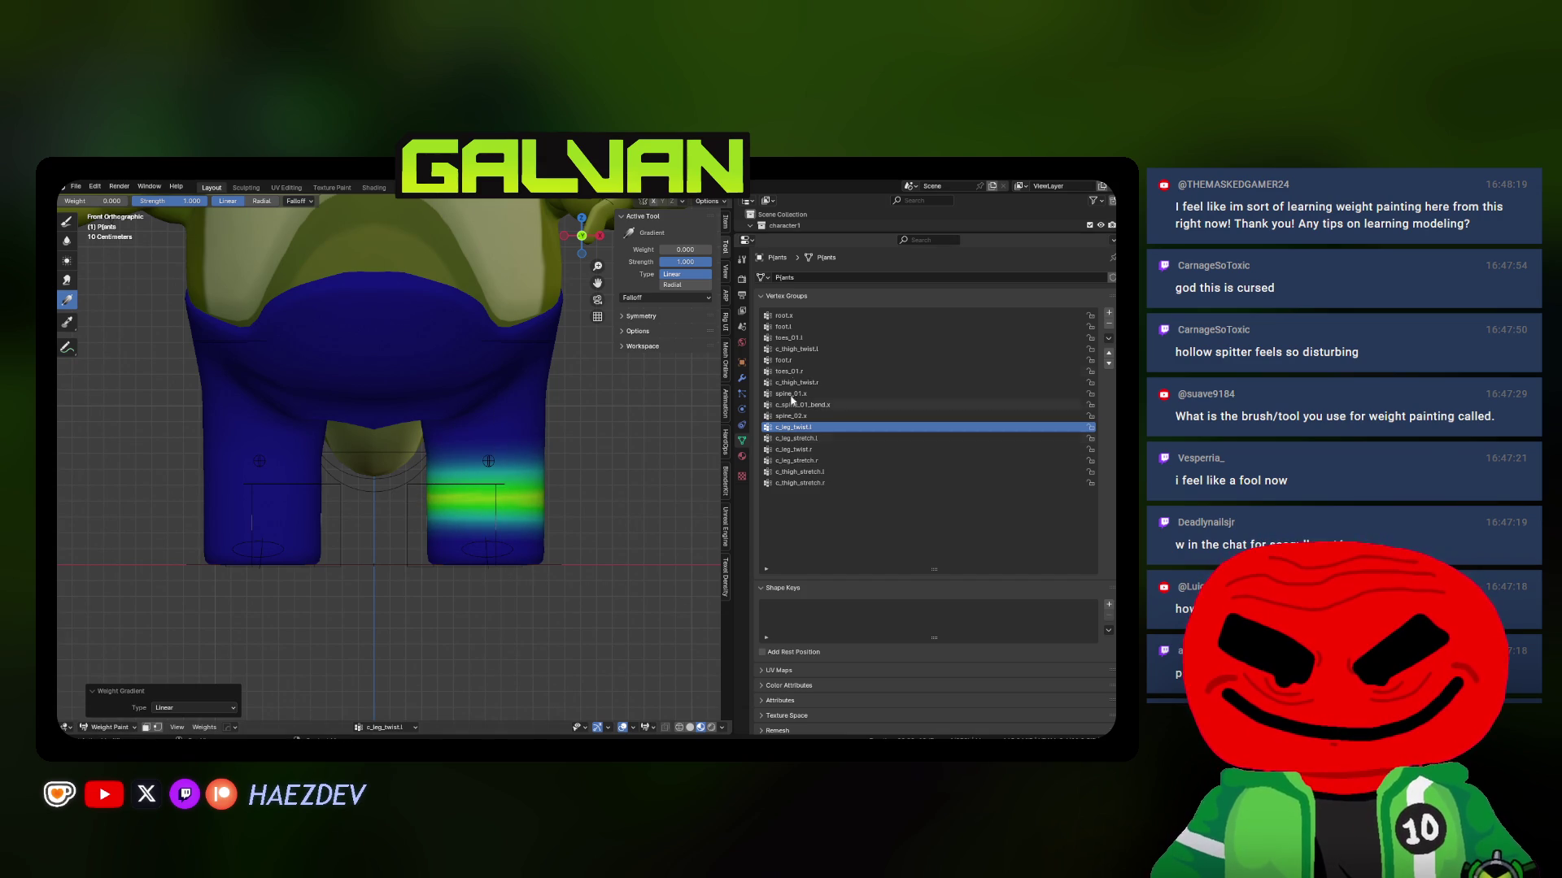
left_click(784, 327)
mouse_move(488, 561)
left_mouse_down()
mouse_move(488, 455)
mouse_move(480, 569)
left_mouse_up()
Paint the toes_01.l gradient across the left foot in side view, then repaint foot.l
left_click(811, 337)
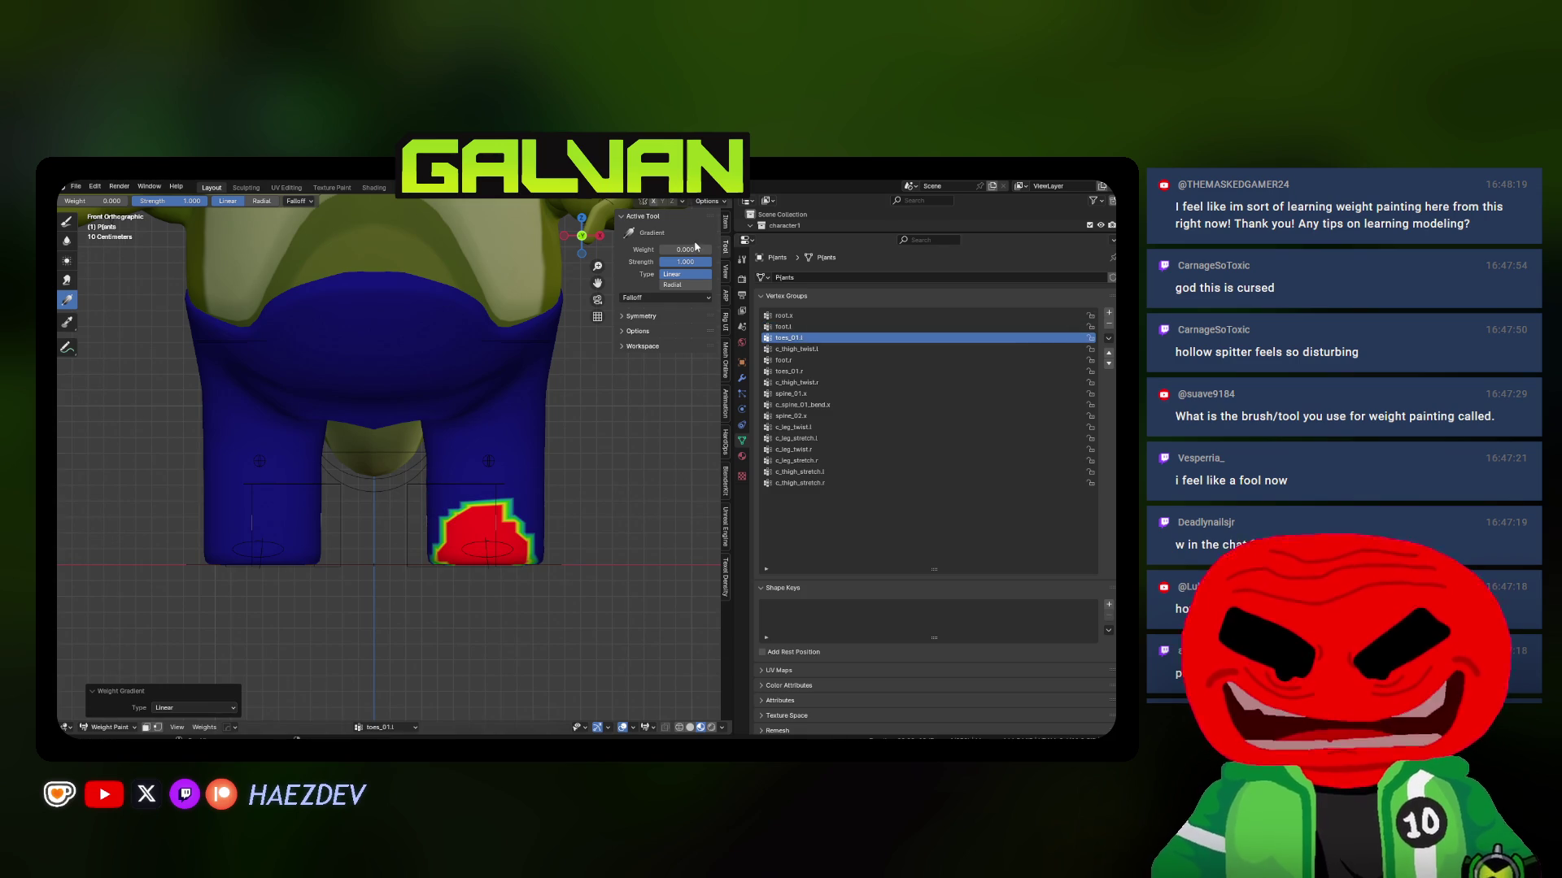
key("KP_3")
left_click_drag(301, 560, 373, 485)
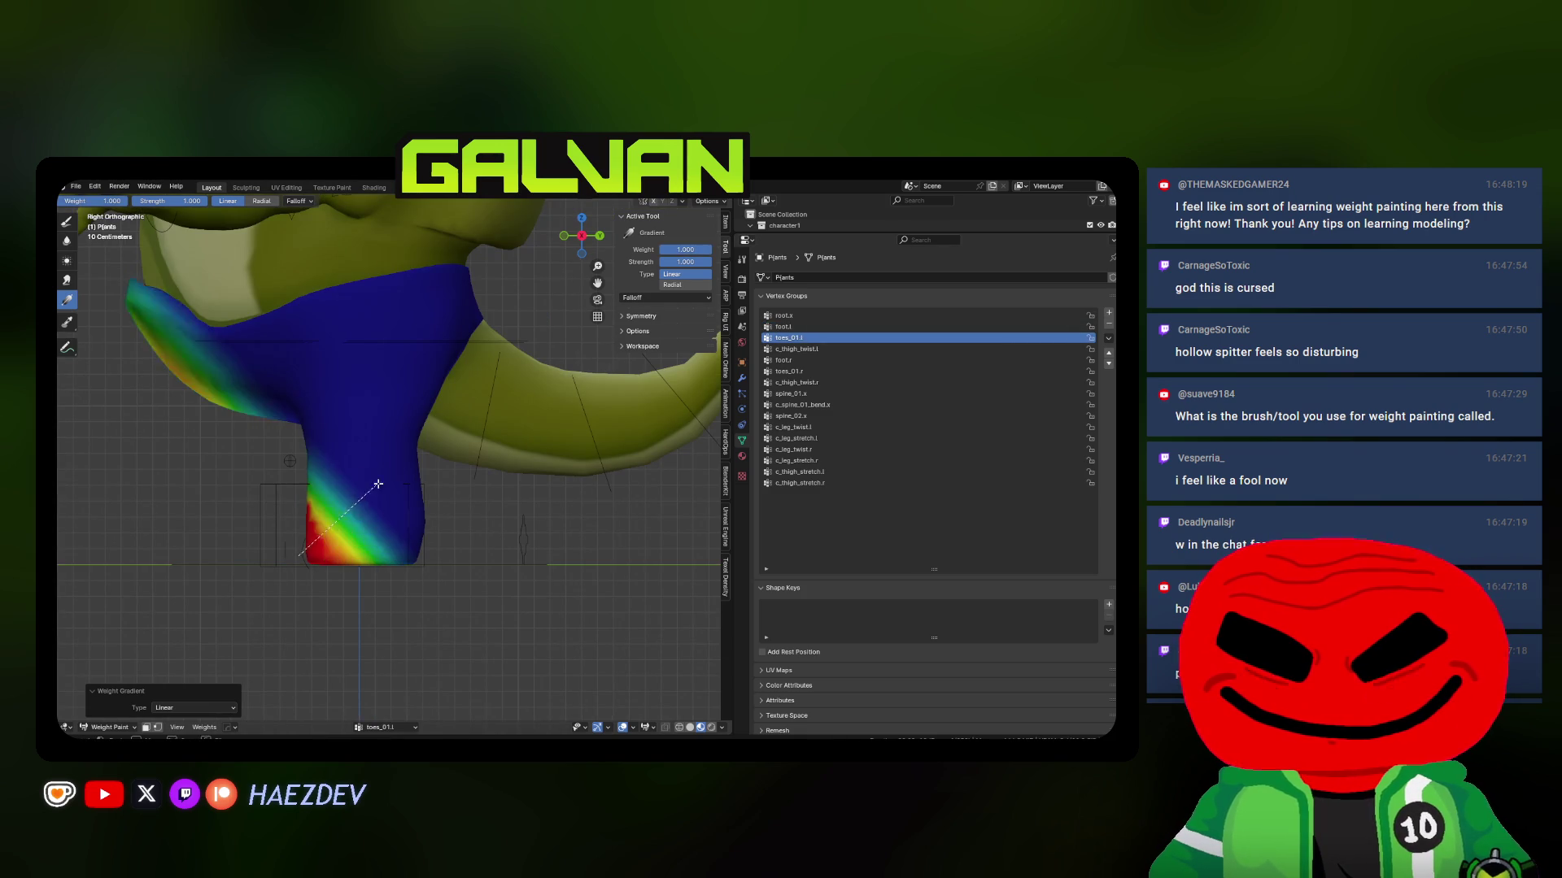
key("ctrl+z")
middle_click_drag(341, 414, 401, 384, "shift")
left_click_drag(466, 462, 351, 464)
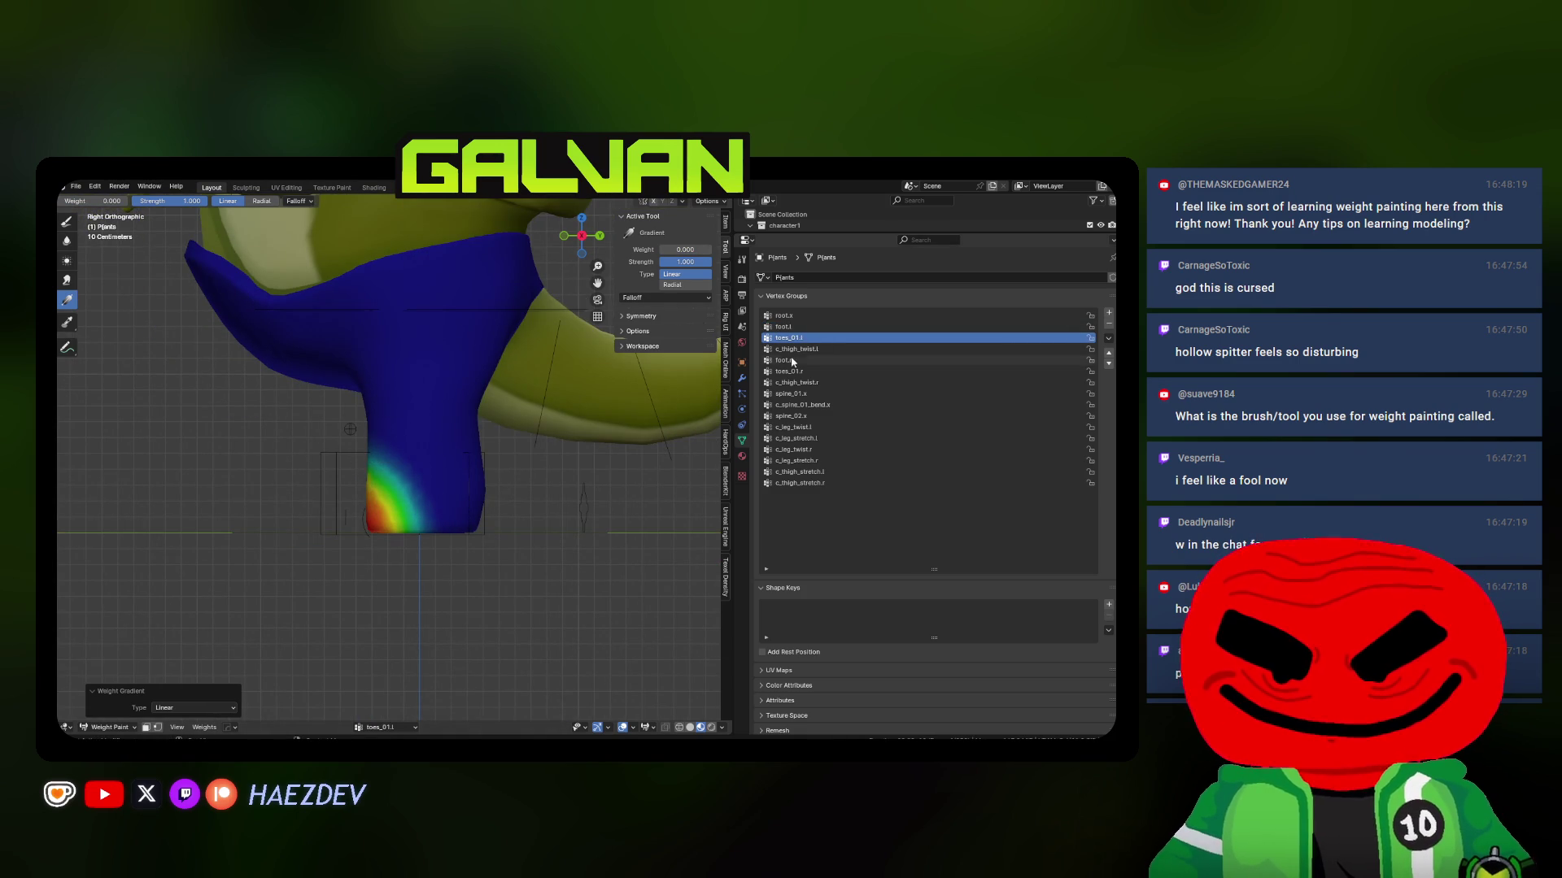
left_click(782, 326)
left_click_drag(327, 548, 459, 500)
Leave the pants and switch to weight painting the Body mesh in right side view
key("KP_1")
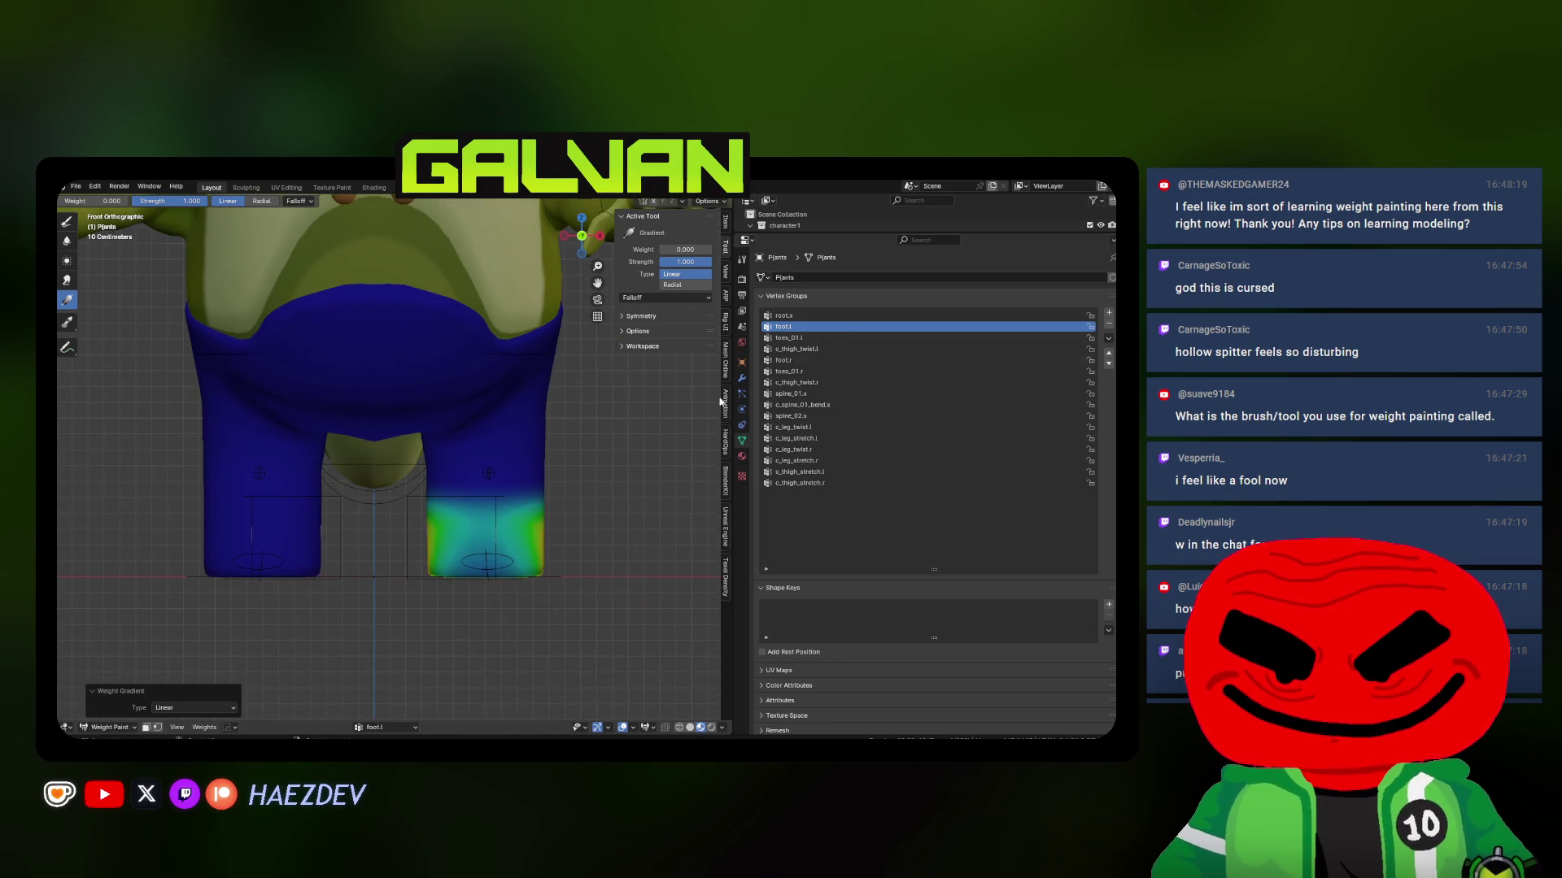
left_click(817, 316)
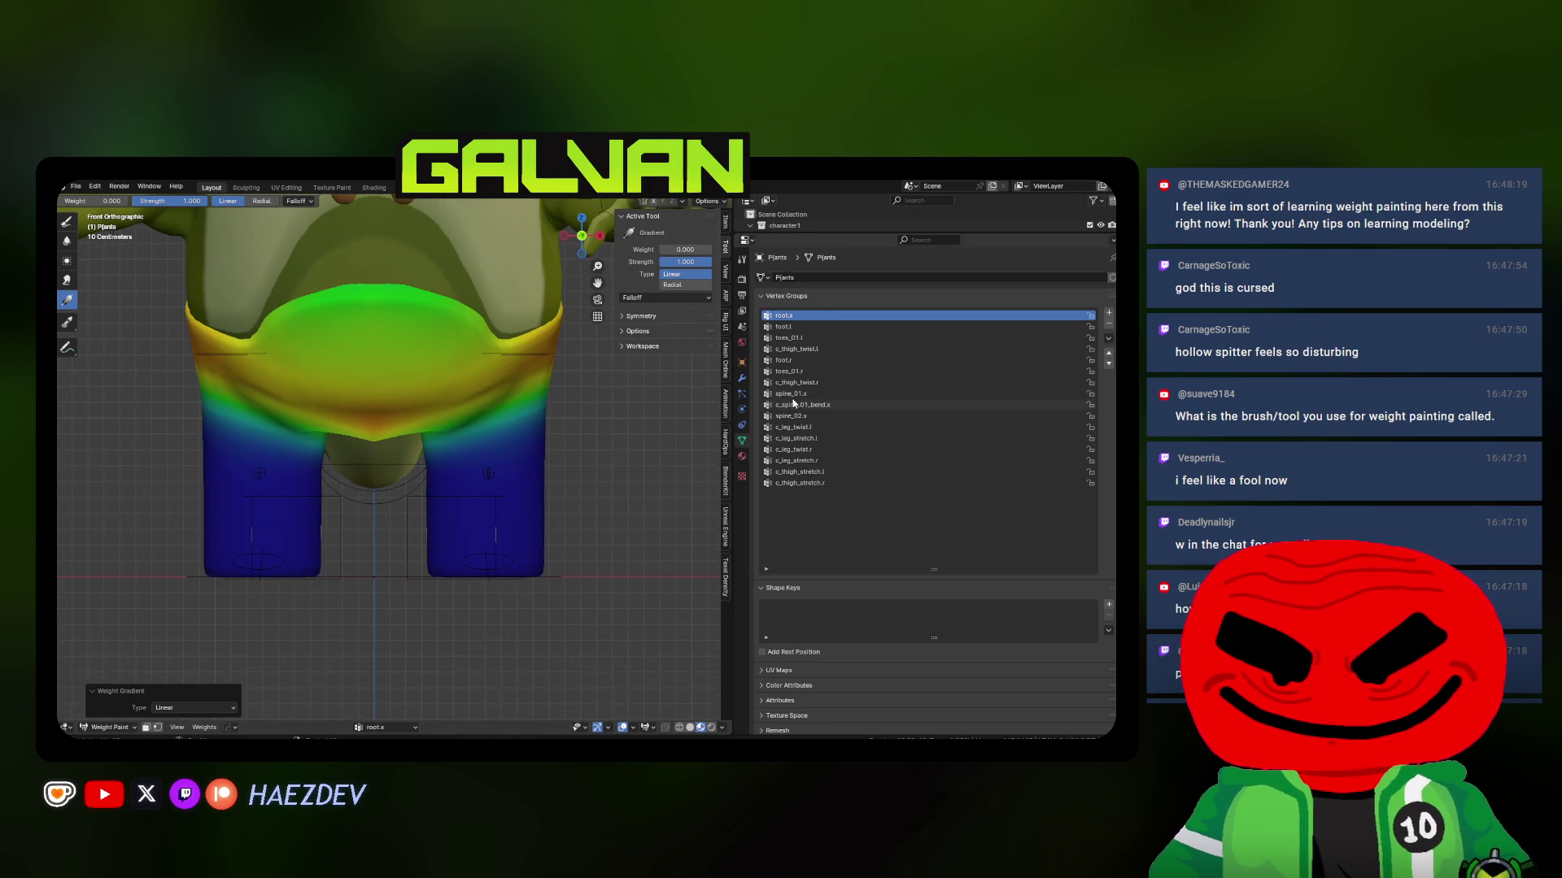
left_click(791, 394)
scroll(407, 471, "down", 3)
mouse_move(406, 472)
middle_mouse_down()
mouse_move(418, 486)
mouse_move(325, 493)
middle_mouse_up()
key("q")
mouse_move(361, 493)
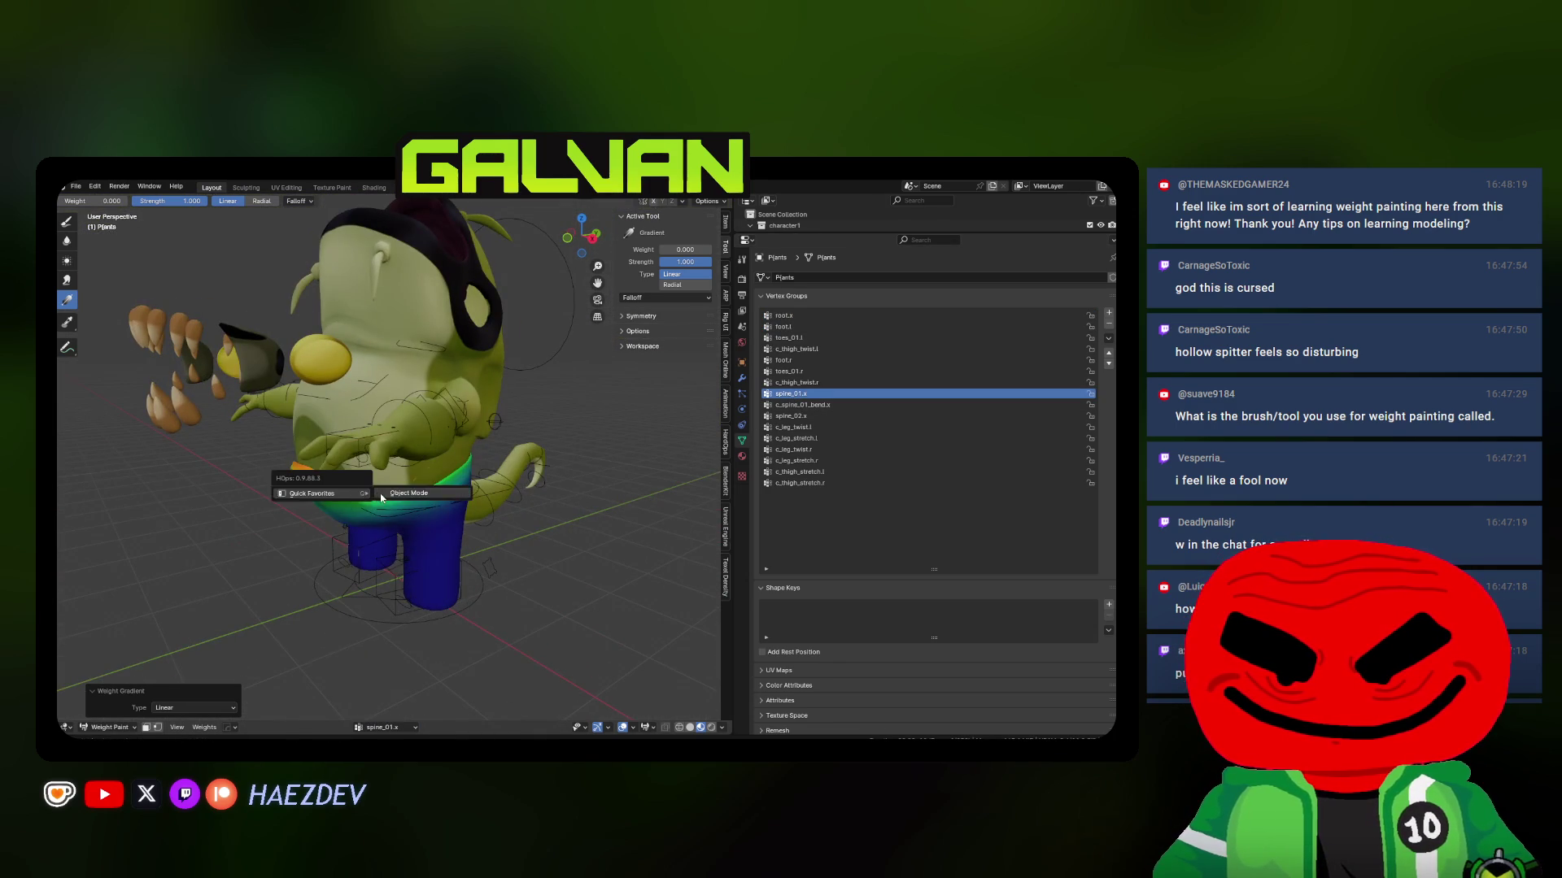
key("KP_3")
left_click(401, 468, "alt")
Pick root.x on the Body mesh and paint initial gradients from the waist toward the belly
left_click(447, 471)
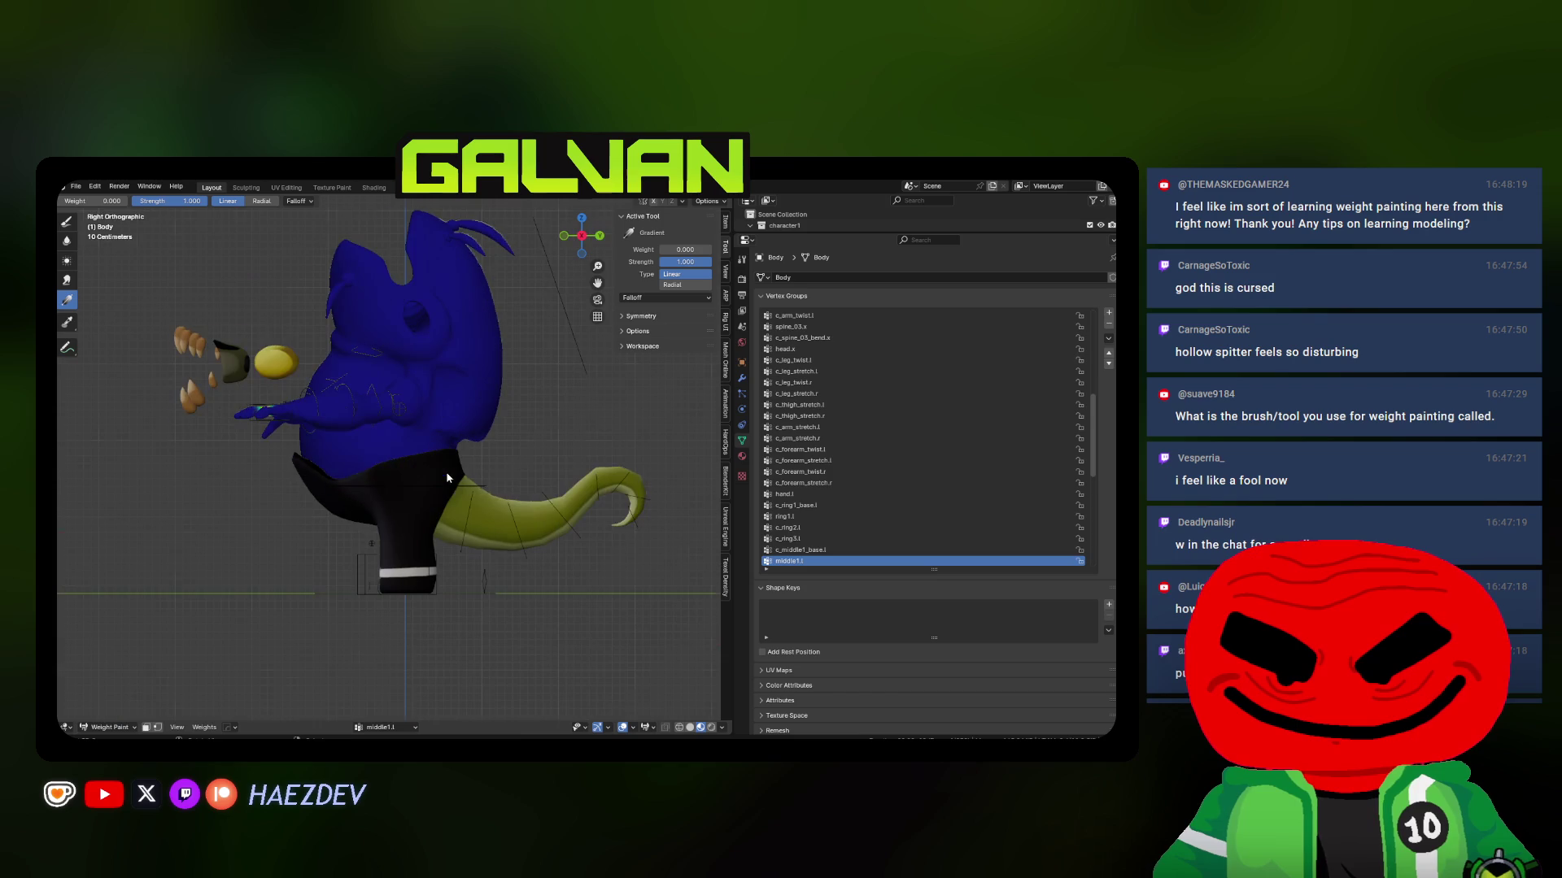
scroll(857, 356, "up", 10)
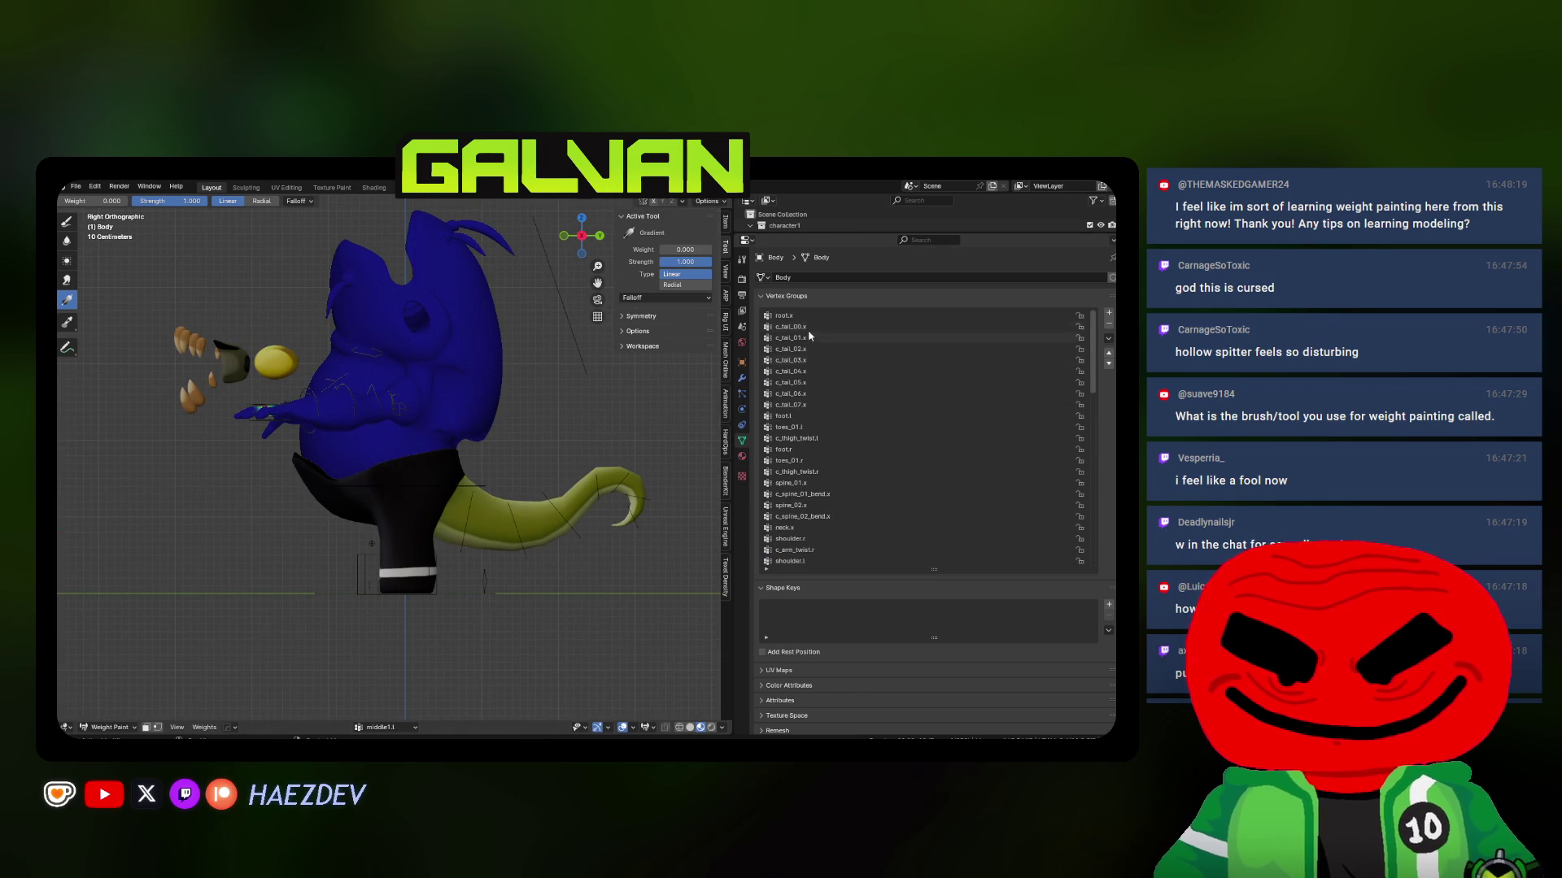
left_click(783, 316)
scroll(318, 510, "up", 3)
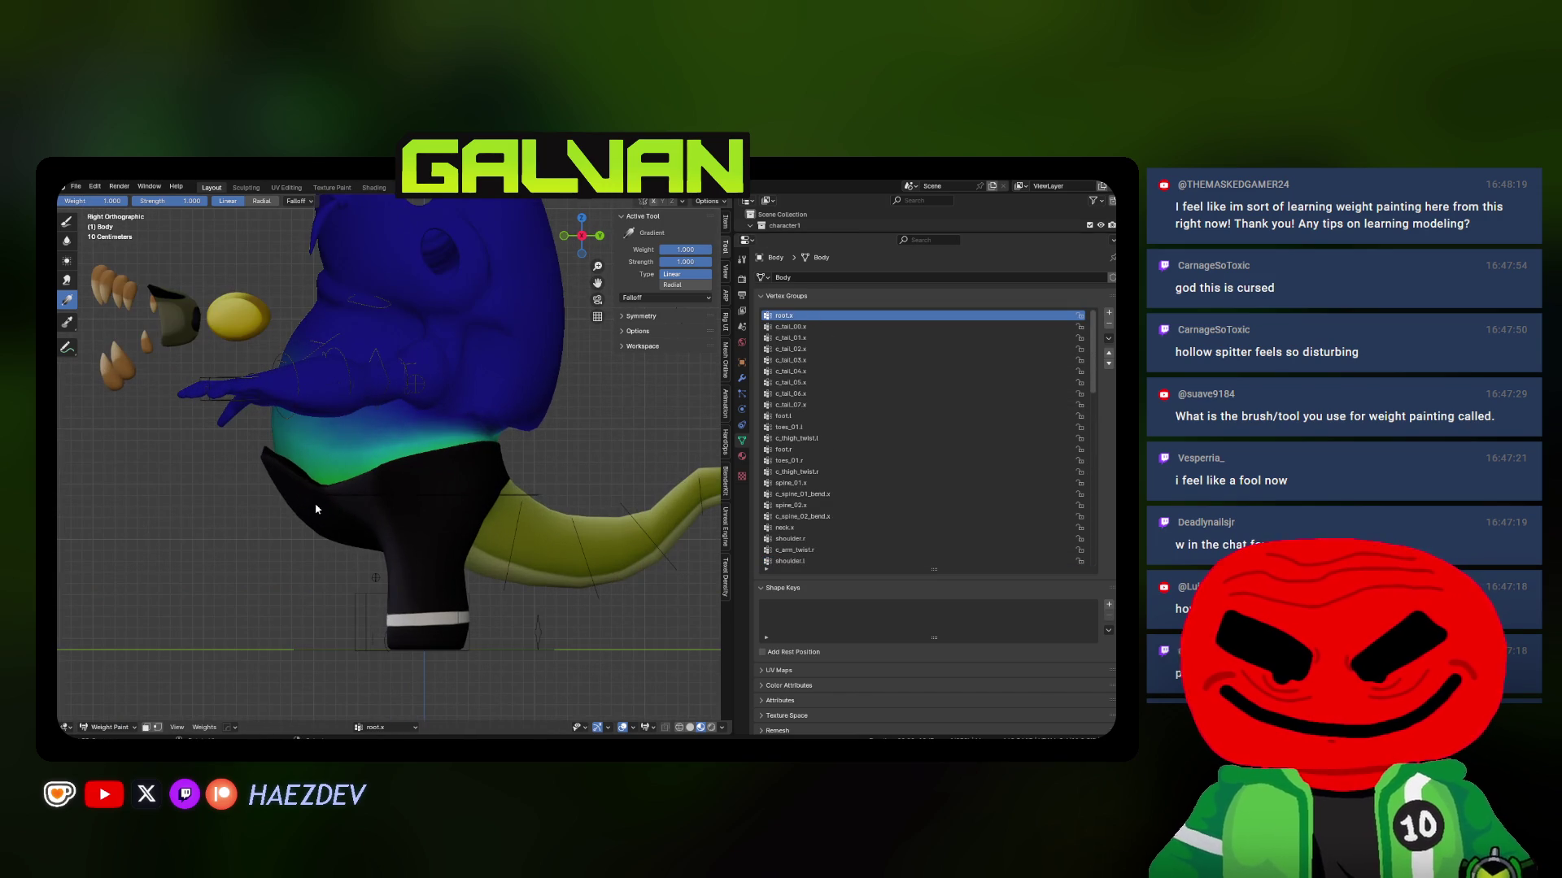
left_click_drag(331, 443, 337, 417)
left_click_drag(278, 493, 354, 403)
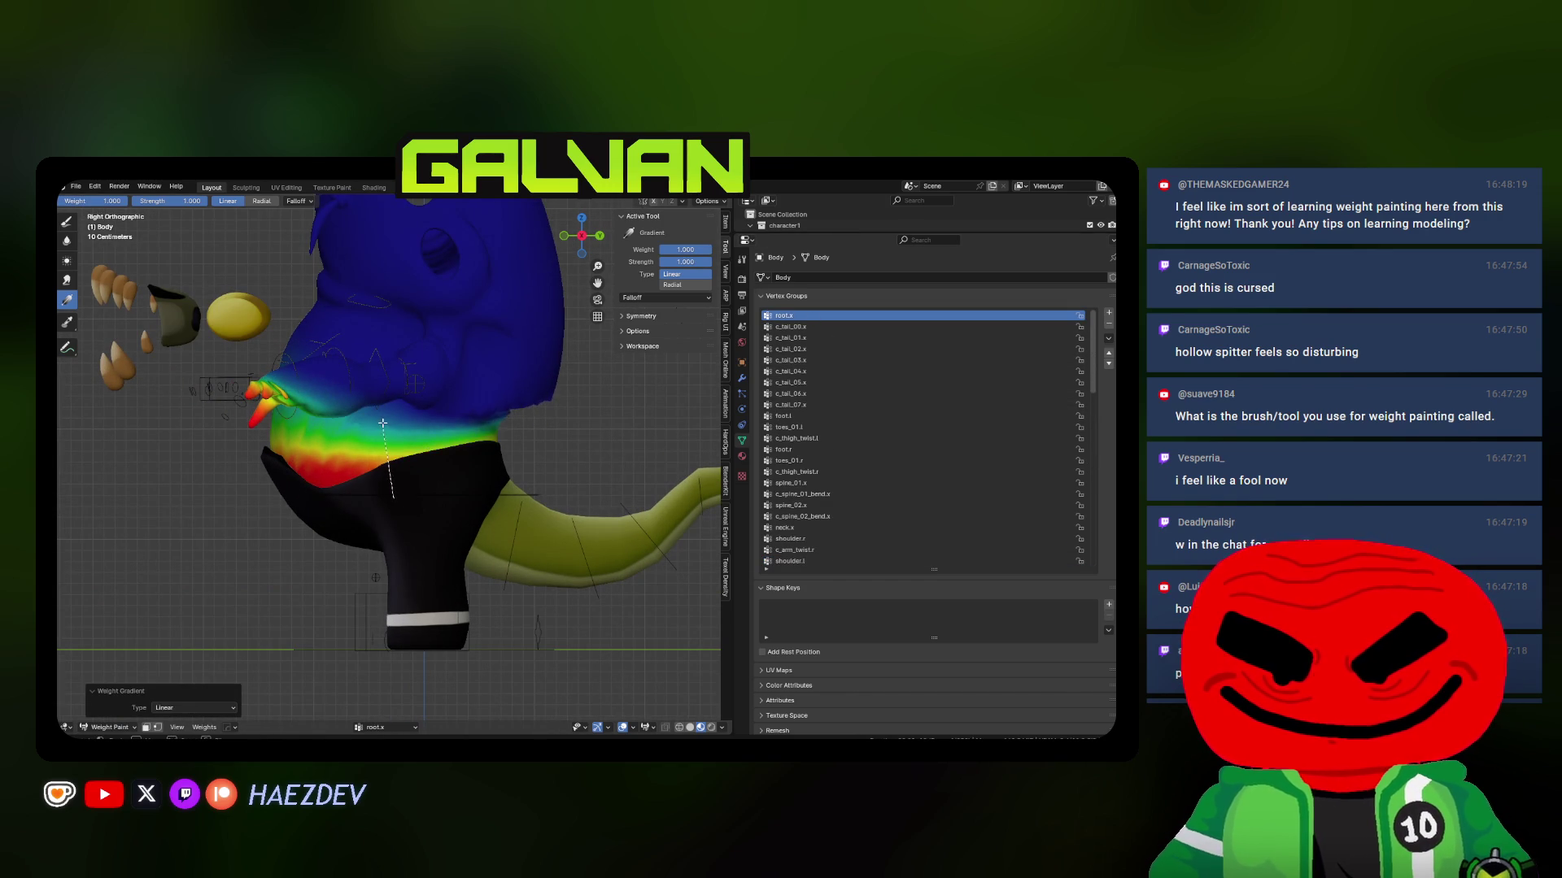
scroll(381, 427, "down", 2)
middle_click_drag(378, 440, 428, 589)
left_click_drag(411, 398, 403, 327)
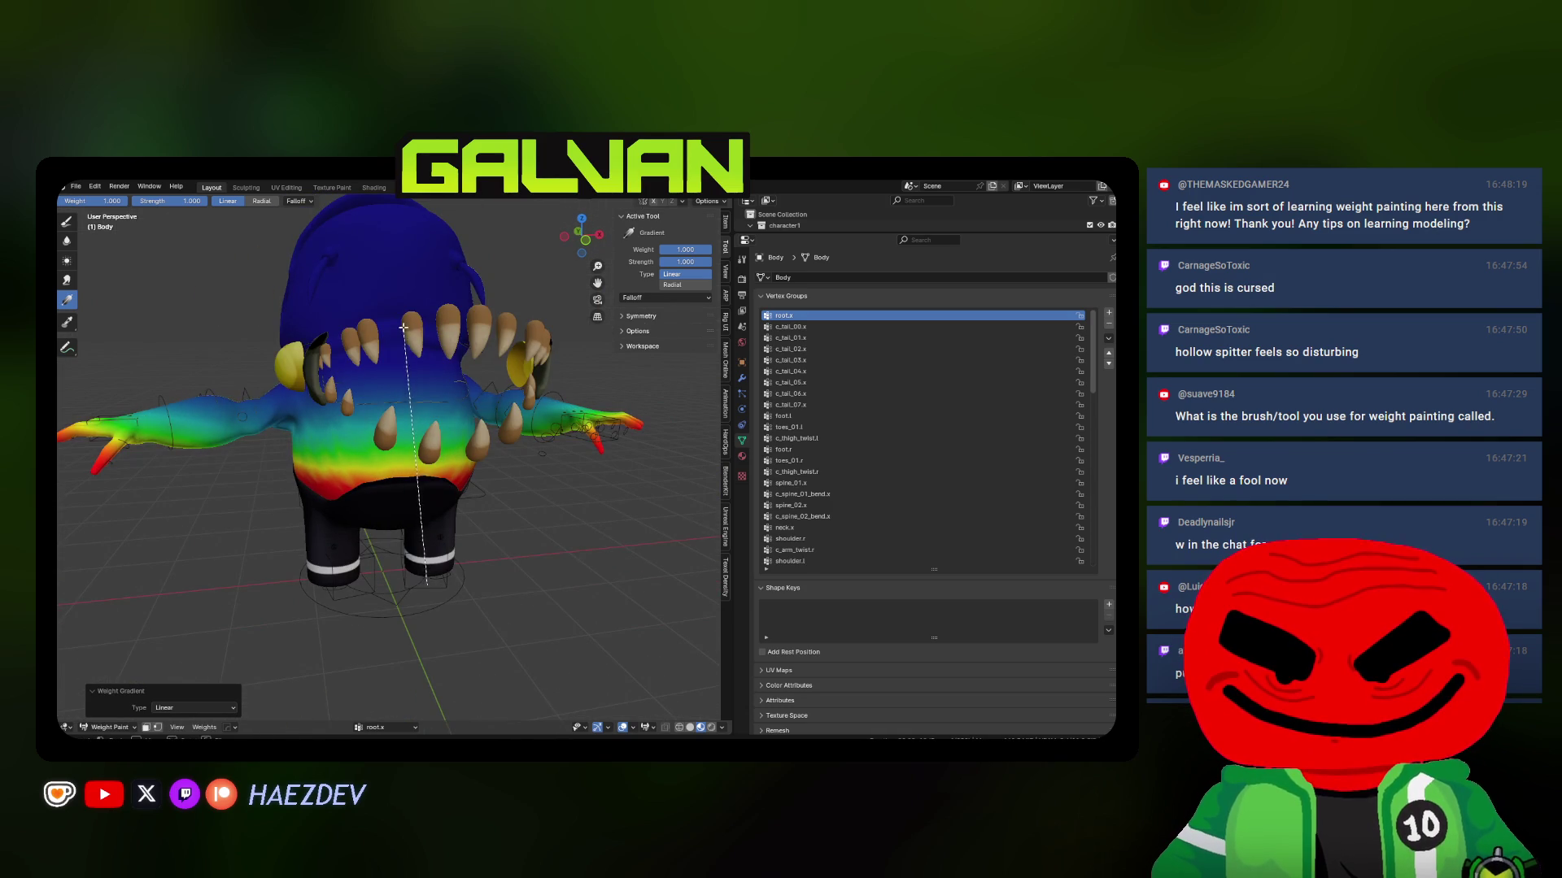
left_click_drag(472, 369, 421, 487)
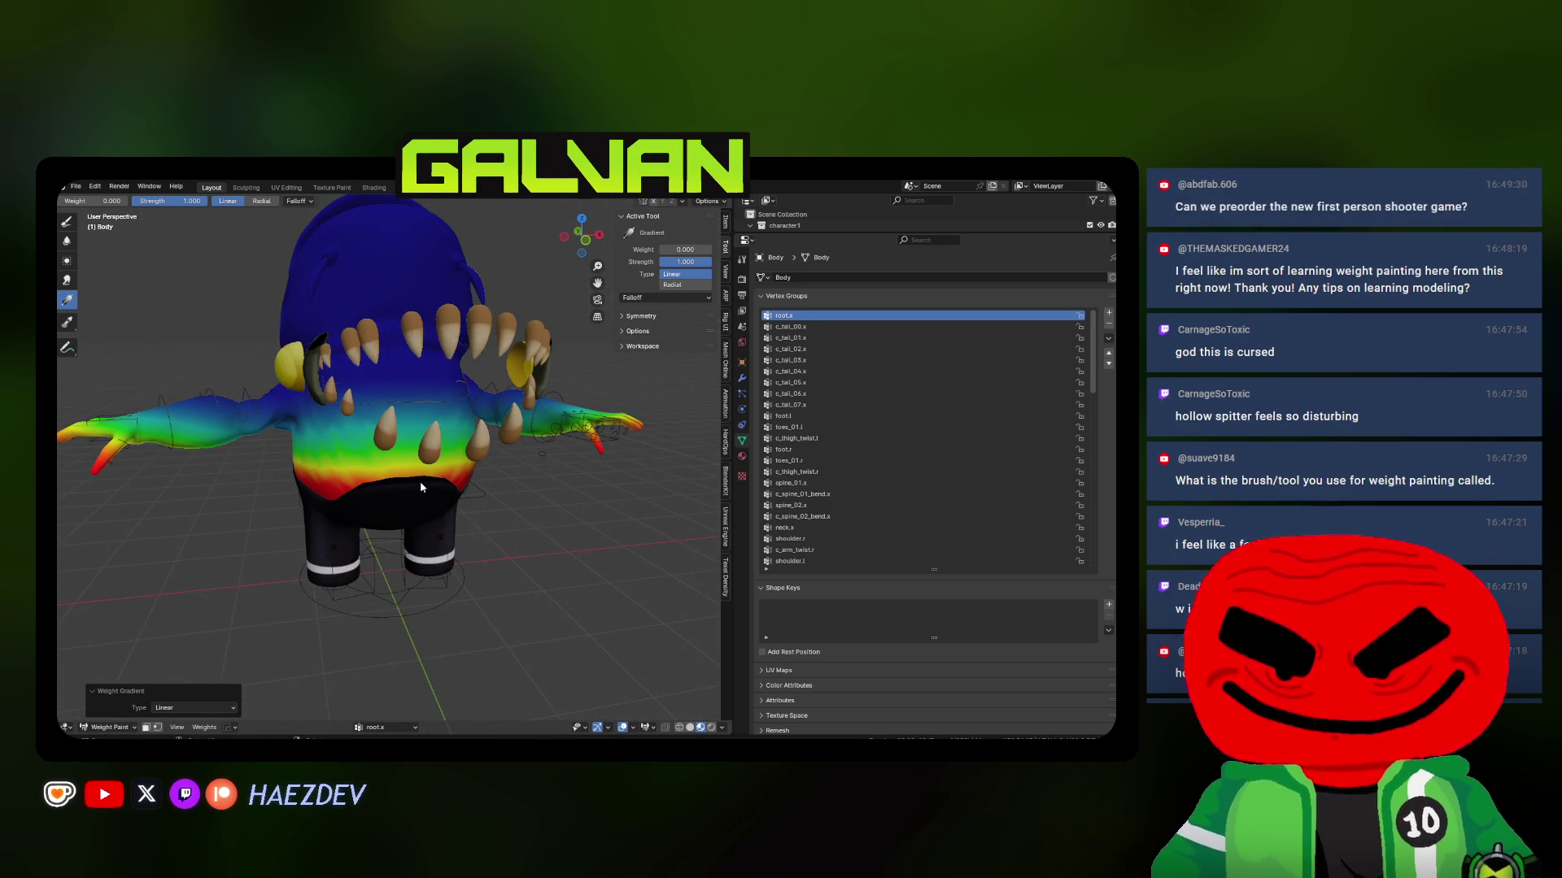
Redraw root.x in Right view so full weight at the waist fades to zero up the chest
middle_click_drag(432, 514, 465, 406)
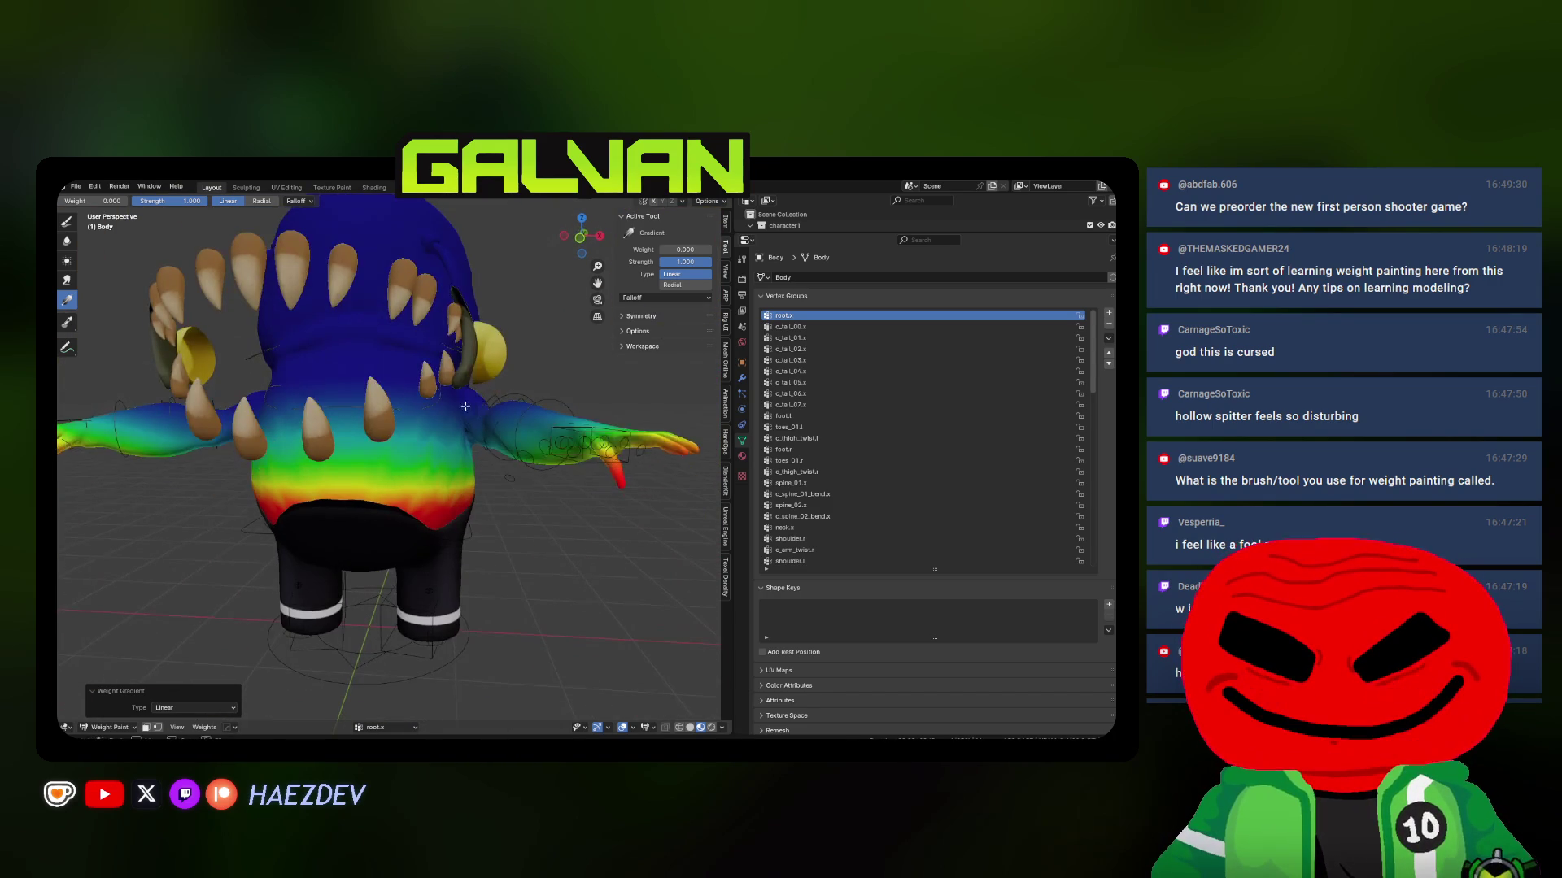
left_click_drag(469, 402, 450, 415)
mouse_move(443, 417)
middle_mouse_down()
mouse_move(451, 390)
mouse_move(404, 389)
middle_mouse_up()
left_click_drag(403, 389, 423, 422)
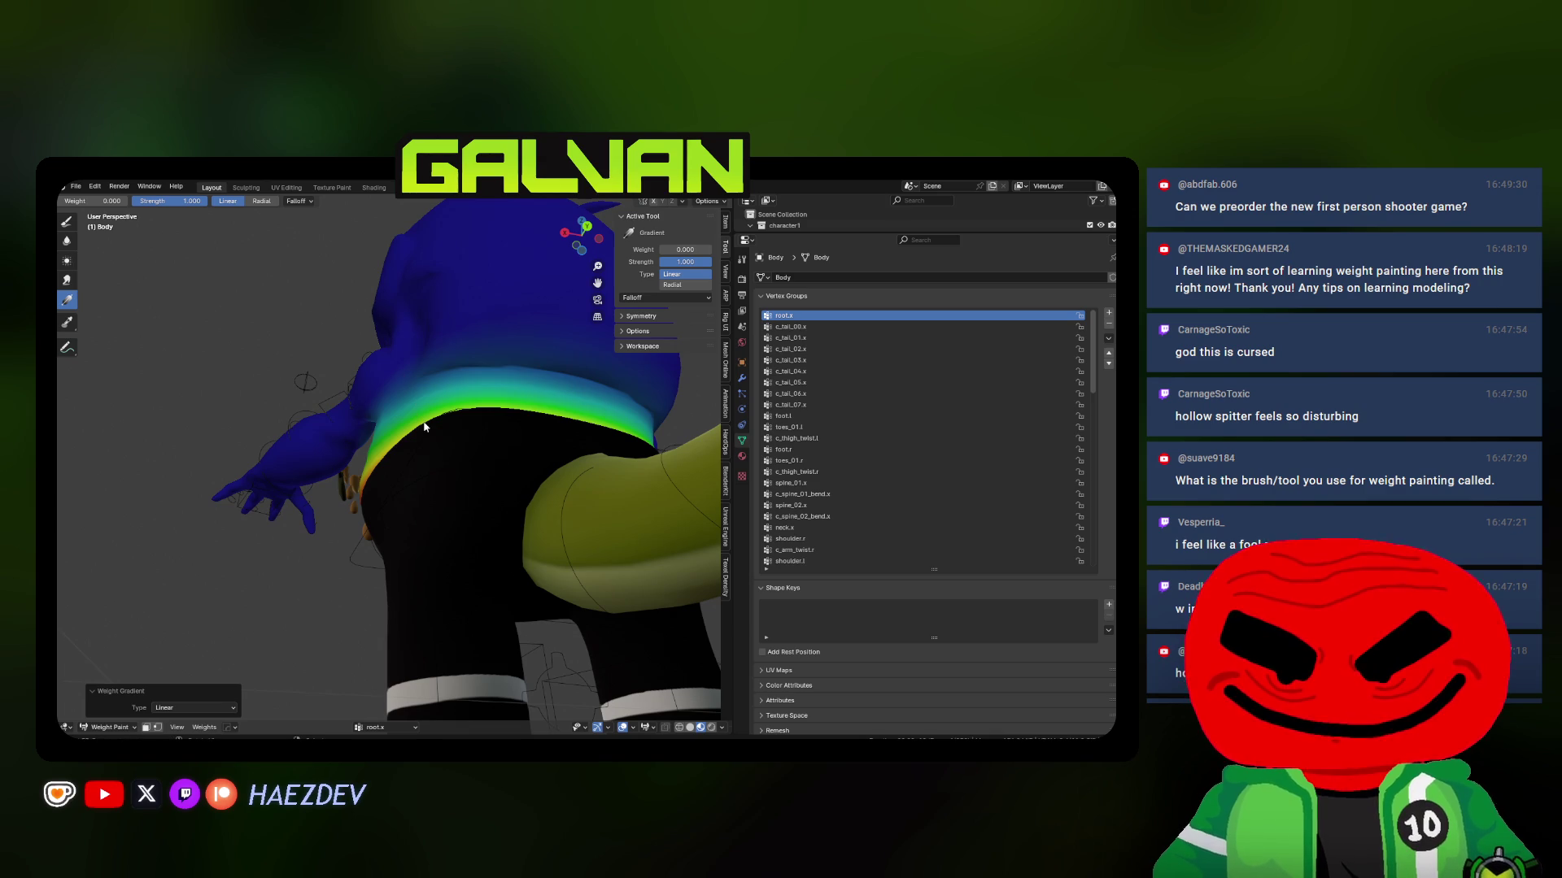
middle_click_drag(424, 427, 429, 394)
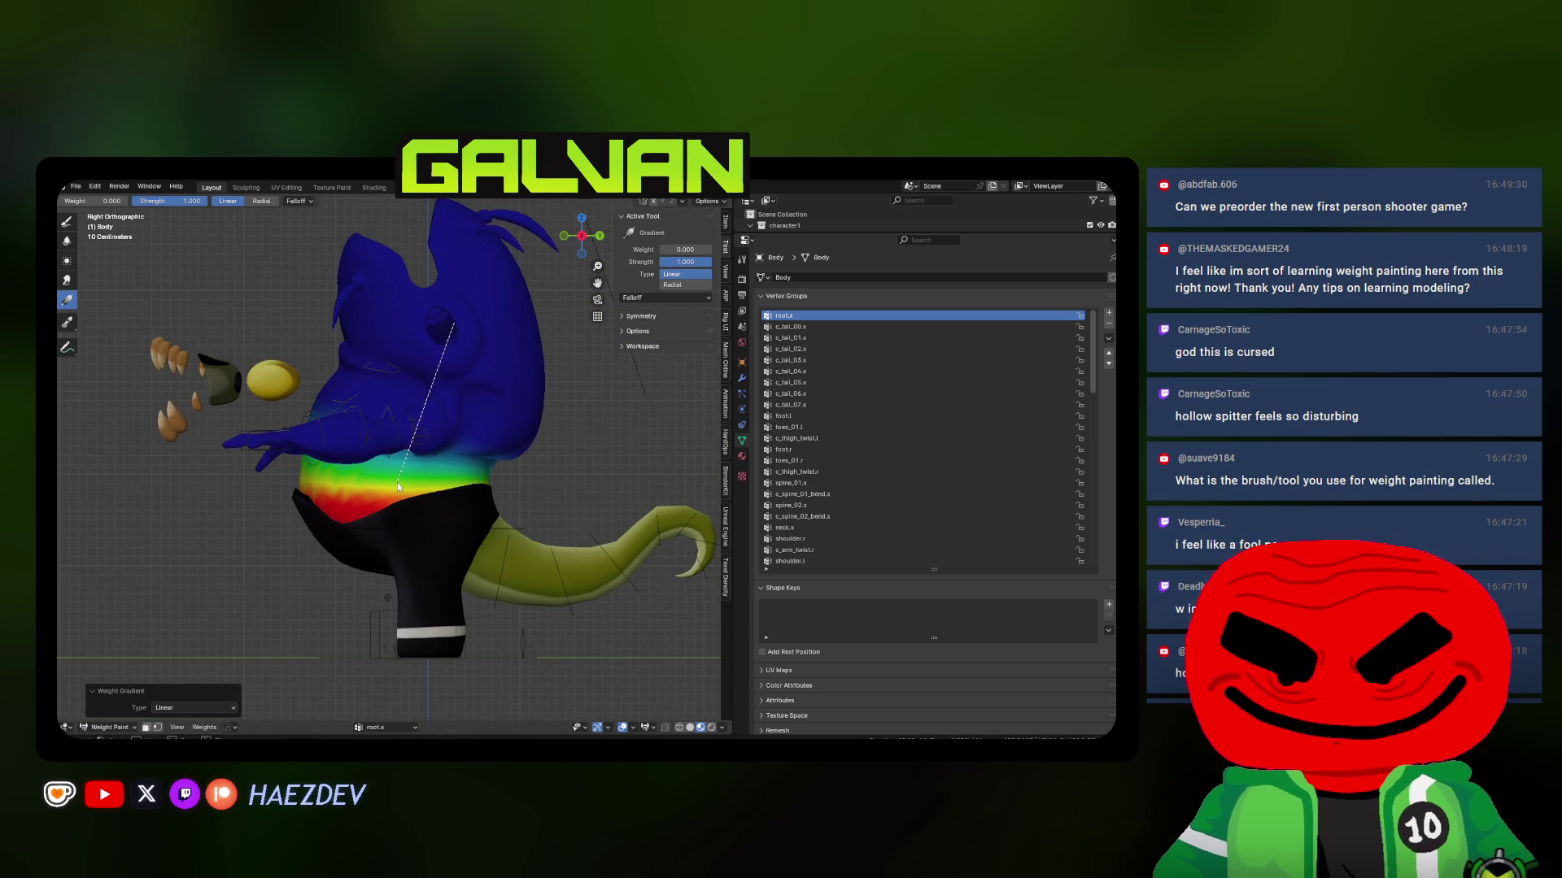
middle_click_drag(397, 482, 401, 391)
scroll(401, 391, "down", 3)
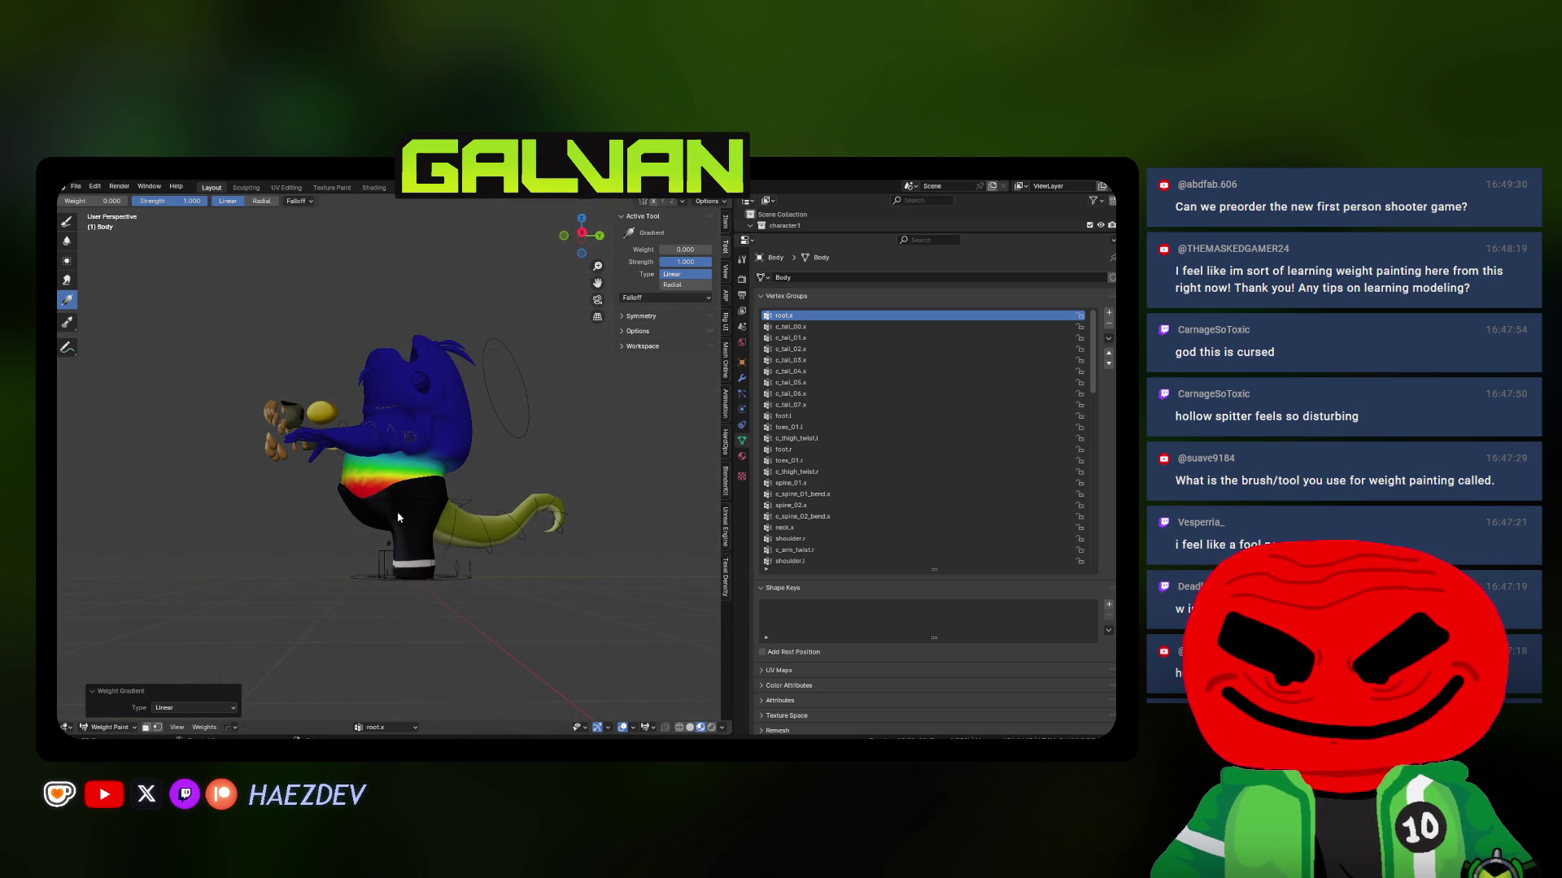
key("KP_3")
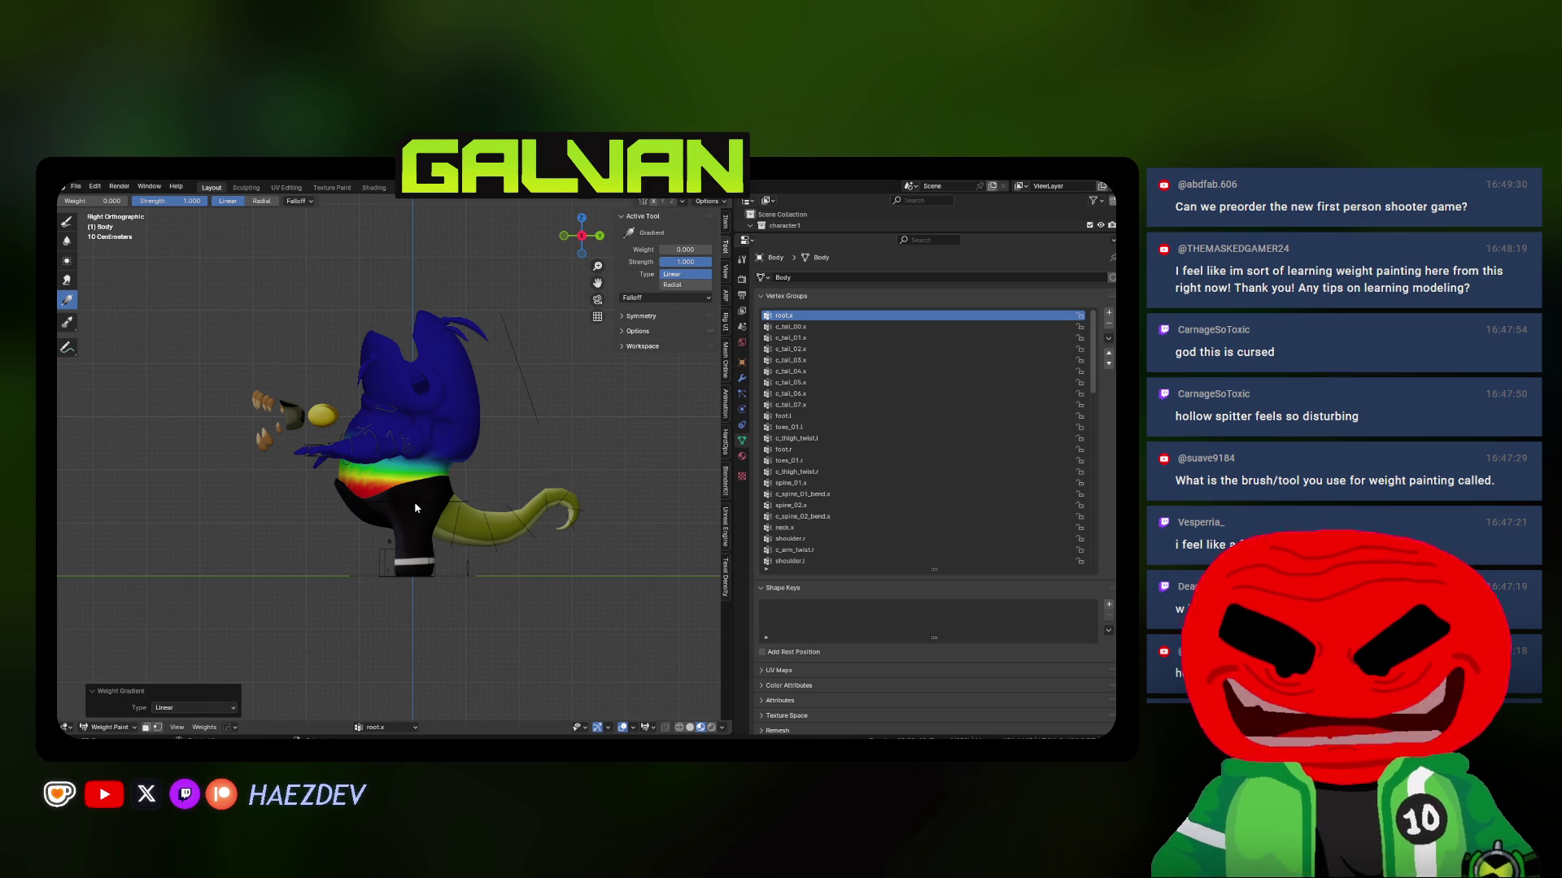
scroll(415, 508, "up", 3)
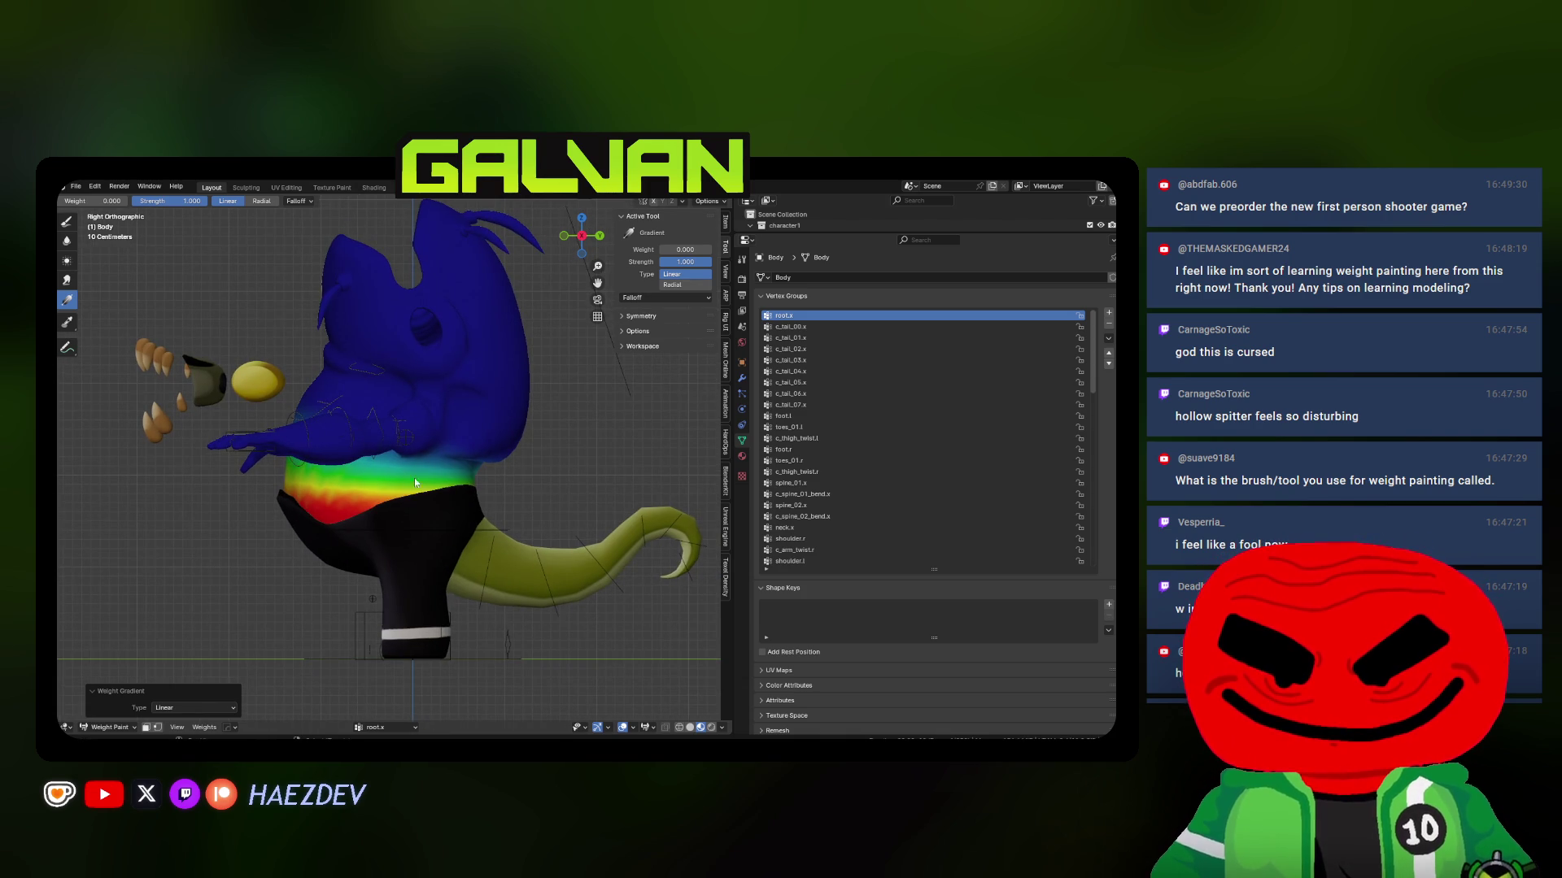
left_click_drag(414, 482, 499, 433)
left_click_drag(685, 255, 716, 255)
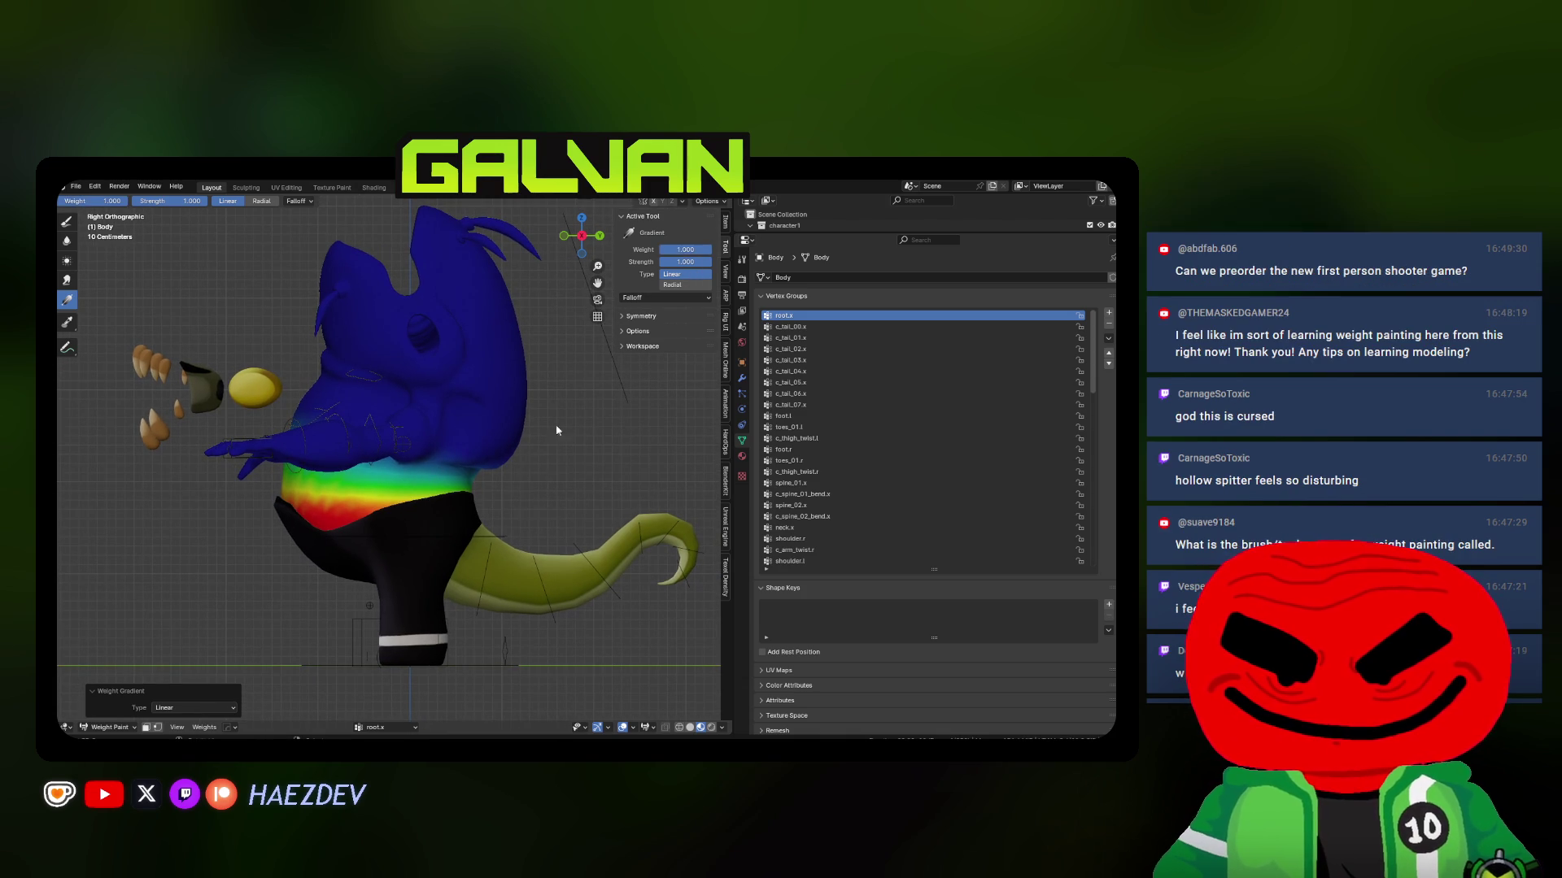
mouse_move(496, 561)
left_mouse_down()
mouse_move(414, 461)
mouse_move(426, 432)
mouse_move(399, 418)
left_mouse_up()
scroll(426, 432, "down", 3)
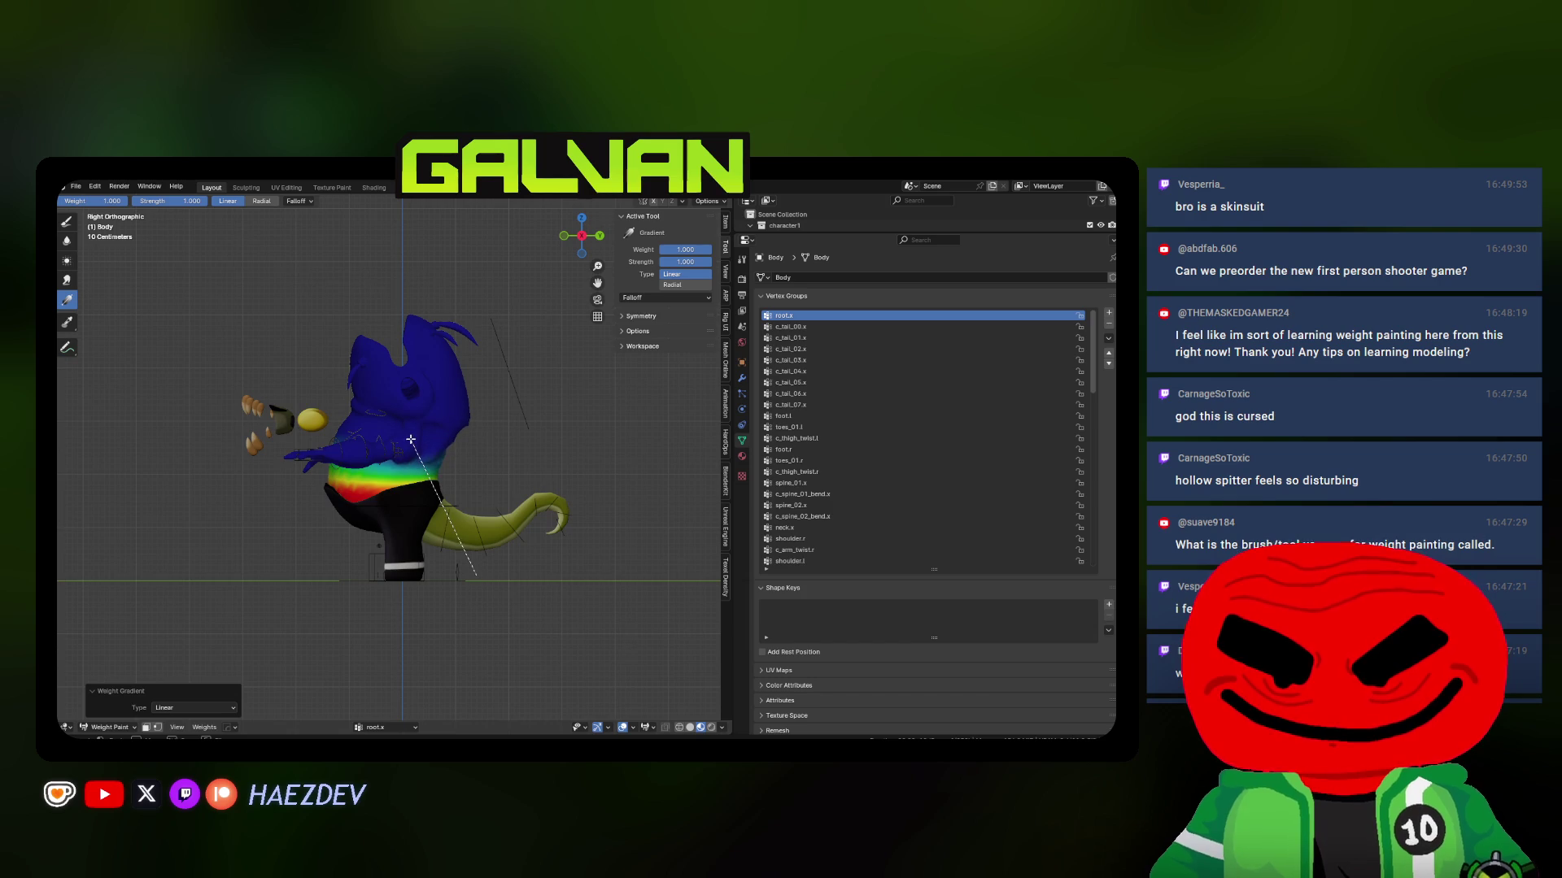
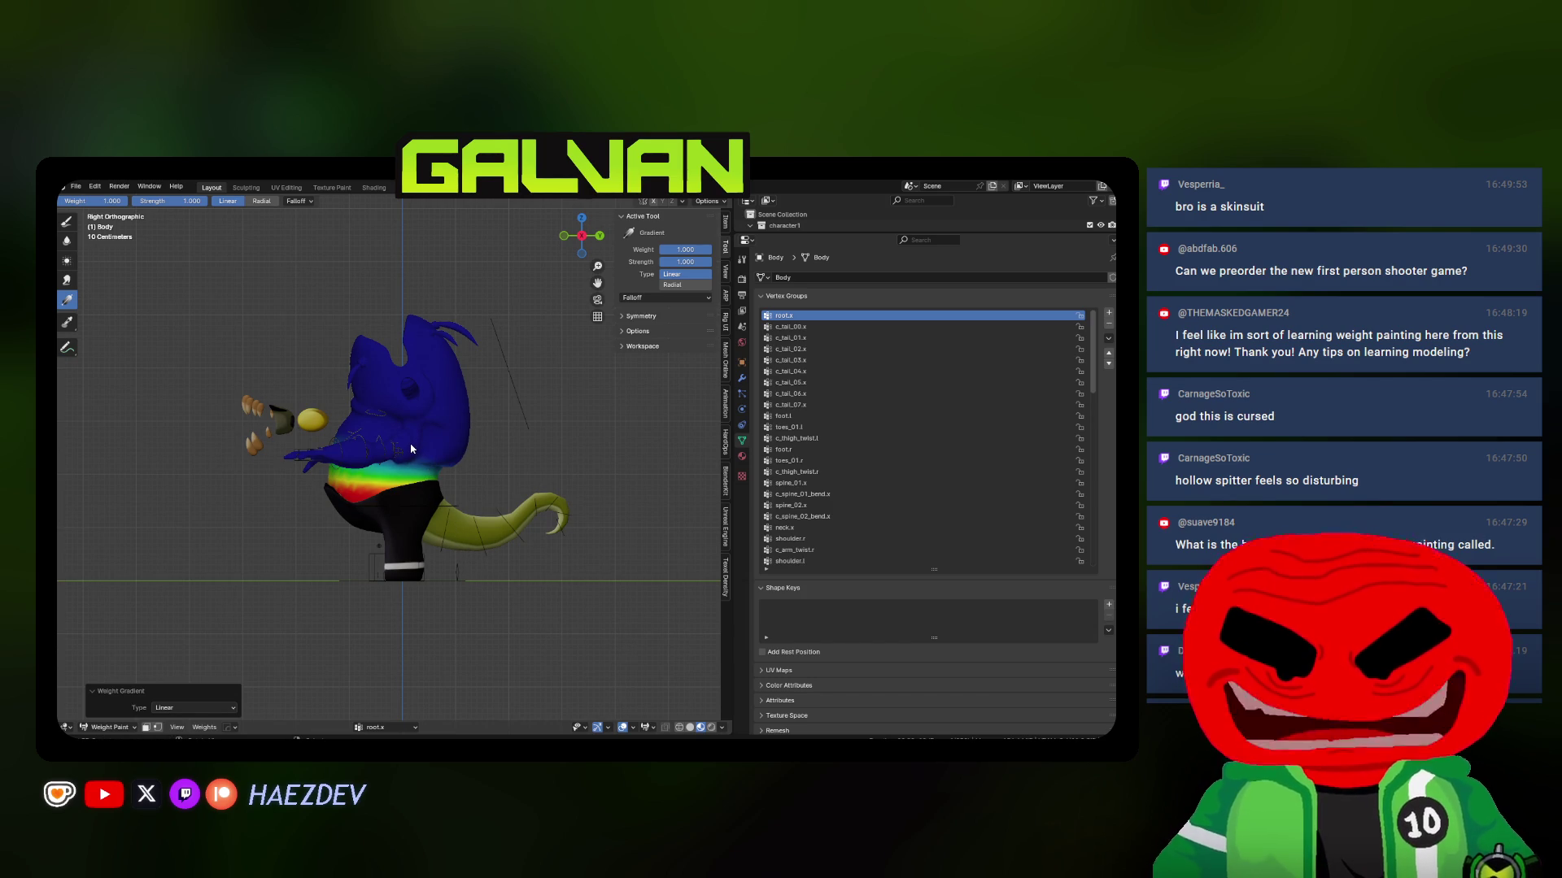
Smooth the body weights with the Blur brush at a 181 px radius from the right side view
scroll(410, 449, "up", 2)
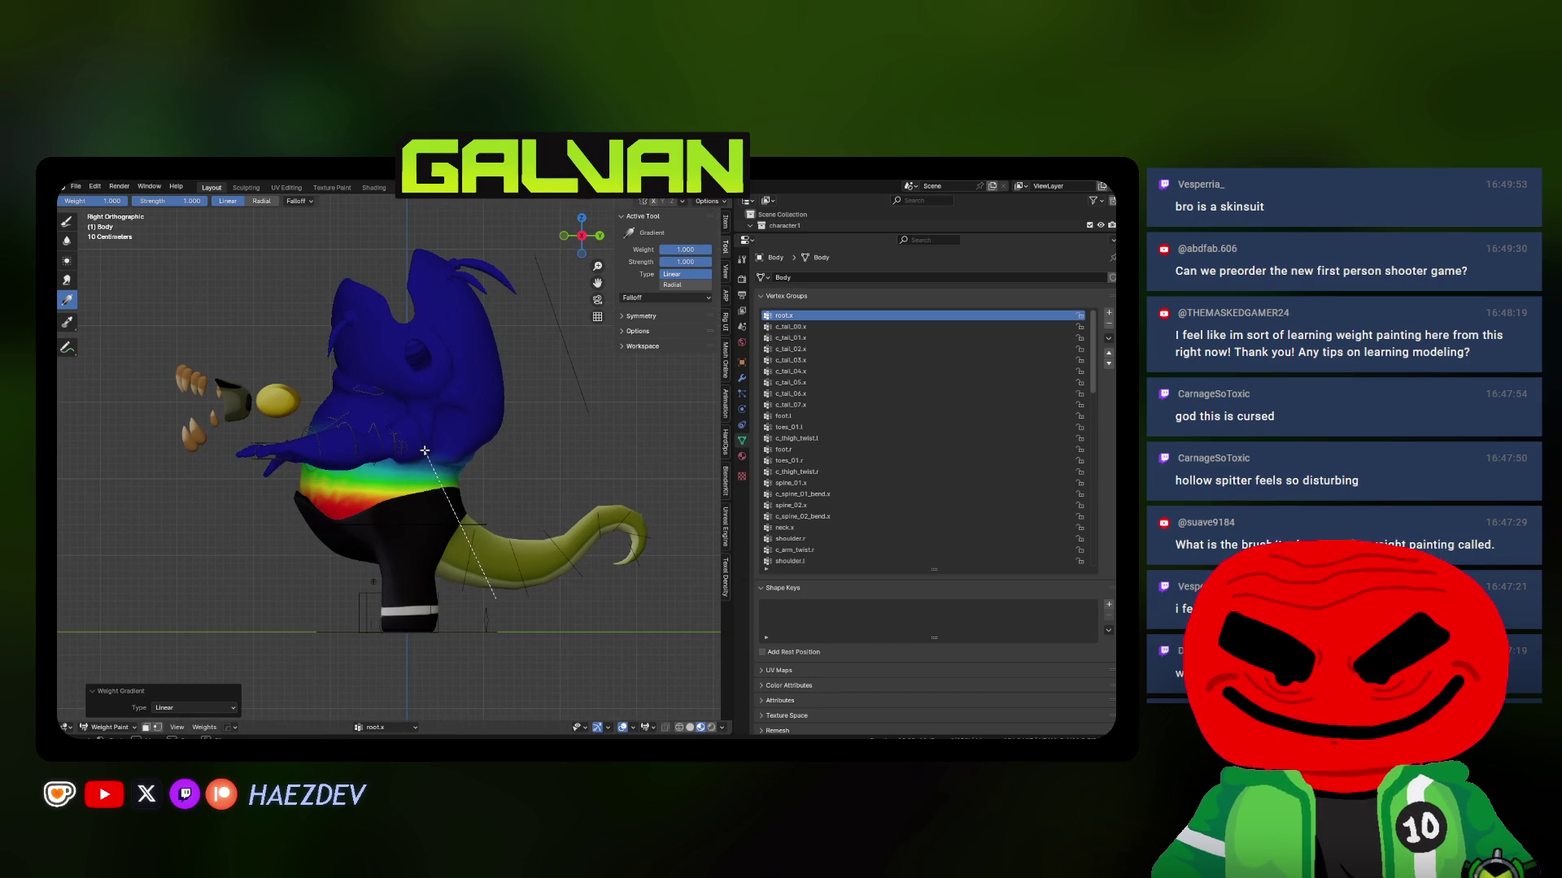
left_click_drag(425, 450, 424, 450)
middle_click_drag(424, 451, 203, 387)
left_click(66, 241)
key("f")
left_click(521, 456)
middle_click_drag(521, 455, 488, 456)
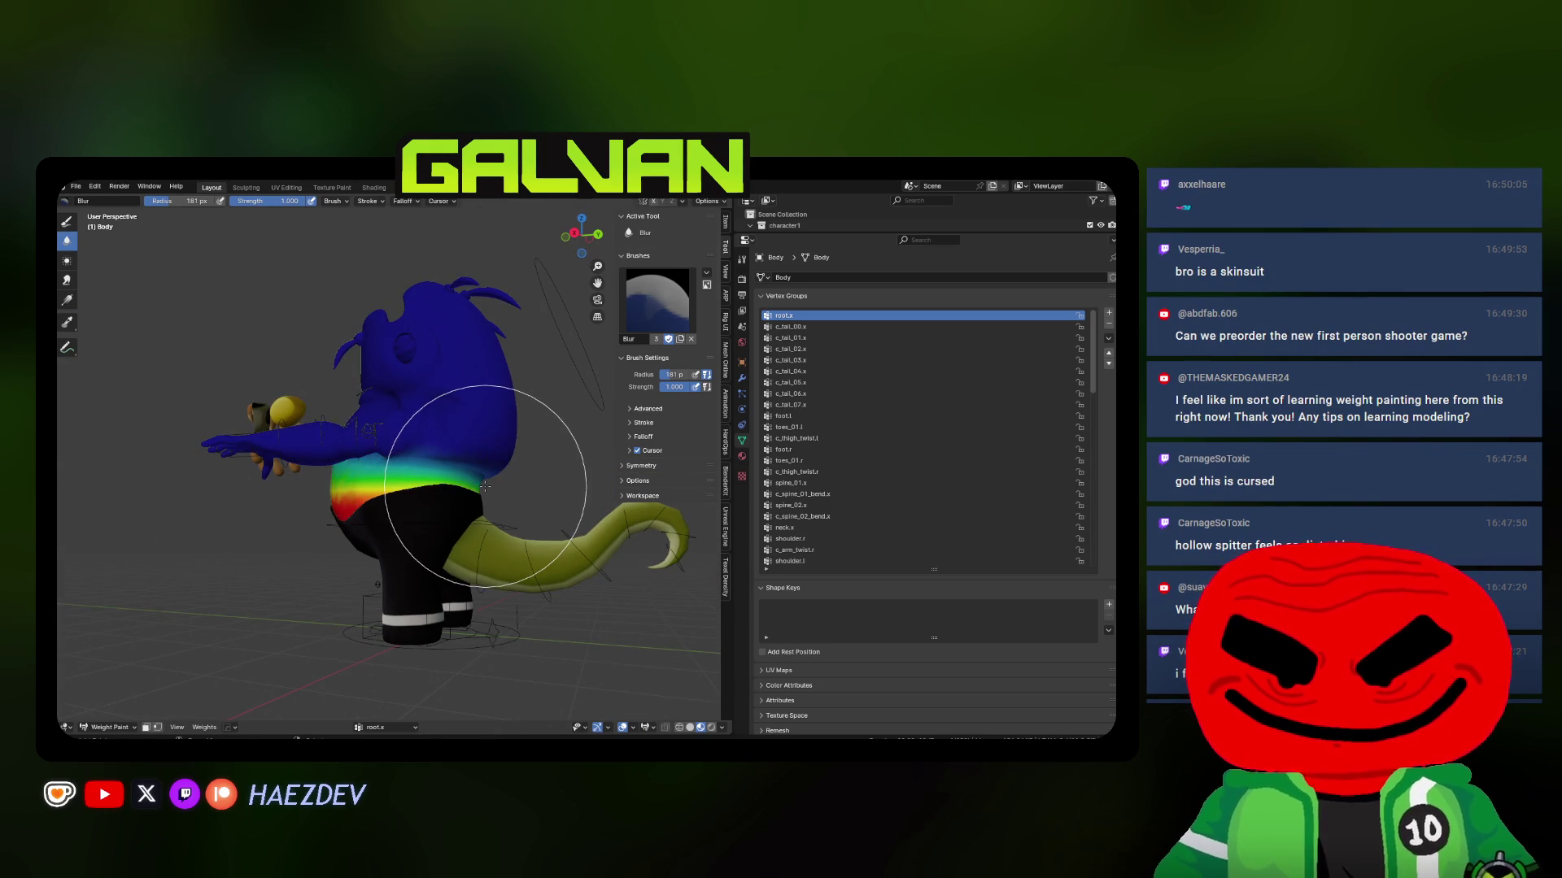
key("KP_3")
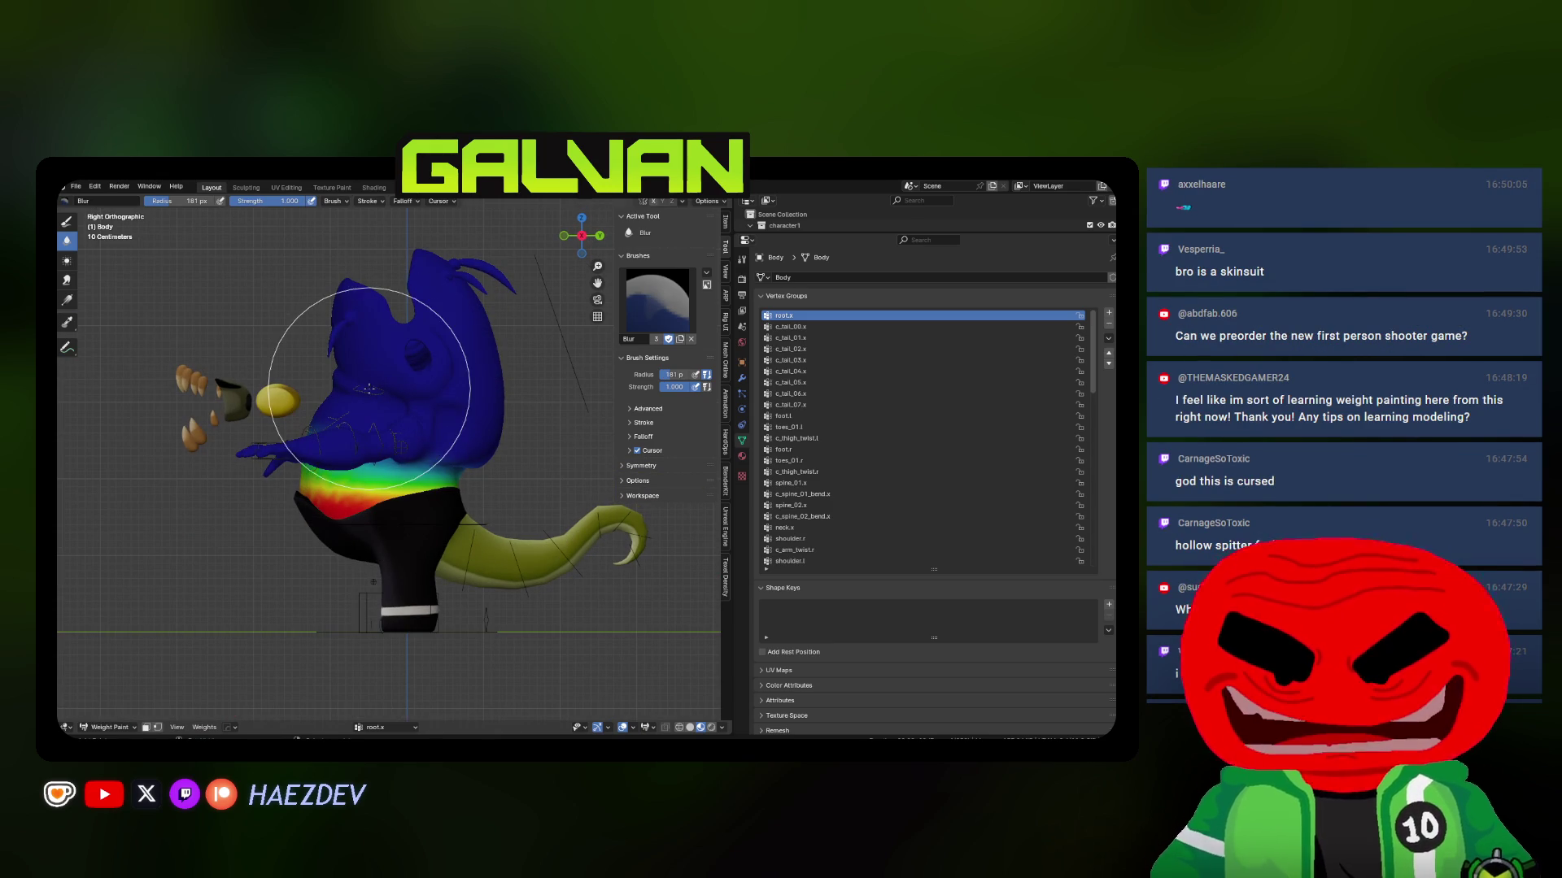
middle_click_drag(370, 391, 341, 366, "shift")
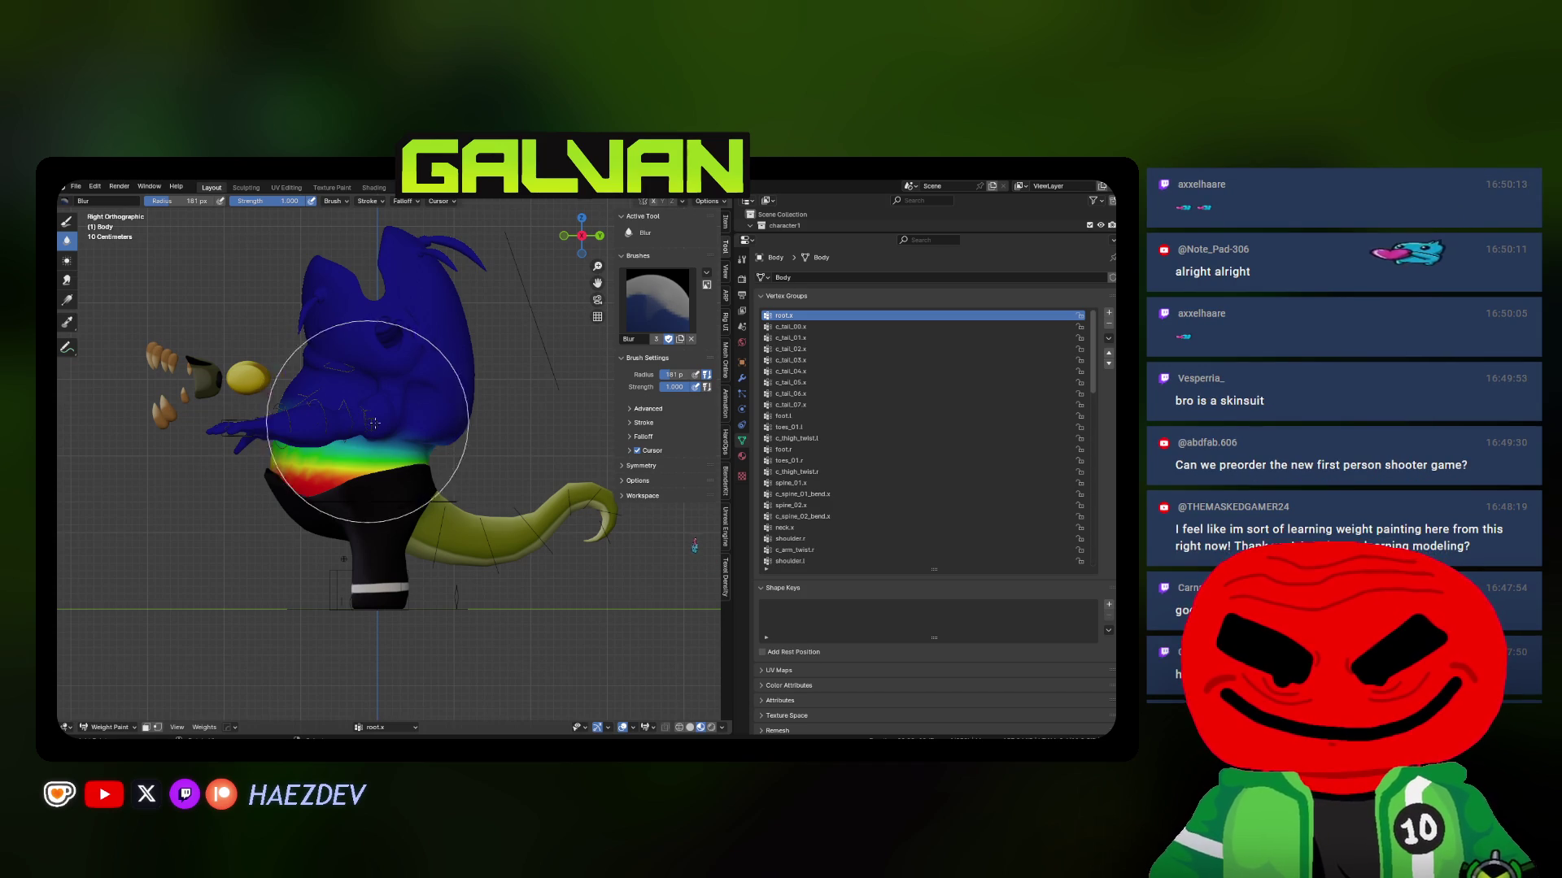
Delete the c_tail vertex groups, starting with c_tail_07.x
left_click(807, 404)
left_click(1108, 324)
left_click(1109, 323)
left_click(1109, 324)
left_click(1109, 324)
left_click(1109, 324)
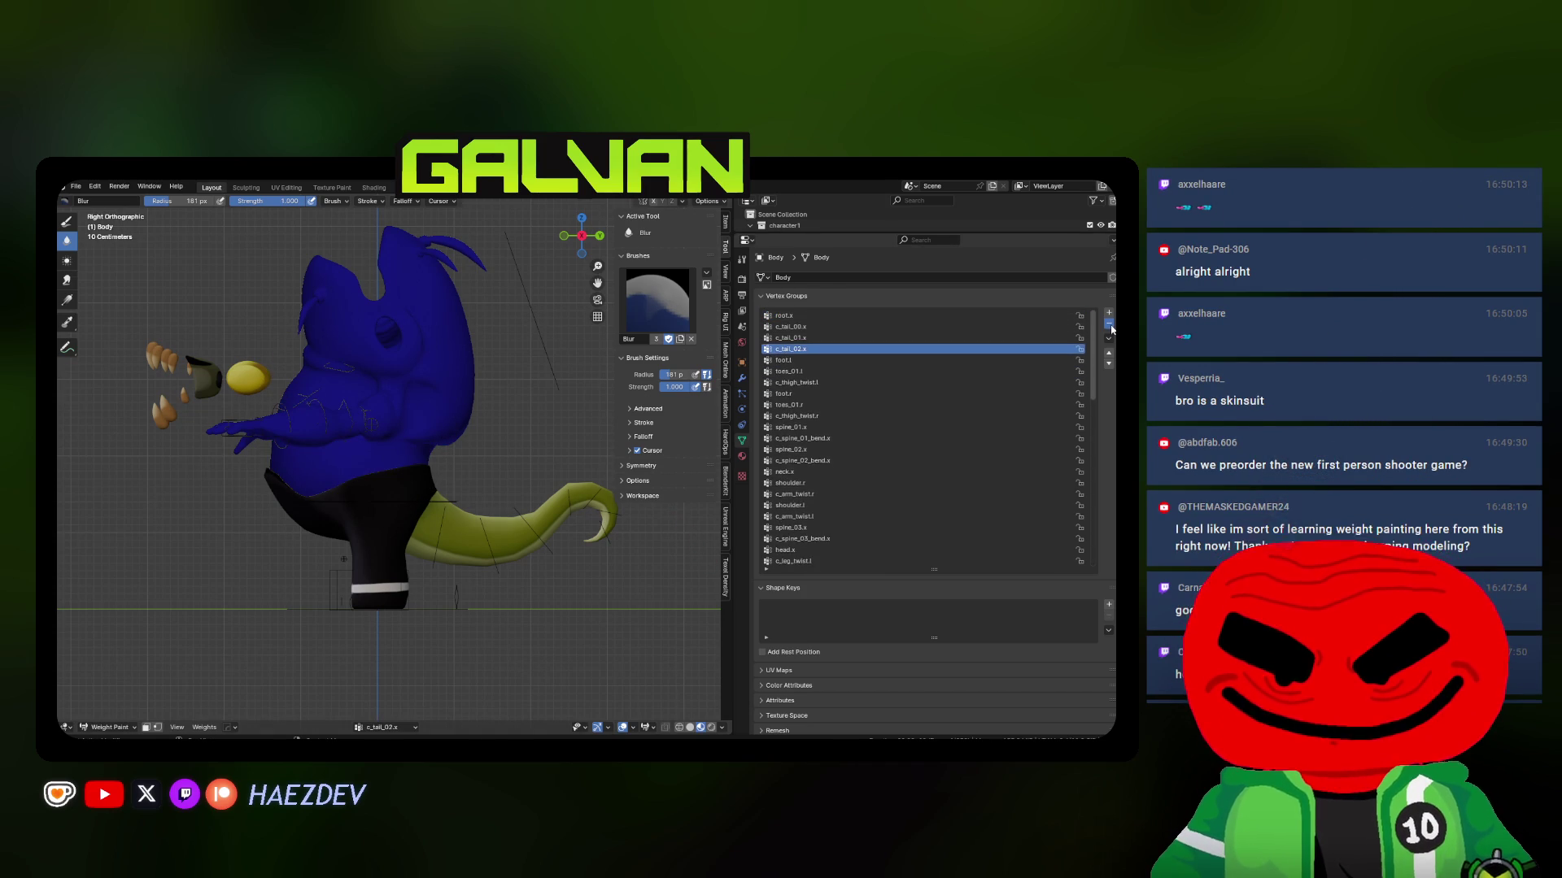
left_click(1108, 323)
left_click(1109, 324)
left_click(1108, 324)
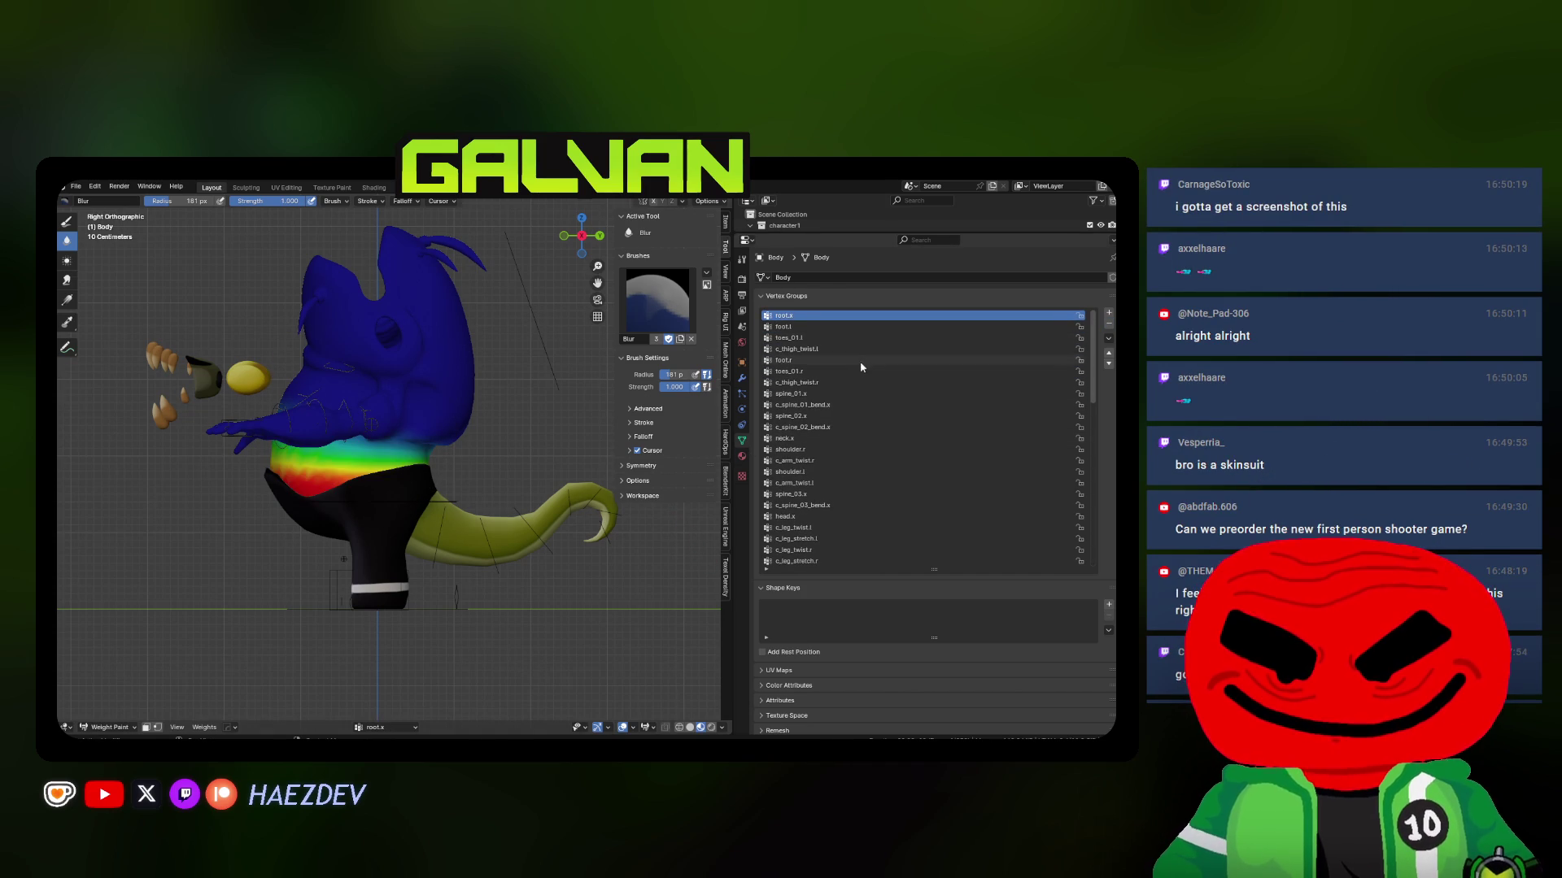
Delete the toes and foot vertex groups, starting with toes_01.r
left_click(1023, 369)
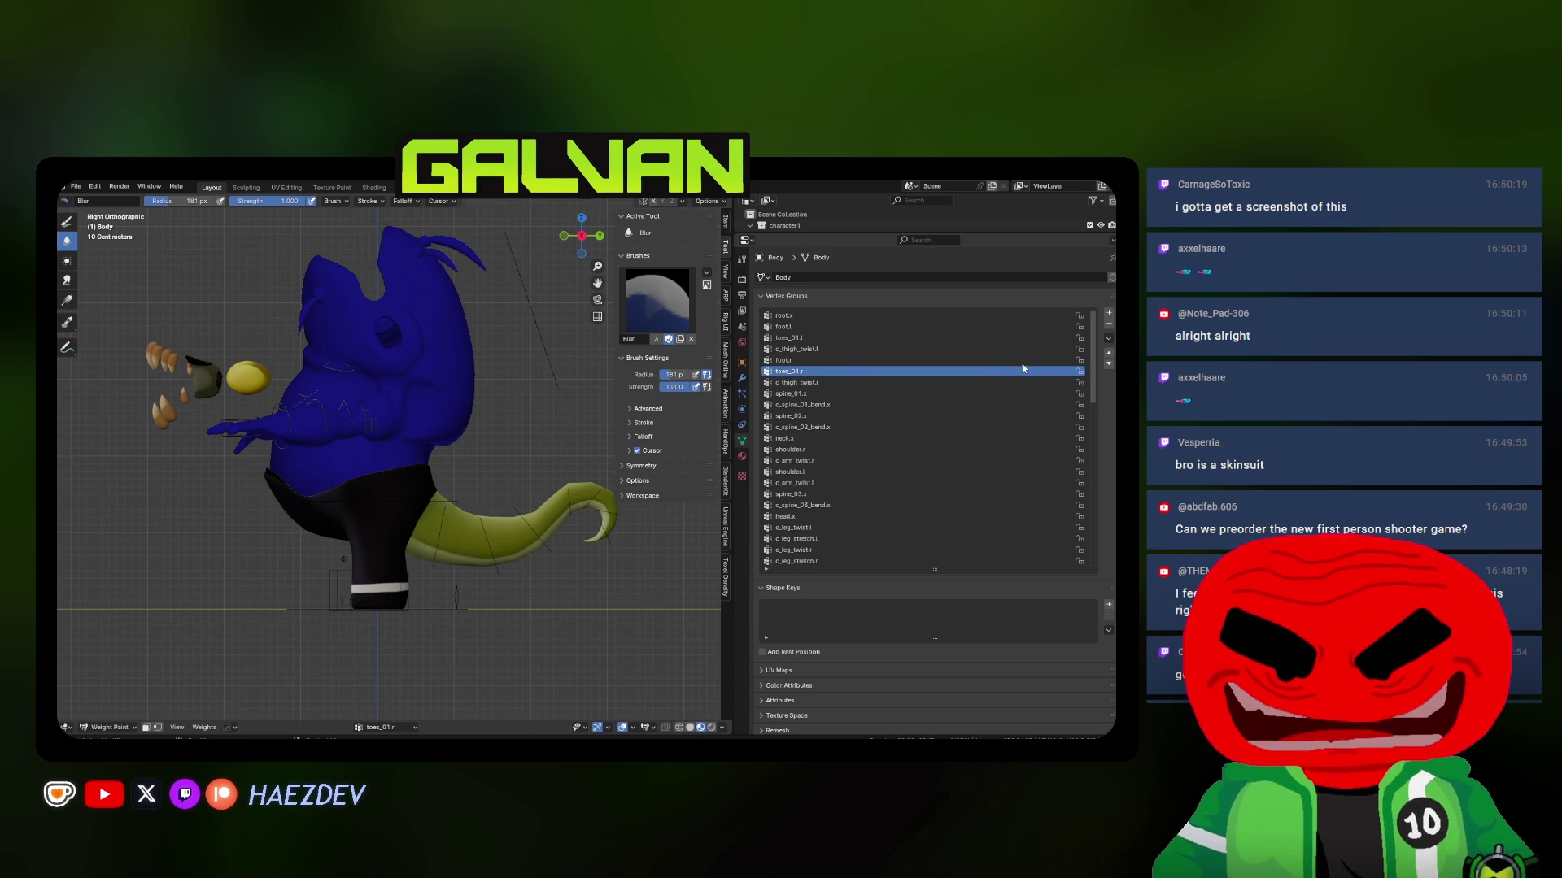
left_click(1108, 323)
left_click(1108, 324)
left_click(1109, 323)
left_click(1108, 324)
left_click(1109, 324)
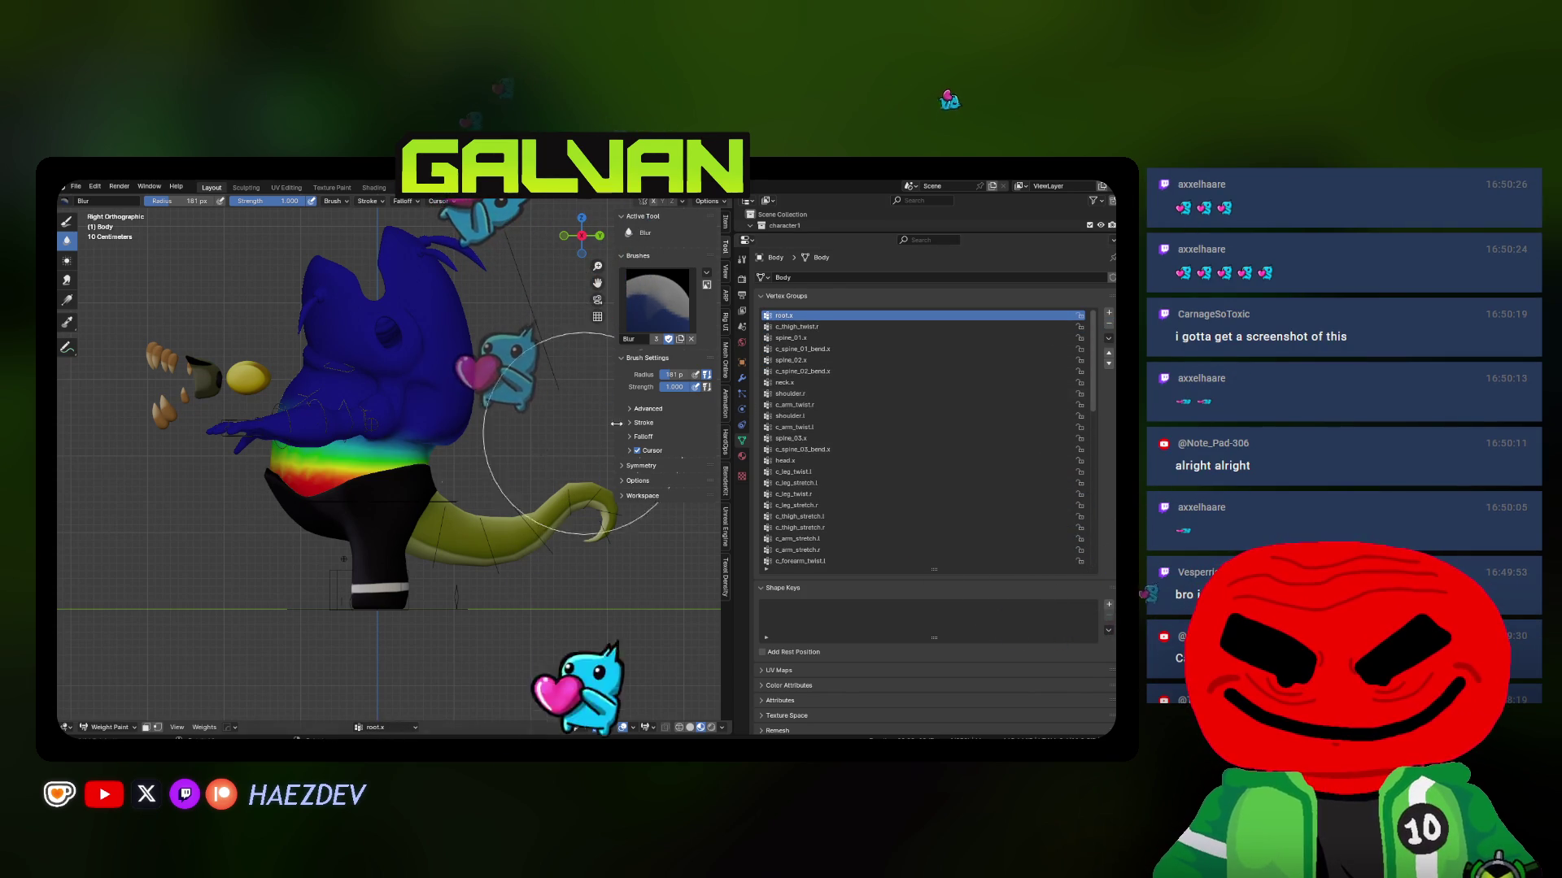
Check the neck.x weights, select spine_03.x and switch to the Gradient weight tool
left_click(788, 382)
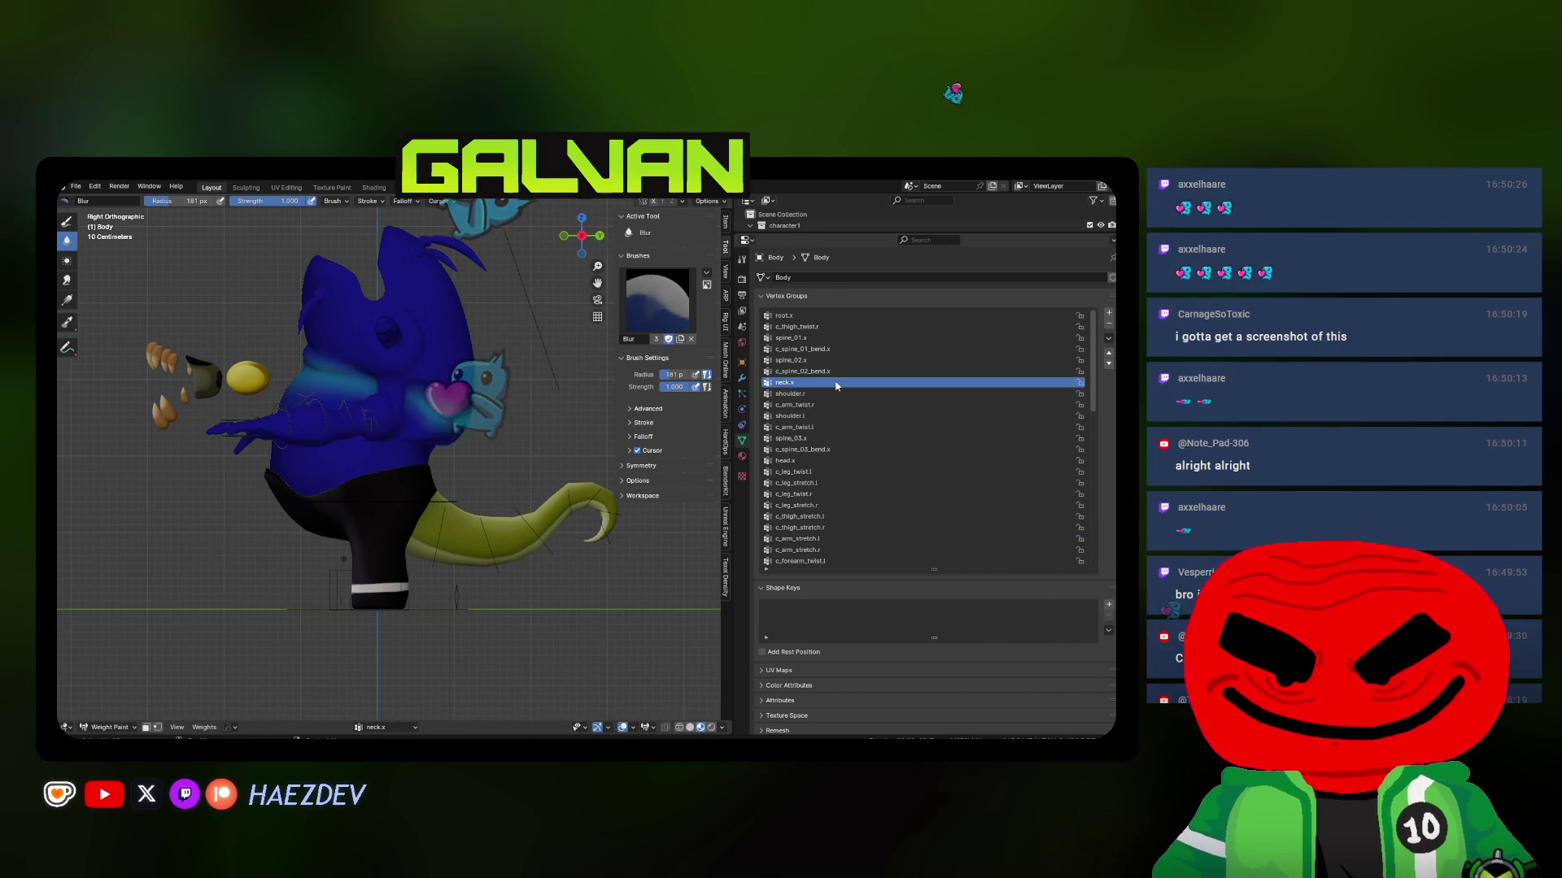
left_click(790, 438)
left_click(66, 220)
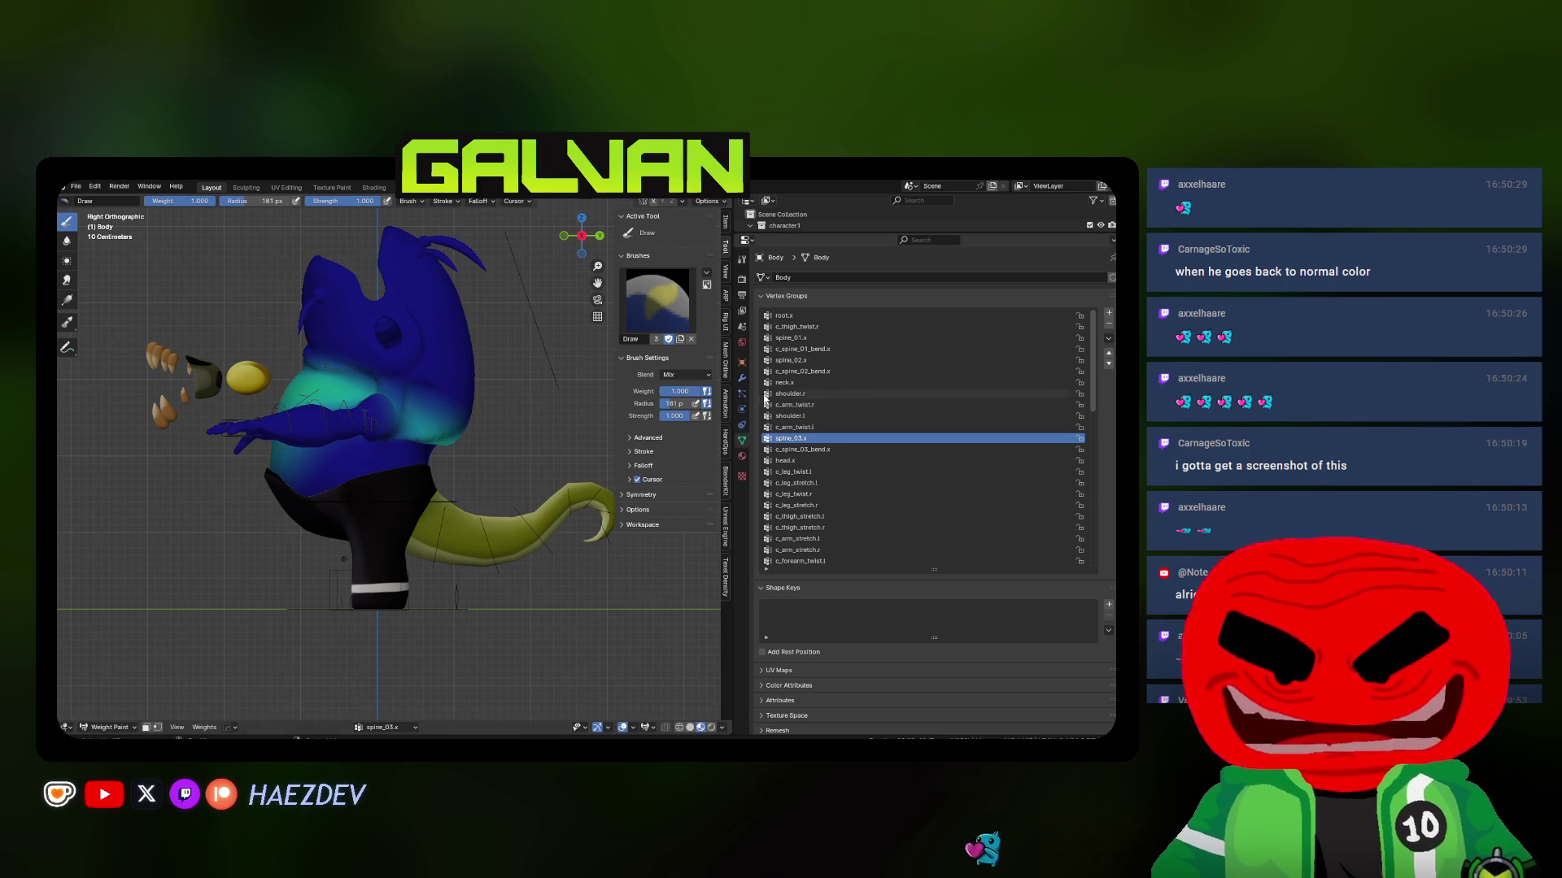
left_click(69, 301)
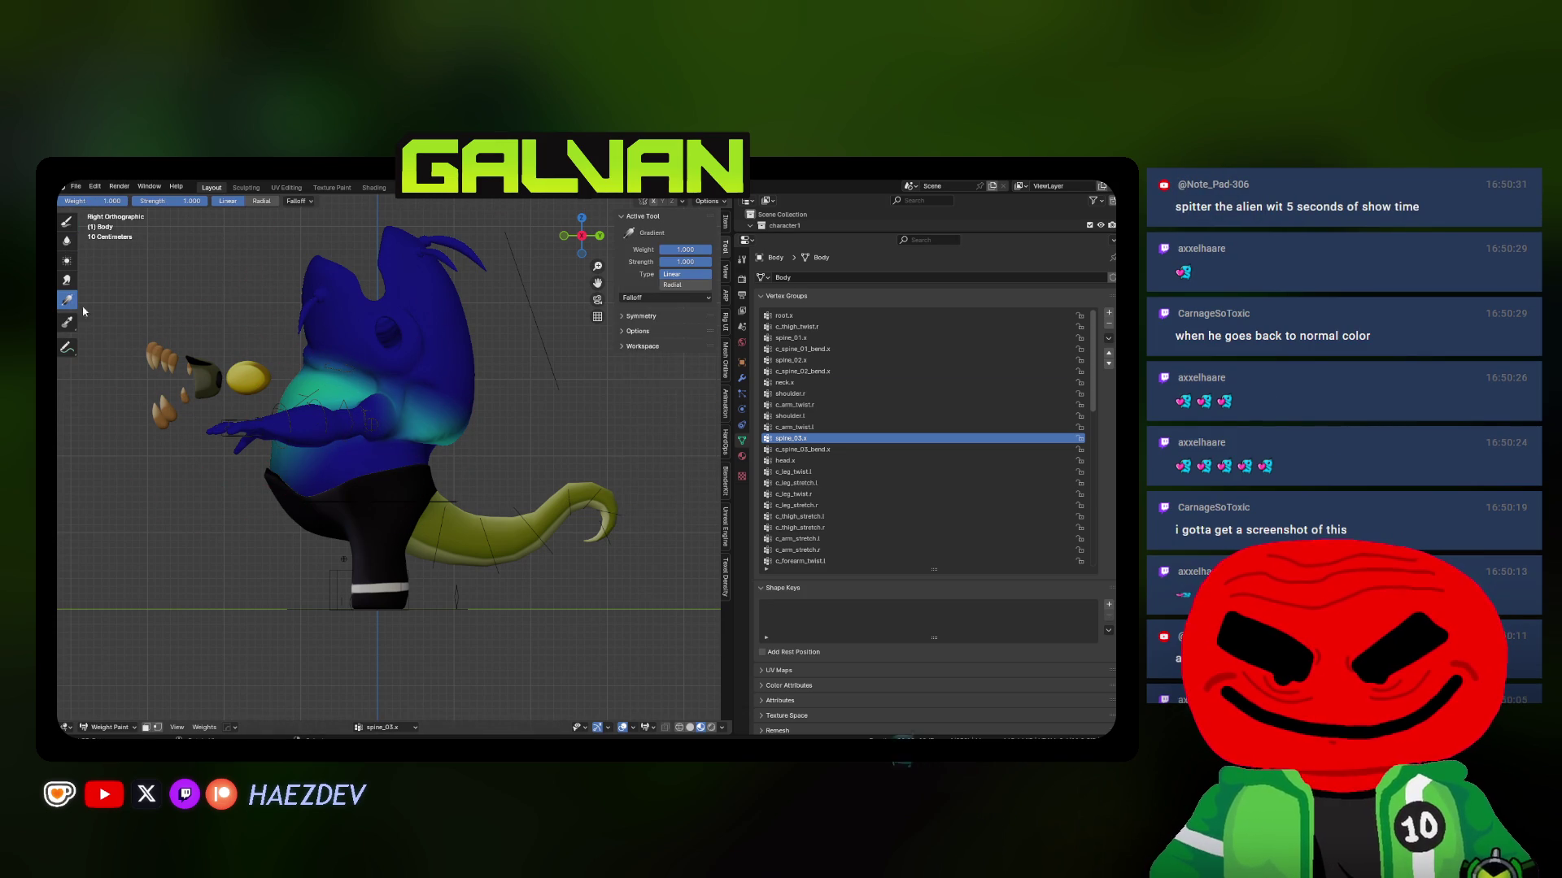
Lay top-to-bottom weight gradients across the body for spine_03.x, fading toward the head
mouse_move(395, 358)
left_mouse_down()
mouse_move(349, 469)
mouse_move(363, 502)
left_mouse_up()
middle_click_drag(488, 455, 407, 516)
mouse_move(379, 422)
middle_mouse_down()
mouse_move(449, 460)
mouse_move(428, 427)
middle_mouse_up()
scroll(449, 460, "up", 3)
left_click_drag(404, 344, 365, 488)
middle_click_drag(364, 488, 485, 460)
left_click_drag(484, 460, 397, 475)
mouse_move(510, 483)
middle_mouse_down()
mouse_move(443, 405)
mouse_move(453, 431)
mouse_move(296, 404)
middle_mouse_up()
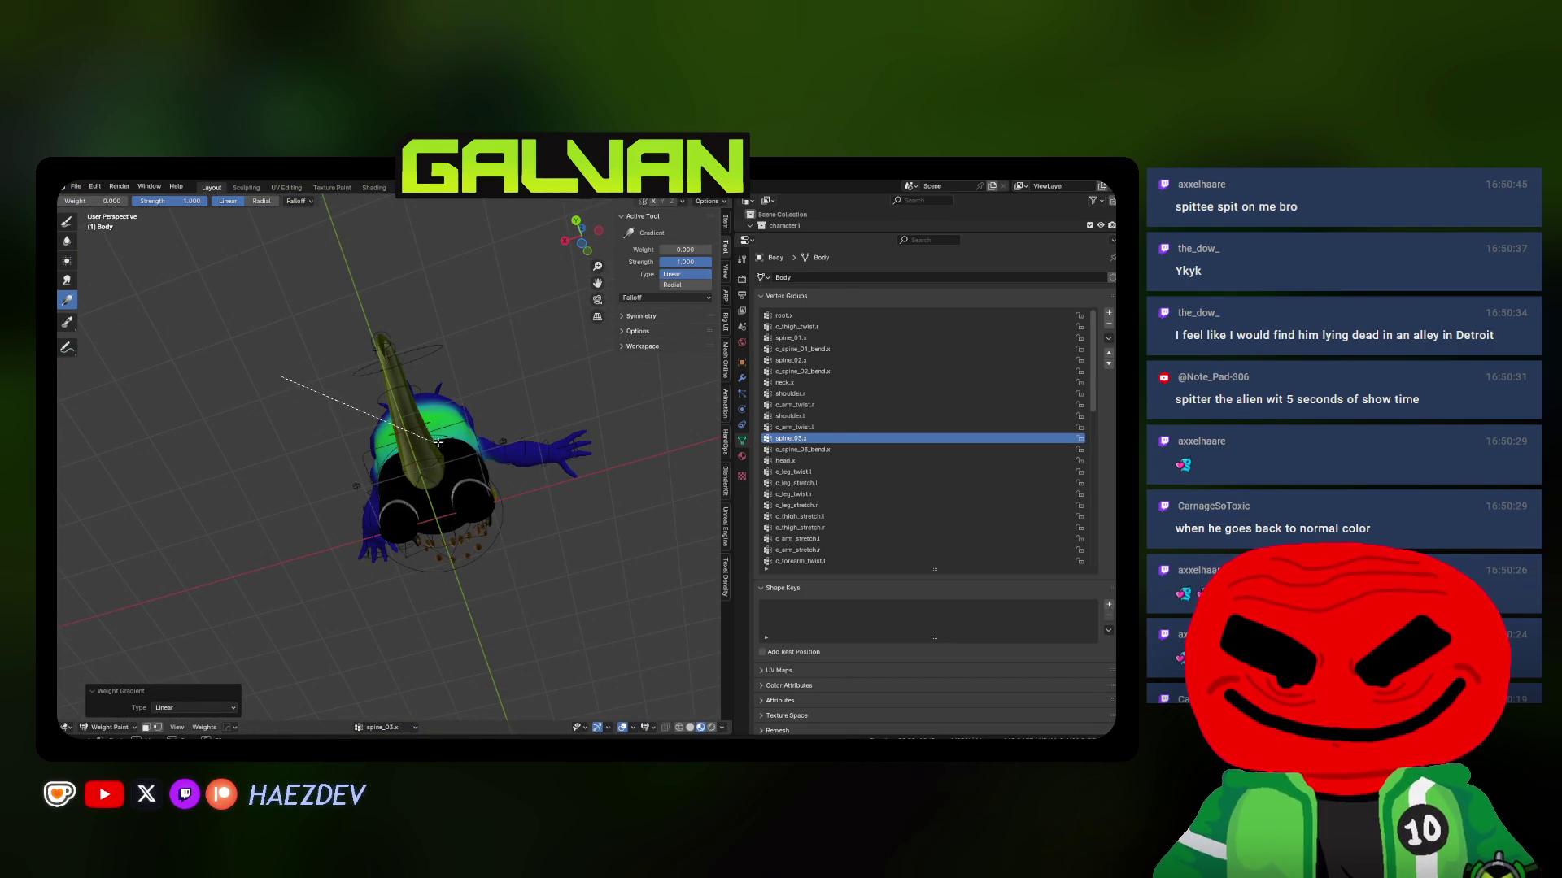
mouse_move(465, 438)
middle_mouse_down()
mouse_move(535, 499)
mouse_move(559, 477)
middle_mouse_up()
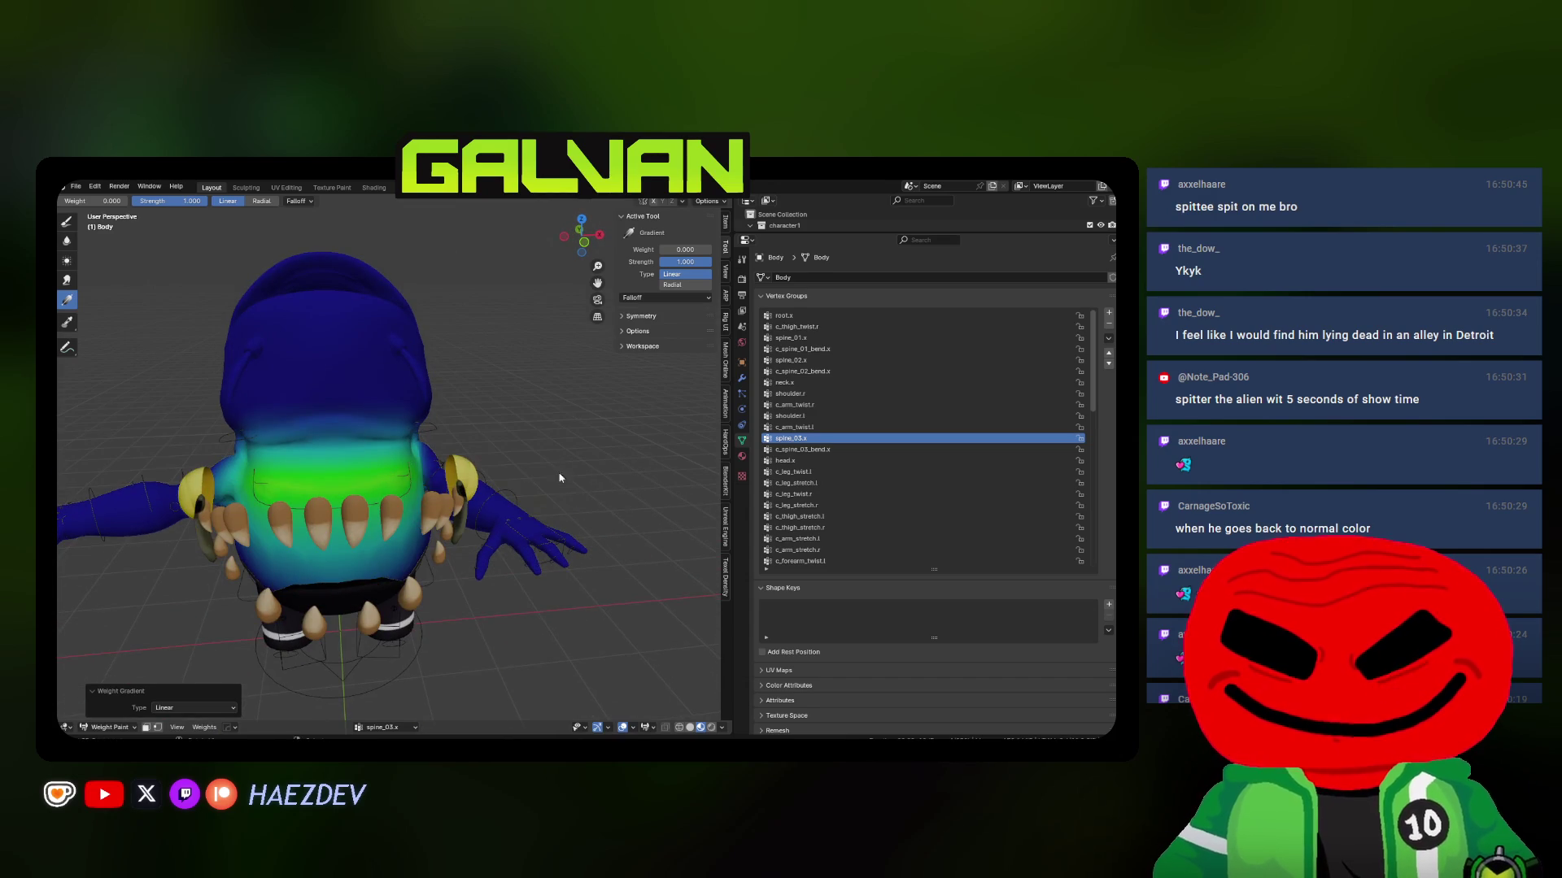
Grade the c_spine_03_bend.x weights across the torso with a linear gradient
left_click(855, 450)
middle_click_drag(407, 456, 350, 504)
left_click_drag(334, 553, 335, 380)
middle_click_drag(342, 382, 521, 411)
Apply a gradient to the c_arm_twist.l weights and return to Object Mode
left_click(783, 429)
middle_click_drag(456, 455, 377, 477)
left_click_drag(463, 421, 463, 420)
mouse_move(463, 421)
middle_mouse_down()
mouse_move(327, 486)
mouse_move(411, 412)
mouse_move(436, 416)
middle_mouse_up()
left_click(414, 476)
Put the rig in Pose Mode and rotate the c_spine_03_bend.x control to tilt the upper body forward
left_click(411, 413)
key("q")
left_click(435, 410)
left_click(403, 440)
key("r")
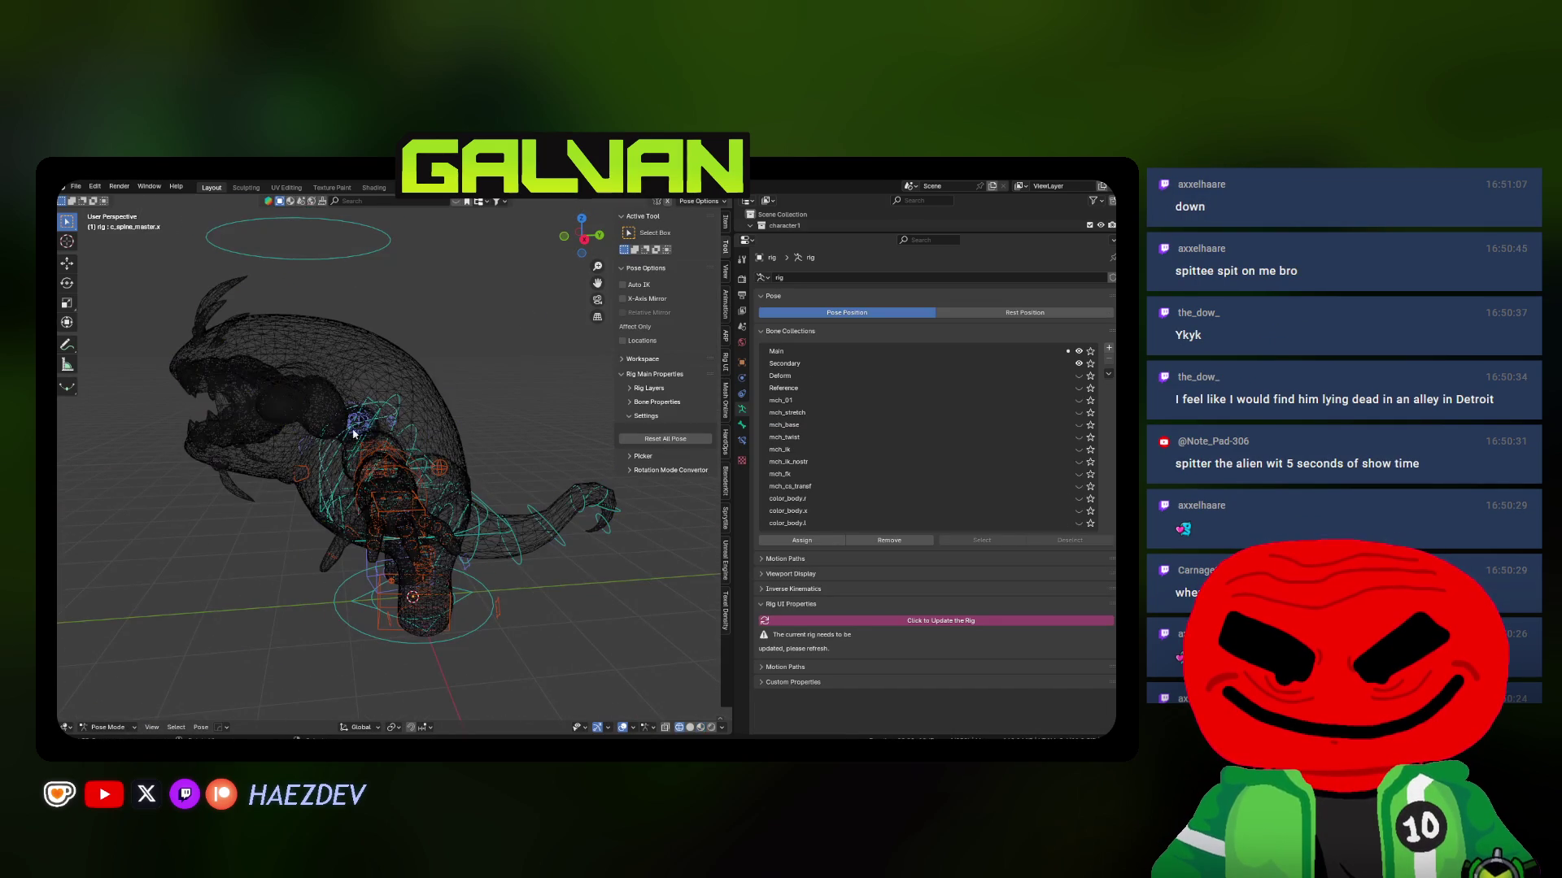
left_click(386, 424)
Rotate c_spine_master.x twice around the X axis to test the torso deformation
left_click(387, 424)
key("r")
key("x")
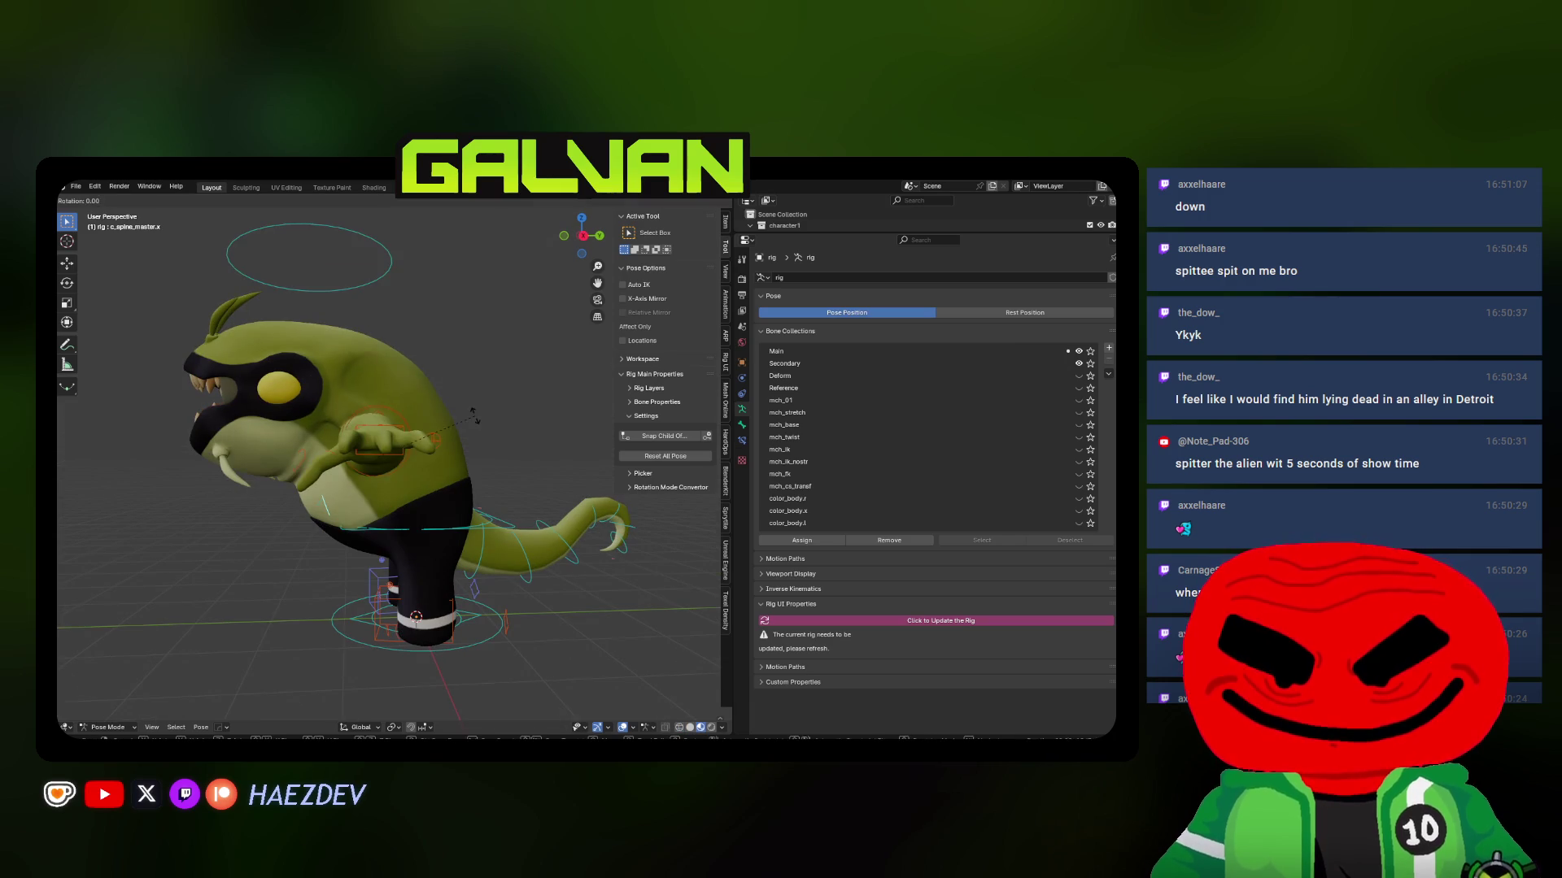
left_click(455, 569)
mouse_move(455, 570)
middle_mouse_down()
mouse_move(348, 503)
mouse_move(423, 521)
middle_mouse_up()
key("r")
key("x")
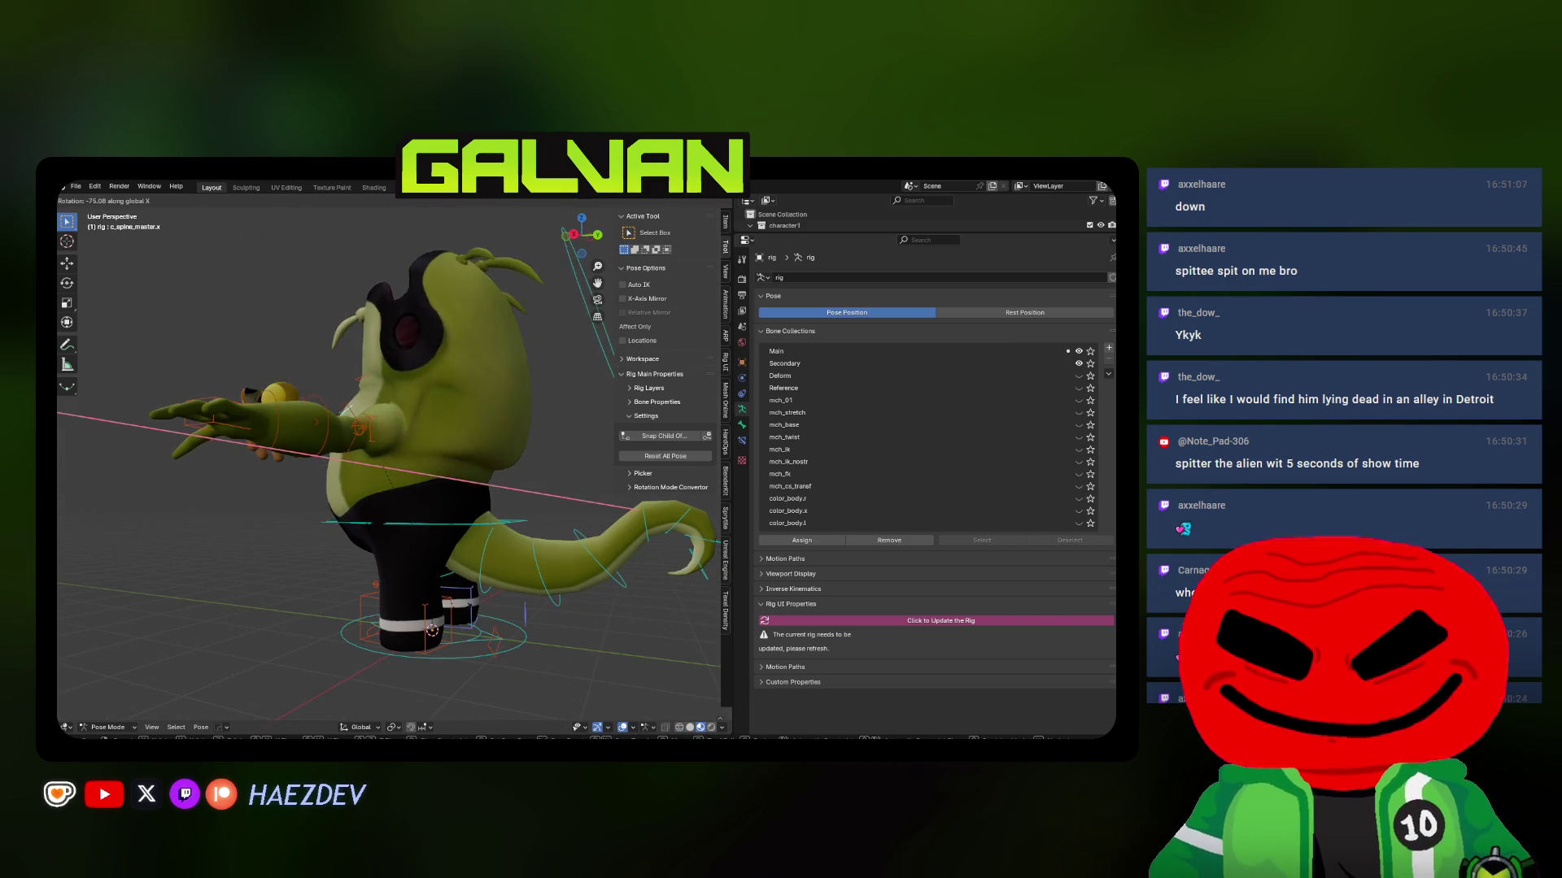
left_click(431, 455)
Select the Body mesh and bring up the mode-switching menu
left_click(439, 439)
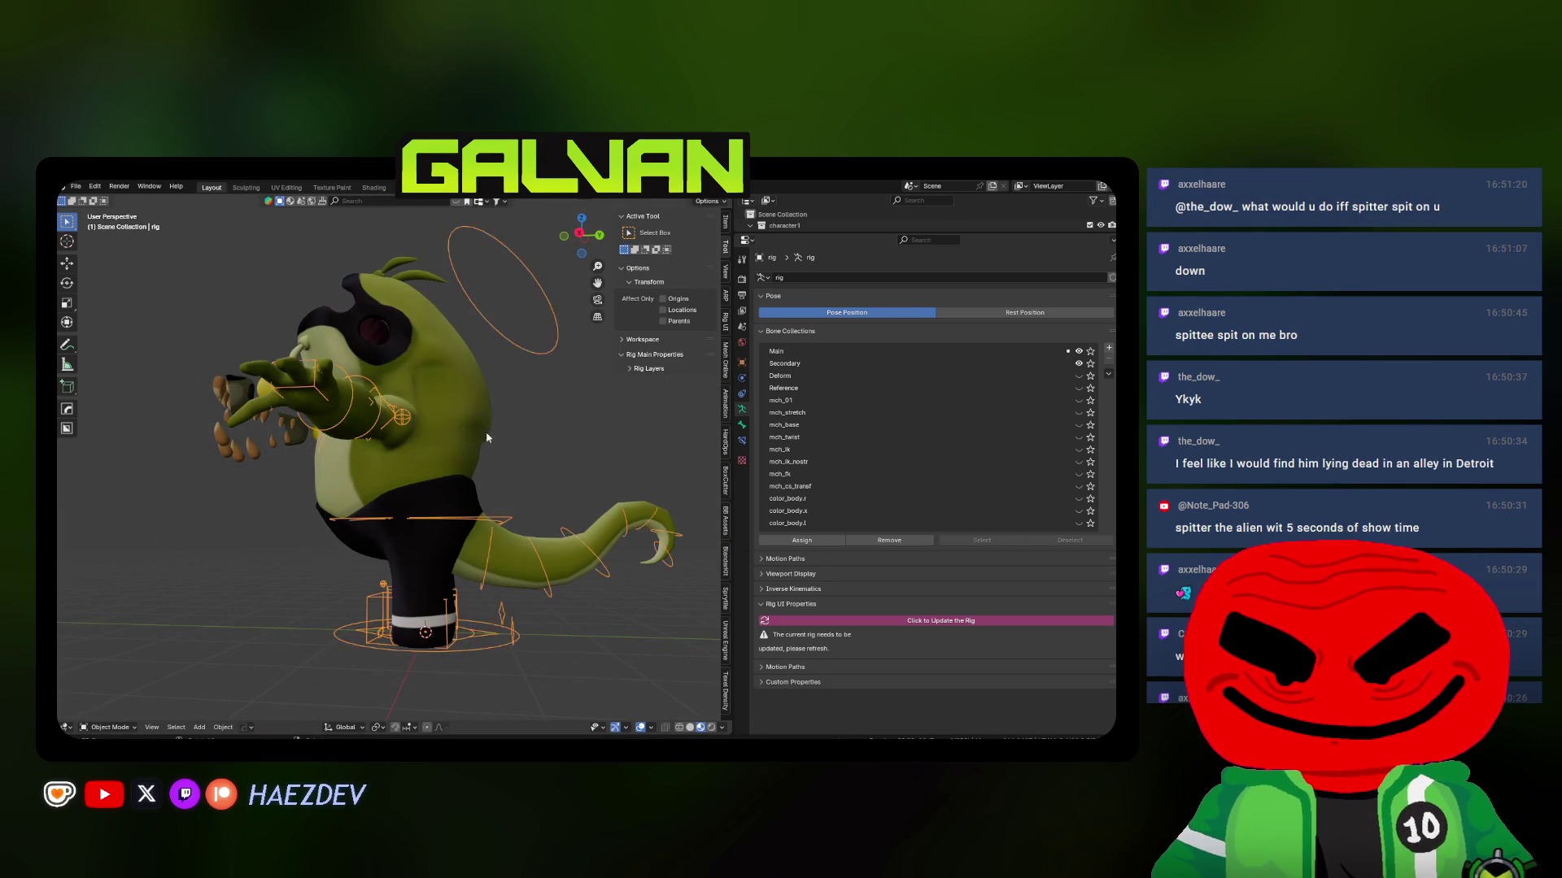
key("q")
mouse_move(479, 431)
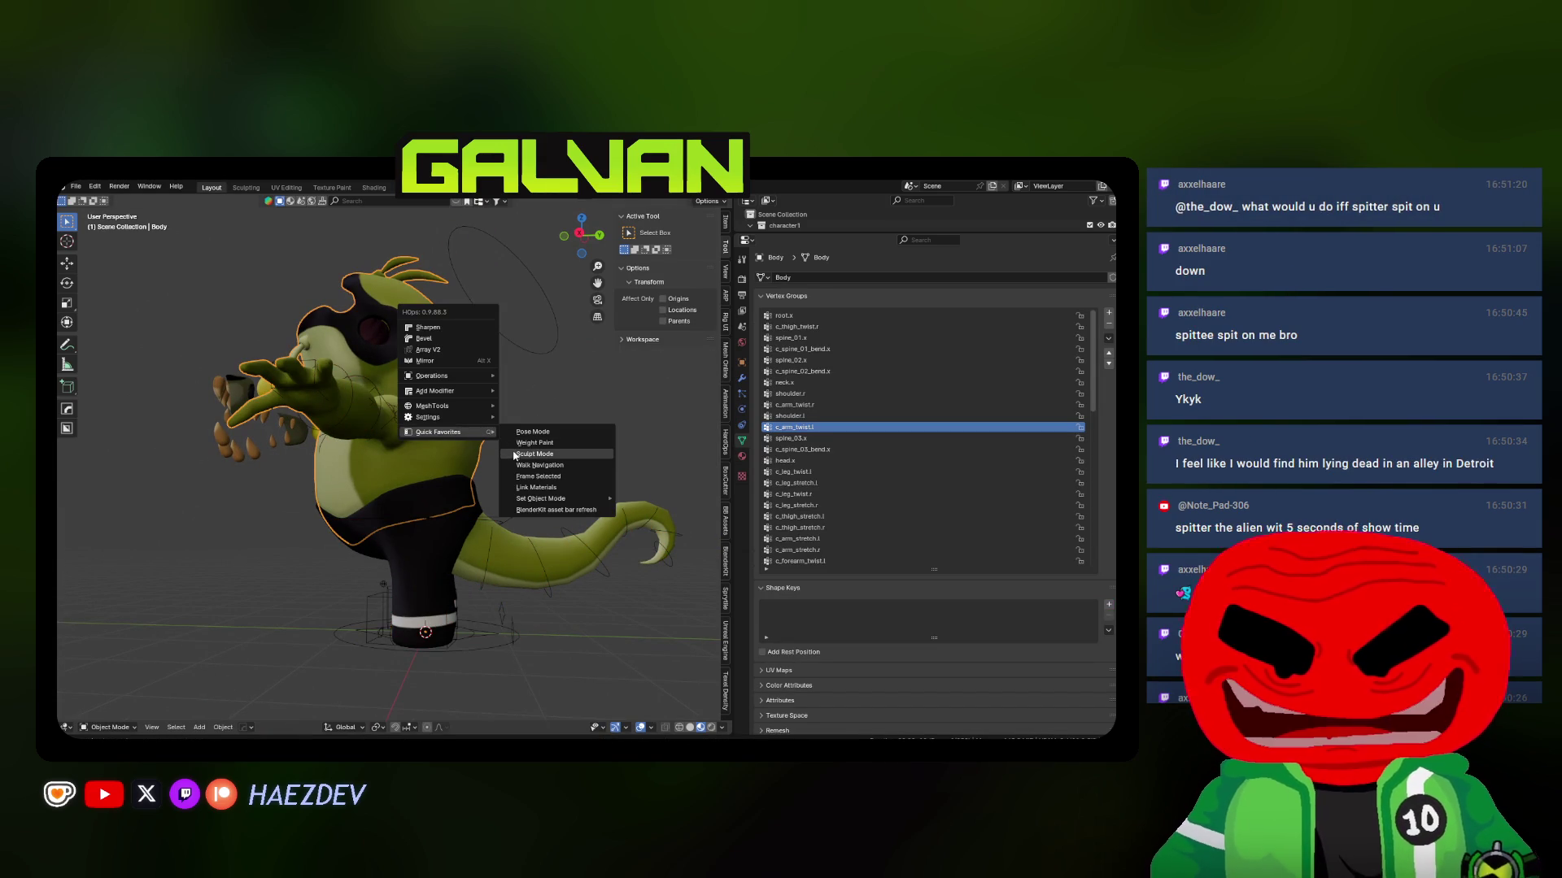
Put the Body in Weight Paint mode and review groups from head.x to c_arm_twist.r, ending on spine_02.x
left_click(533, 443)
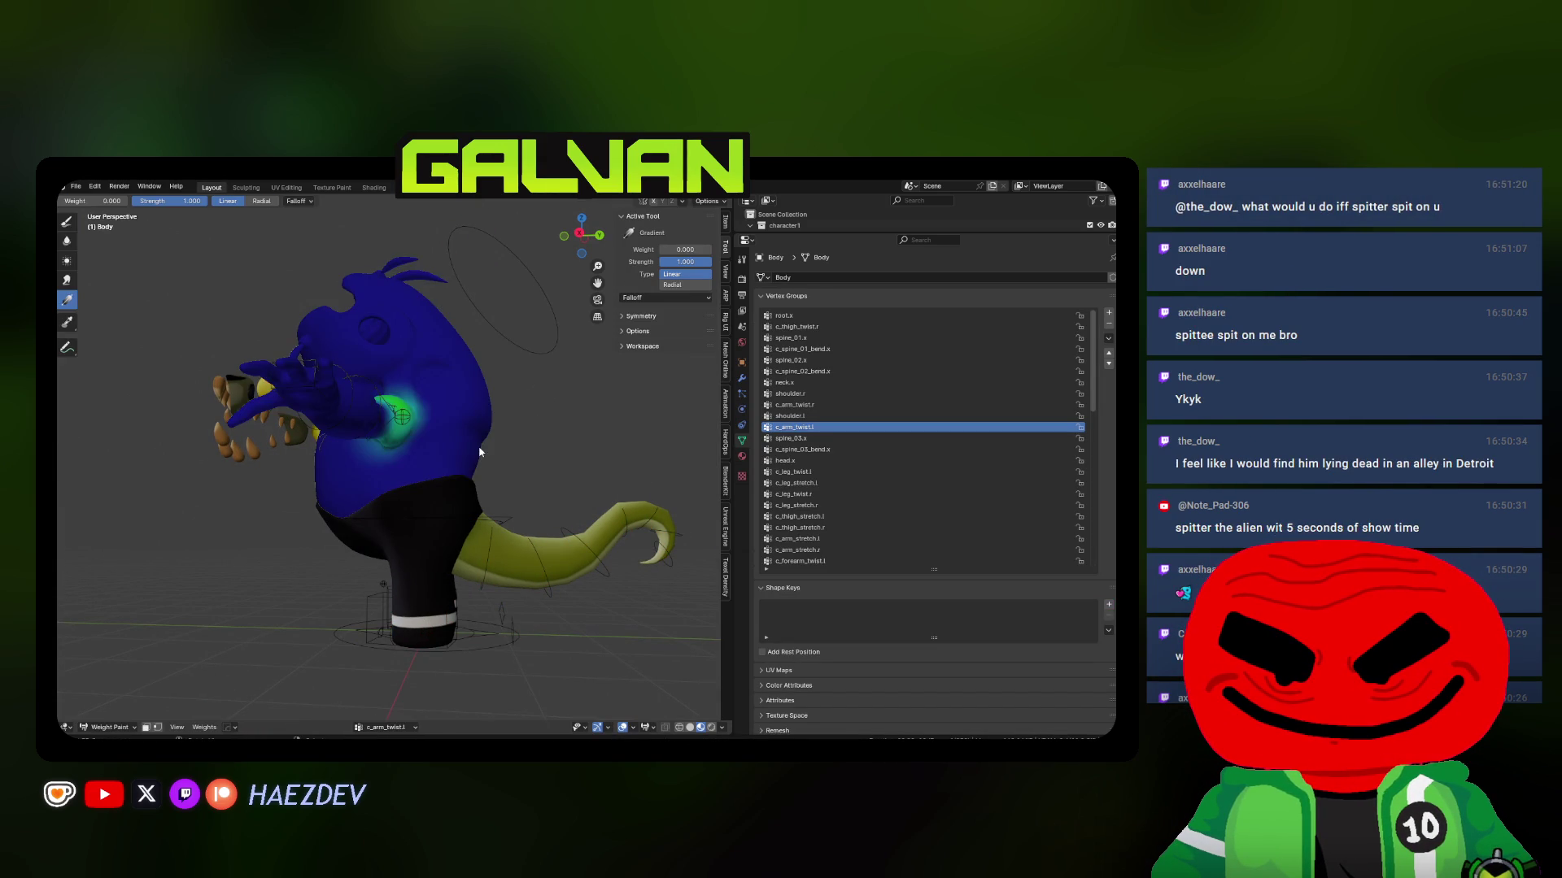
key("KP_3")
left_click(791, 461)
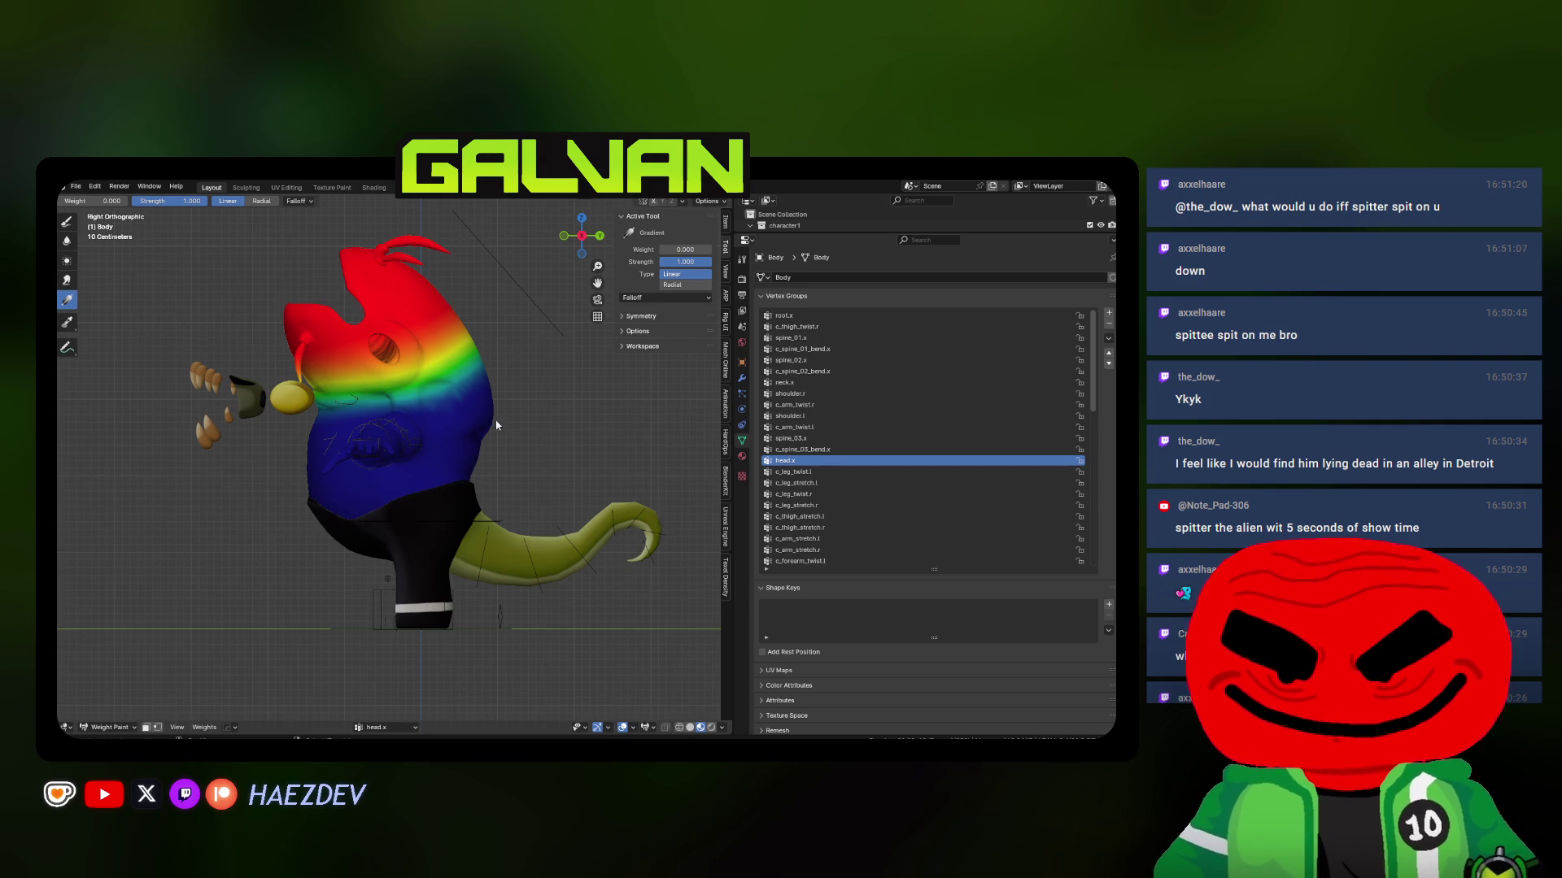
left_click(787, 450)
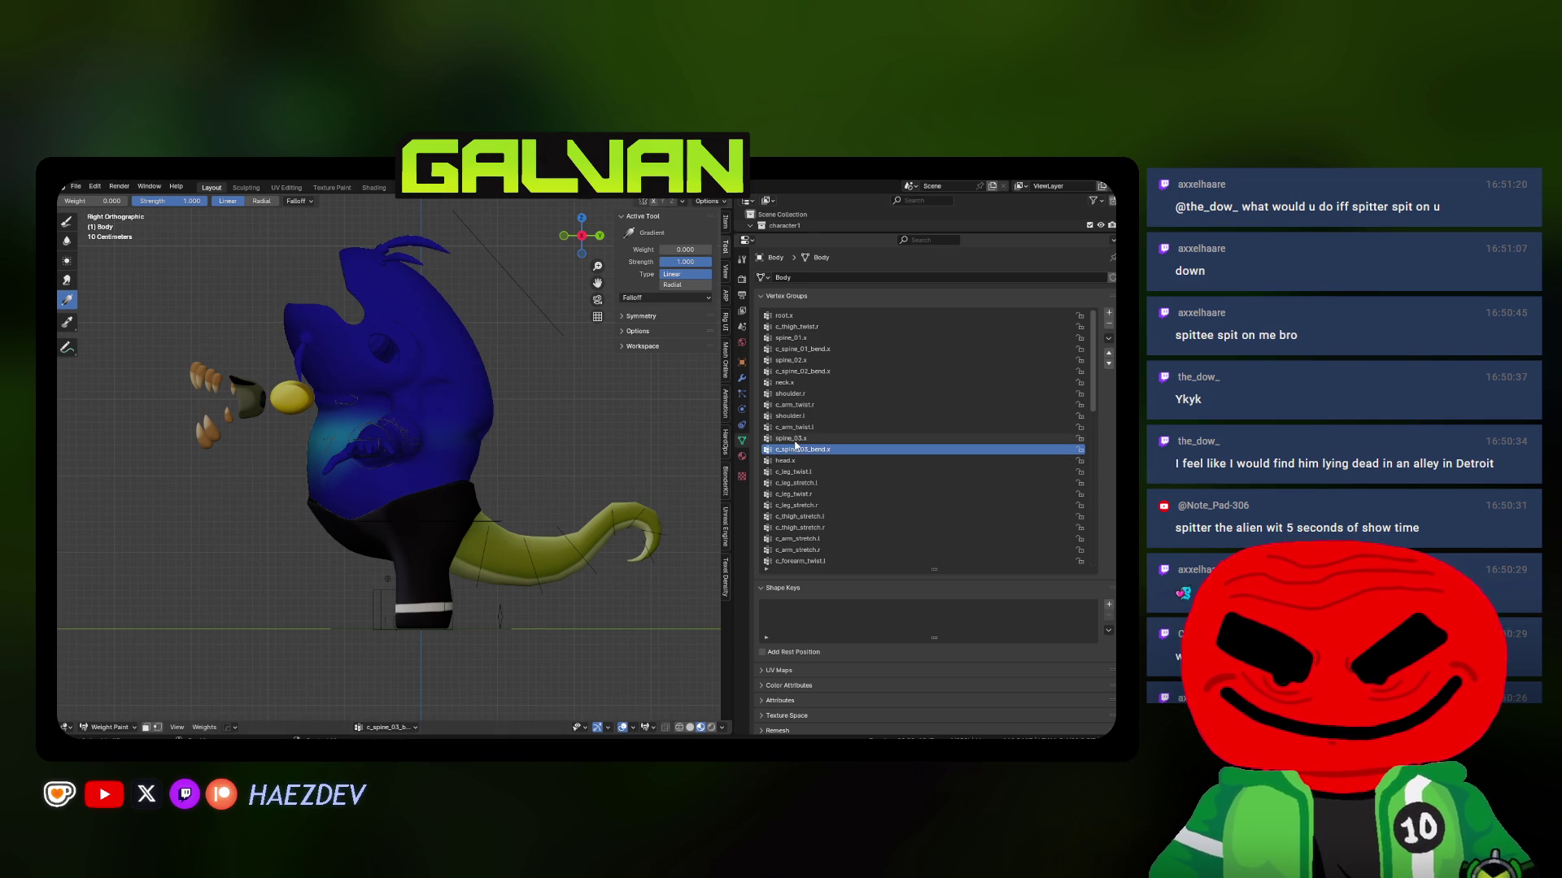
left_click(792, 439)
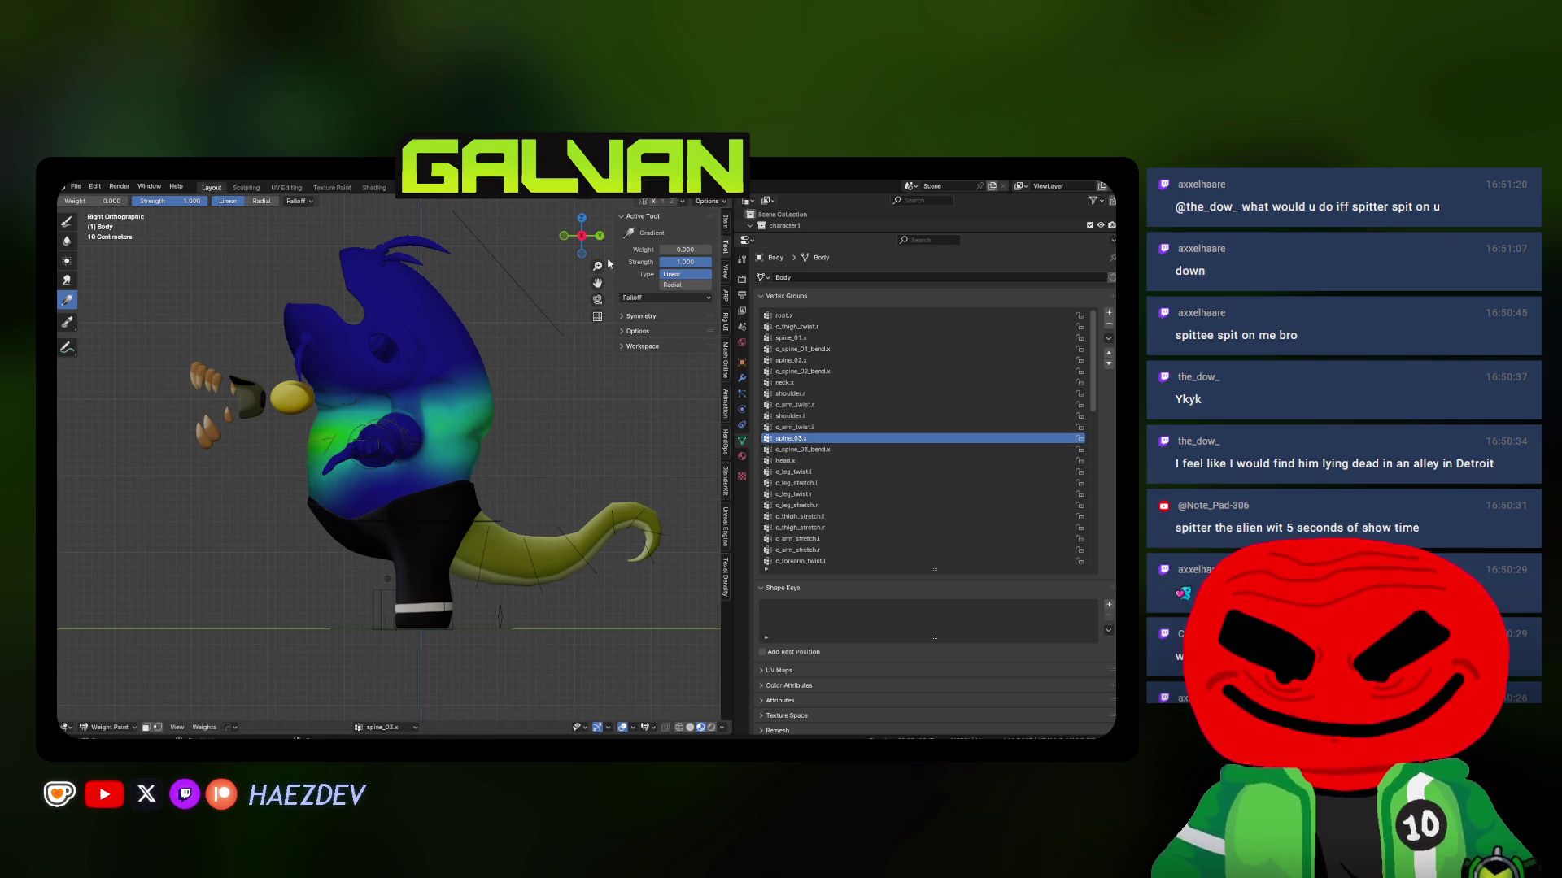
left_click(813, 416)
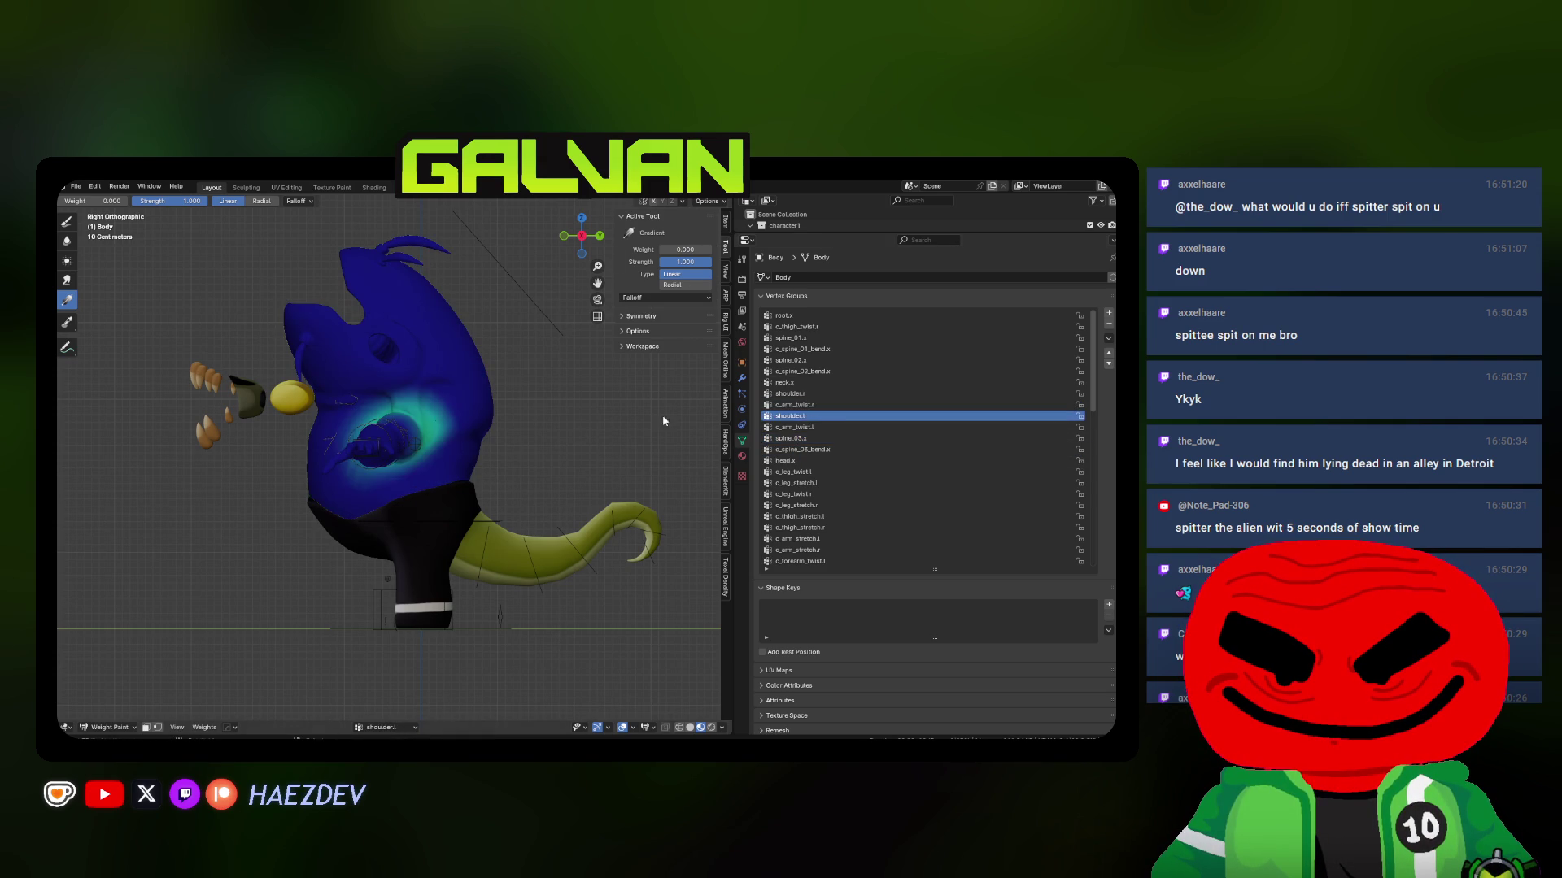
left_click(814, 405)
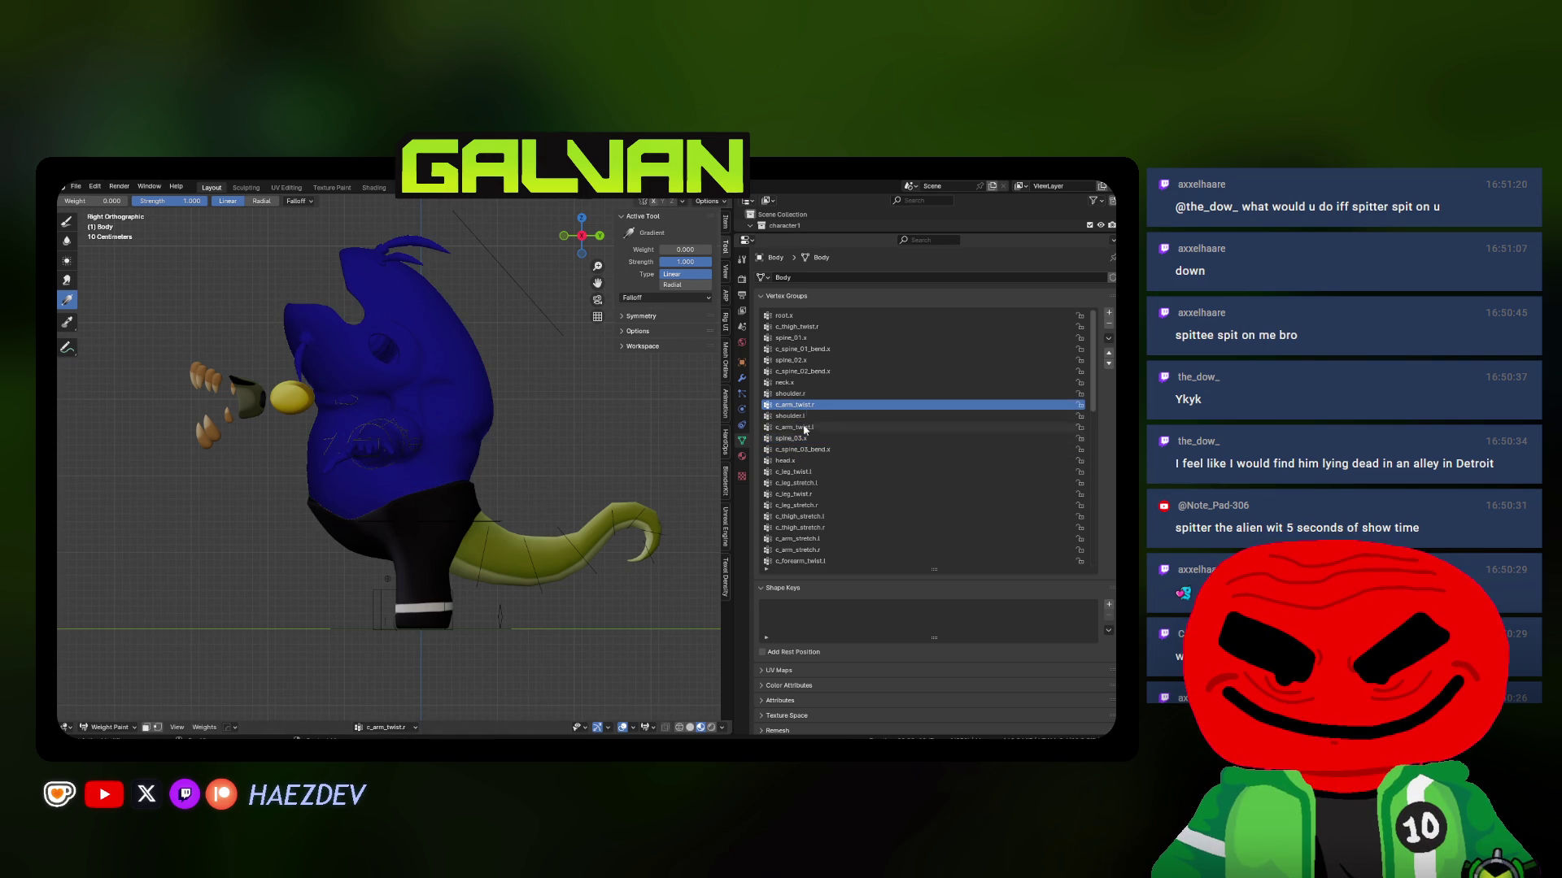
left_click(801, 360)
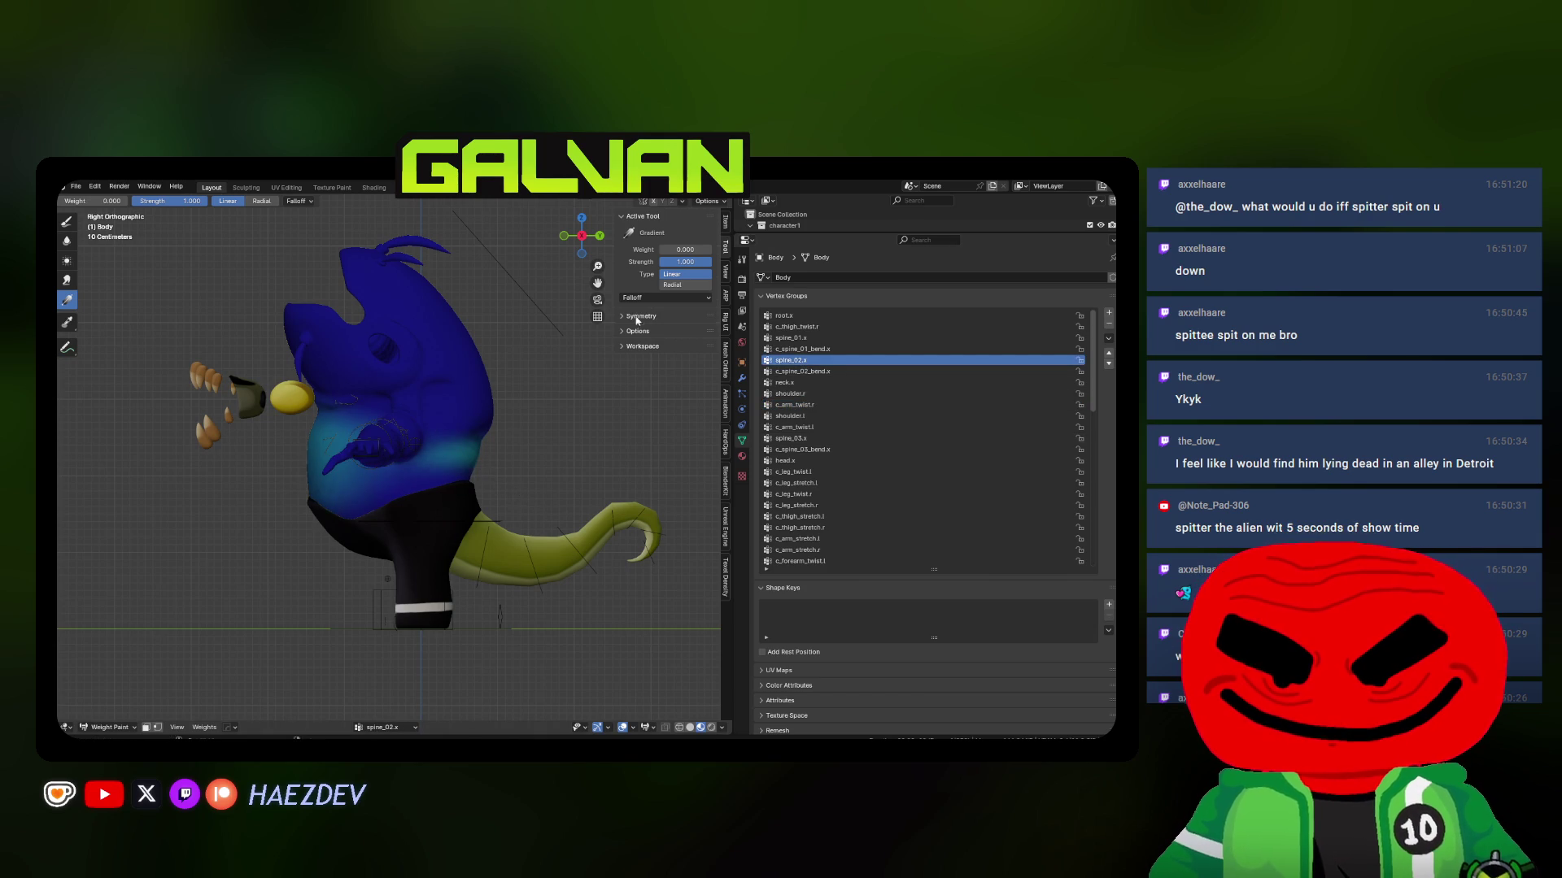
Grade the spine_02.x weights from the bottom of the torso up to the chest
left_click_drag(340, 347, 341, 346)
left_click_drag(406, 514, 399, 407)
key("Escape")
left_click_drag(406, 514, 396, 319)
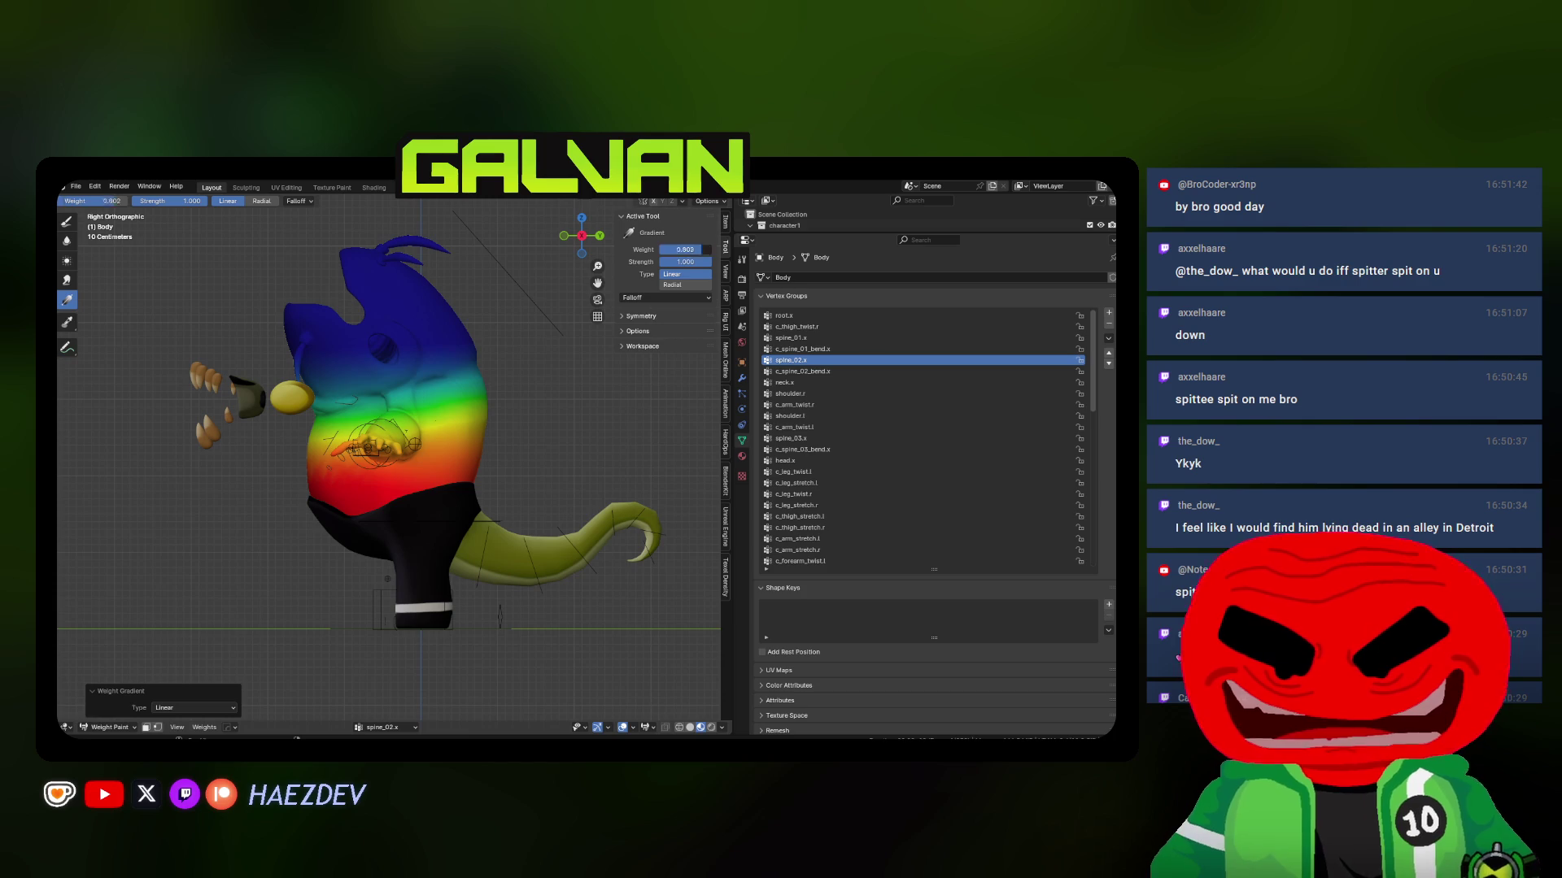
mouse_move(388, 547)
left_mouse_down()
mouse_move(385, 327)
mouse_move(363, 439)
mouse_move(395, 504)
left_mouse_up()
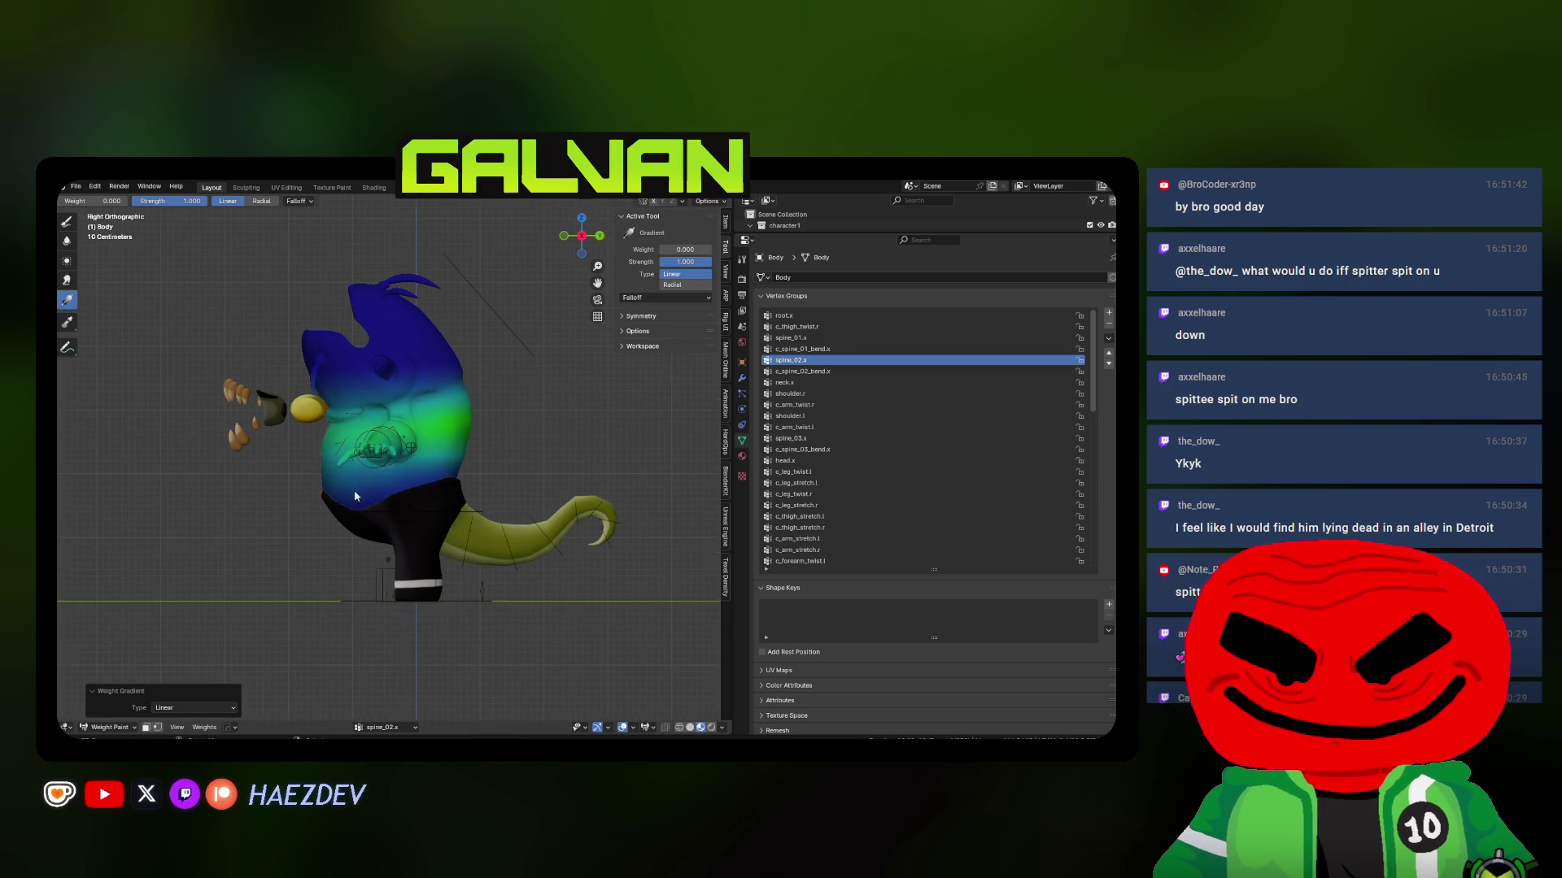
scroll(394, 493, "down", 1)
mouse_move(370, 297)
left_mouse_down()
mouse_move(441, 492)
mouse_move(440, 467)
left_mouse_up()
middle_click_drag(376, 418, 506, 452)
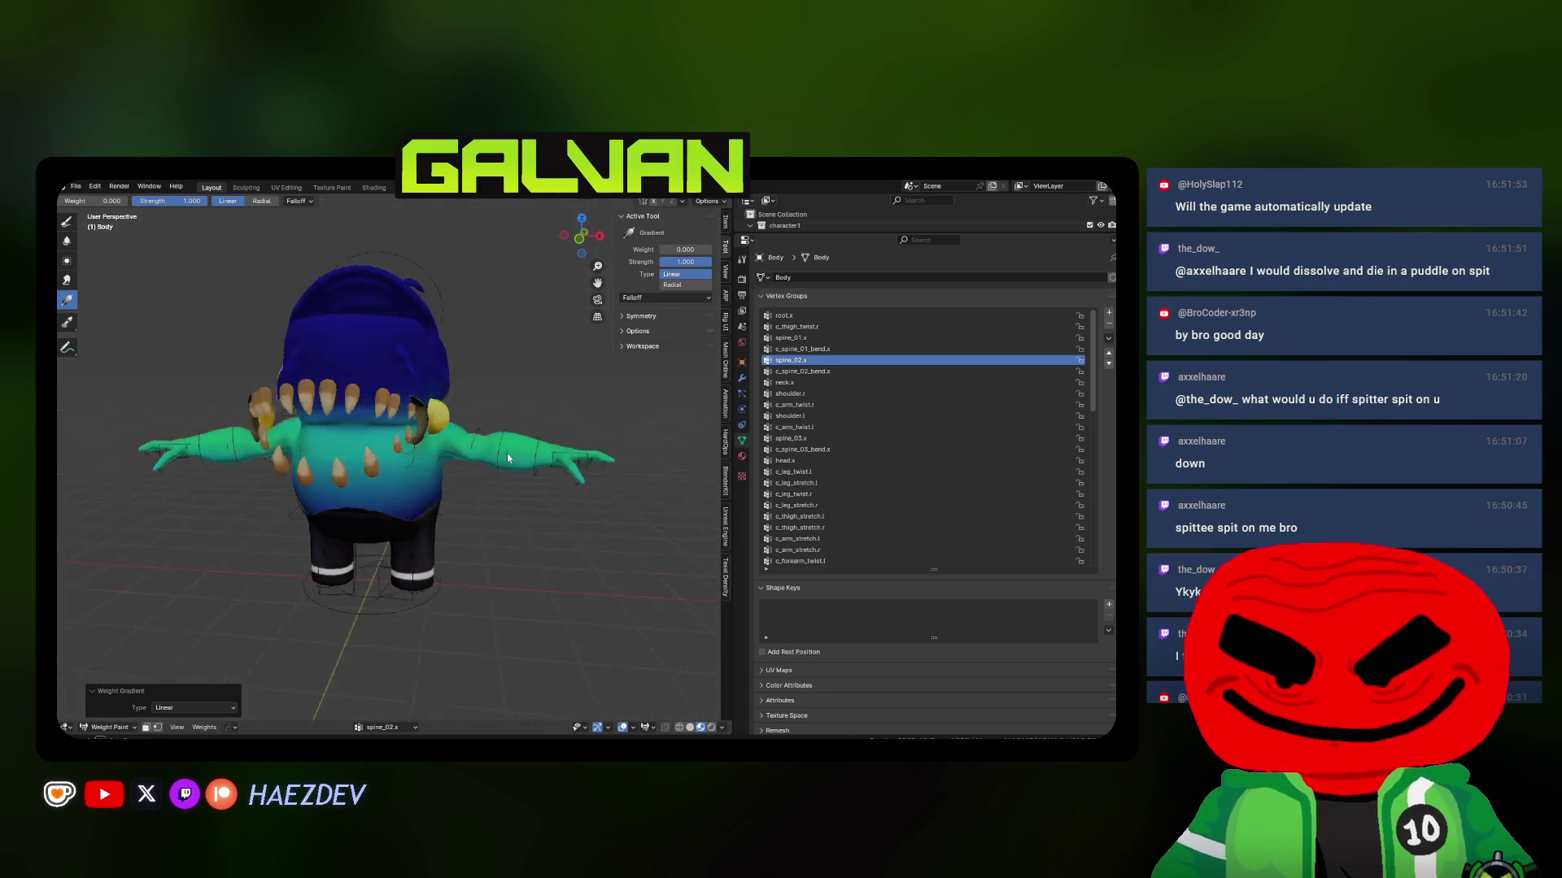
Extend the spine_02.x gradient to fade the weights over the arms and body
scroll(494, 417, "up", 5)
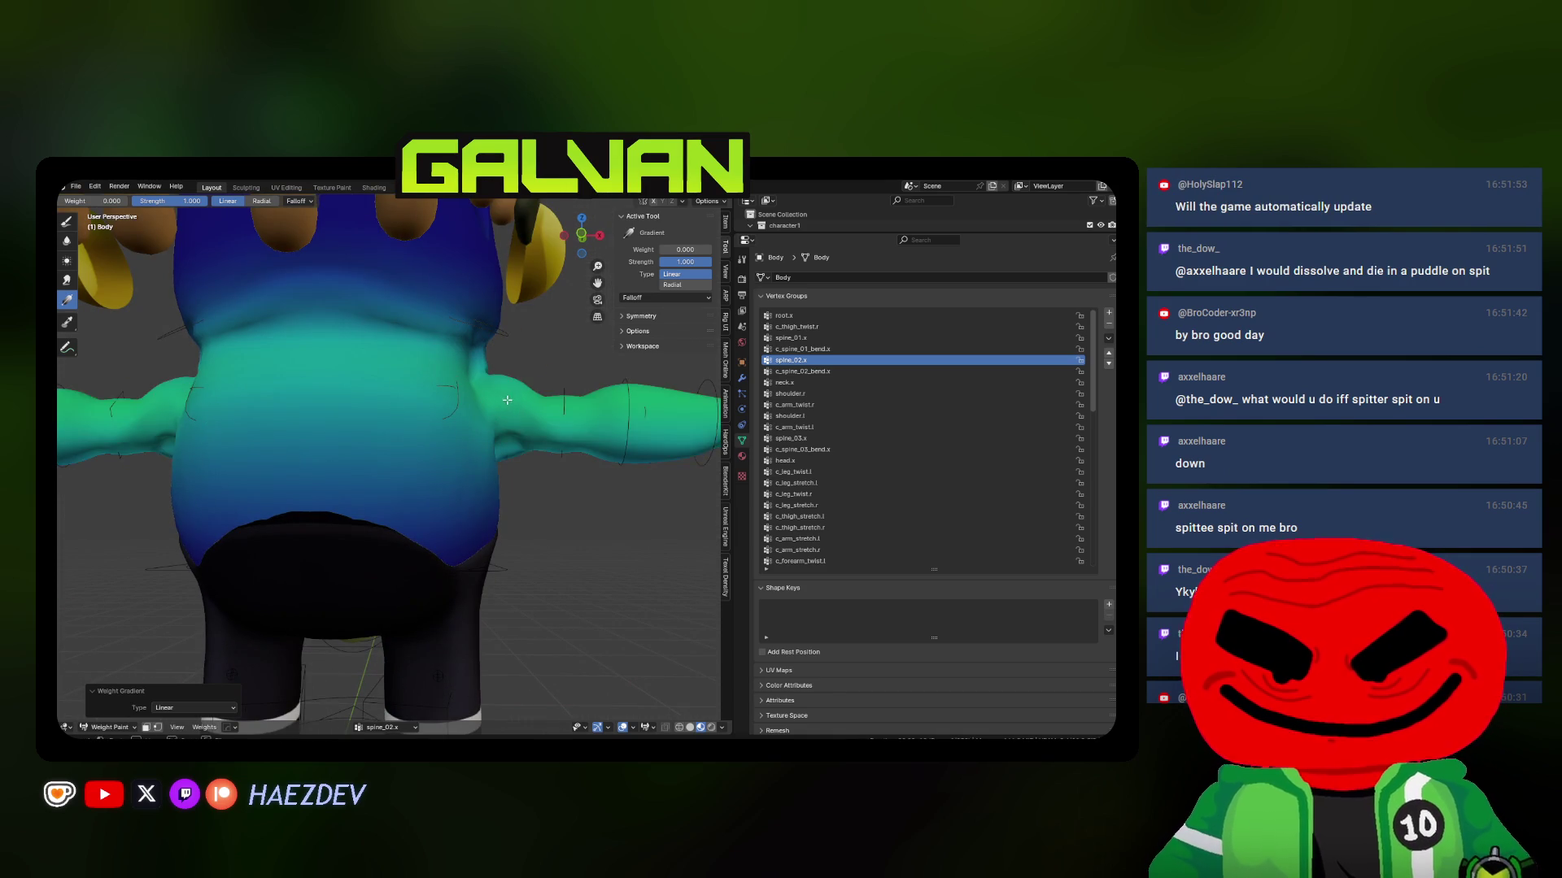
left_click_drag(506, 400, 492, 383)
middle_click_drag(492, 382, 488, 358)
left_click_drag(511, 380, 447, 398)
scroll(447, 399, "down", 5)
middle_click_drag(447, 398, 412, 369)
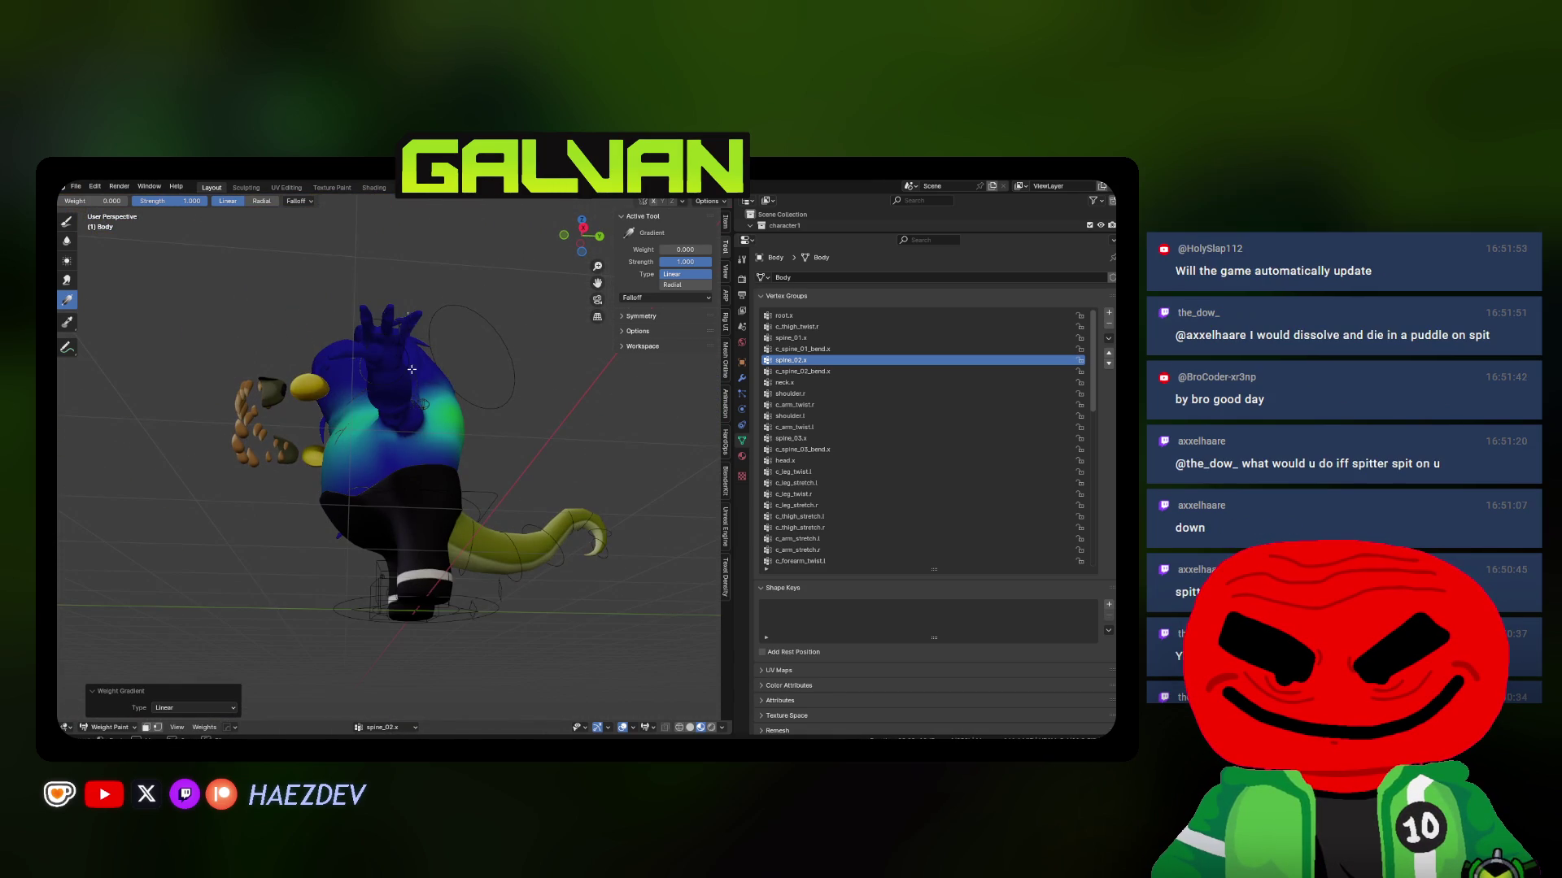
key("KP_3")
scroll(412, 450, "up", 5)
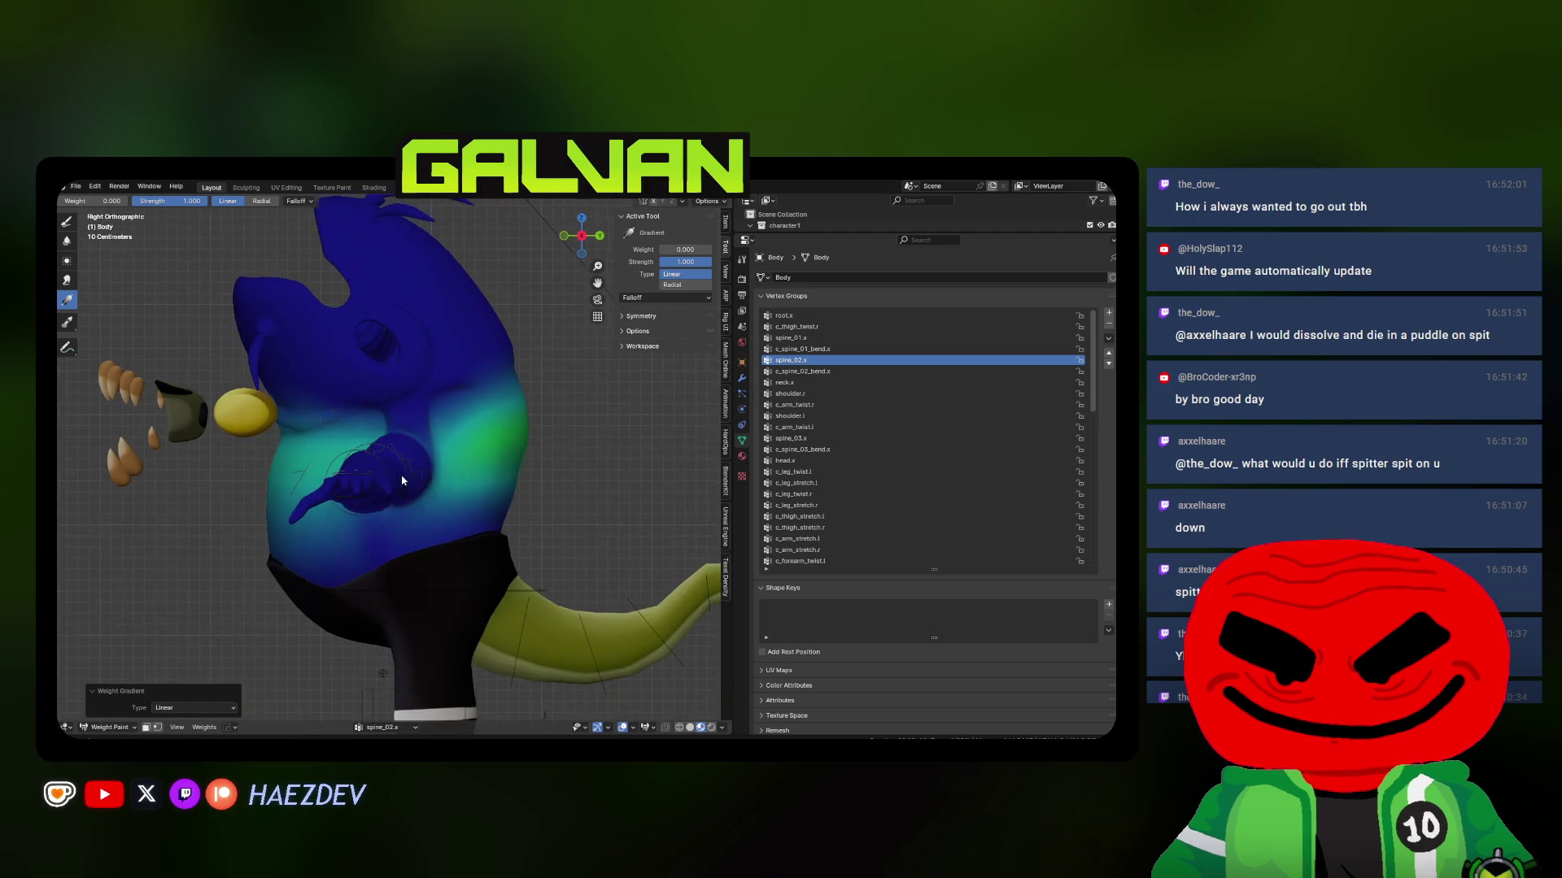
Grade the c_spine_02_bend.x weights up the torso from bottom to top
left_click(402, 480, "ctrl")
scroll(529, 488, "down", 4)
left_click_drag(524, 529, 680, 562)
scroll(570, 429, "up", 3)
left_click(570, 429, "ctrl")
key("ctrl+z")
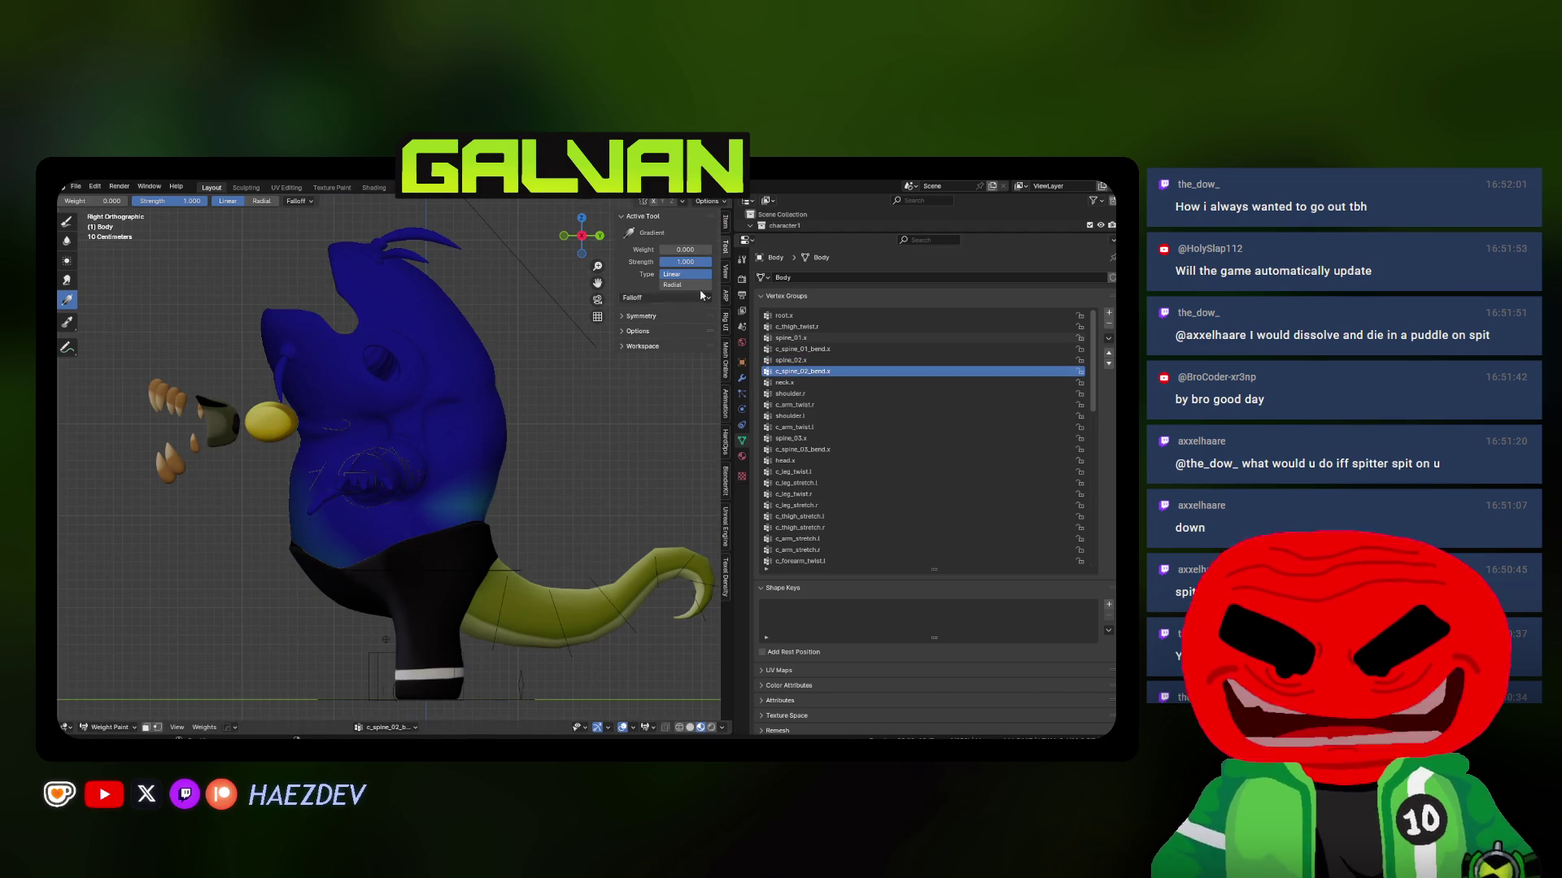
left_click_drag(430, 582, 431, 373)
left_click_drag(433, 567, 410, 495)
scroll(410, 495, "down", 2)
mouse_move(418, 612)
left_mouse_down()
mouse_move(407, 410)
mouse_move(425, 598)
mouse_move(434, 578)
left_mouse_up()
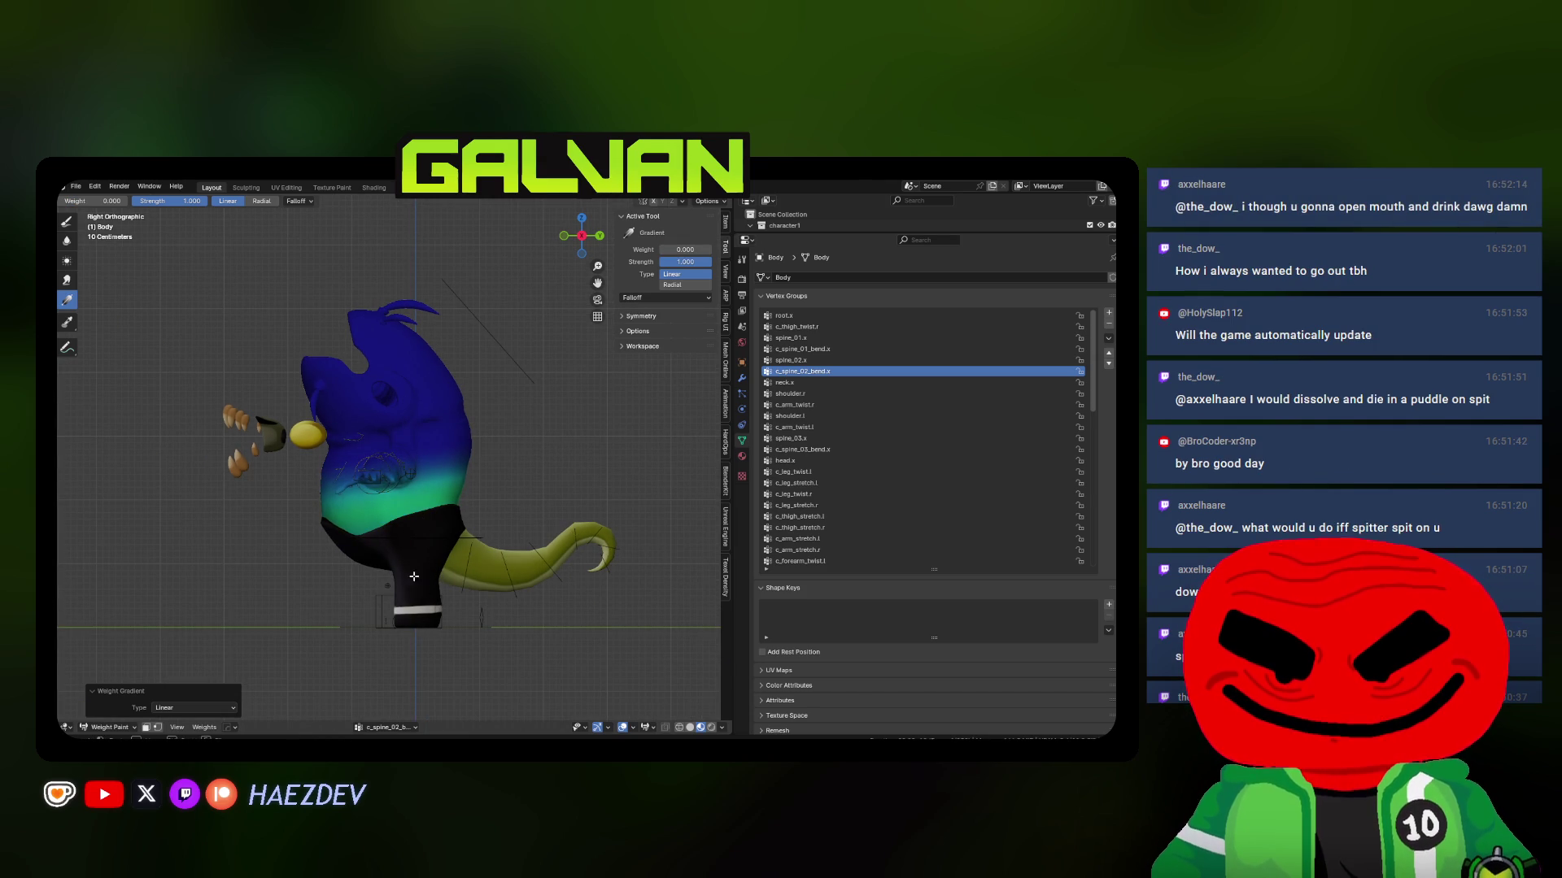
Lay a vertical gradient down the body for the spine_01.x vertex group
middle_click_drag(396, 440, 432, 451)
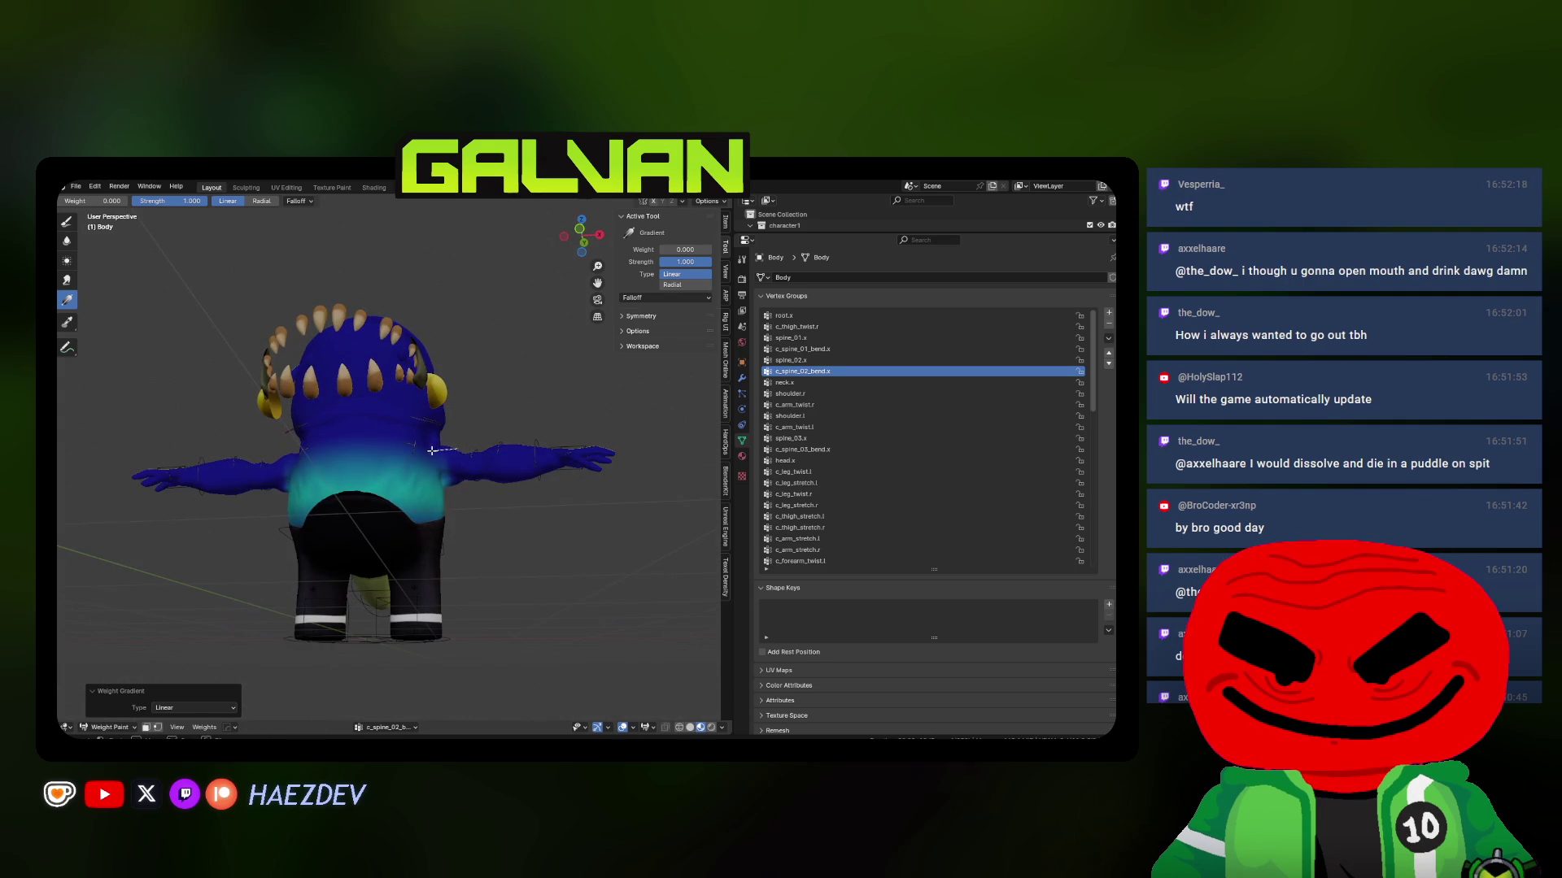
left_click(811, 340)
key("KP_3")
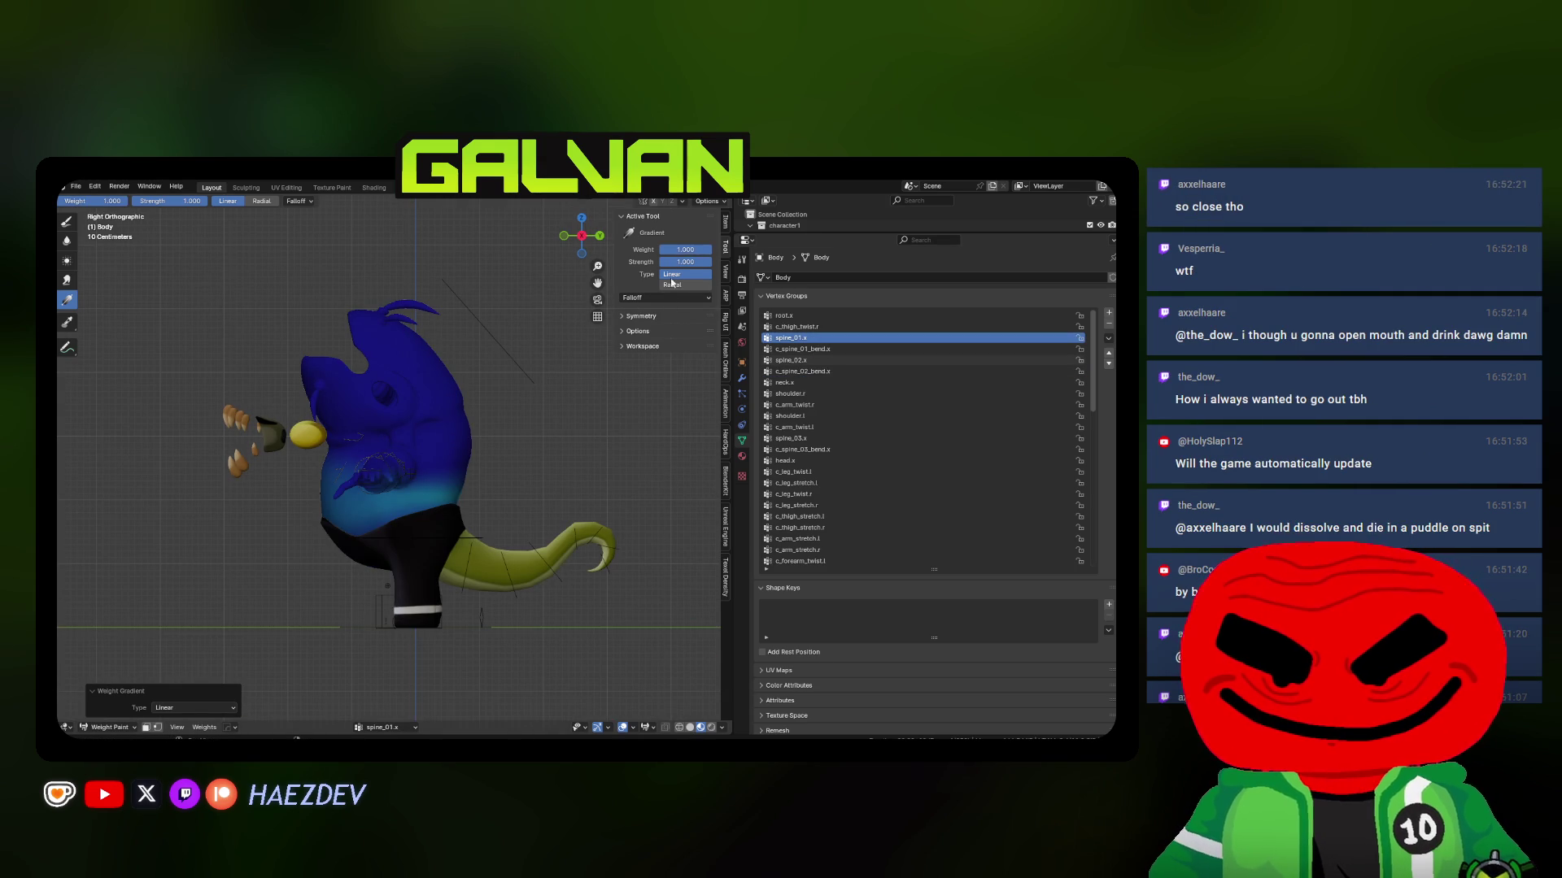
middle_click_drag(529, 342, 476, 456)
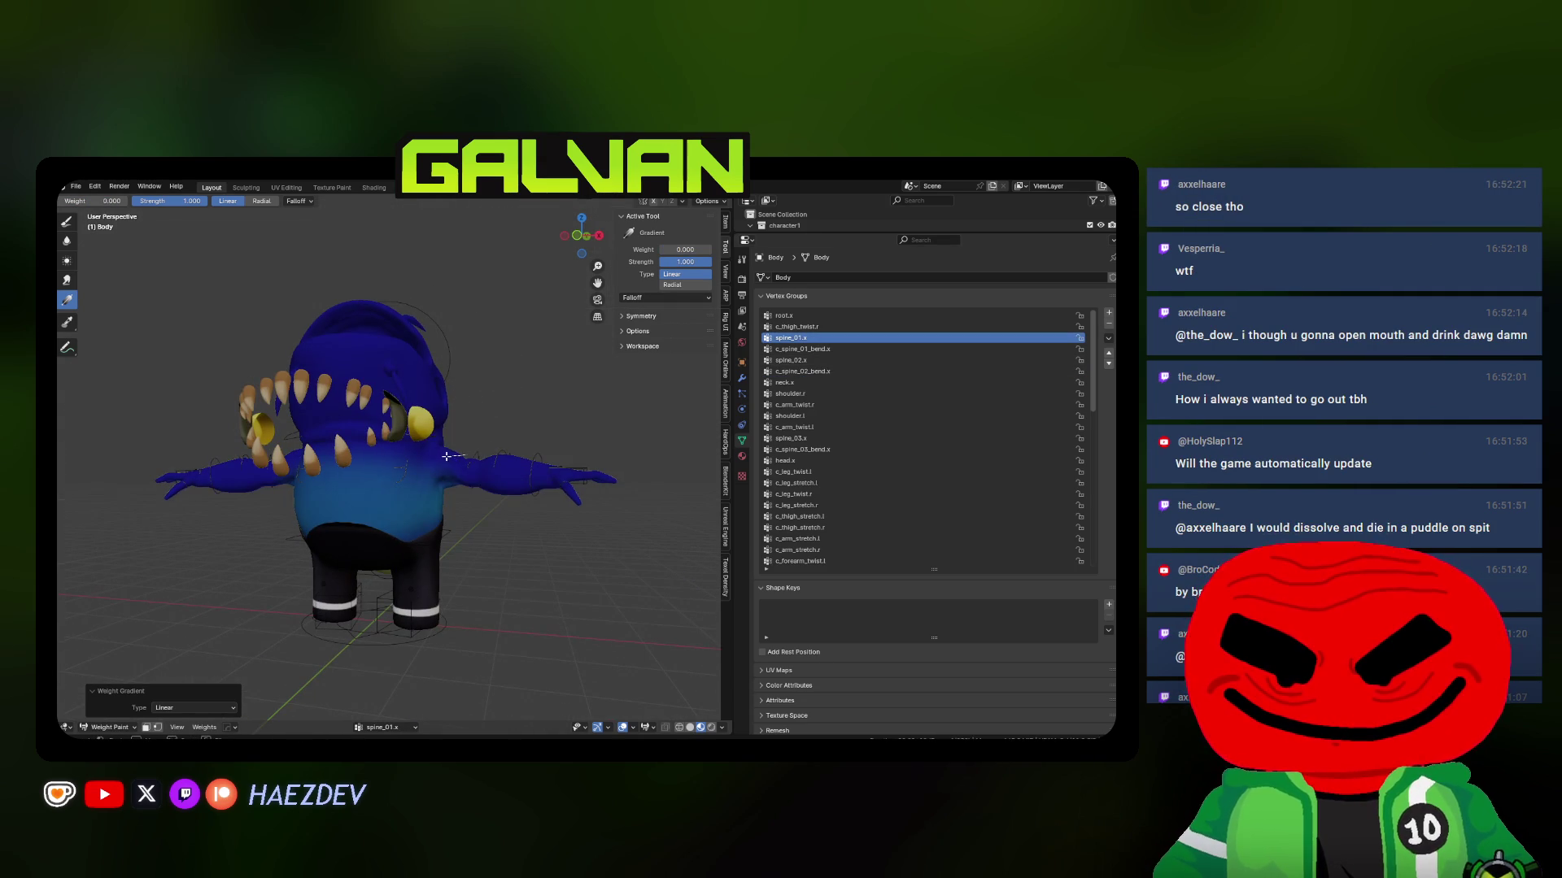
left_click_drag(430, 458, 429, 457)
middle_click_drag(429, 457, 391, 400)
left_click_drag(391, 400, 408, 562)
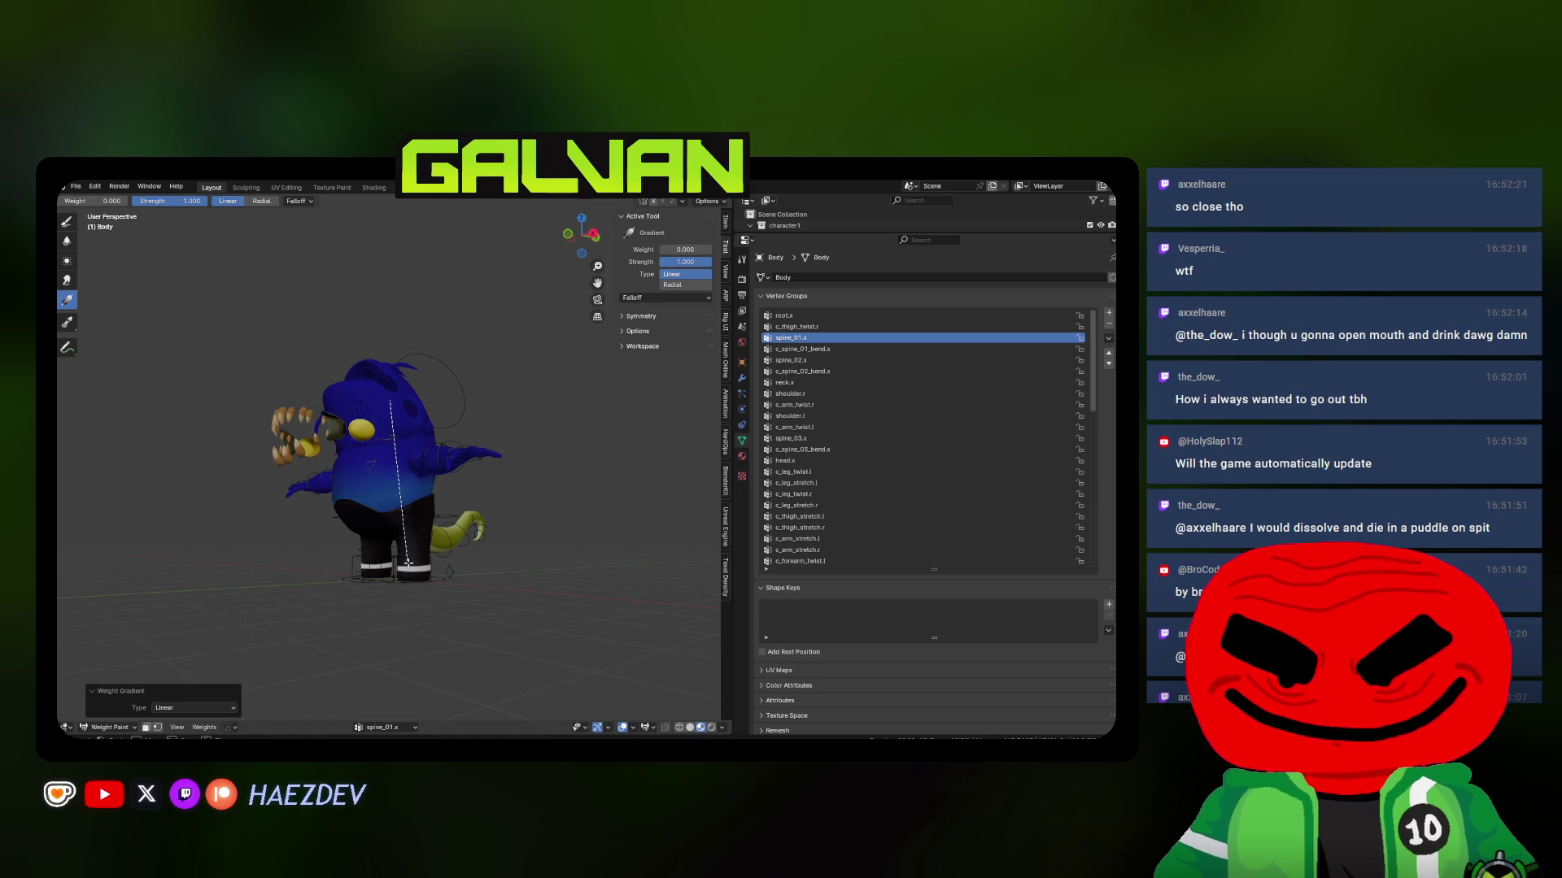
Select the c_spine_01_bend.x group, then return the body to Object Mode
left_click(790, 348)
middle_click_drag(487, 455, 444, 545)
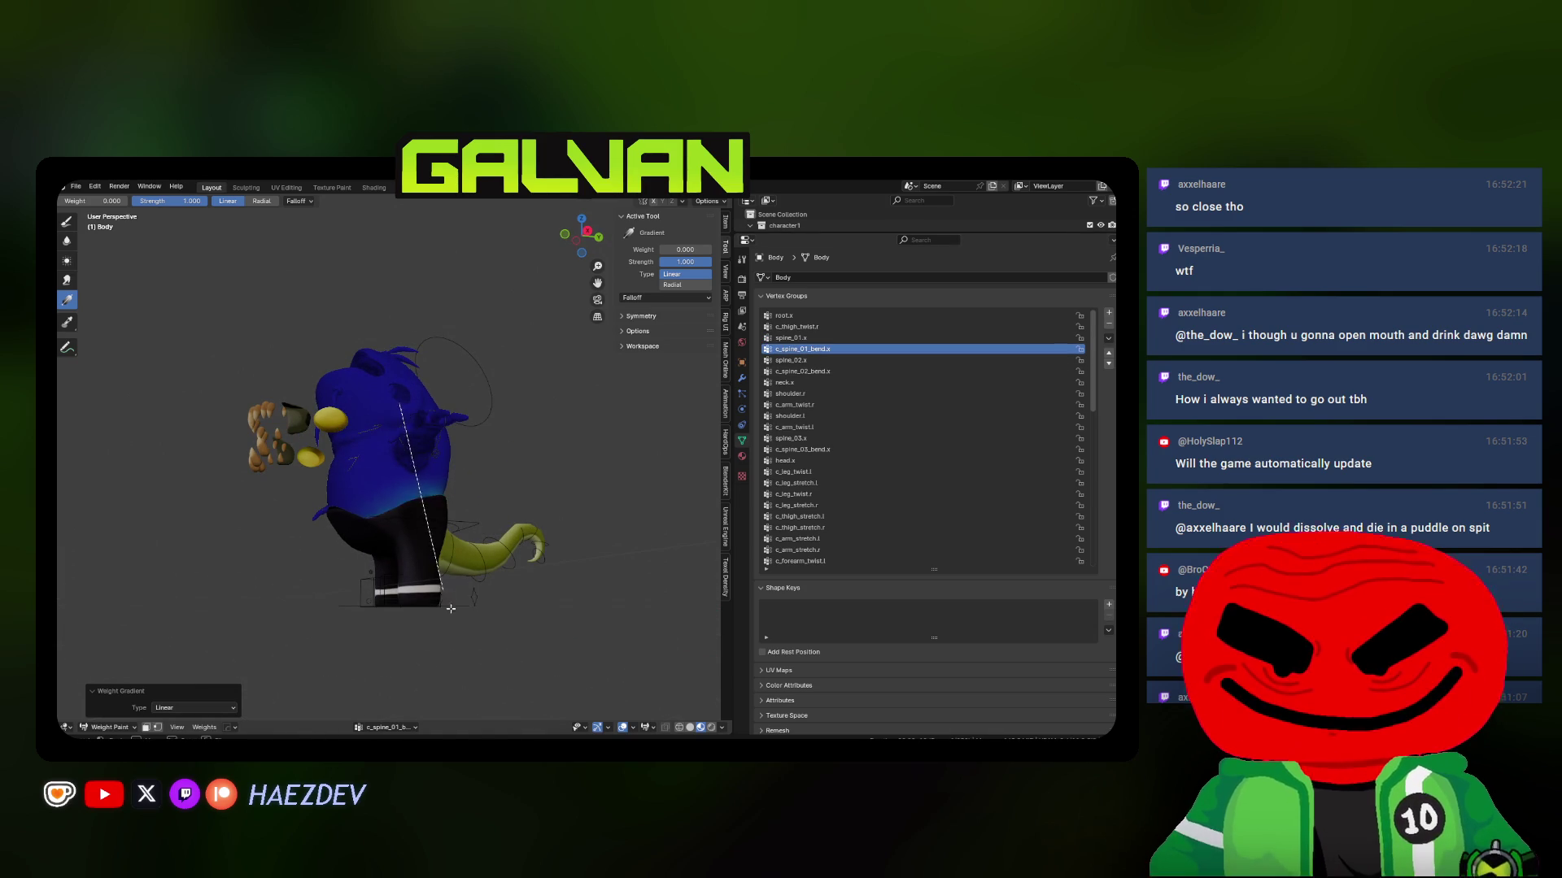
key("ctrl+Tab")
mouse_move(444, 545)
middle_mouse_down()
mouse_move(407, 485)
mouse_move(485, 491)
mouse_move(450, 506)
mouse_move(484, 523)
mouse_move(315, 500)
mouse_move(414, 498)
mouse_move(360, 524)
mouse_move(521, 543)
mouse_move(417, 555)
mouse_move(410, 488)
middle_mouse_up()
left_click(414, 497)
scroll(361, 525, "down", 3)
scroll(409, 489, "up", 2)
Delete the eyeball's Pose_0 and Basis shape keys
left_click(562, 352)
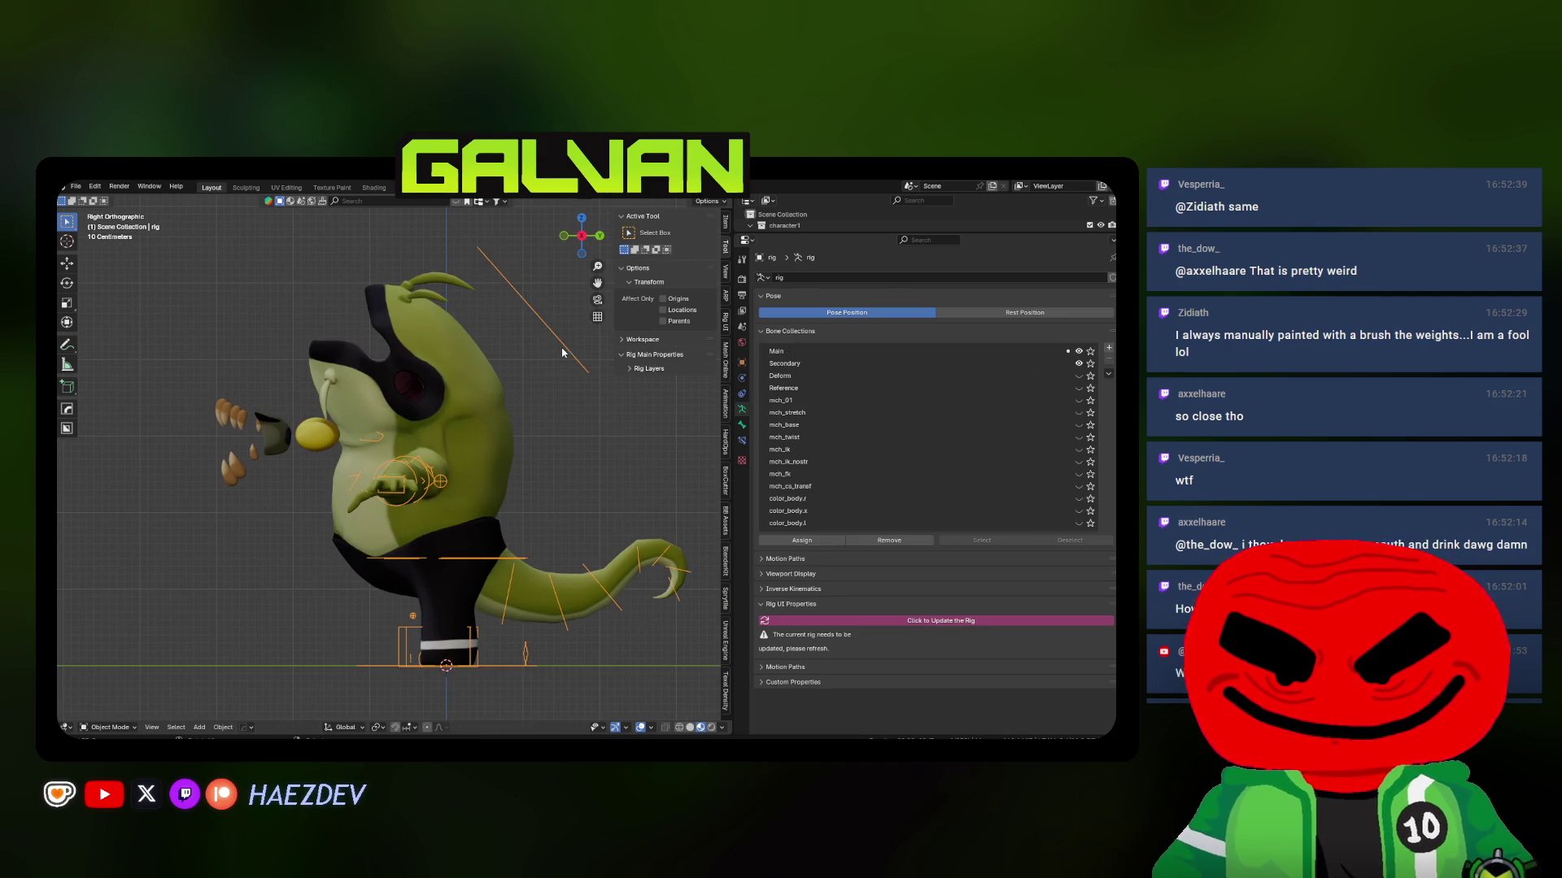
left_click(339, 427)
left_click(1109, 616)
left_click(1108, 615)
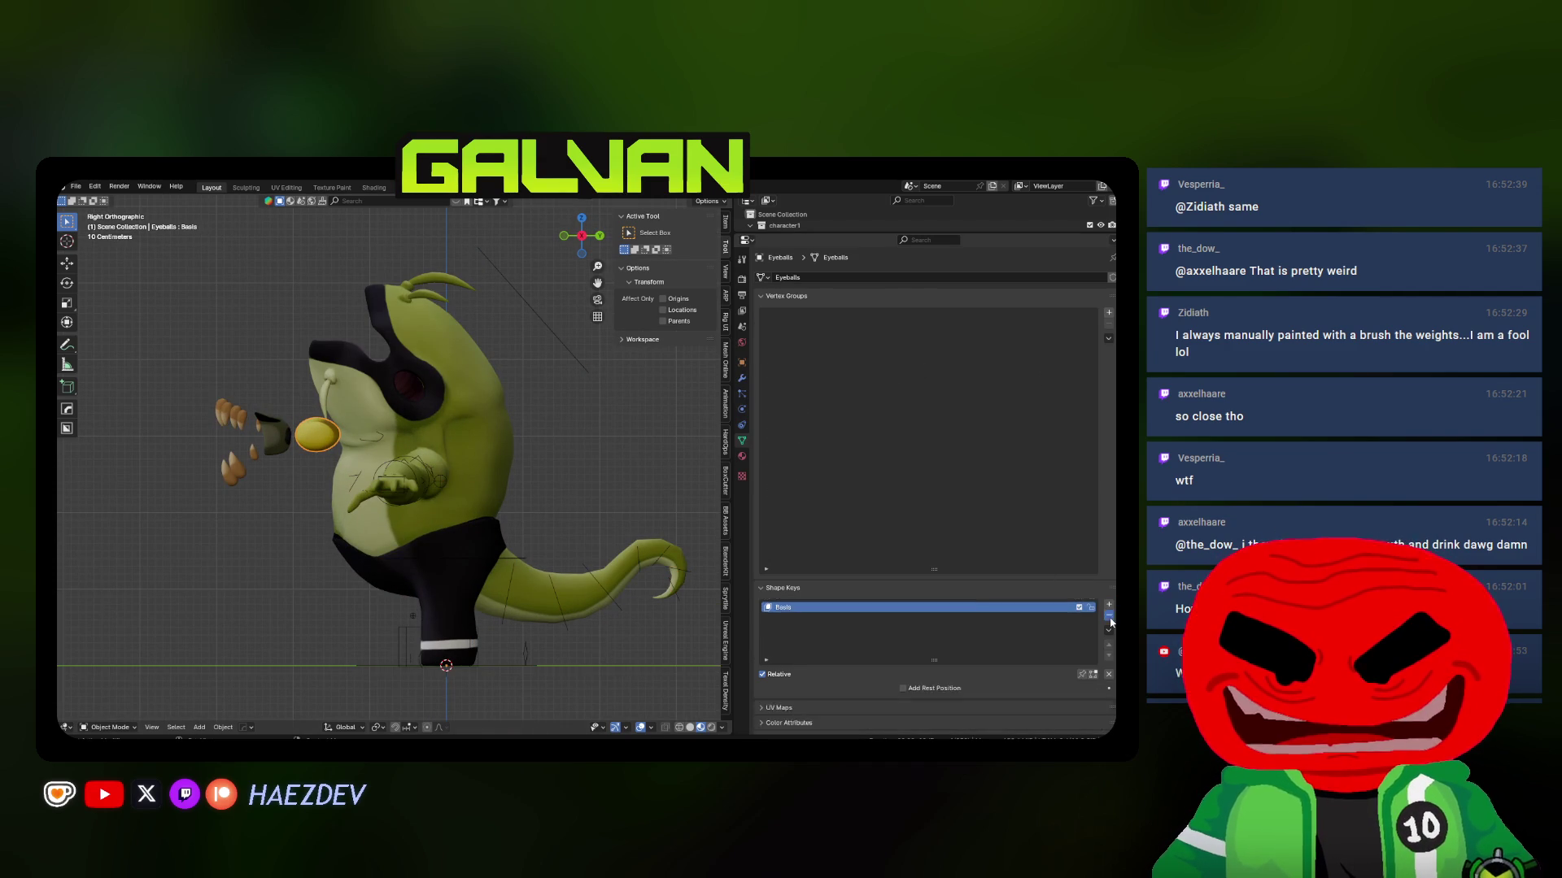
Give the eyeball a new vertex group and parent it to the rig
left_click(1108, 313)
type("head.L")
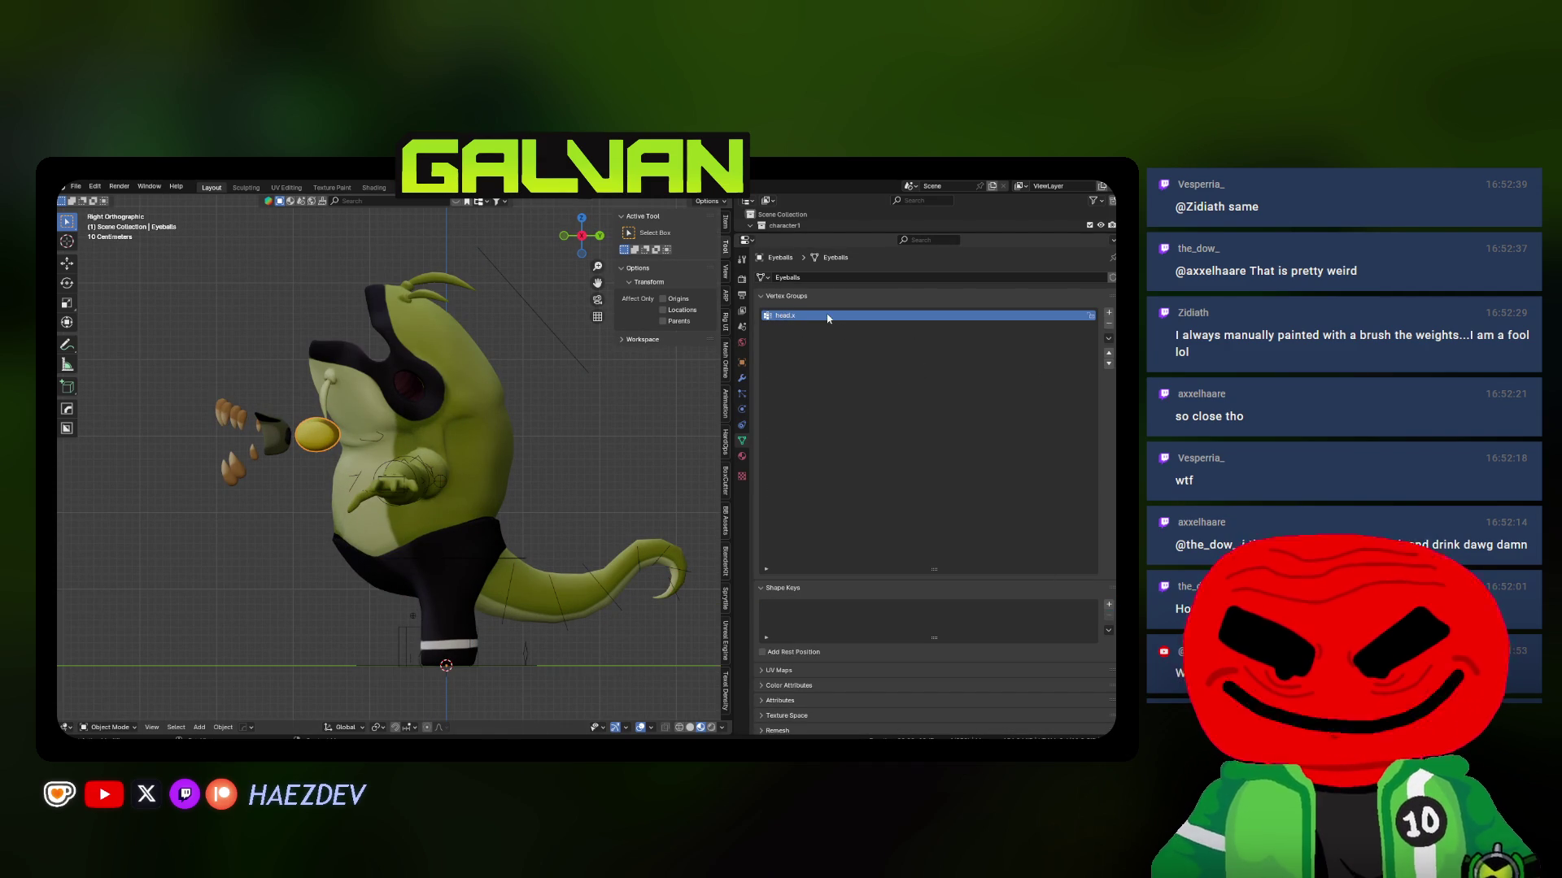
key("Tab")
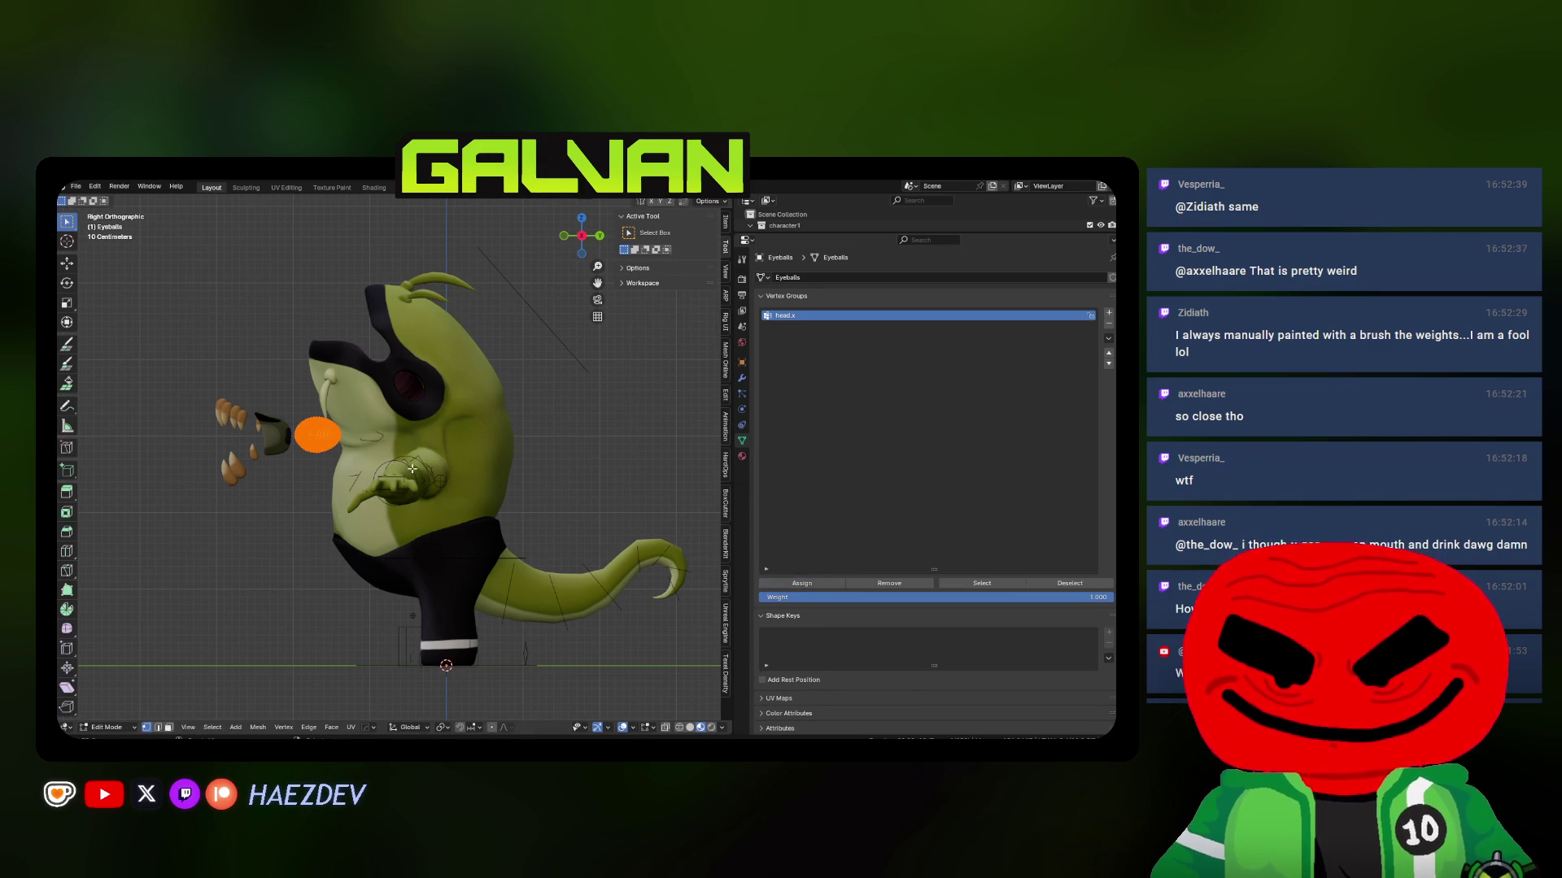
key("Tab")
left_click(534, 317, "shift")
key("ctrl+p")
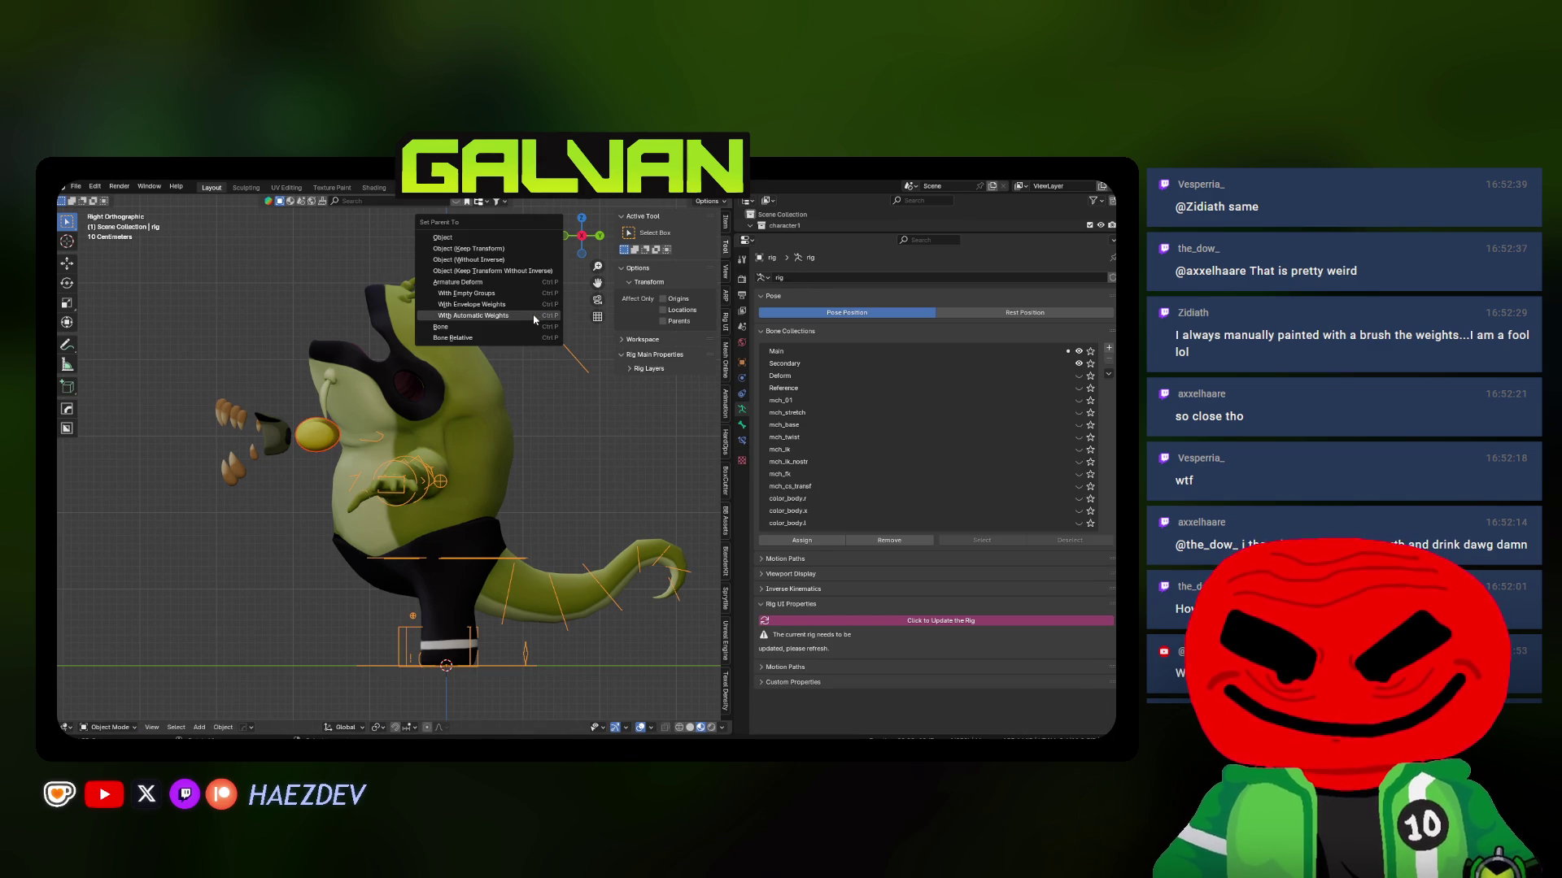
left_click(472, 293)
mouse_move(456, 341)
middle_mouse_down()
mouse_move(338, 420)
mouse_move(215, 448)
mouse_move(268, 456)
middle_mouse_up()
Add a vertex group to the teeth and assign all teeth vertices to it
left_click(216, 448)
key("KP_3")
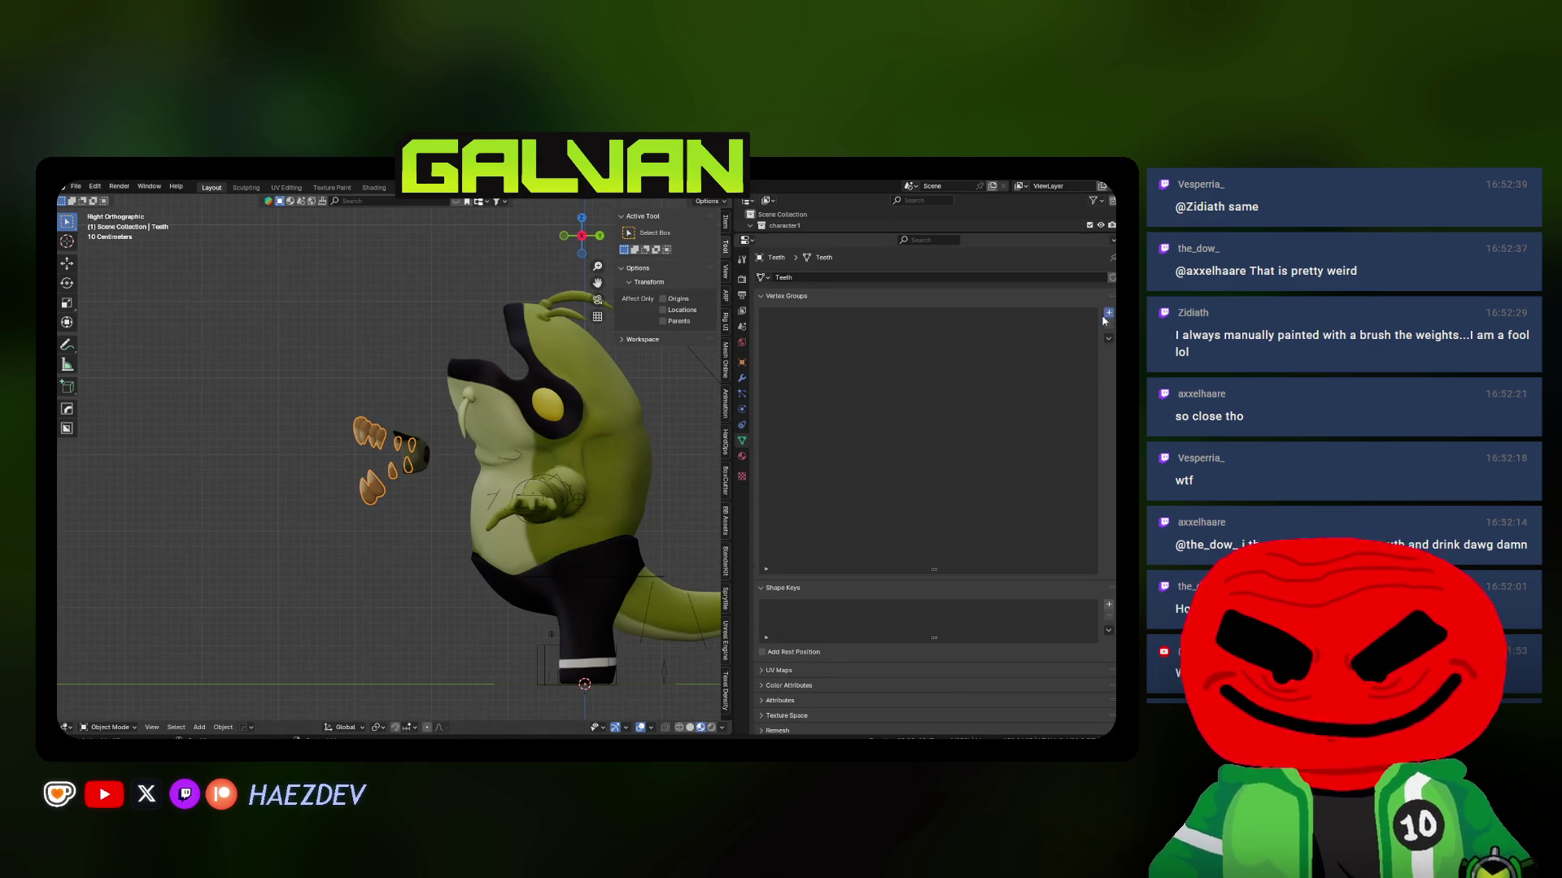
left_click(1108, 314)
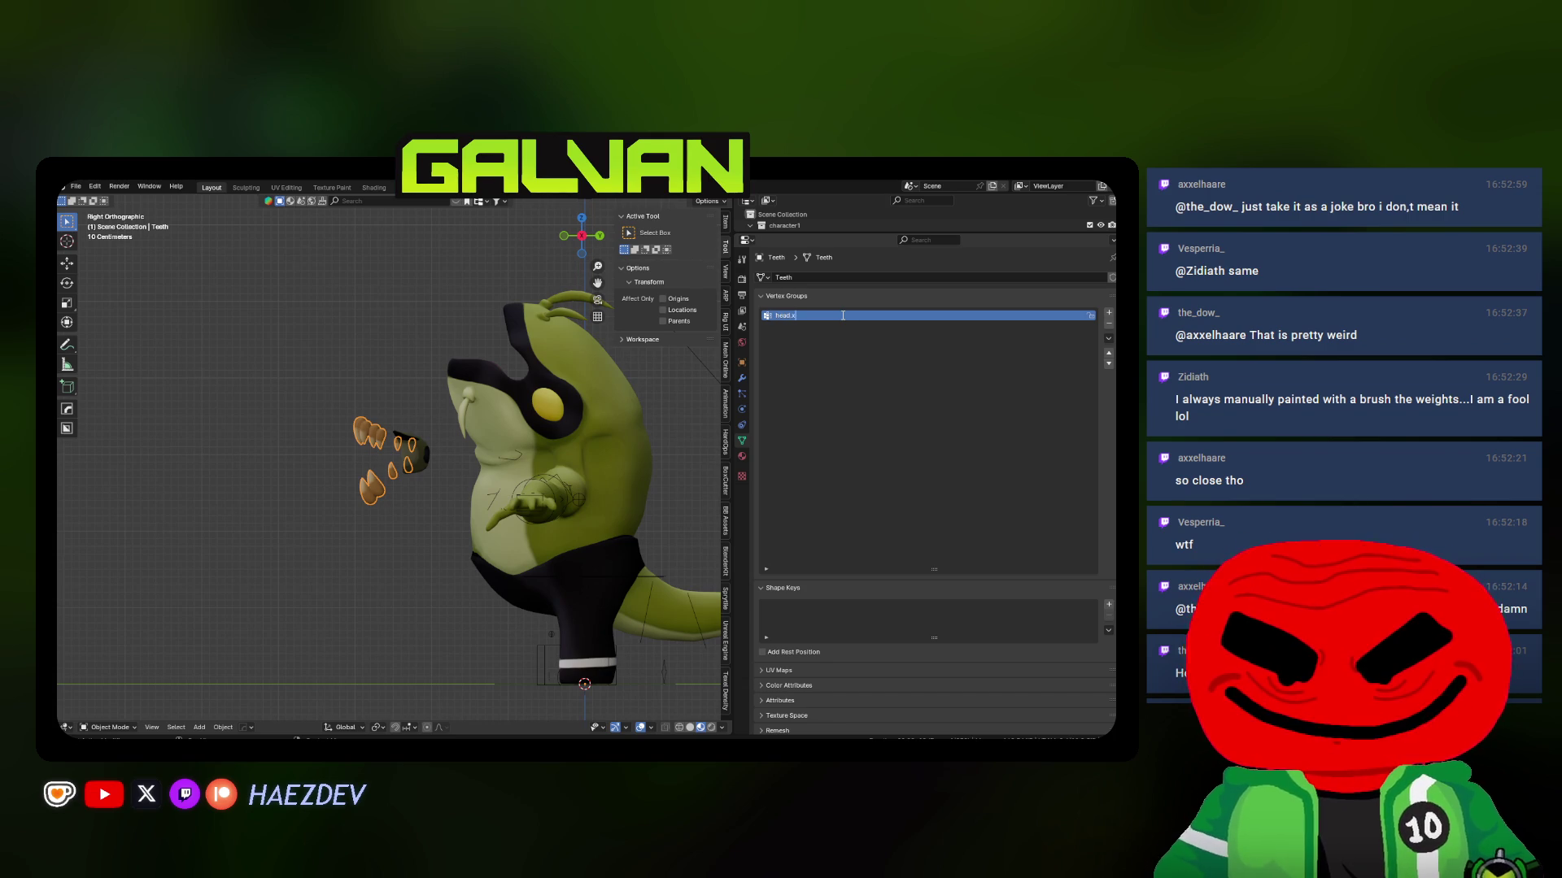
key("Tab")
left_click(774, 583)
key("Tab")
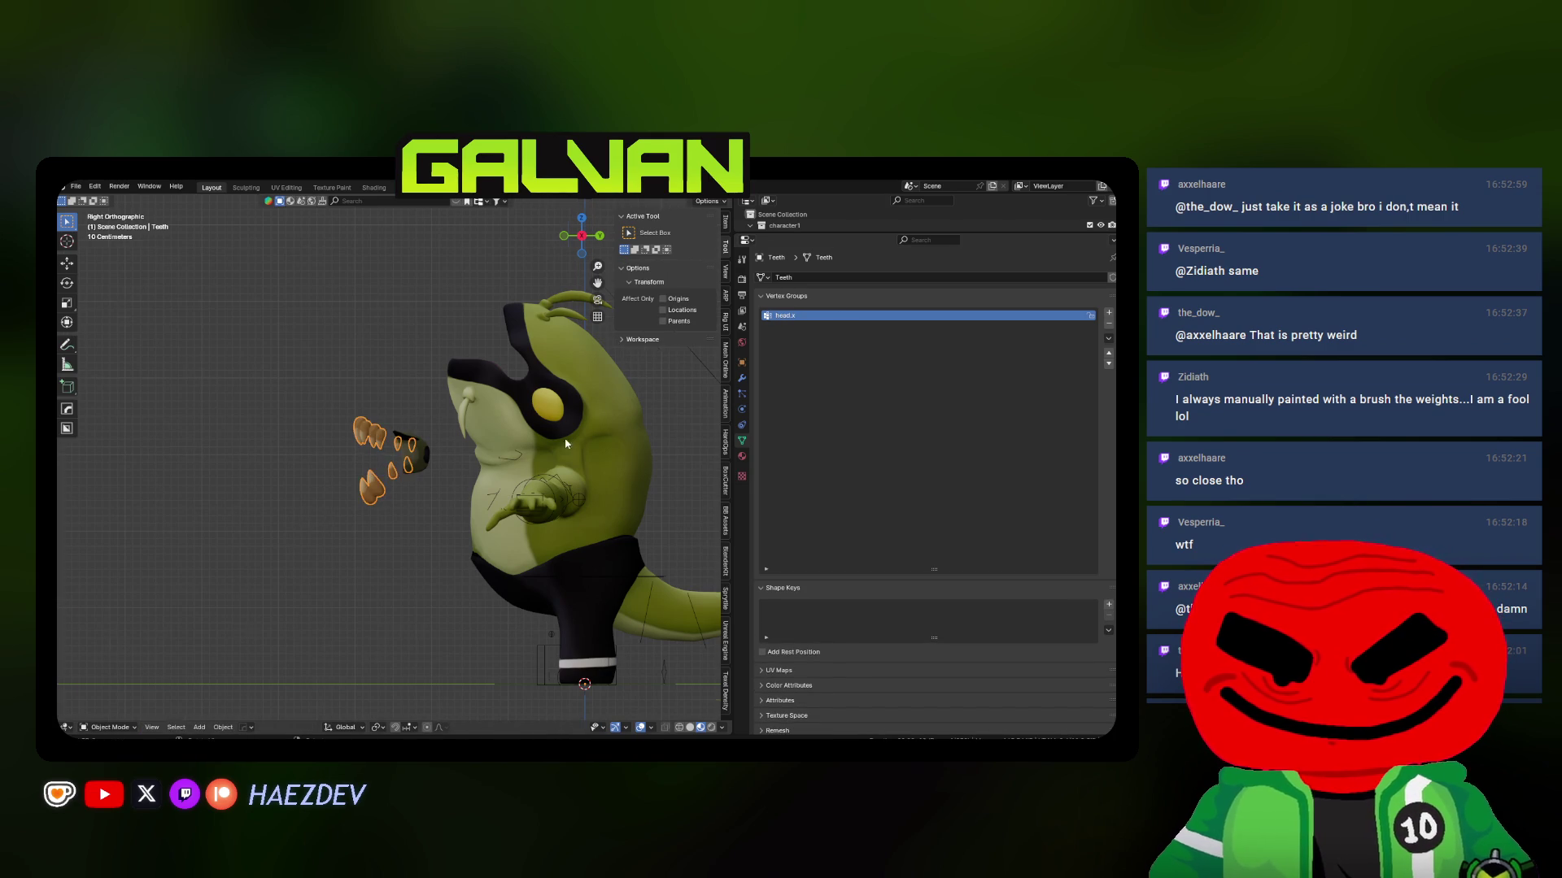
middle_click_drag(407, 406, 333, 464, "shift")
Select the gums and teeth along with the rig and frame the view on the rig
left_click(337, 509)
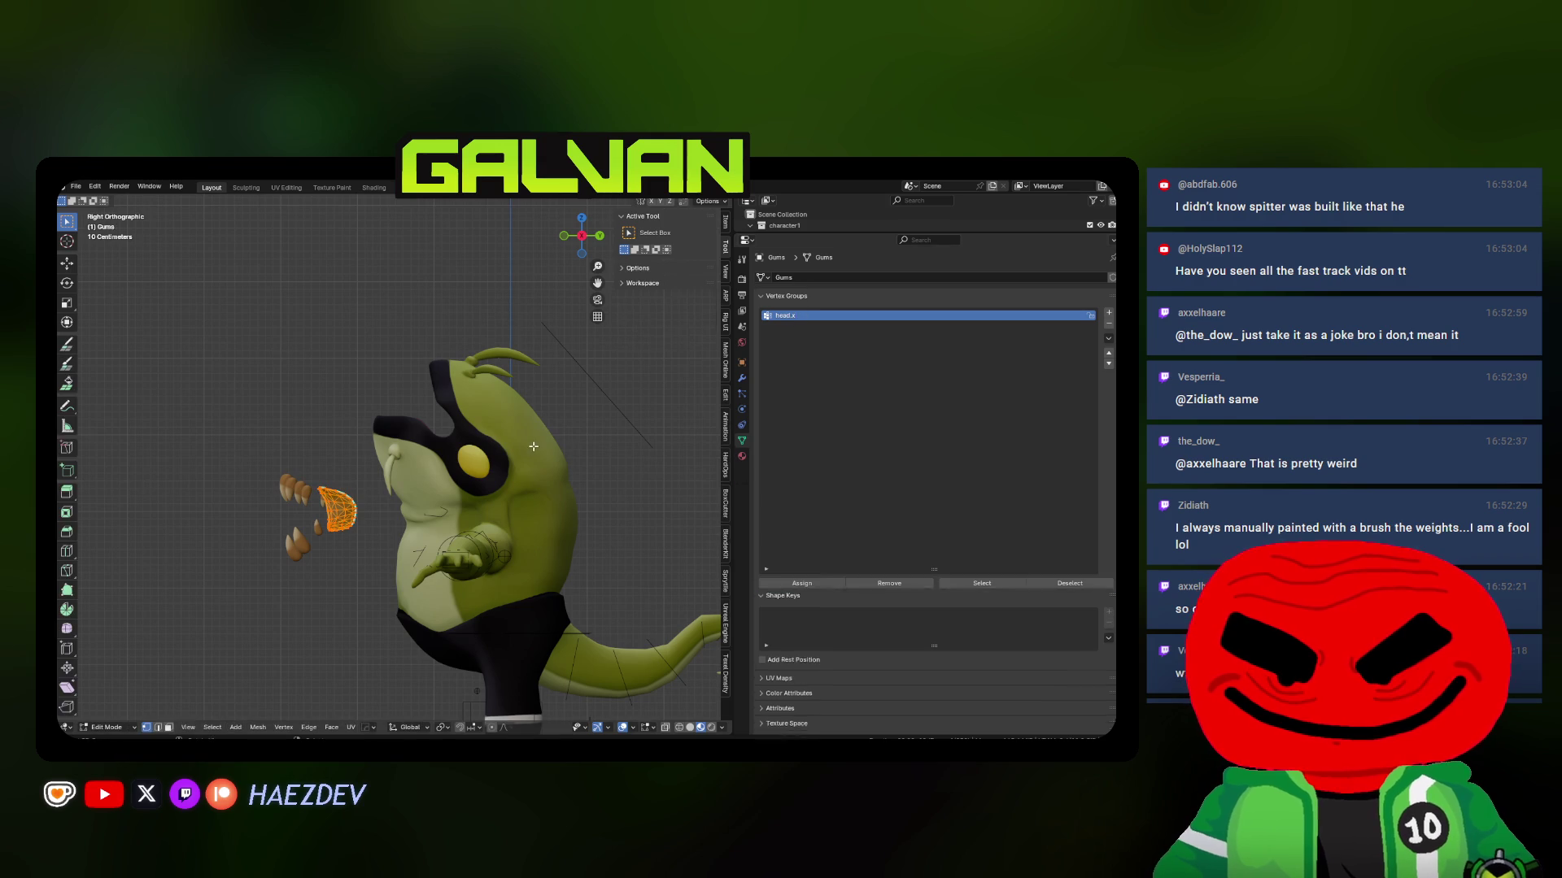
left_click(307, 491)
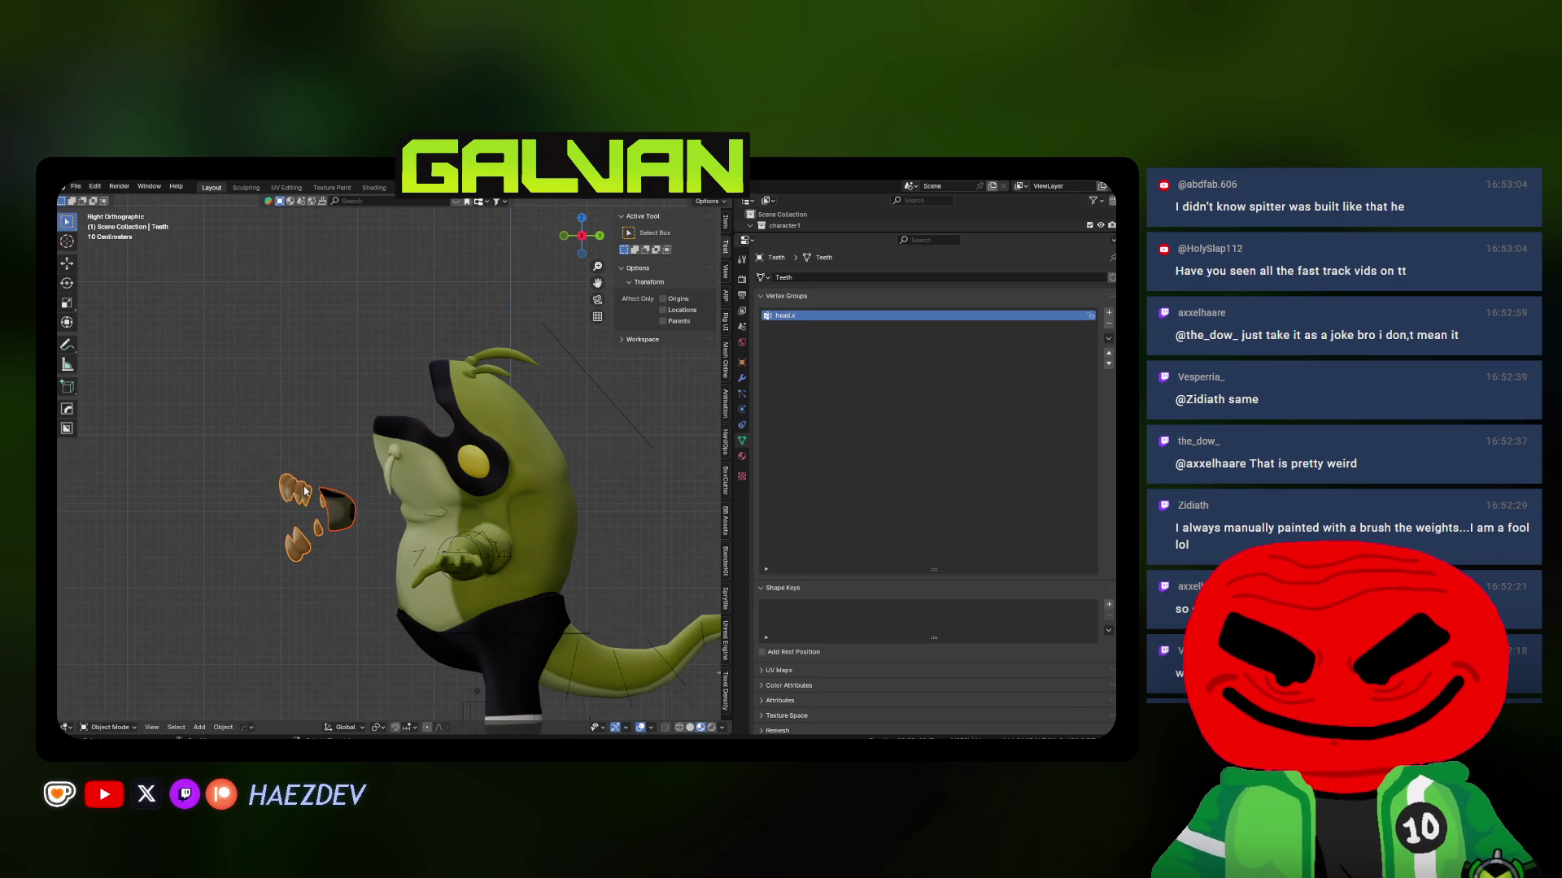
left_click(605, 402)
right_click(553, 342)
key("KP_Decimal")
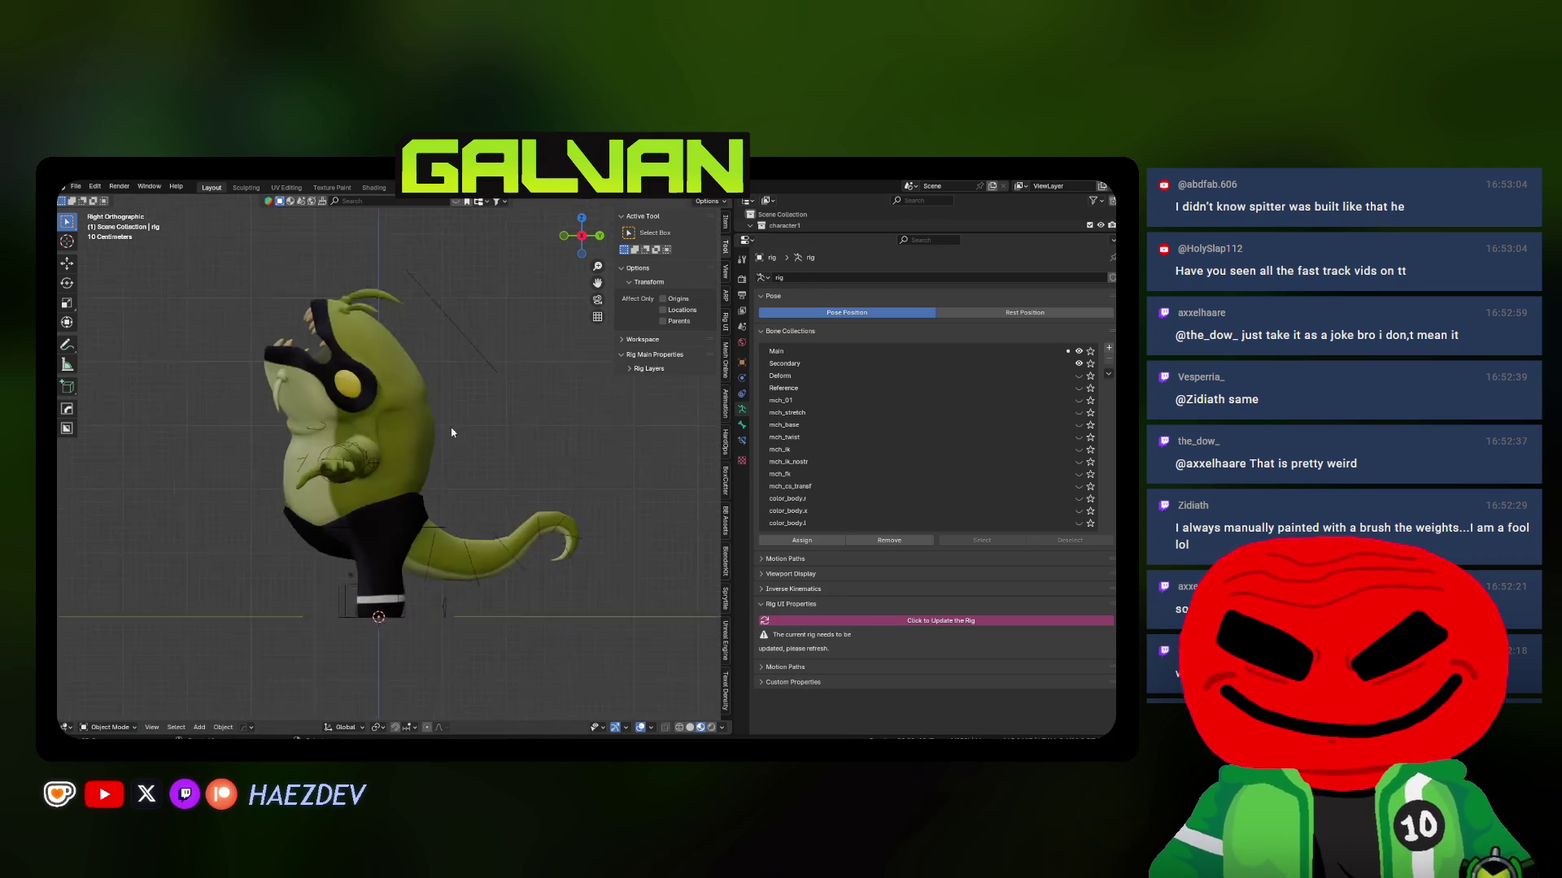
middle_click_drag(453, 432, 559, 462)
mouse_move(420, 501)
middle_mouse_down()
mouse_move(390, 488)
mouse_move(426, 504)
mouse_move(380, 442)
mouse_move(437, 451)
mouse_move(451, 481)
mouse_move(419, 406)
mouse_move(499, 384)
middle_mouse_up()
Hide the side panel and switch the character rig into Pose Mode
key("n")
key("q")
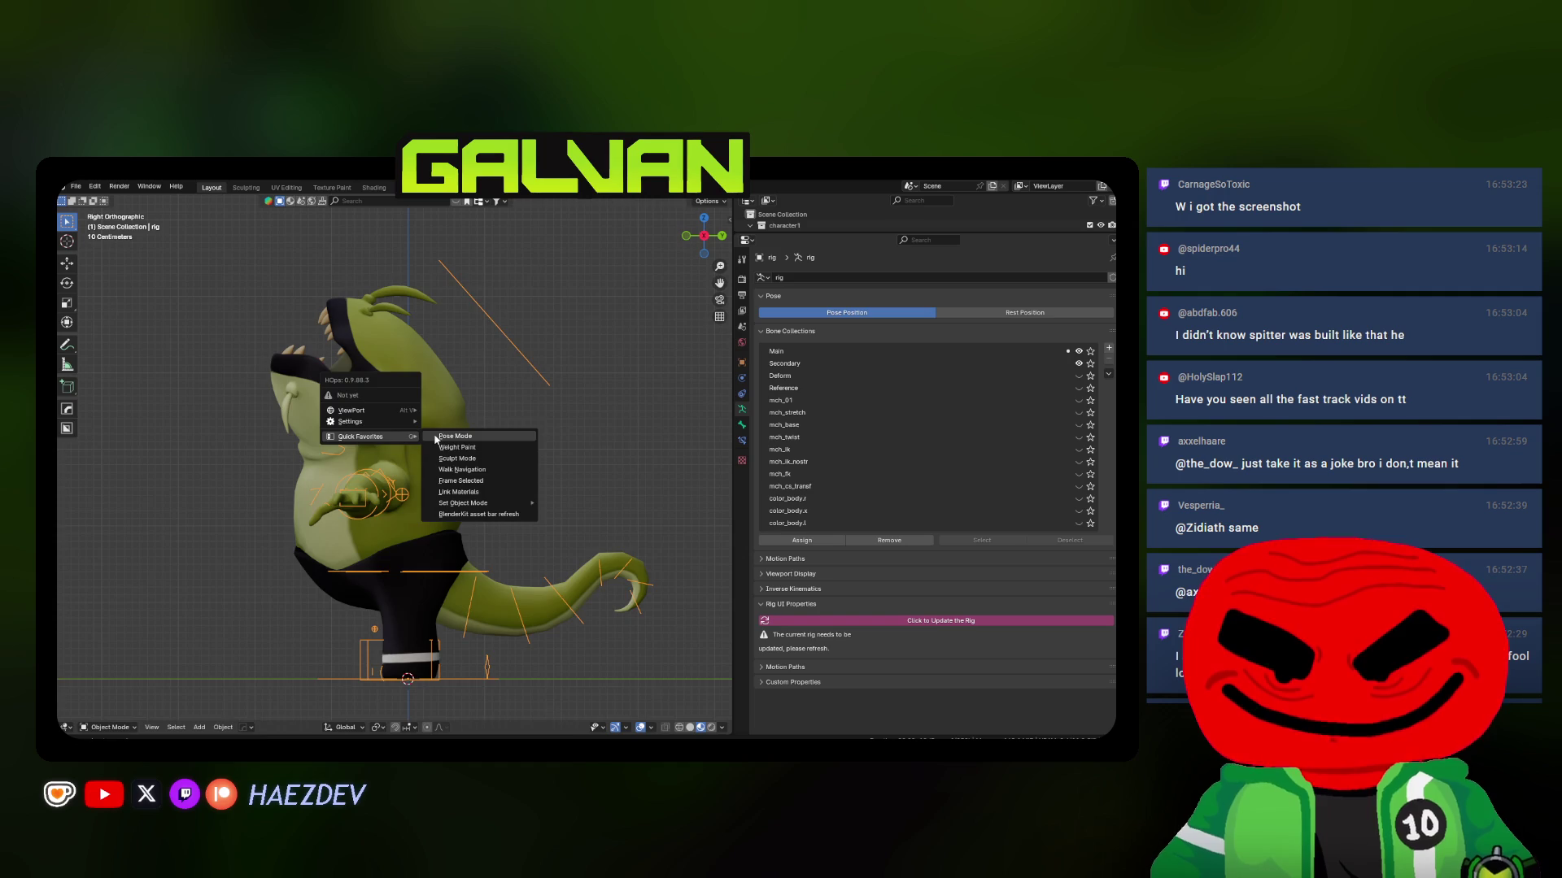
left_click(434, 437)
scroll(434, 432, "up", 2)
key("alt+z")
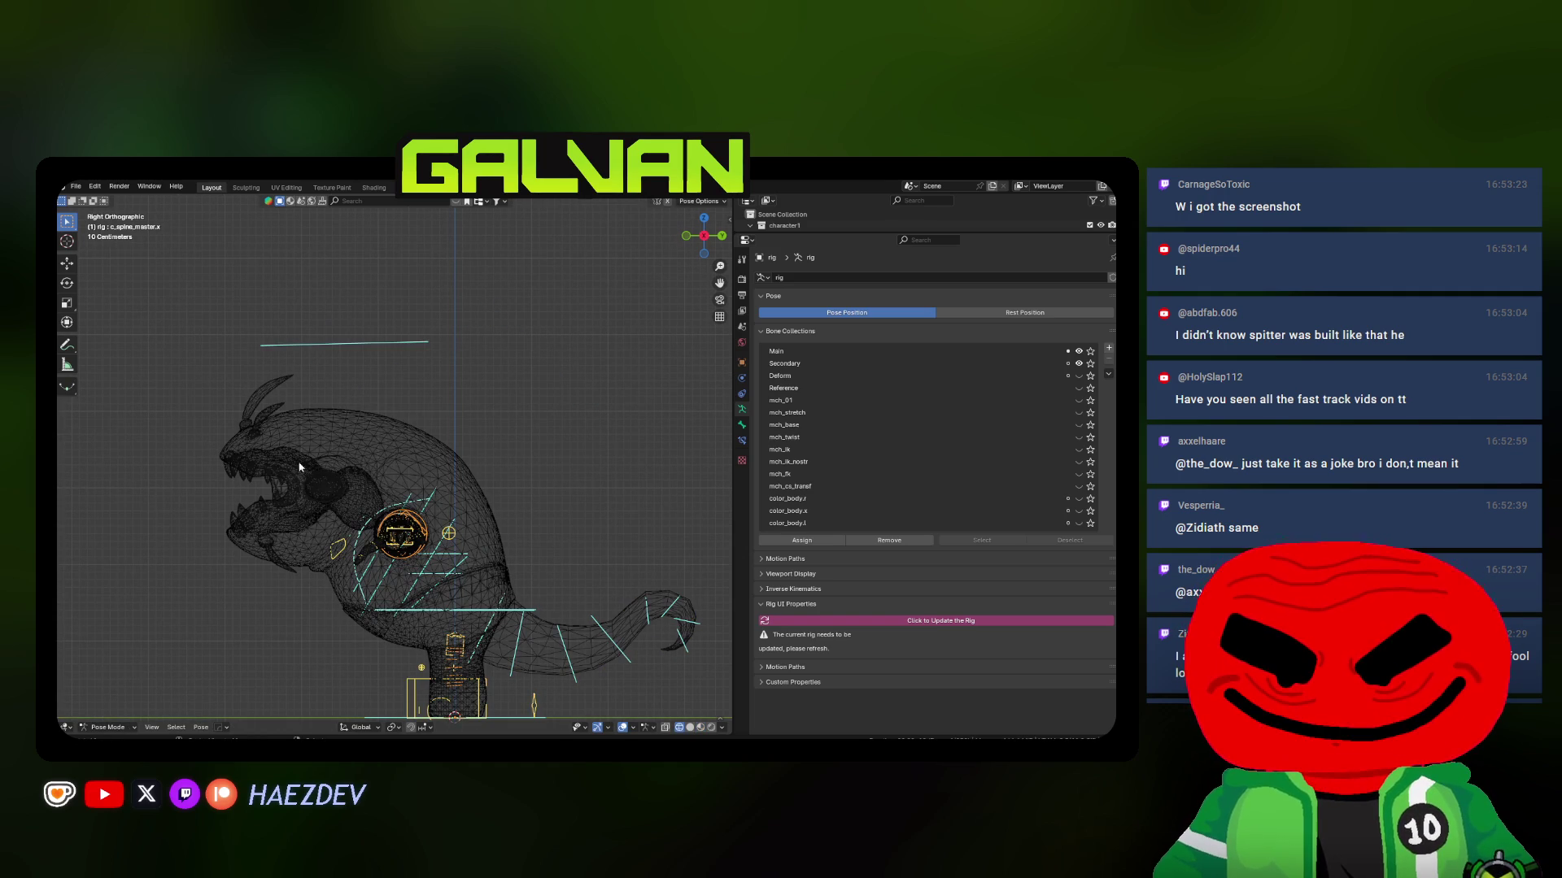
key("shift+z")
mouse_move(391, 511)
middle_mouse_down()
mouse_move(530, 555)
mouse_move(455, 553)
mouse_move(522, 473)
mouse_move(577, 537)
mouse_move(481, 502)
mouse_move(470, 461)
mouse_move(497, 485)
middle_mouse_up()
Rotate the upper body twice around Z, then tilt it around X with the head upright
key("r")
key("z")
left_click(488, 520)
key("r")
key("z")
left_click(583, 553)
key("r")
key("x")
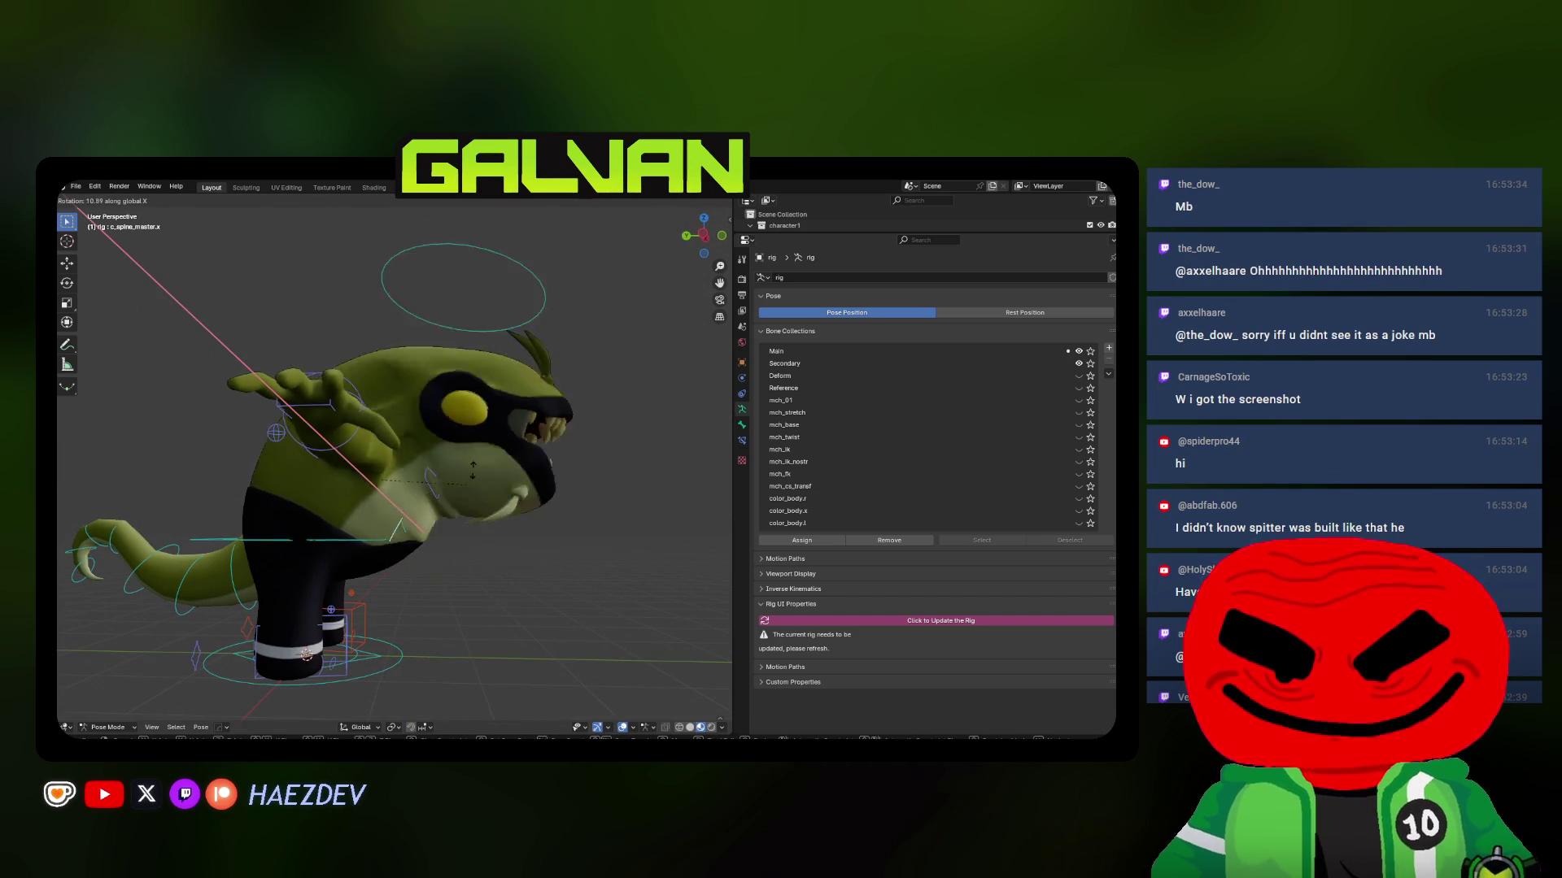
left_click(526, 569)
Return to solid shading and rotate the hand bone around Z, cancelling a Z move
middle_click_drag(526, 569, 333, 556)
scroll(439, 488, "up", 2)
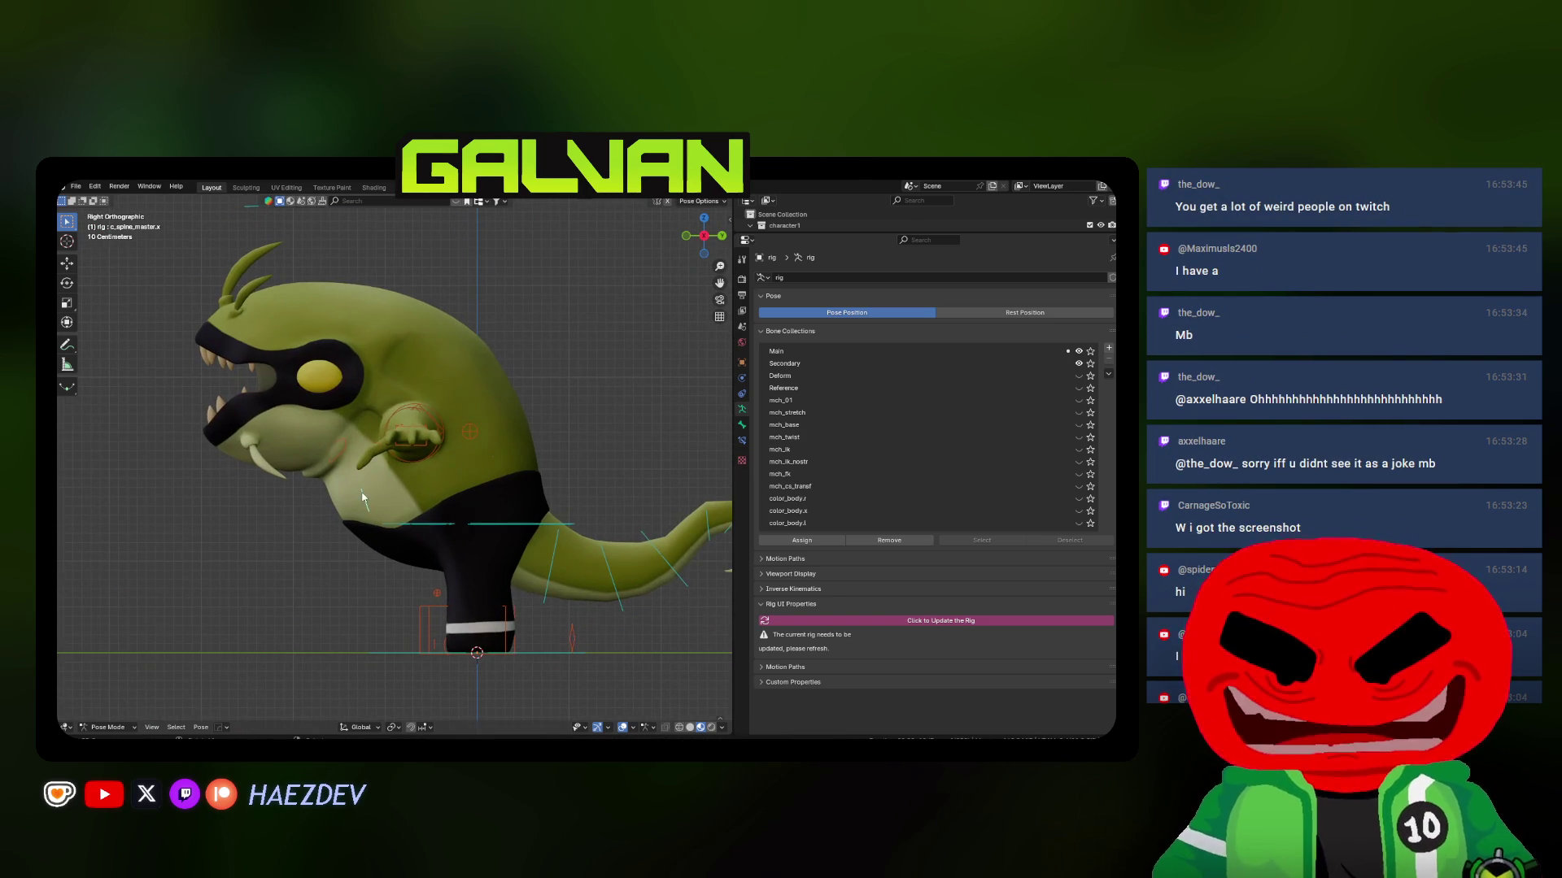
middle_click_drag(434, 431, 471, 514)
key("shift+z")
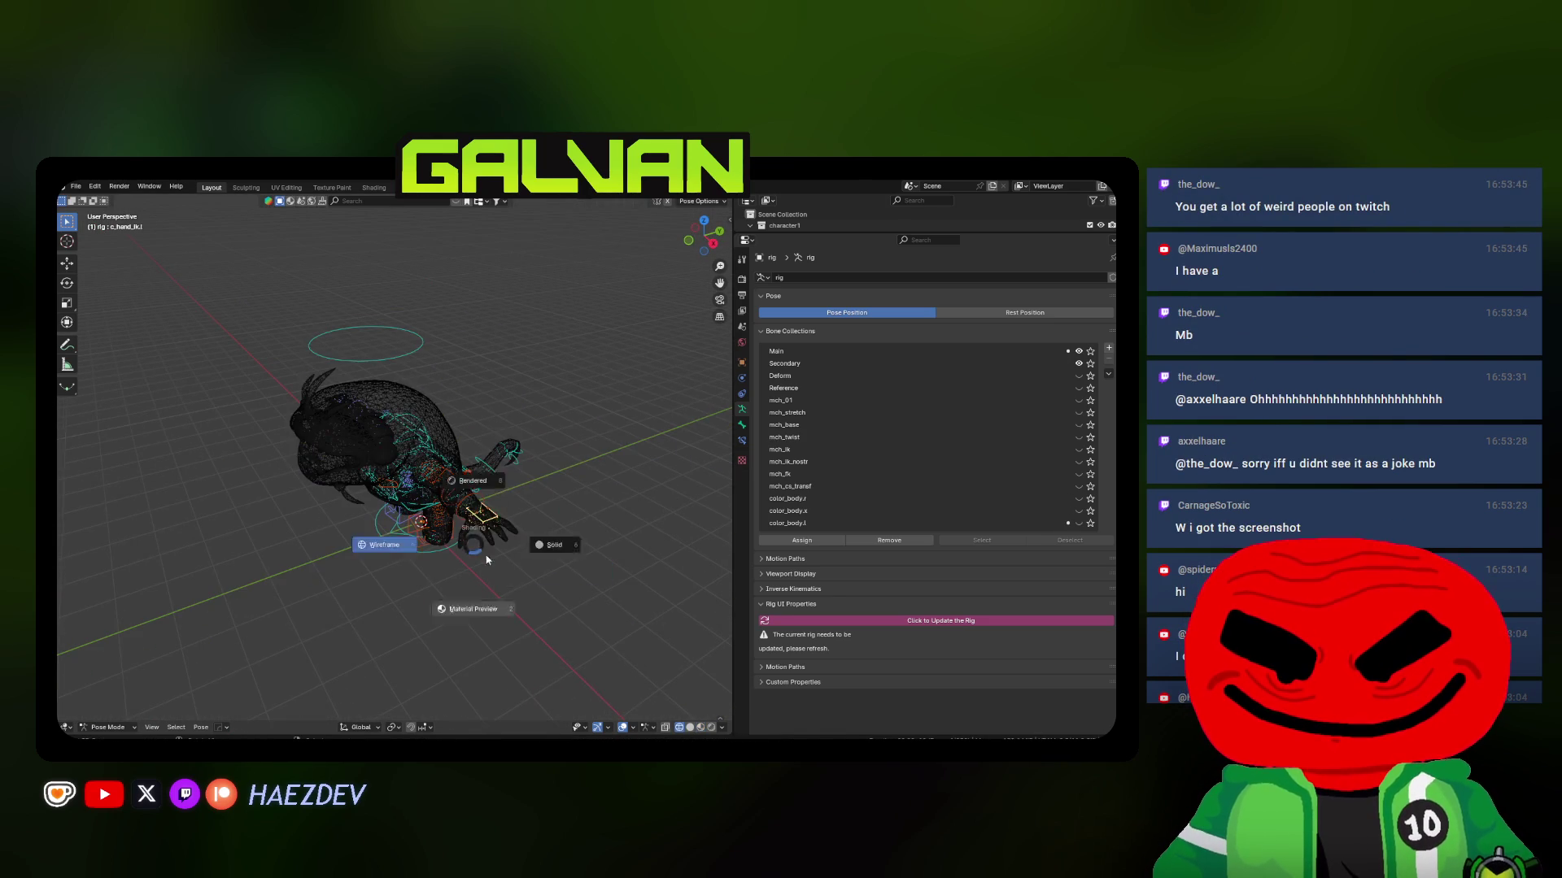
left_click(554, 544)
key("r")
key("z")
left_click(417, 594)
key("g")
key("z")
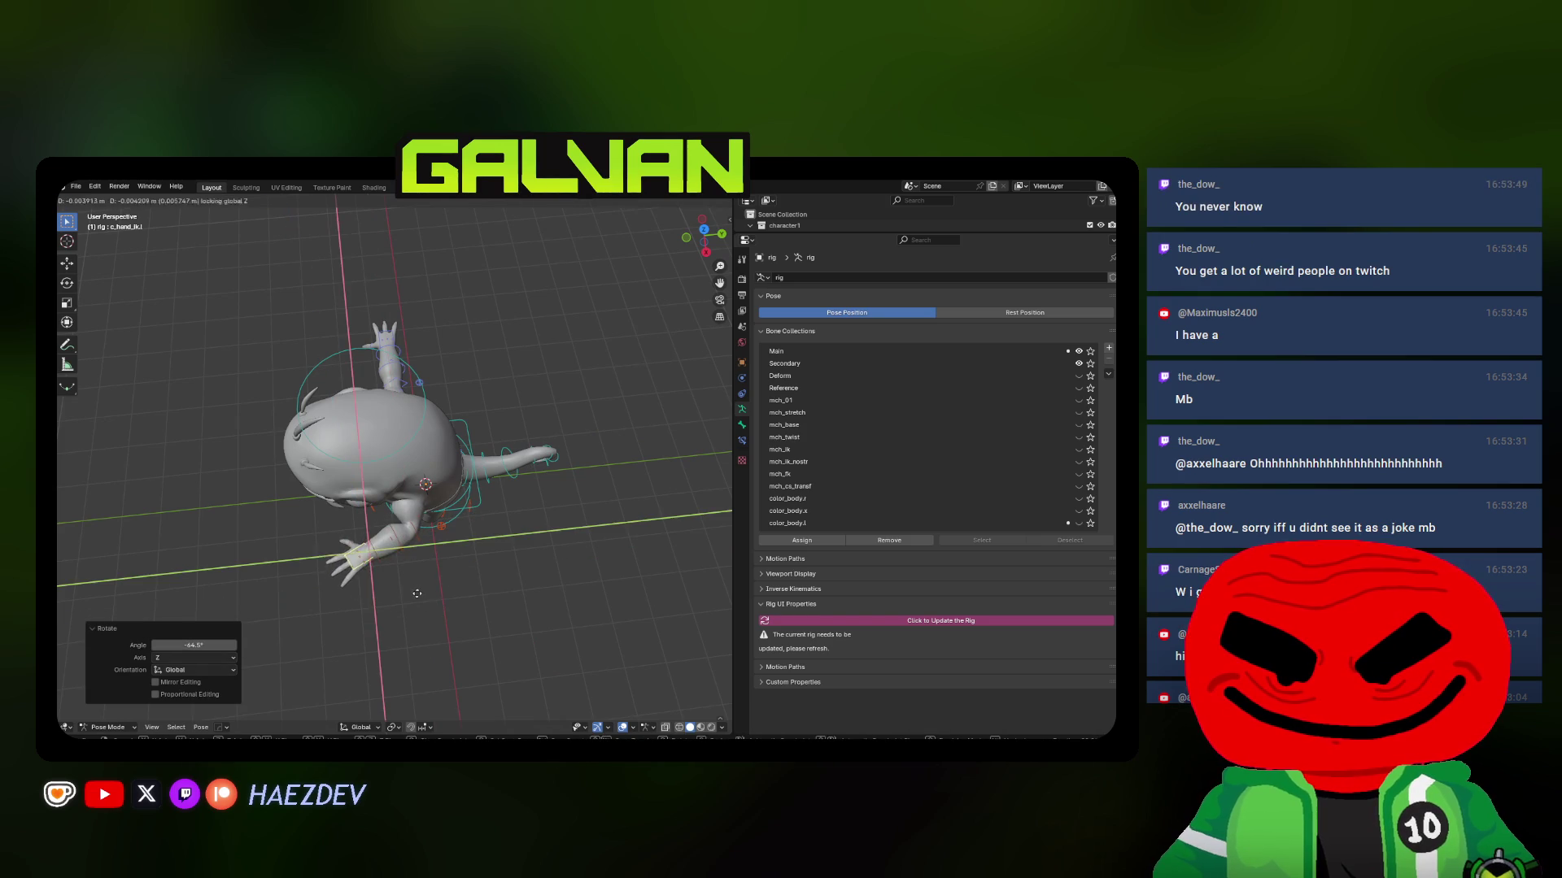
key("Escape")
View the rig from the right side in see-through display and return to Edit Mode
mouse_move(421, 579)
middle_mouse_down()
mouse_move(566, 524)
mouse_move(488, 533)
middle_mouse_up()
key("KP_3")
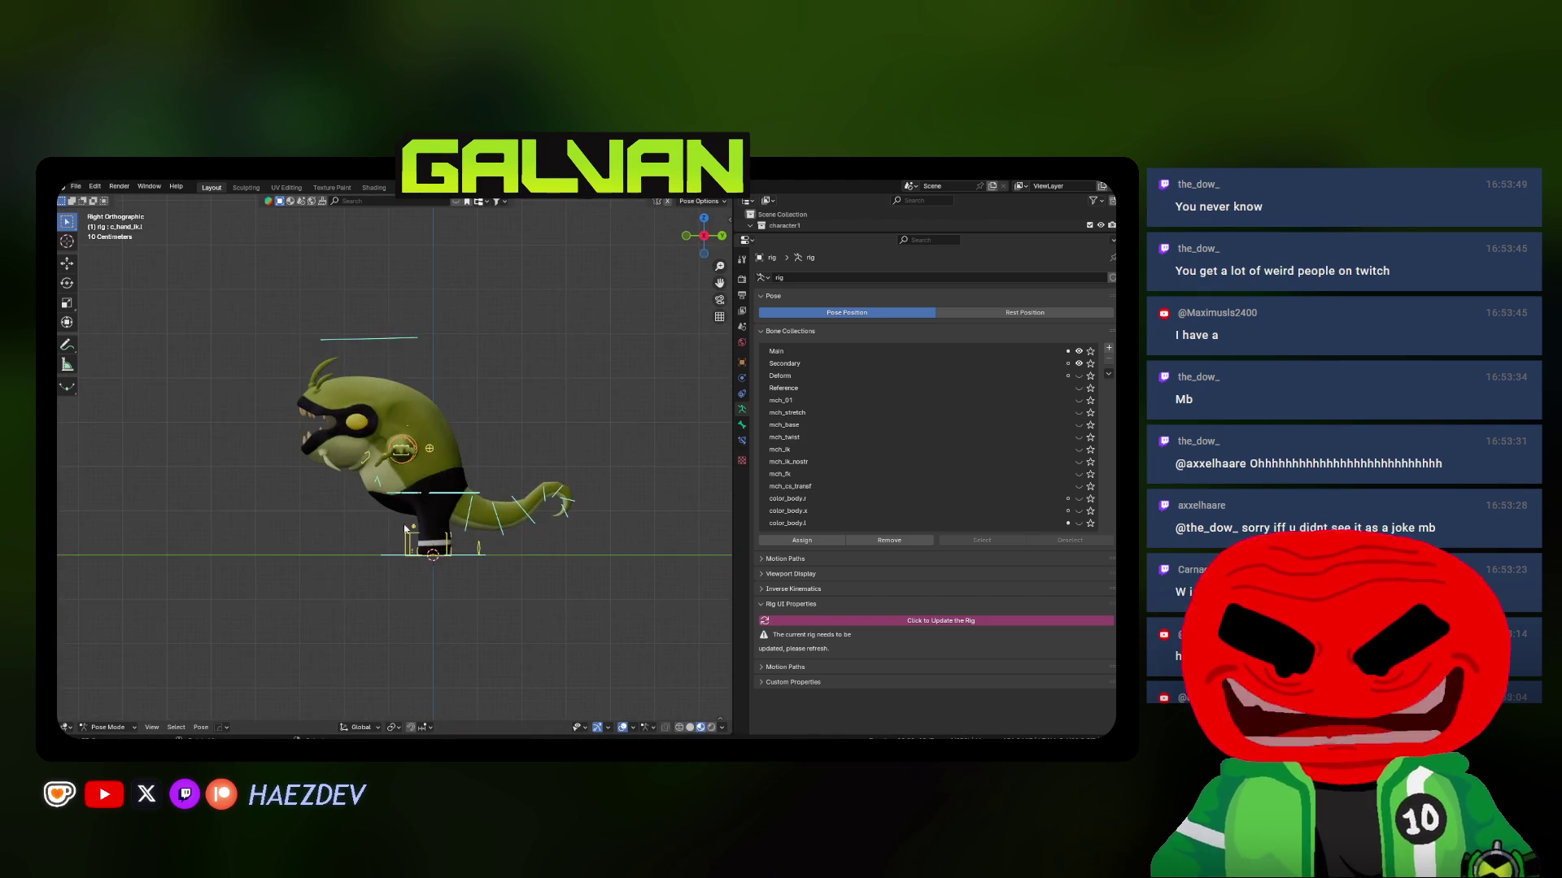
key("shift+z")
key("Tab")
Add a new bone to the rig and rotate it 120° around X
key("shift+a")
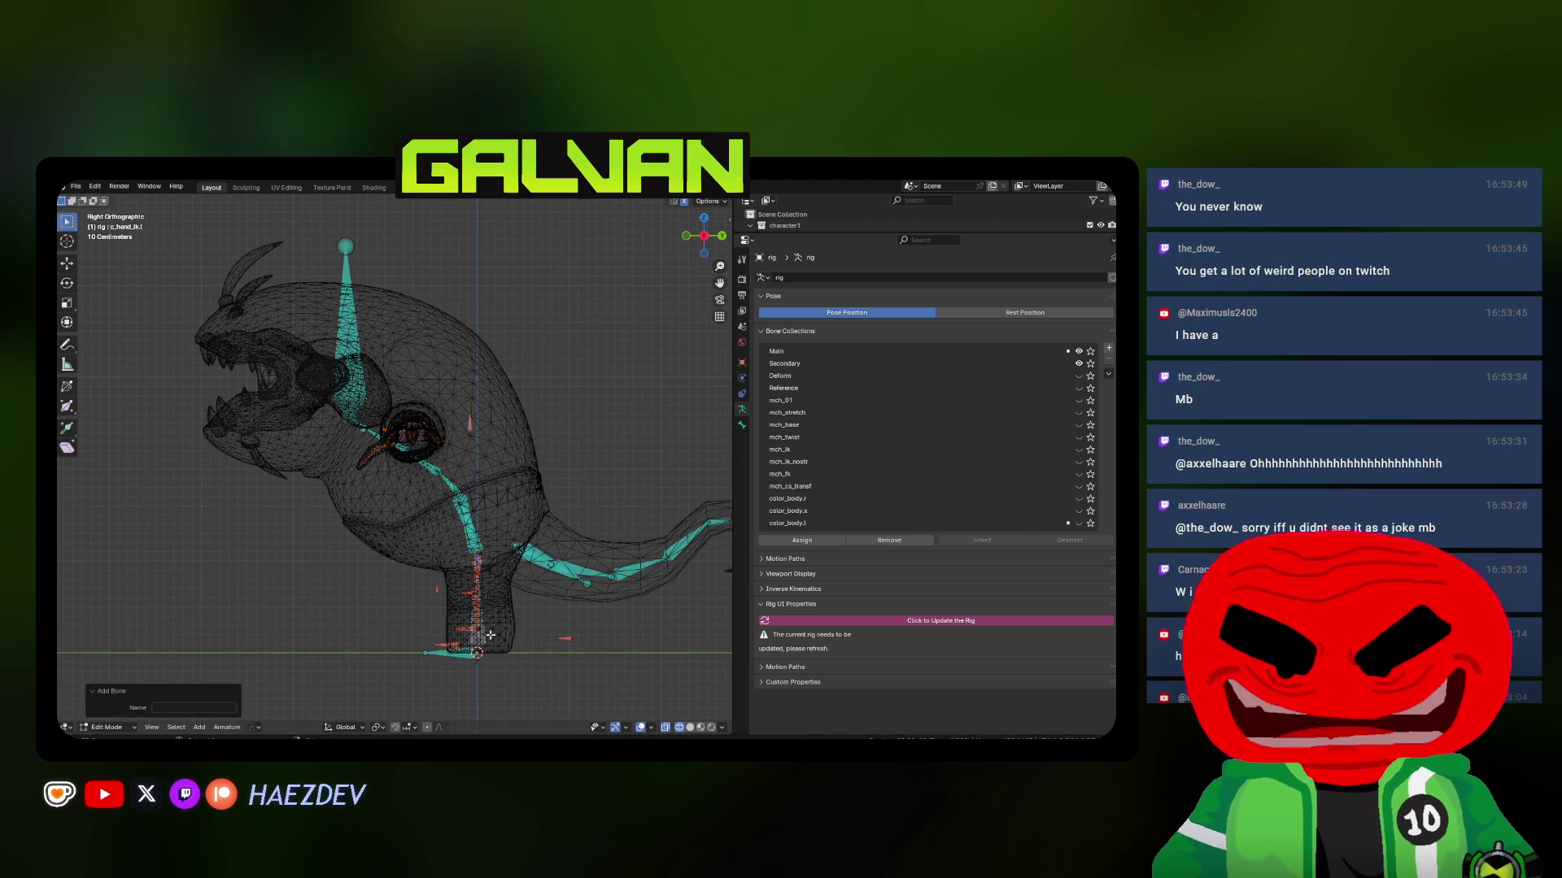
key("g")
left_click(368, 391)
key("r")
key("x")
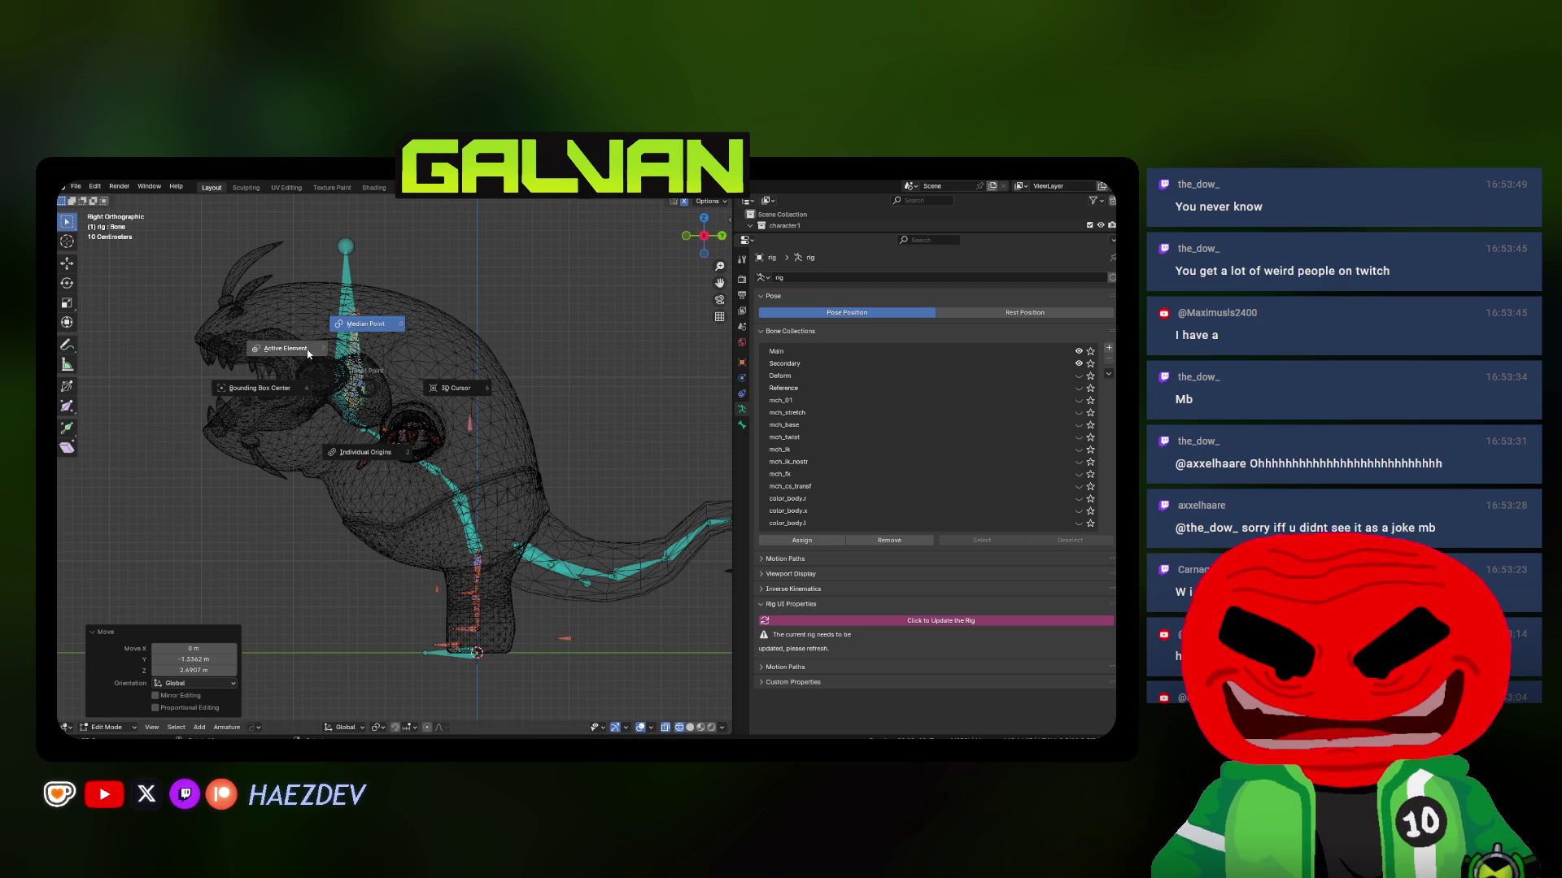
scroll(368, 390, "up", 2)
type("120")
key("Return")
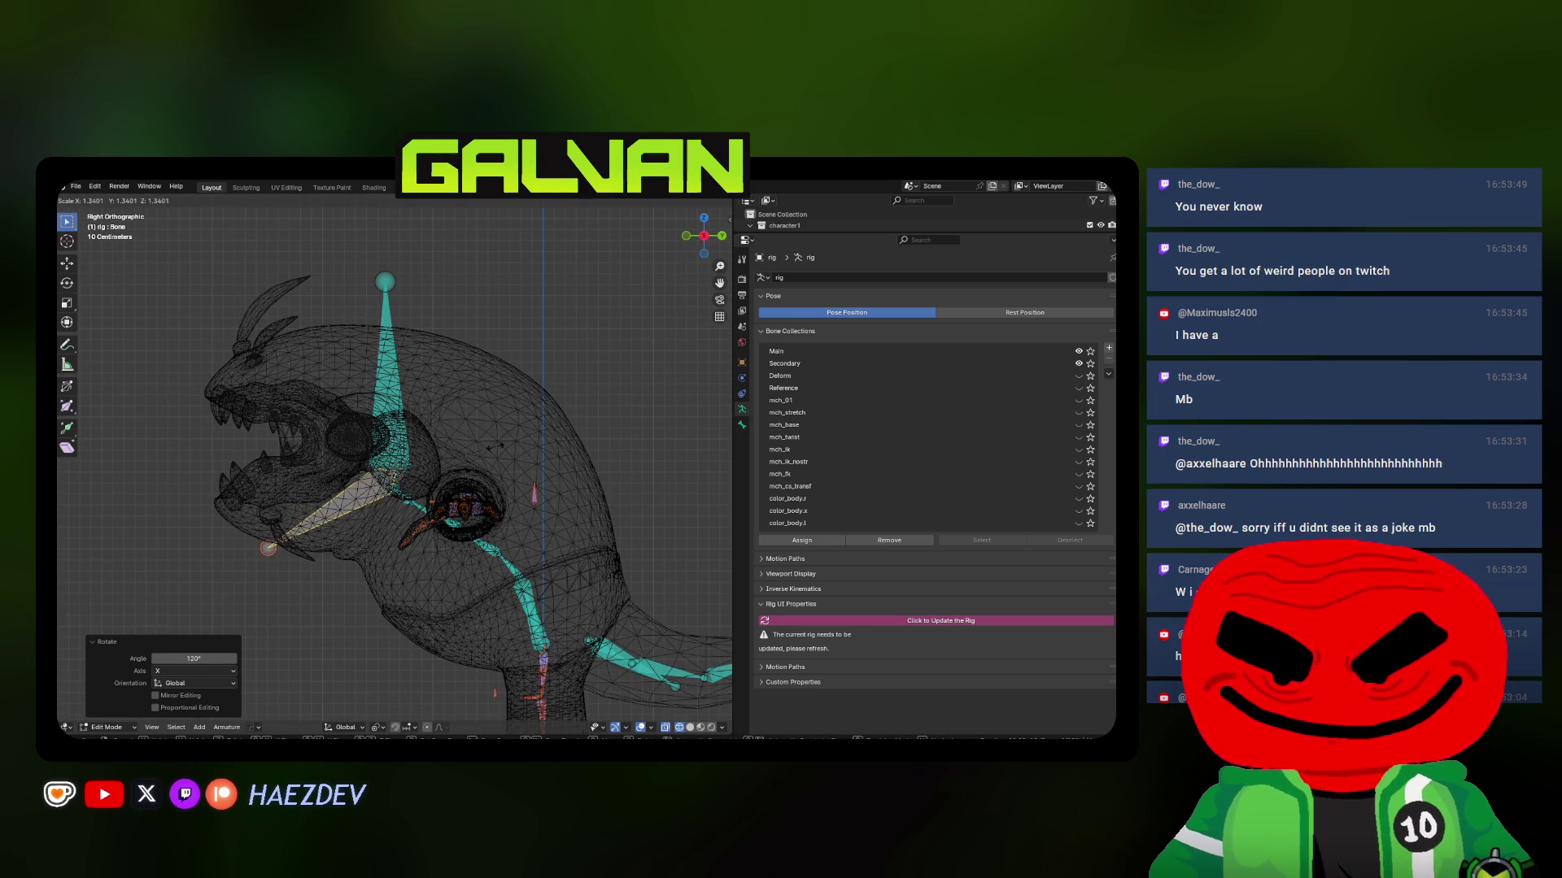
key("Escape")
Adjust the new bone's rotation slightly and position it at the jaw
middle_click_drag(494, 446, 543, 497, "shift")
key("r")
left_click(539, 503)
key("g")
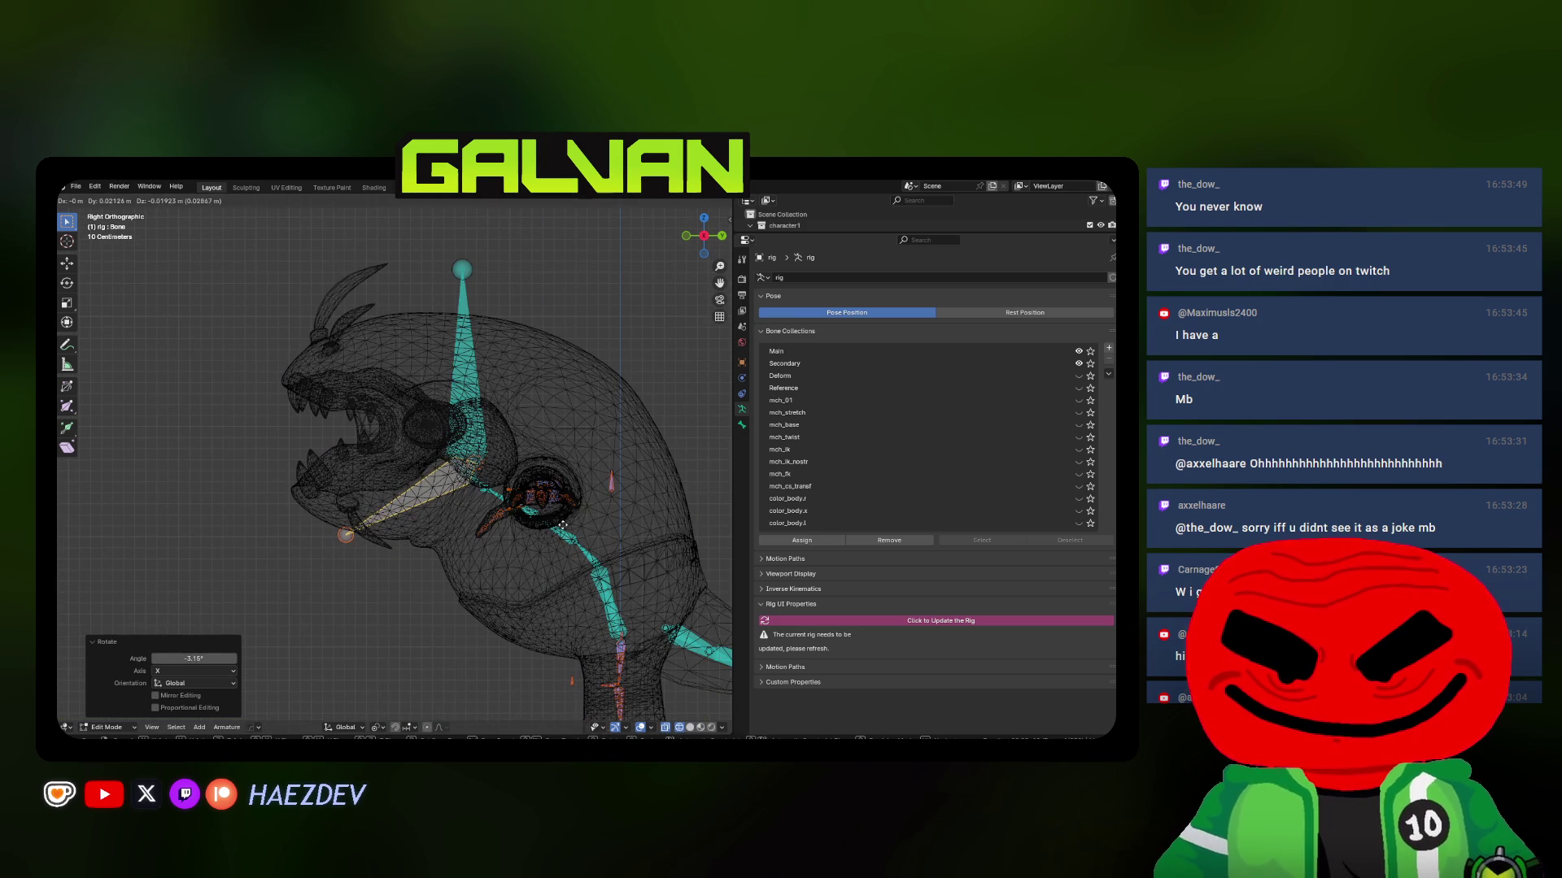
left_click(562, 525)
Set the jaw bone's parent to head.x in its Relations settings
left_click(742, 424)
left_click(787, 433)
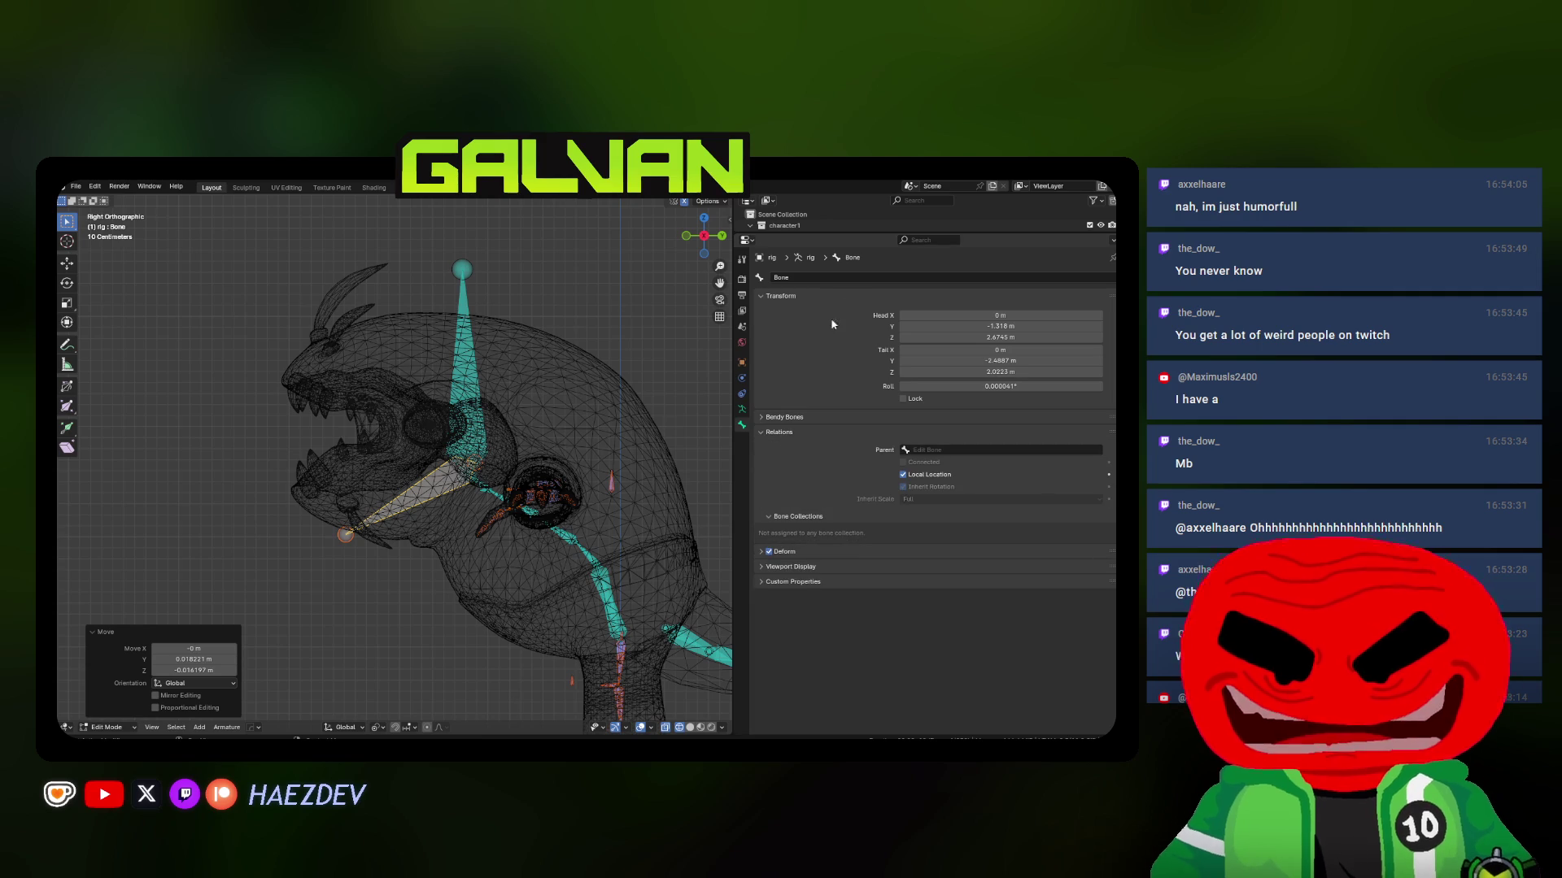
left_click(935, 450)
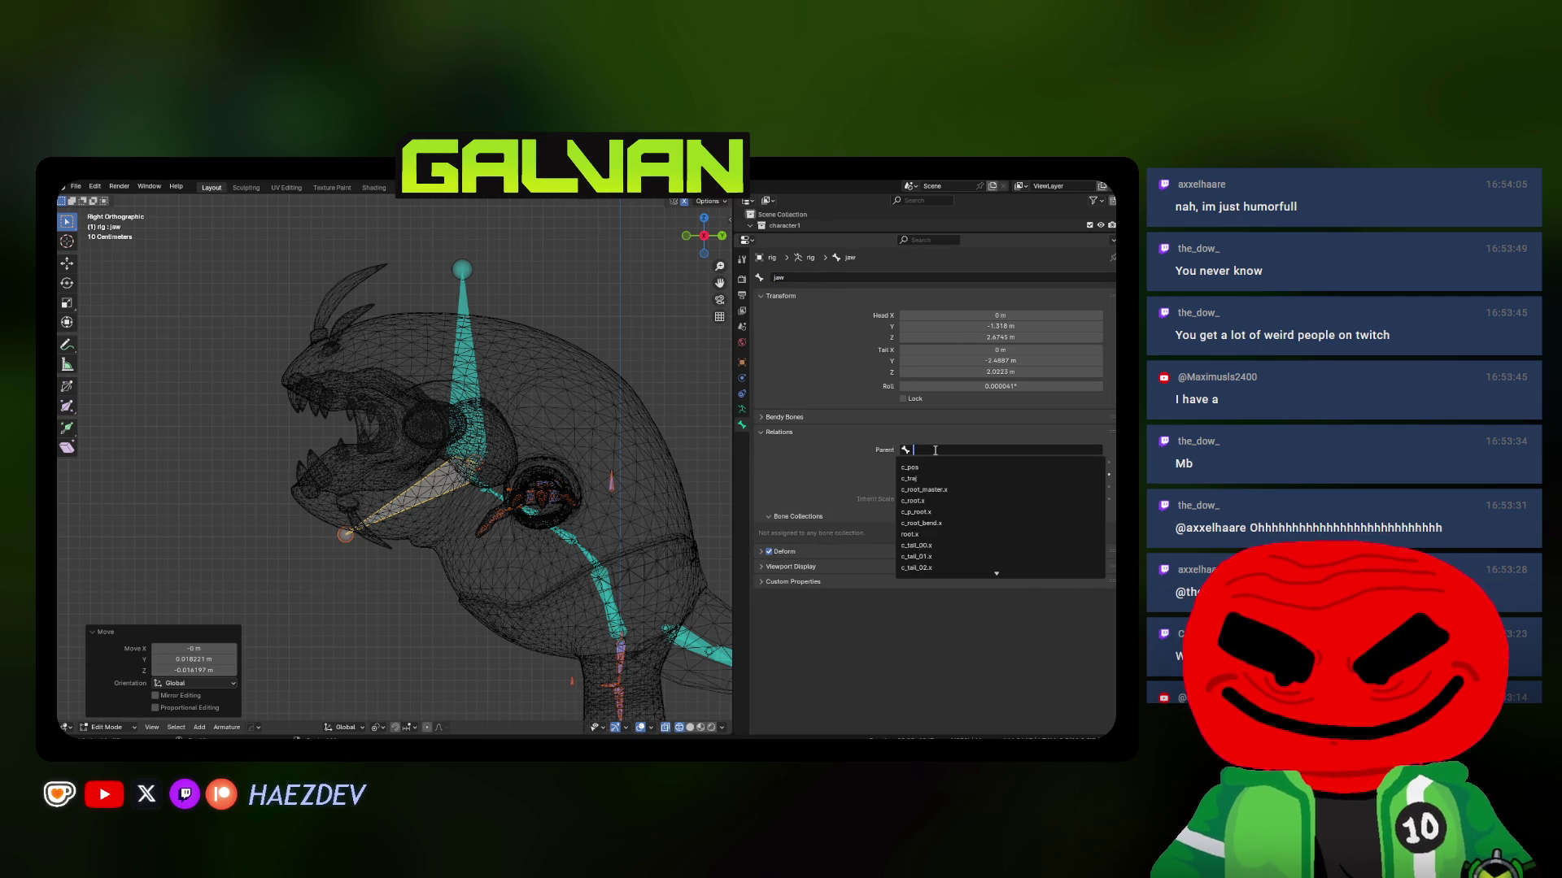
type("head")
left_click(910, 468)
Duplicate the jaw bone in front of the mouth and flatten jaw.001 with Z scale 0
middle_click_drag(379, 562, 407, 541, "shift")
key("shift+z")
key("shift+z")
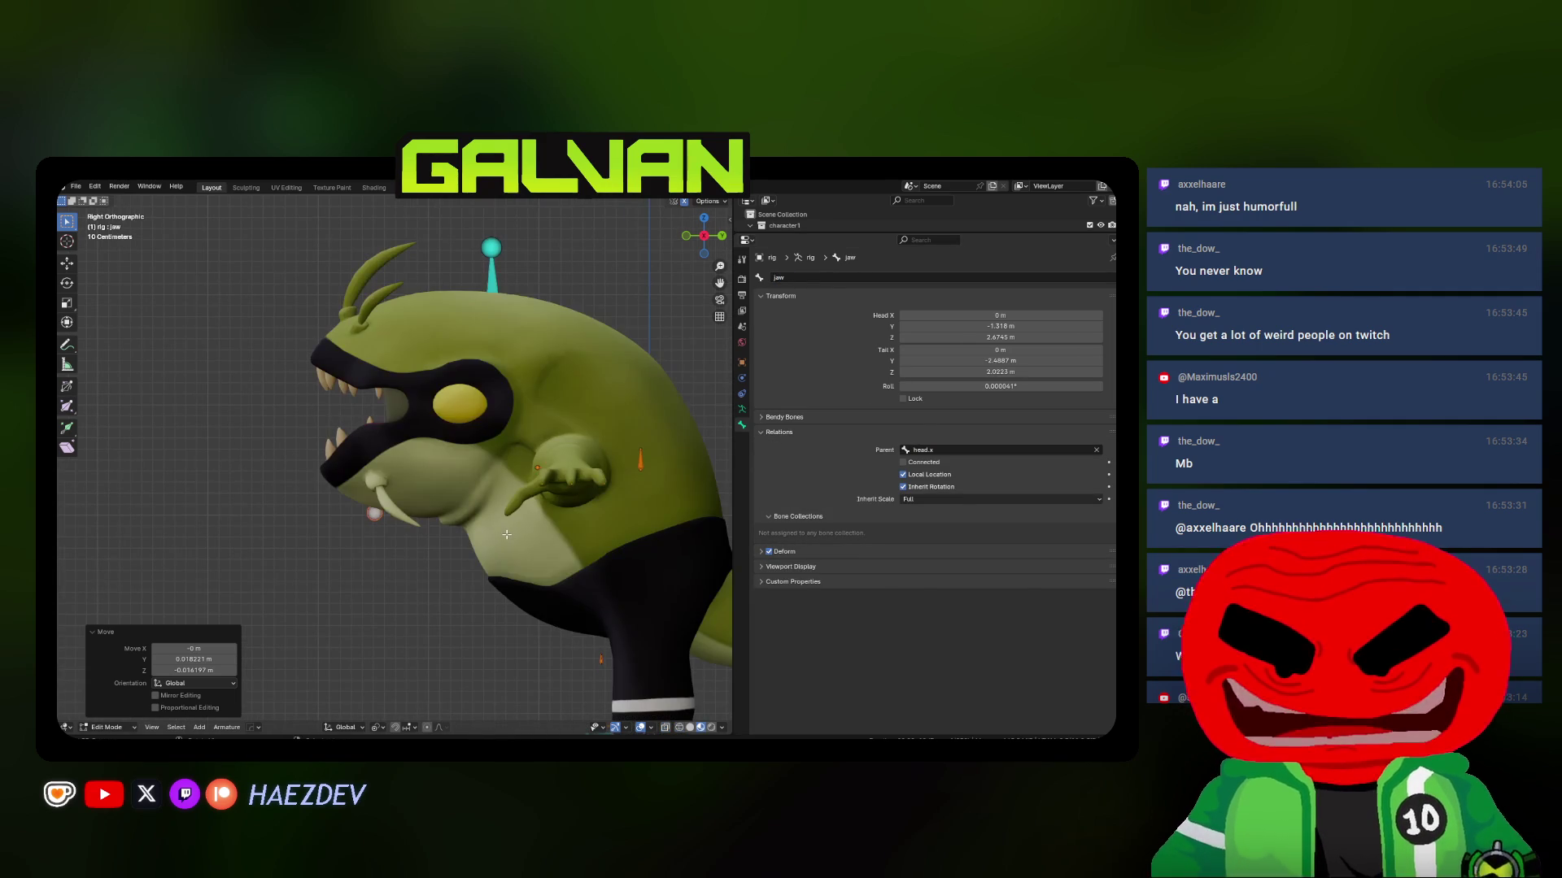
key("shift+d")
left_click(309, 543)
key("s")
key("z")
key("0")
key("Return")
scroll(376, 436, "up", 2)
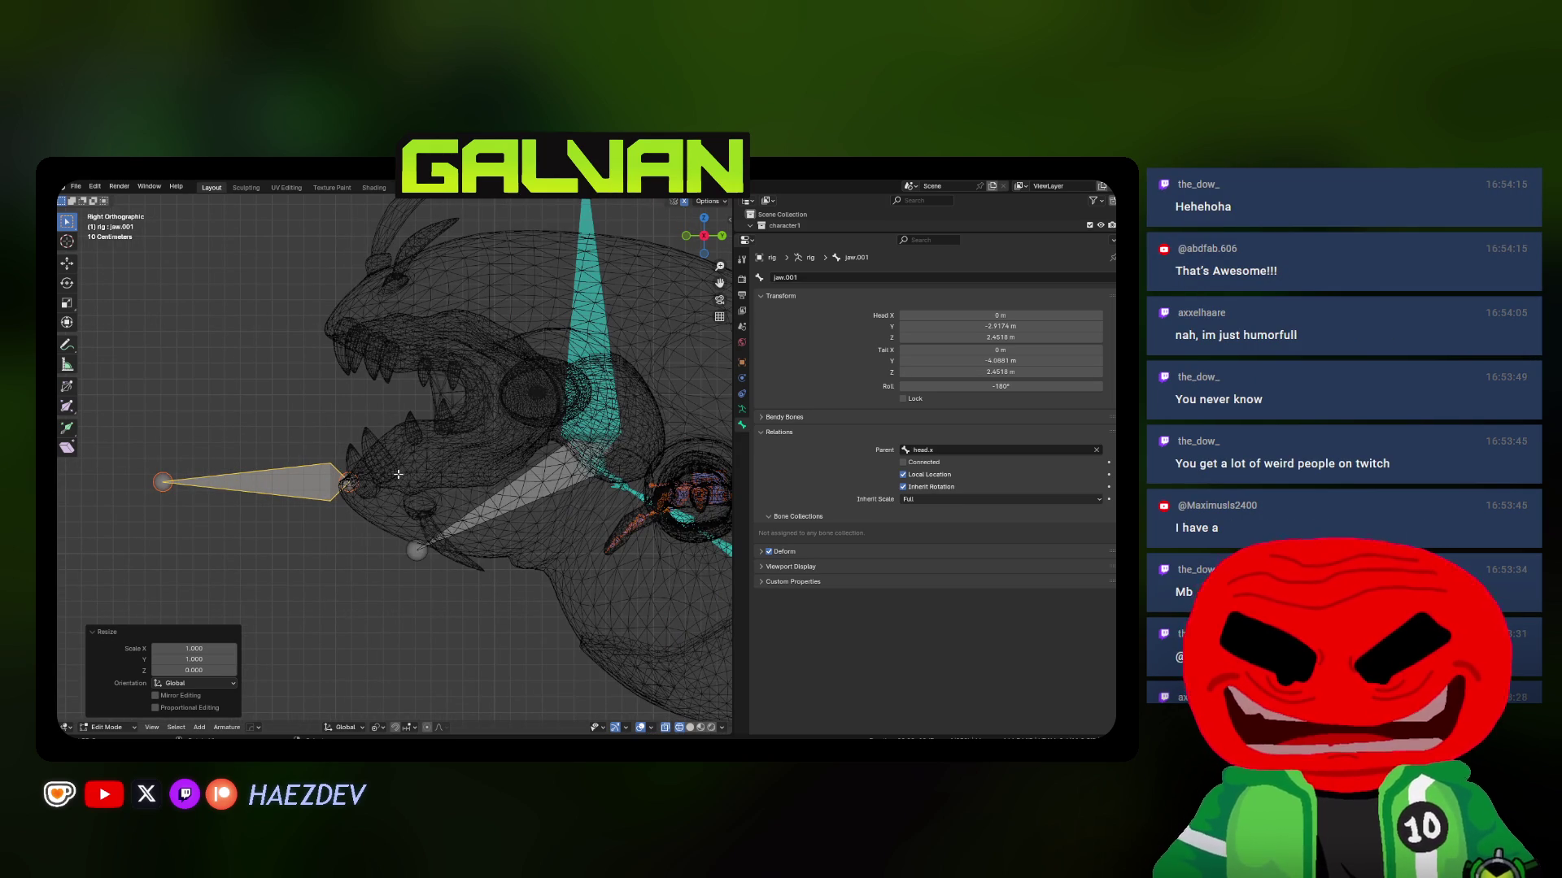
Shrink jaw.001 to about a third of its size and frame it from the front in solid shading
scroll(417, 477, "up", 4)
key("g")
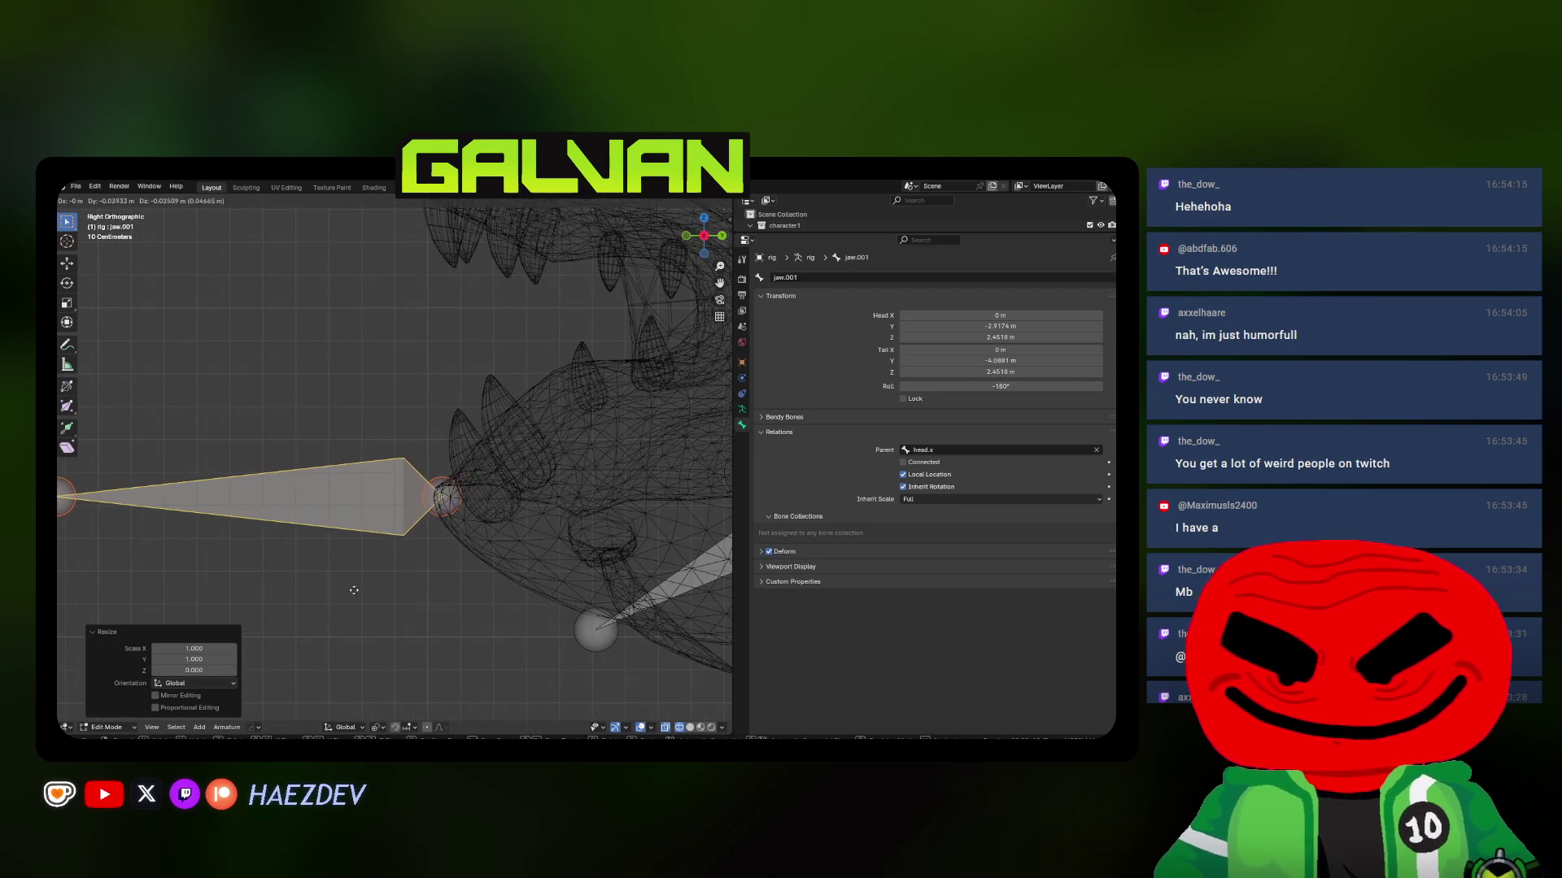
scroll(350, 579, "right", 5, "ctrl")
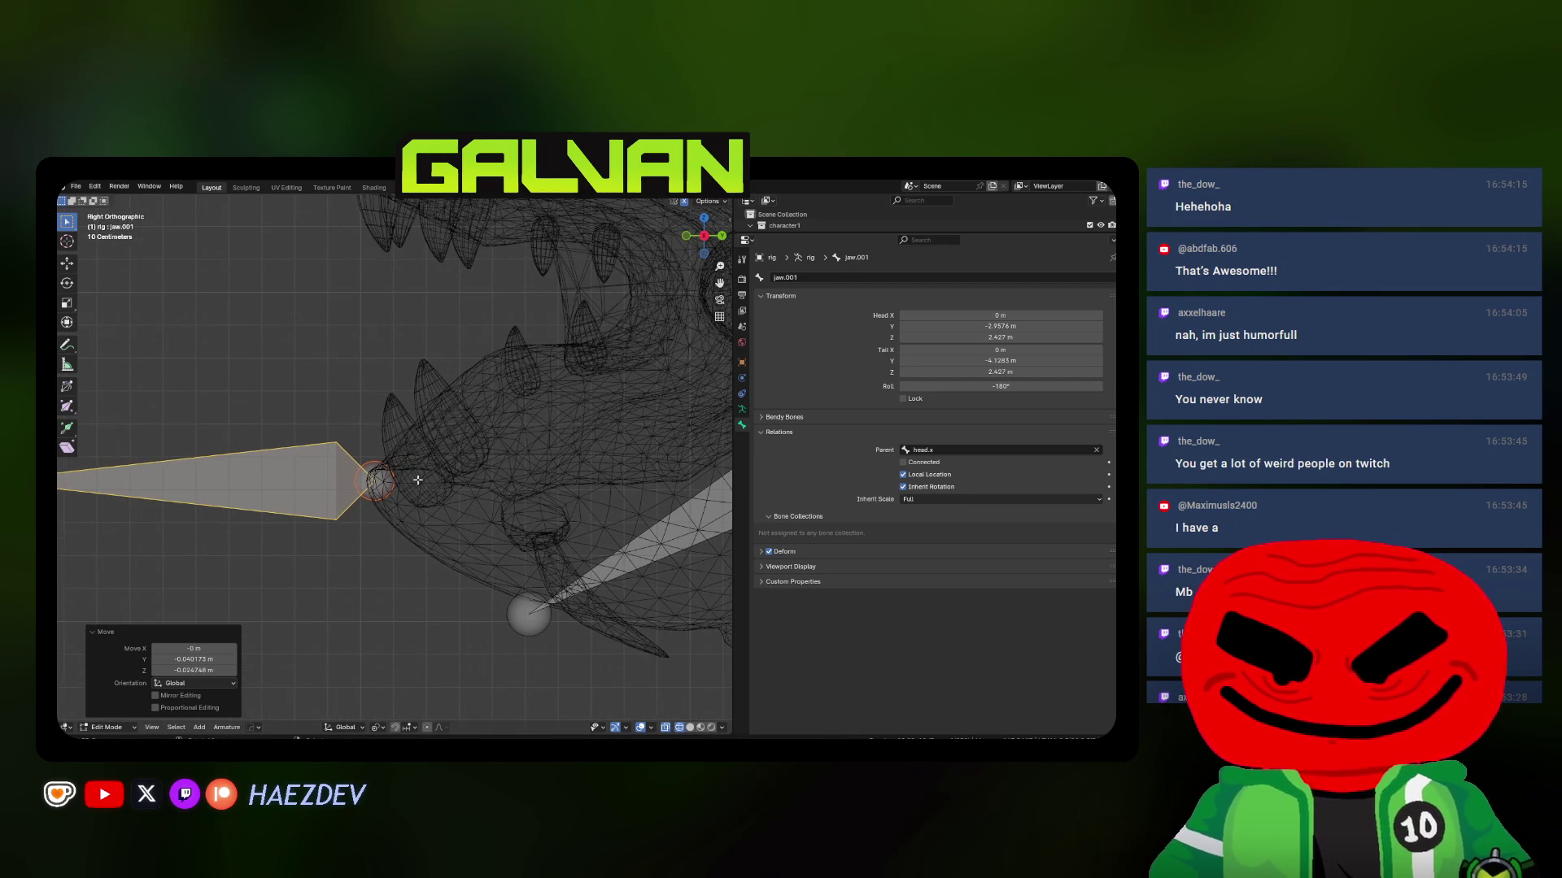
middle_click_drag(417, 480, 436, 470, "shift")
key("s")
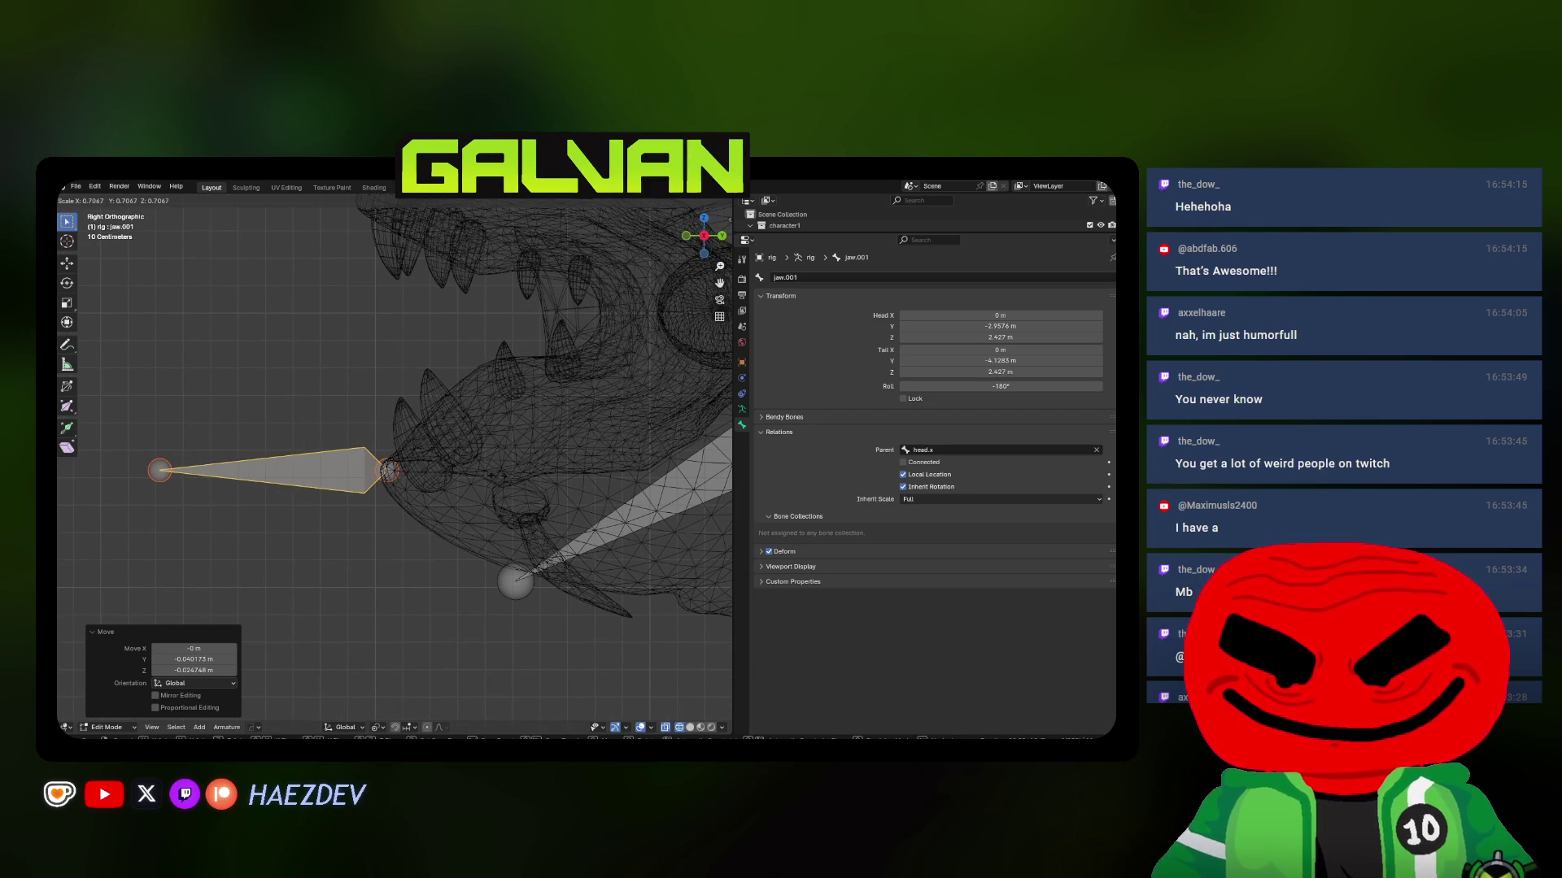
key("Return")
key("shift+z")
key("KP_Decimal")
key("KP_1")
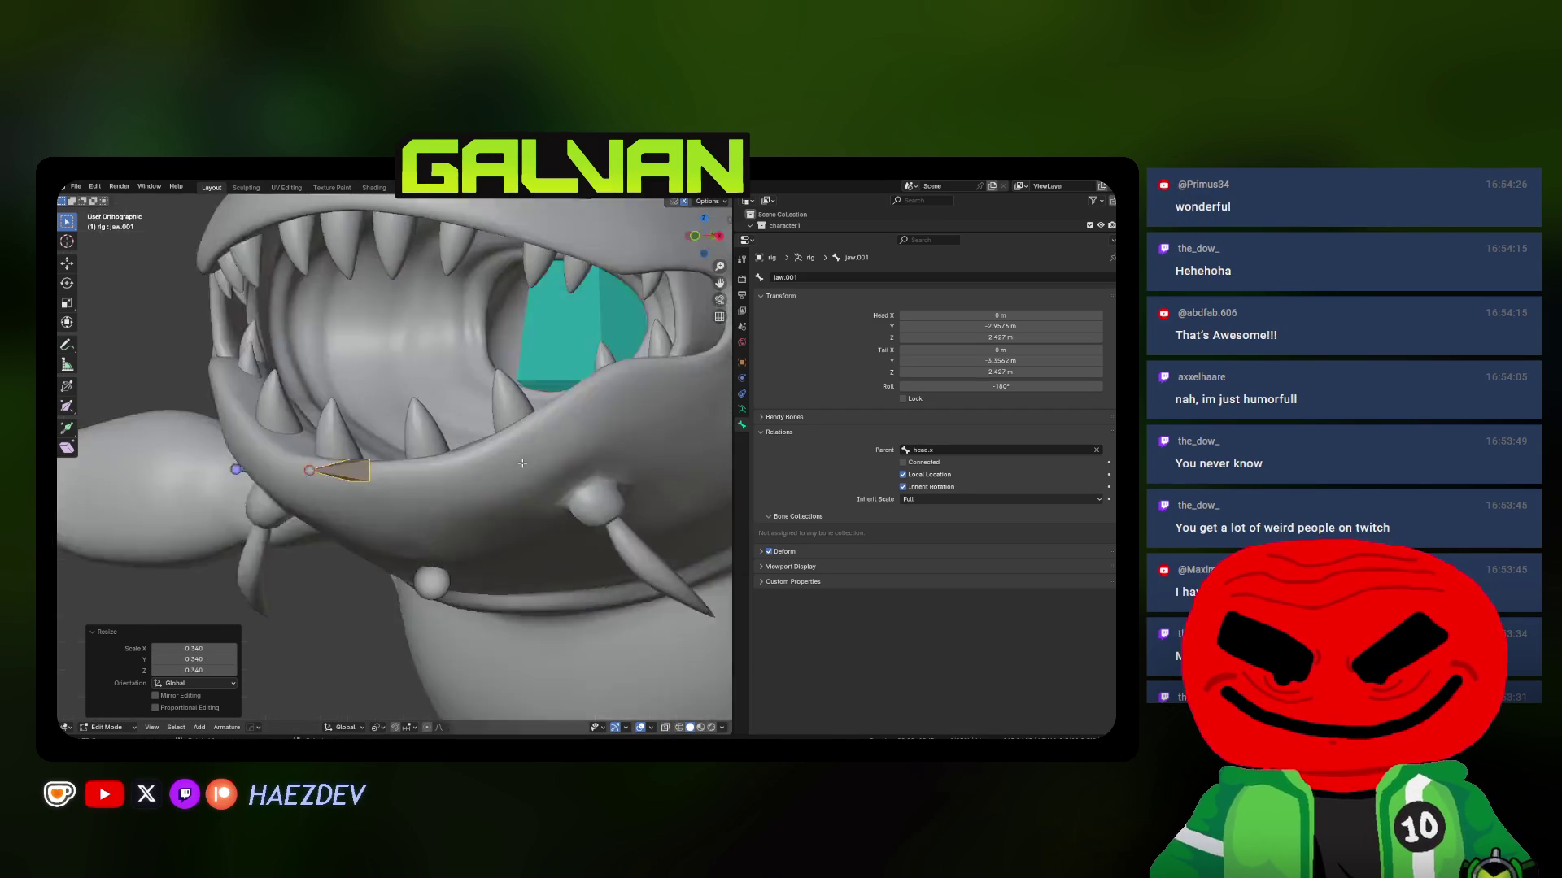
Duplicate the small bone as jaw.002 on the lower lip and adjust its depth along Y
key("shift+d")
left_click(460, 456)
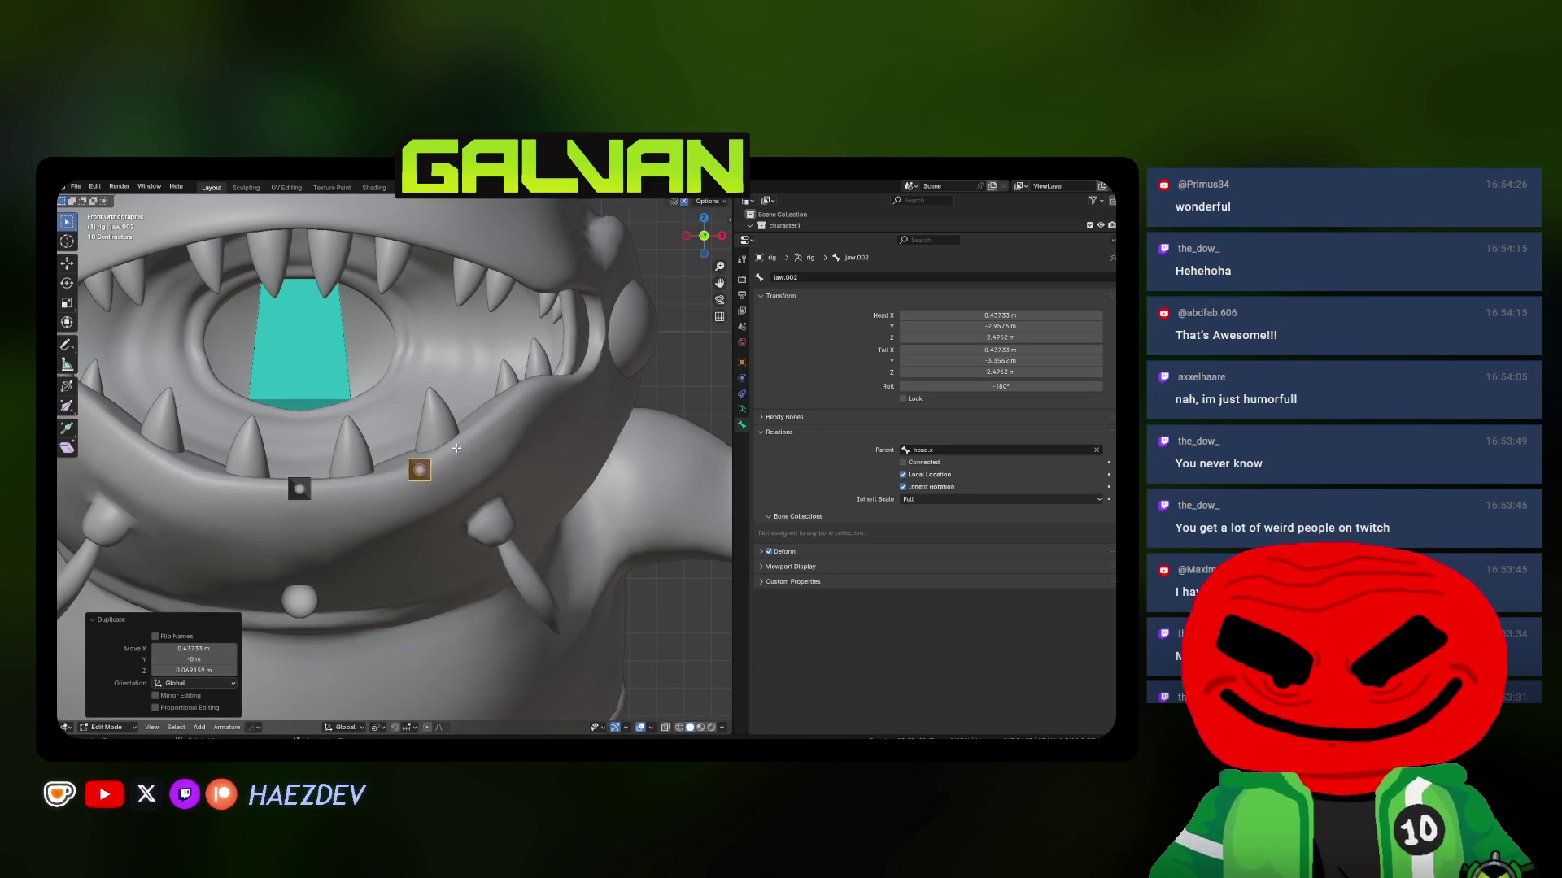
middle_click_drag(460, 455, 469, 512)
key("g")
key("y")
left_click(469, 517)
key("KP_1")
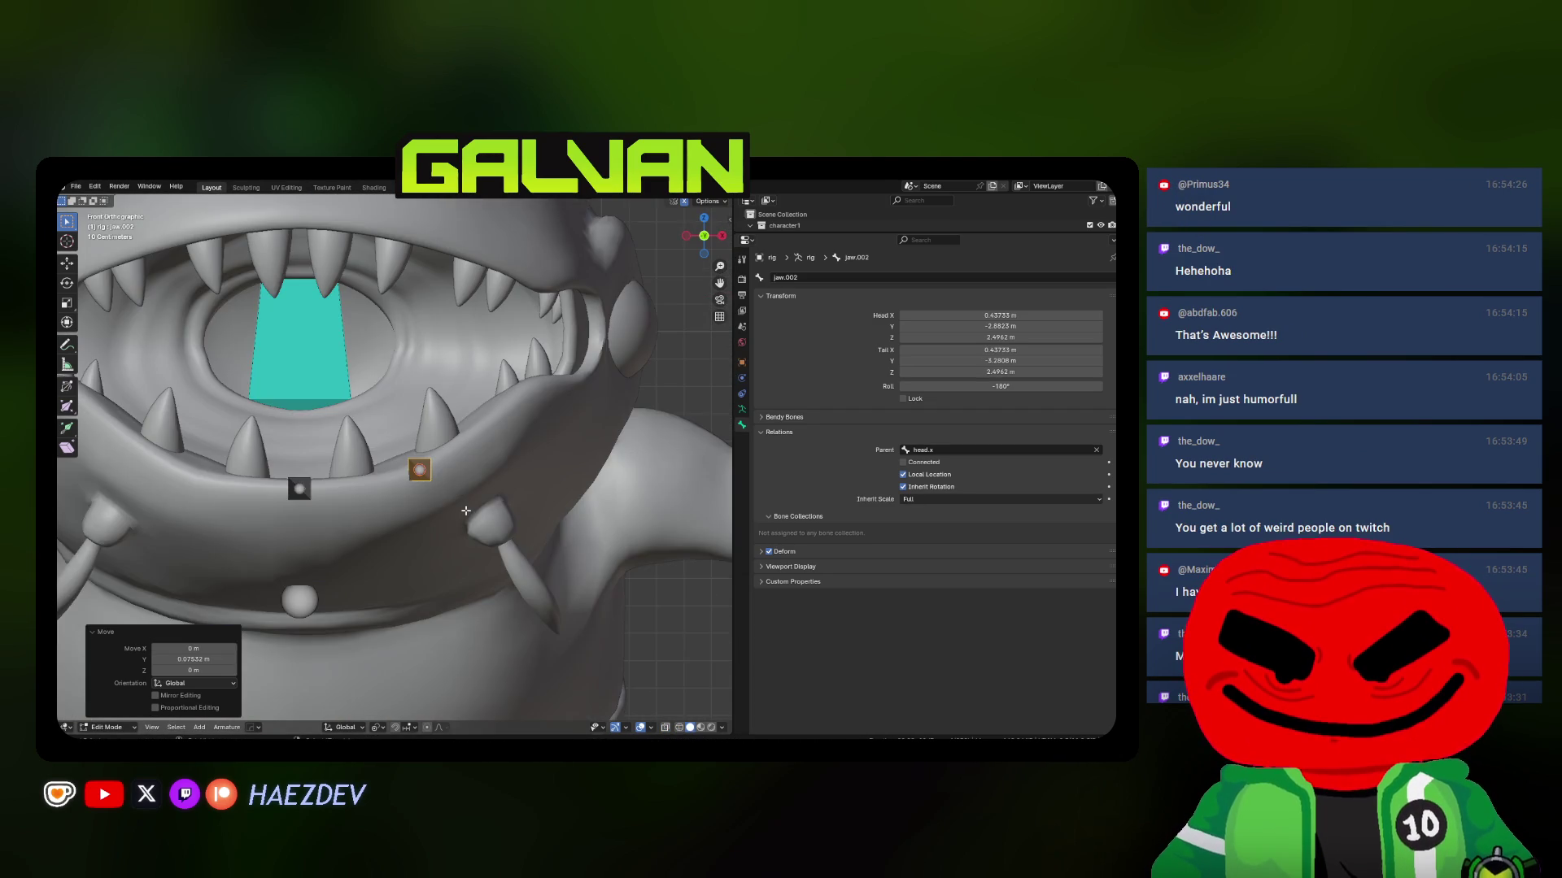
Duplicate jaw.002 as jaw.003 further along the lip
key("shift+d")
left_click(484, 448)
mouse_move(485, 447)
middle_mouse_down()
mouse_move(476, 508)
mouse_move(429, 531)
mouse_move(453, 495)
mouse_move(439, 496)
mouse_move(411, 538)
middle_mouse_up()
key("KP_1")
Duplicate jaw.003 as jaw.004 and position it along the mouth edge
key("shift+d")
left_click(444, 525)
key("g")
key("z")
left_click(456, 457)
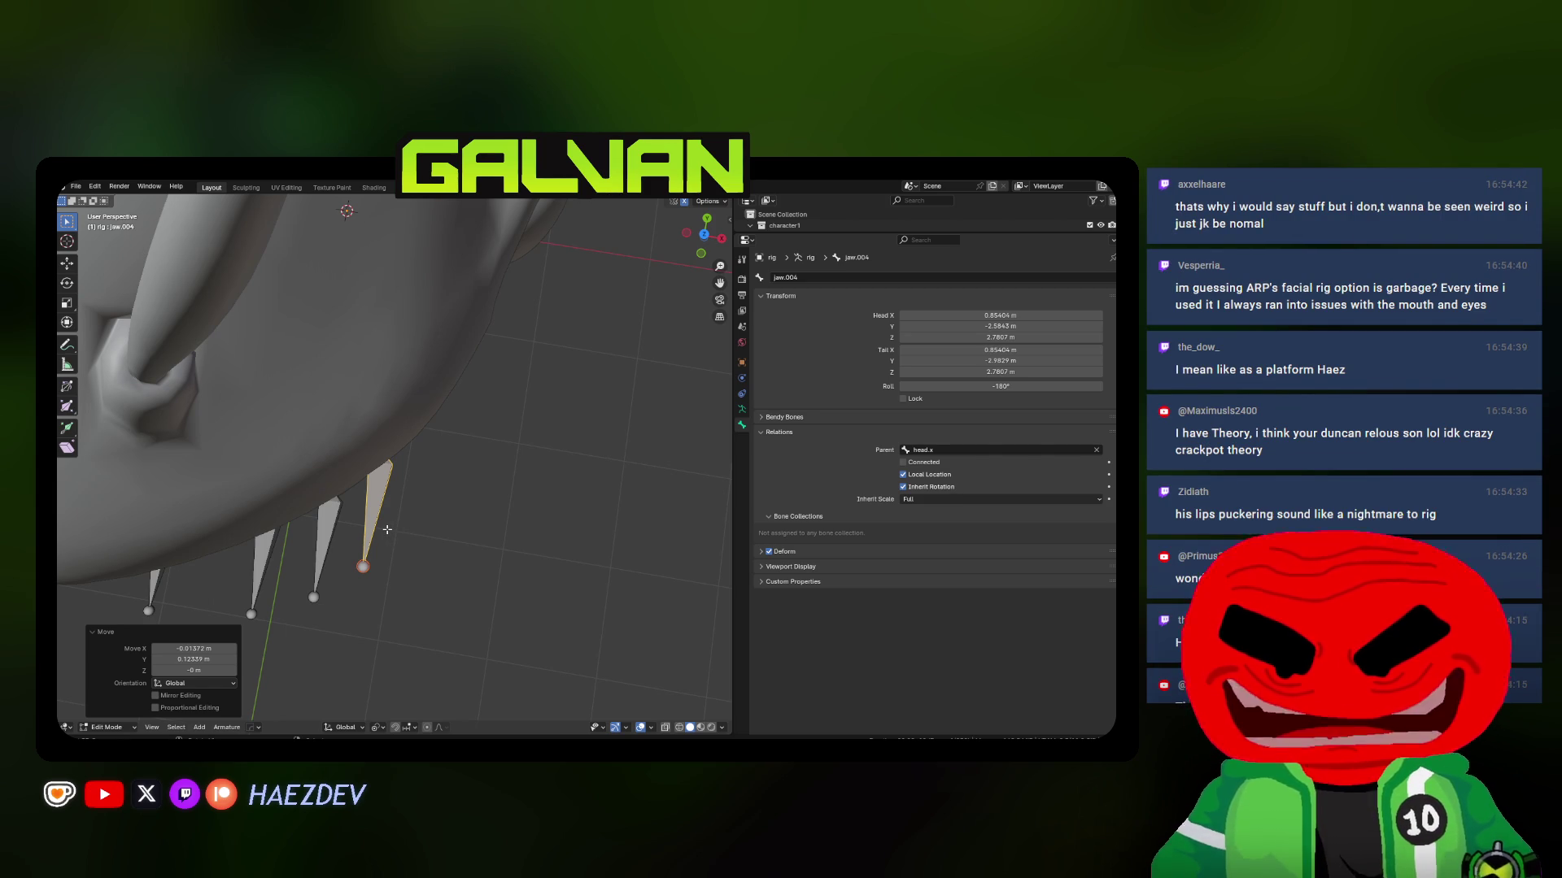
mouse_move(379, 528)
middle_mouse_down()
mouse_move(419, 541)
mouse_move(407, 431)
mouse_move(310, 487)
mouse_move(311, 424)
mouse_move(374, 470)
middle_mouse_up()
left_click(442, 411)
key("g")
left_click(311, 424)
key("KP_3")
Duplicate the bone as jaw.005, moving it vertically and refining its position
key("shift+d")
key("z")
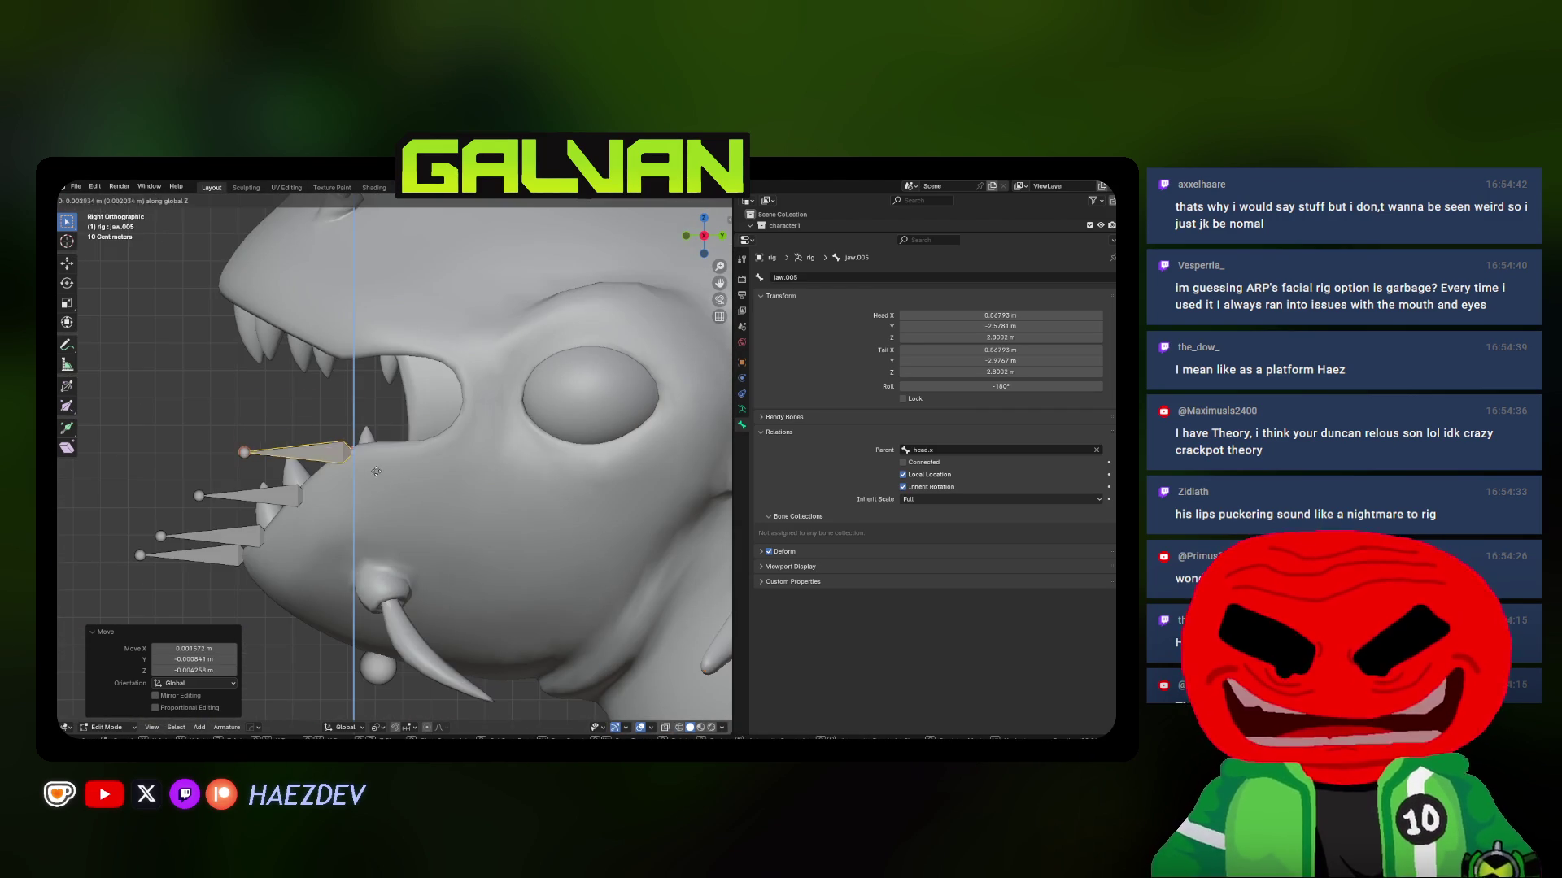
left_click(375, 382)
key("g")
left_click(373, 384)
middle_click_drag(373, 384, 415, 353)
key("g")
left_click(414, 353)
key("KP_3")
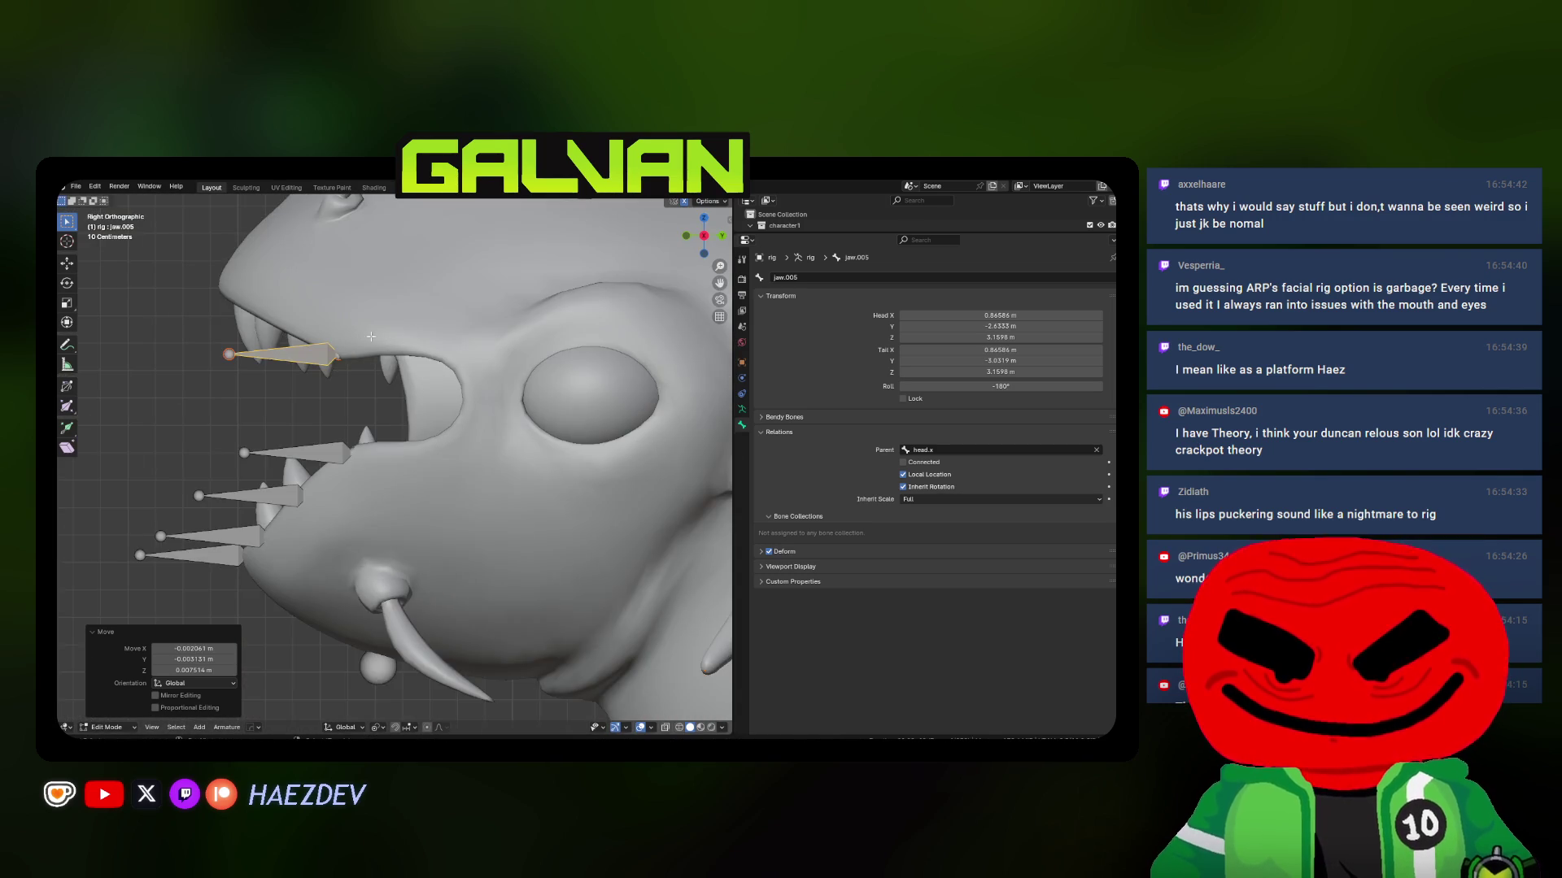
mouse_move(382, 468)
middle_mouse_down()
mouse_move(445, 442)
mouse_move(423, 411)
mouse_move(440, 426)
middle_mouse_up()
Duplicate jaw.005 as jaw.006 and place it on the upper lip at the right depth
key("shift+d")
left_click(404, 394)
left_click(330, 495)
mouse_move(329, 495)
middle_mouse_down()
mouse_move(335, 469)
mouse_move(379, 452)
mouse_move(355, 470)
mouse_move(331, 454)
middle_mouse_up()
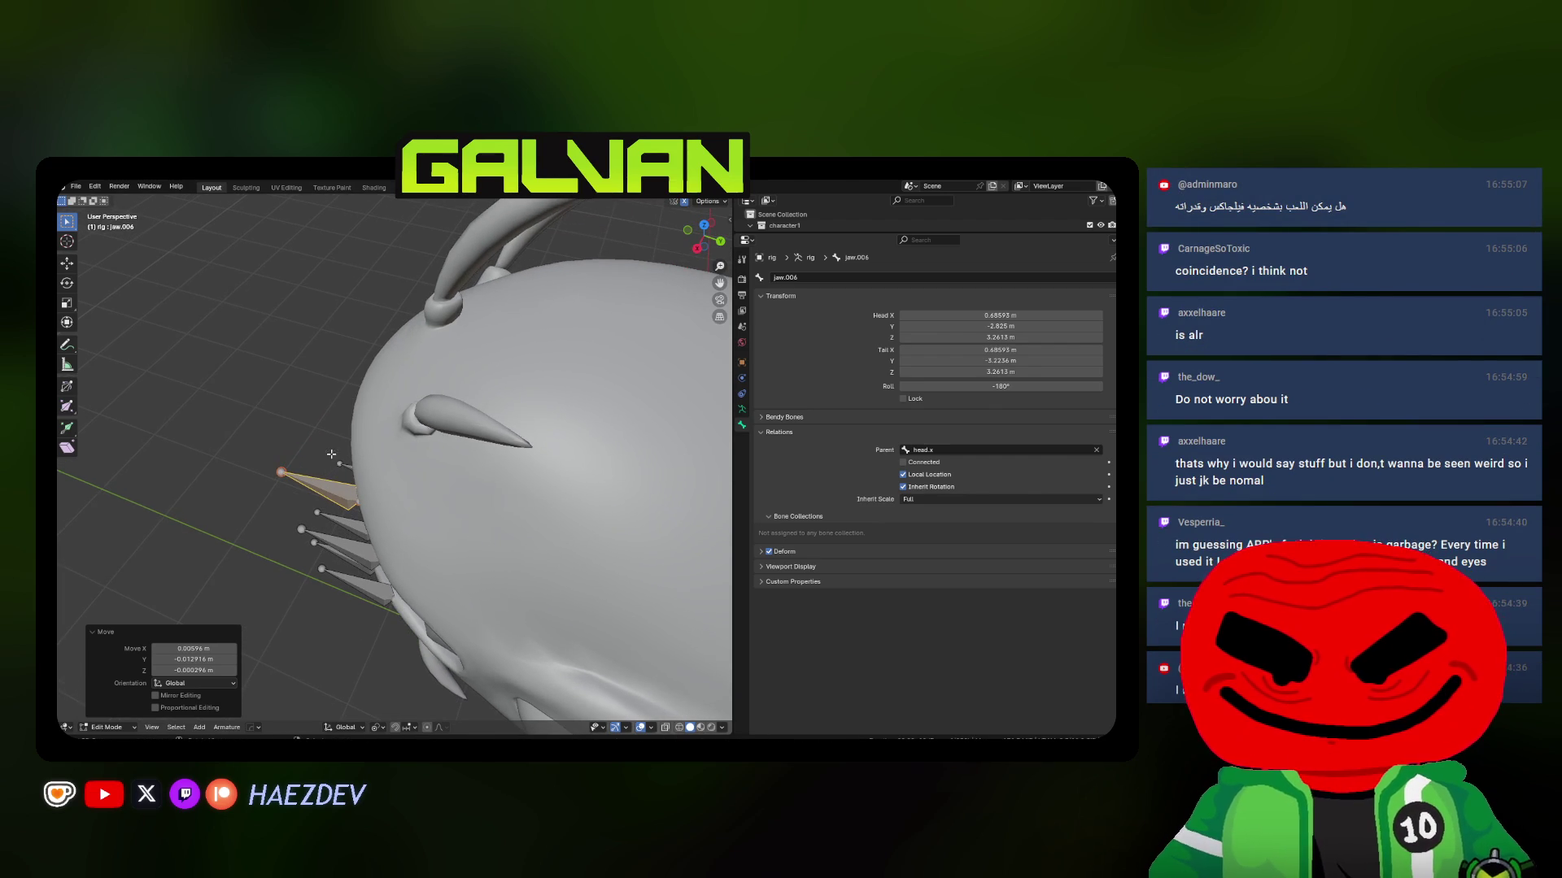
key("KP_3")
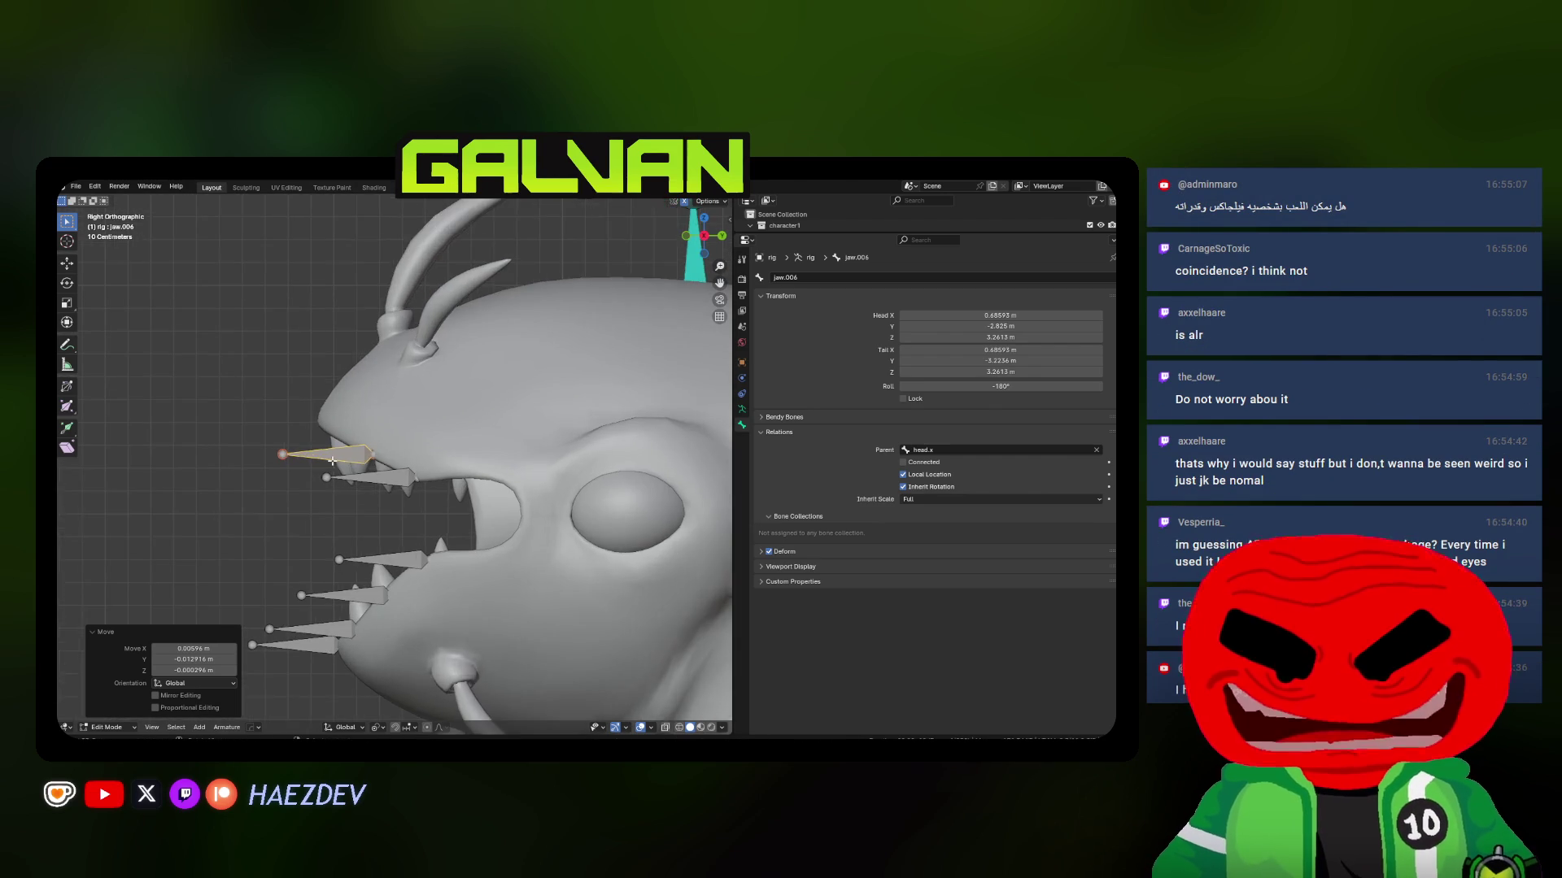
key("KP_1")
middle_click(440, 471, "alt")
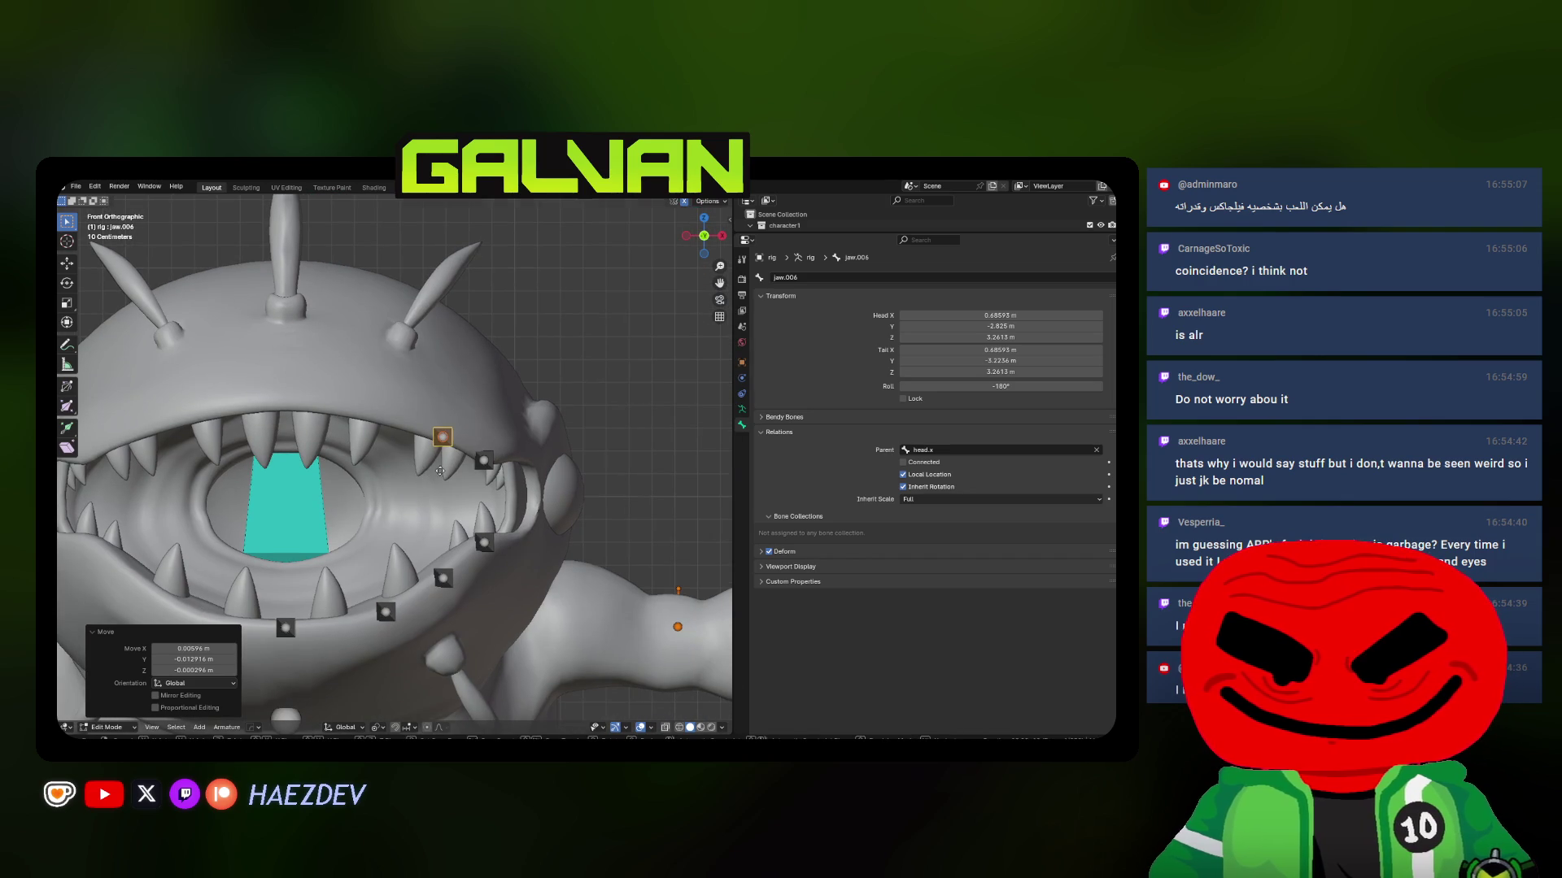
left_click(378, 453)
mouse_move(378, 453)
middle_mouse_down()
mouse_move(488, 349)
mouse_move(455, 390)
mouse_move(475, 407)
middle_mouse_up()
left_click(437, 384)
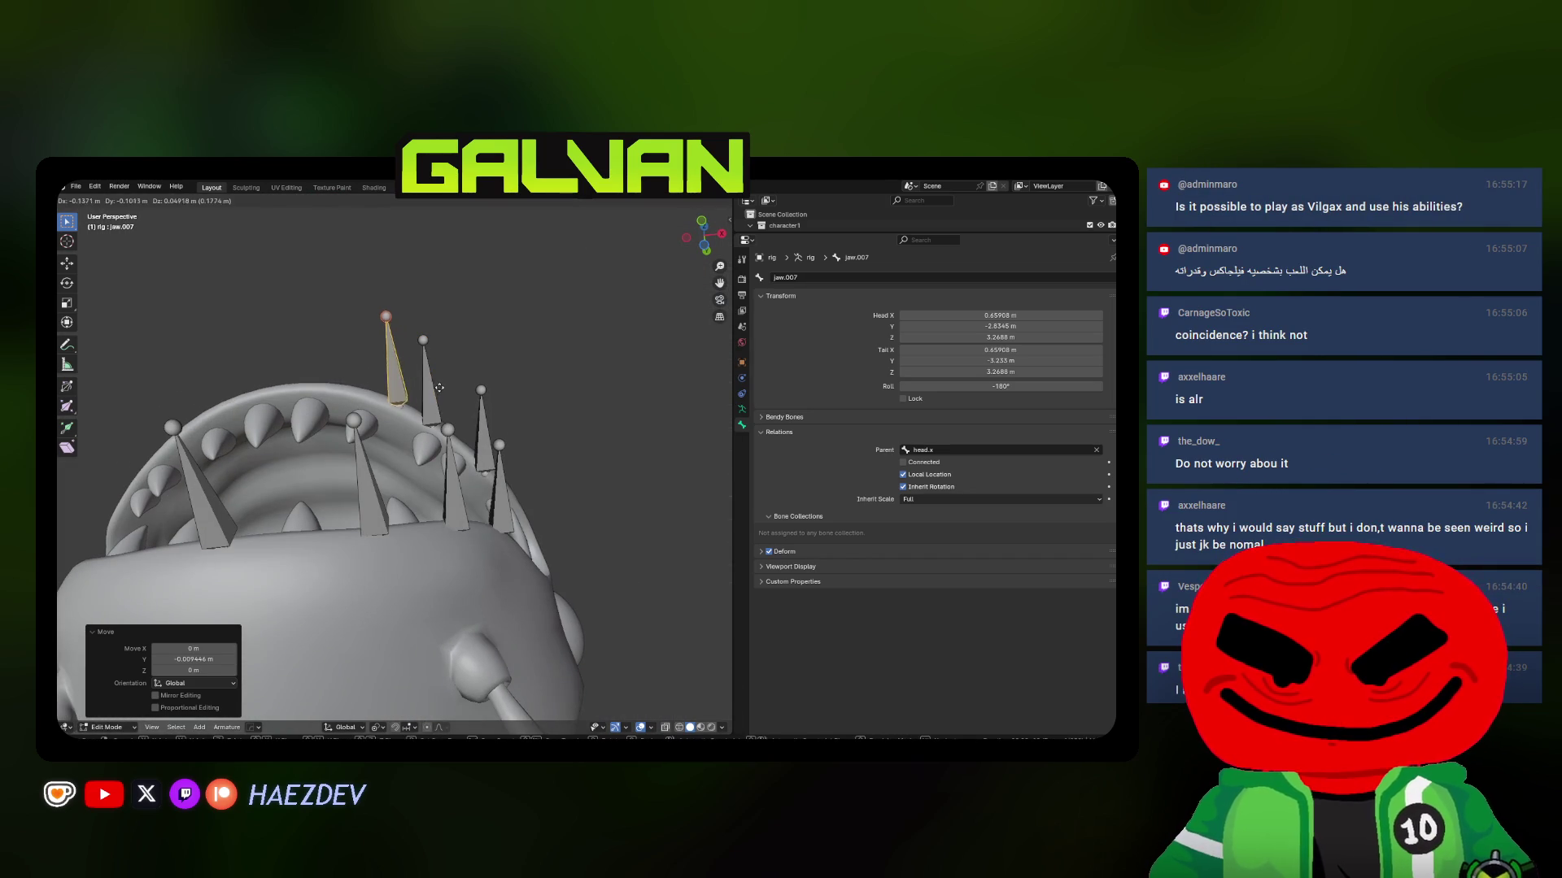
Place jaw.007 on the upper lip, checking it from top and front views
left_click(425, 384)
key("KP_7")
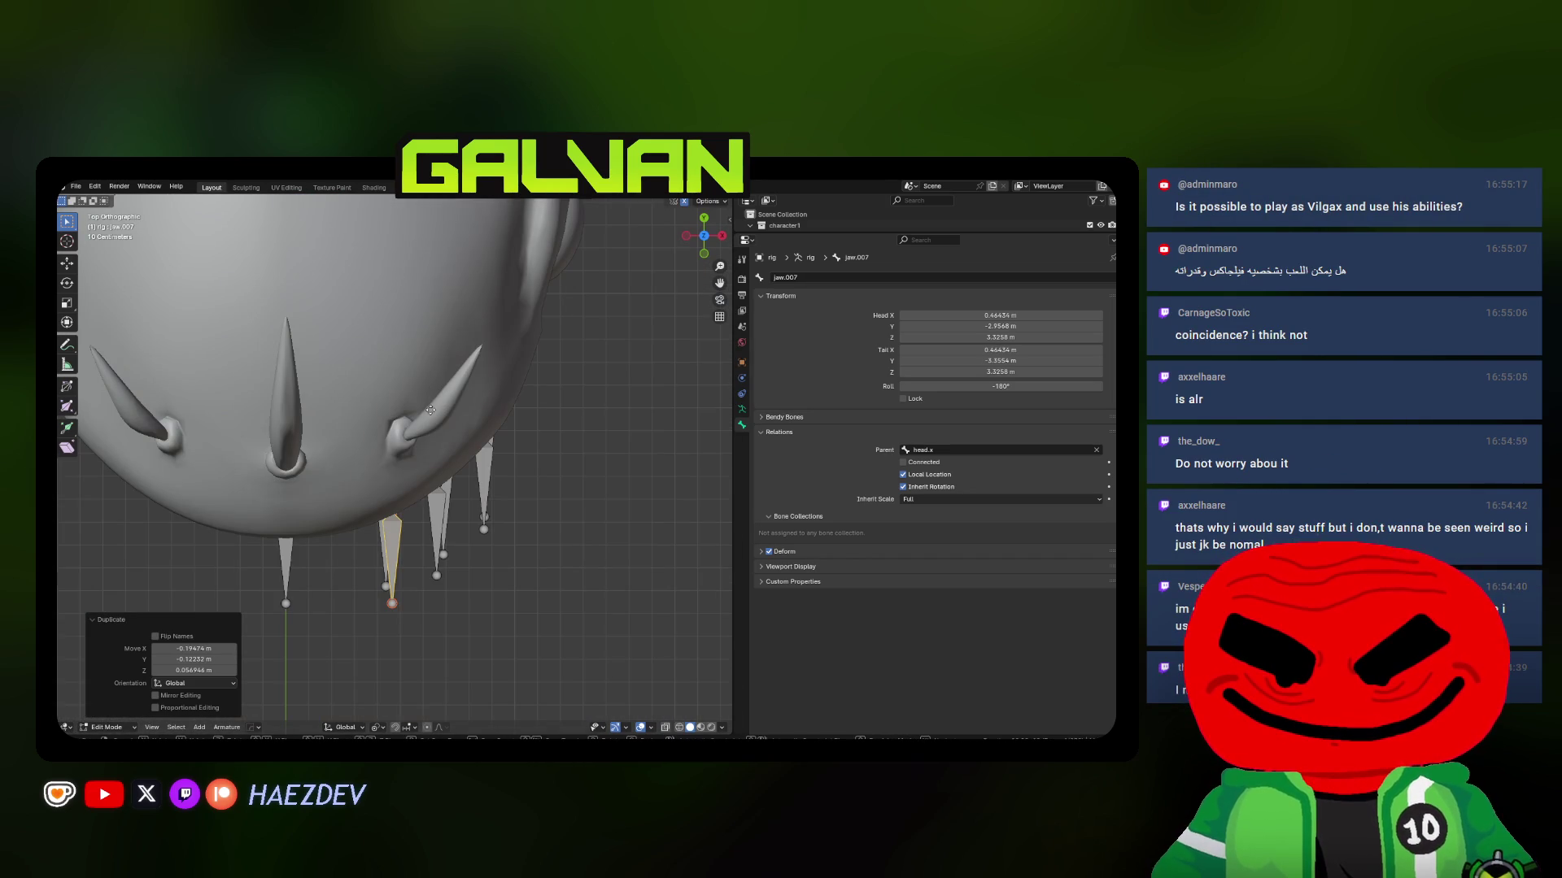
key("g")
left_click(427, 413)
key("KP_1")
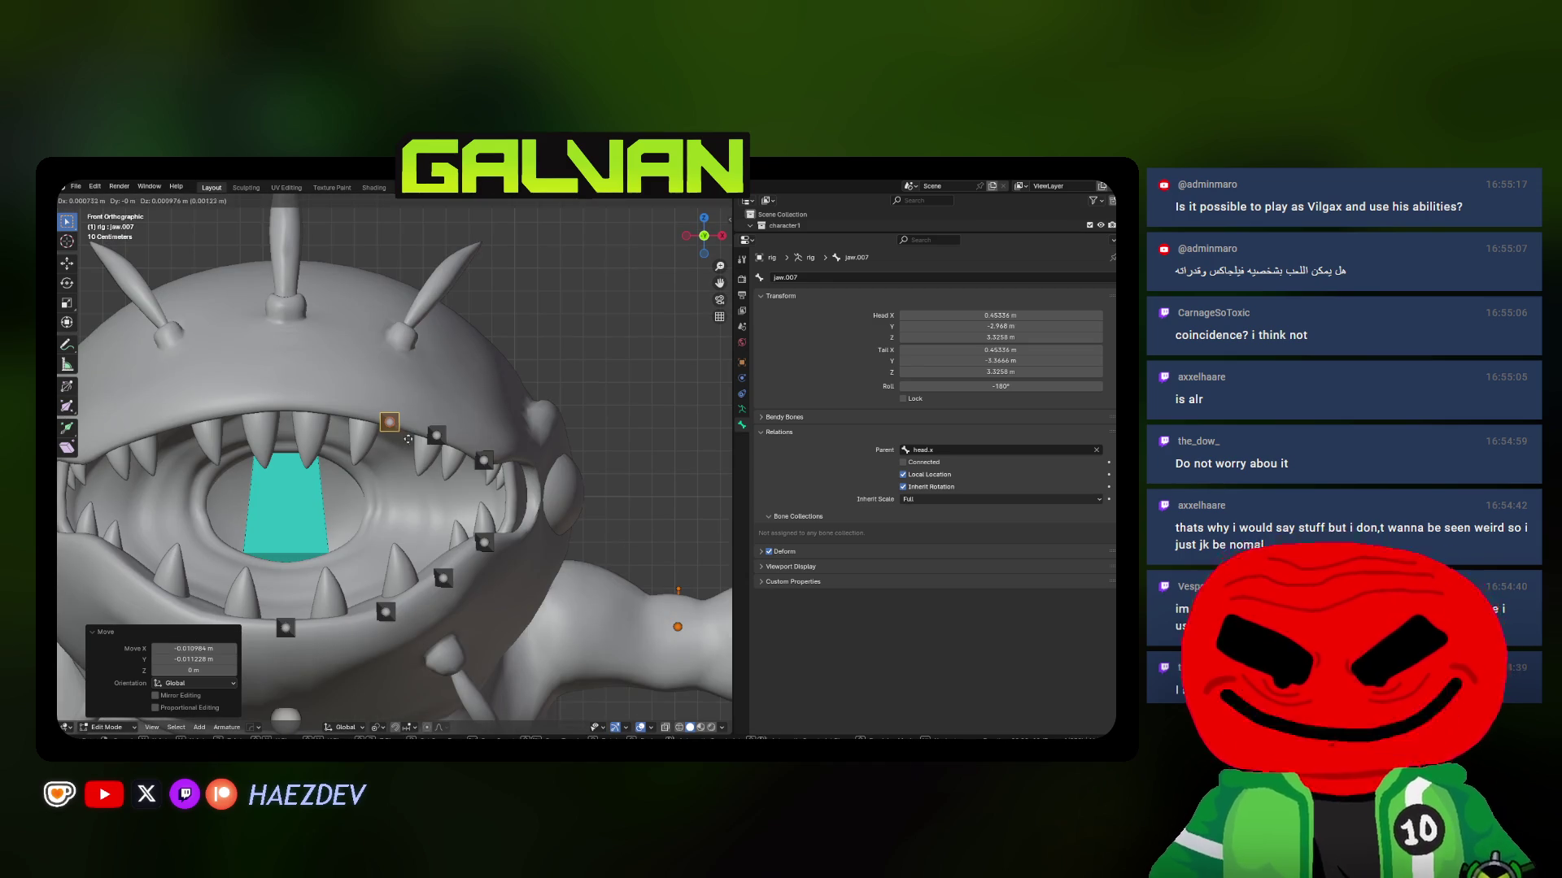
left_click(436, 385)
Duplicate jaw.007 as jaw.008 above the mouth, centred on the head's centre line
key("shift+d")
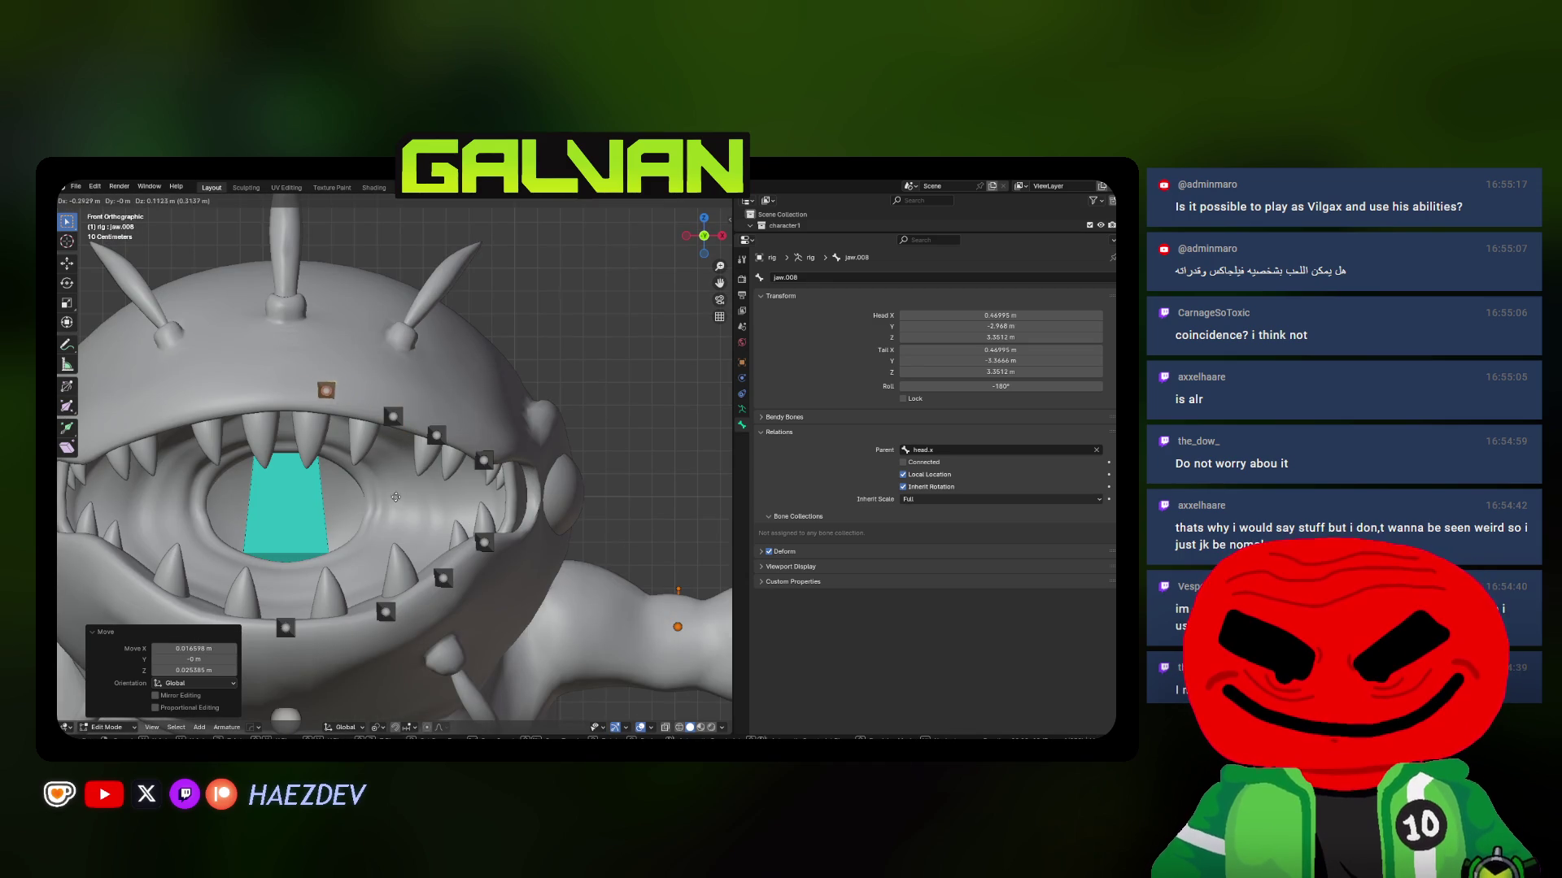
left_click(355, 505)
key("KP_3")
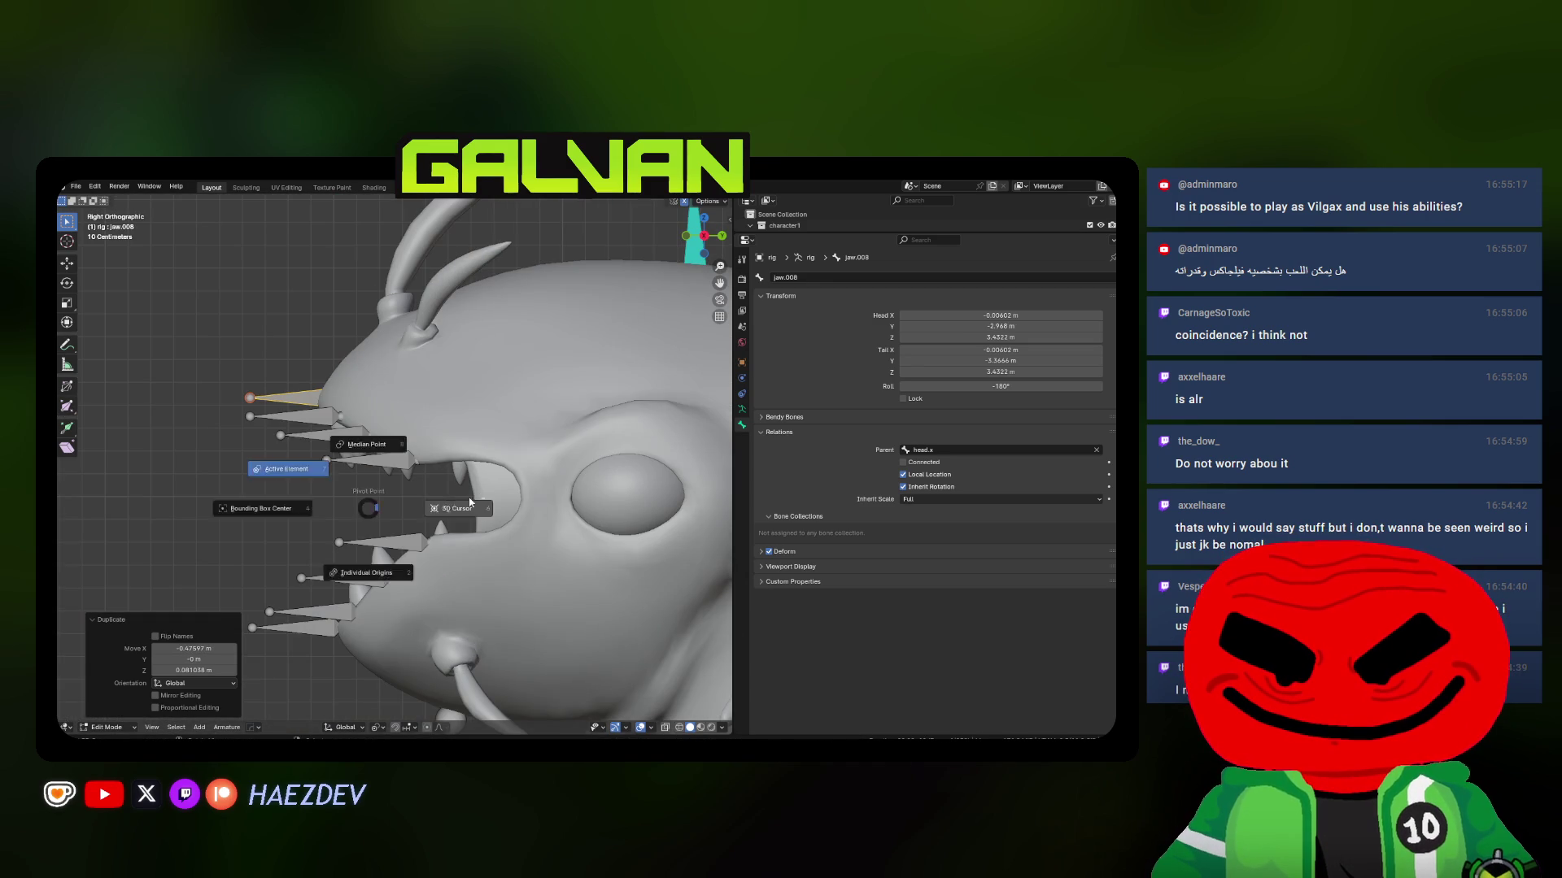
key("s")
key("g")
left_click(480, 498)
key("KP_1")
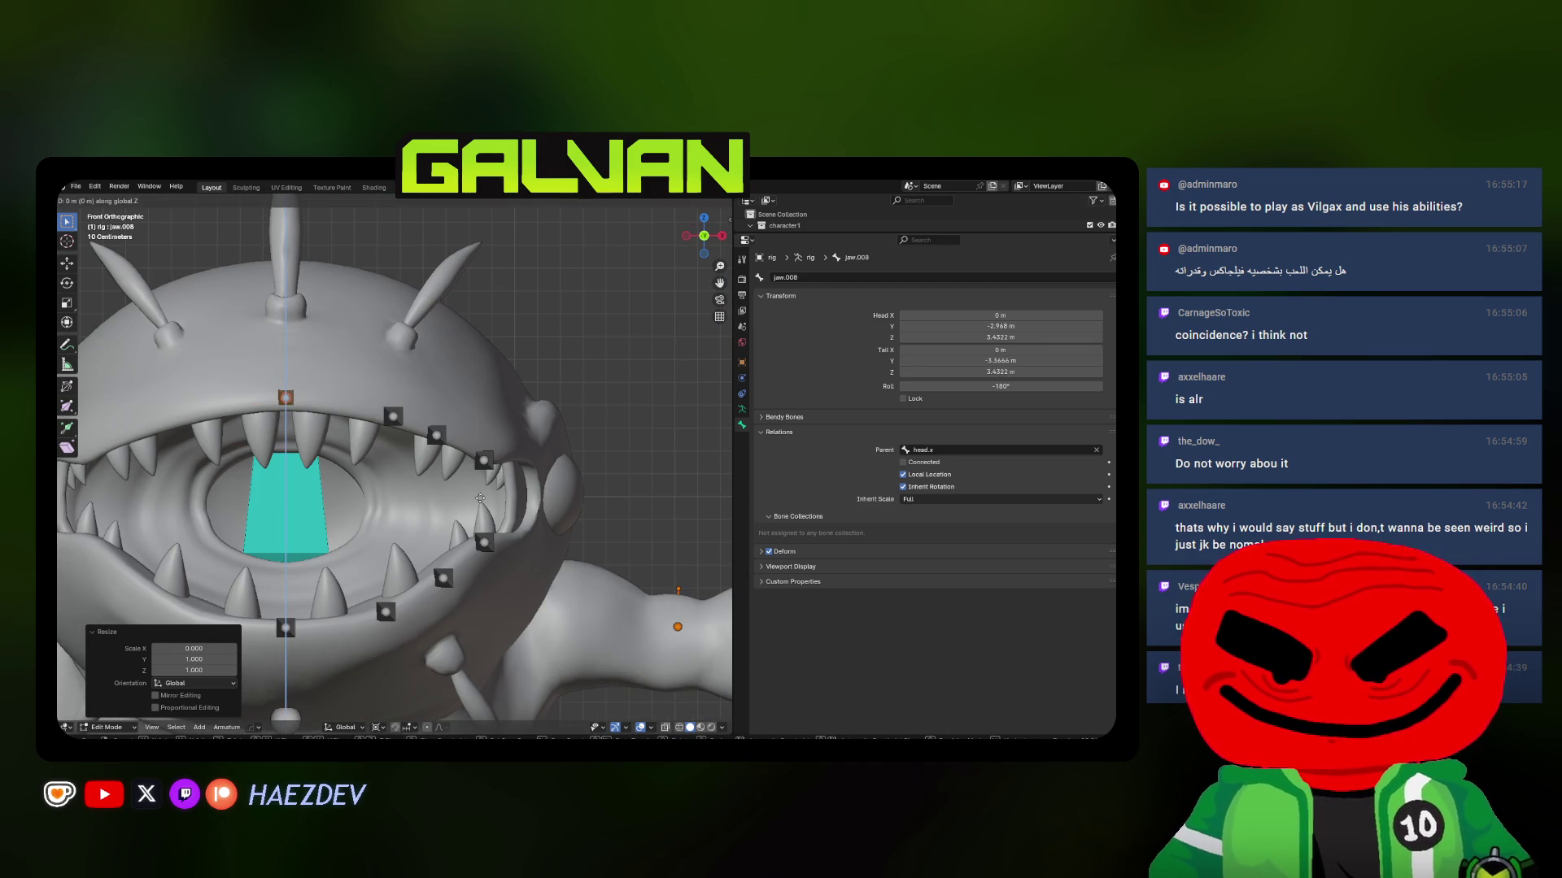
middle_click_drag(363, 426, 375, 418, "shift")
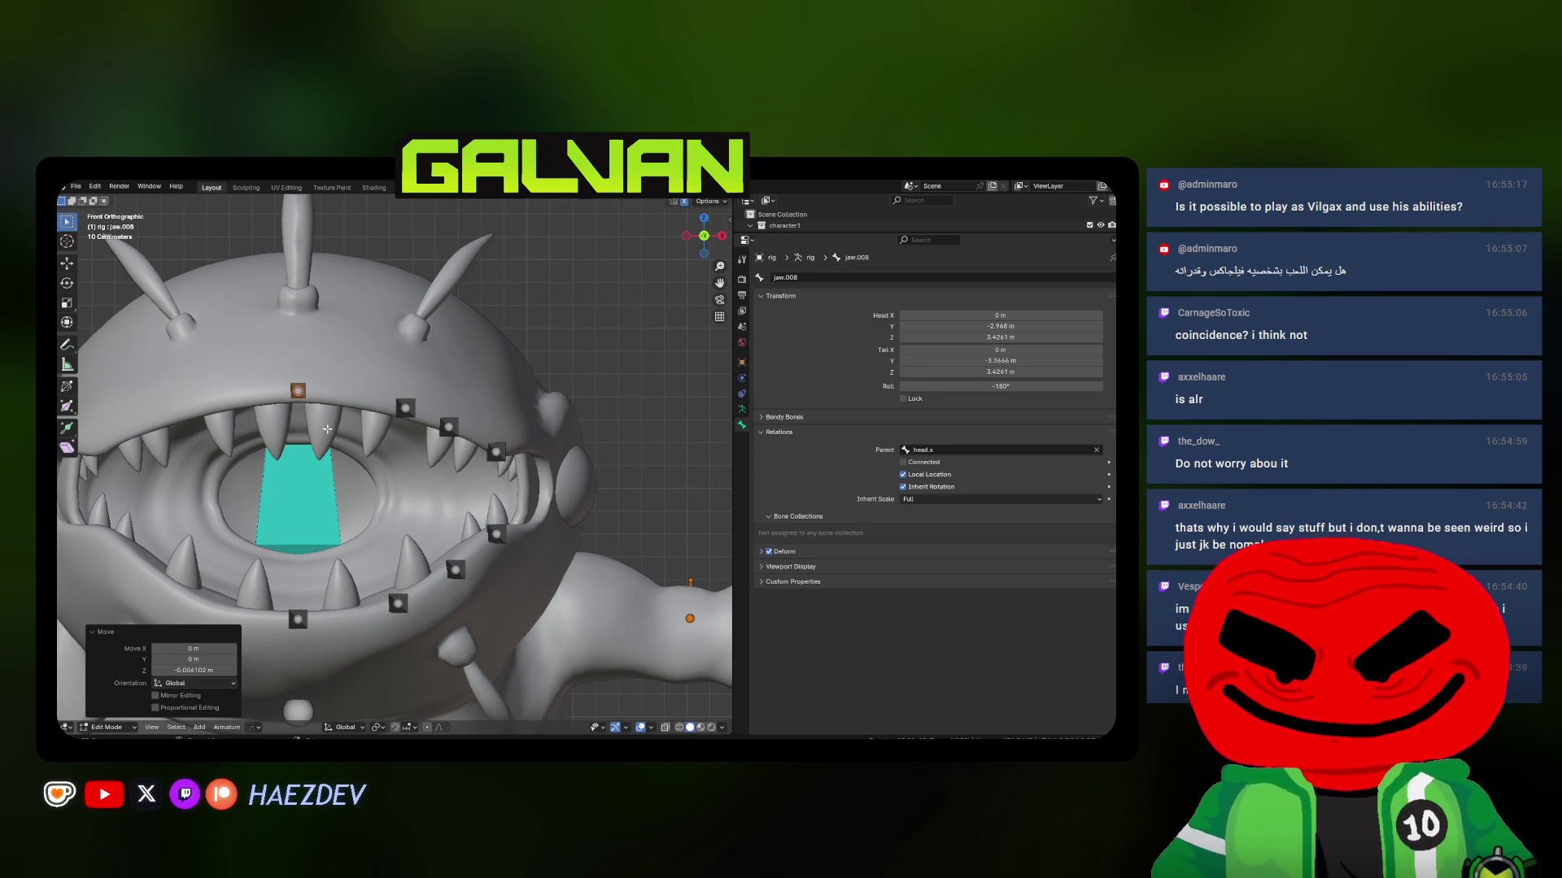
middle_click_drag(346, 423, 373, 417, "shift")
Reselect jaw.007 and correct its front-back depth along Y
left_click(433, 401)
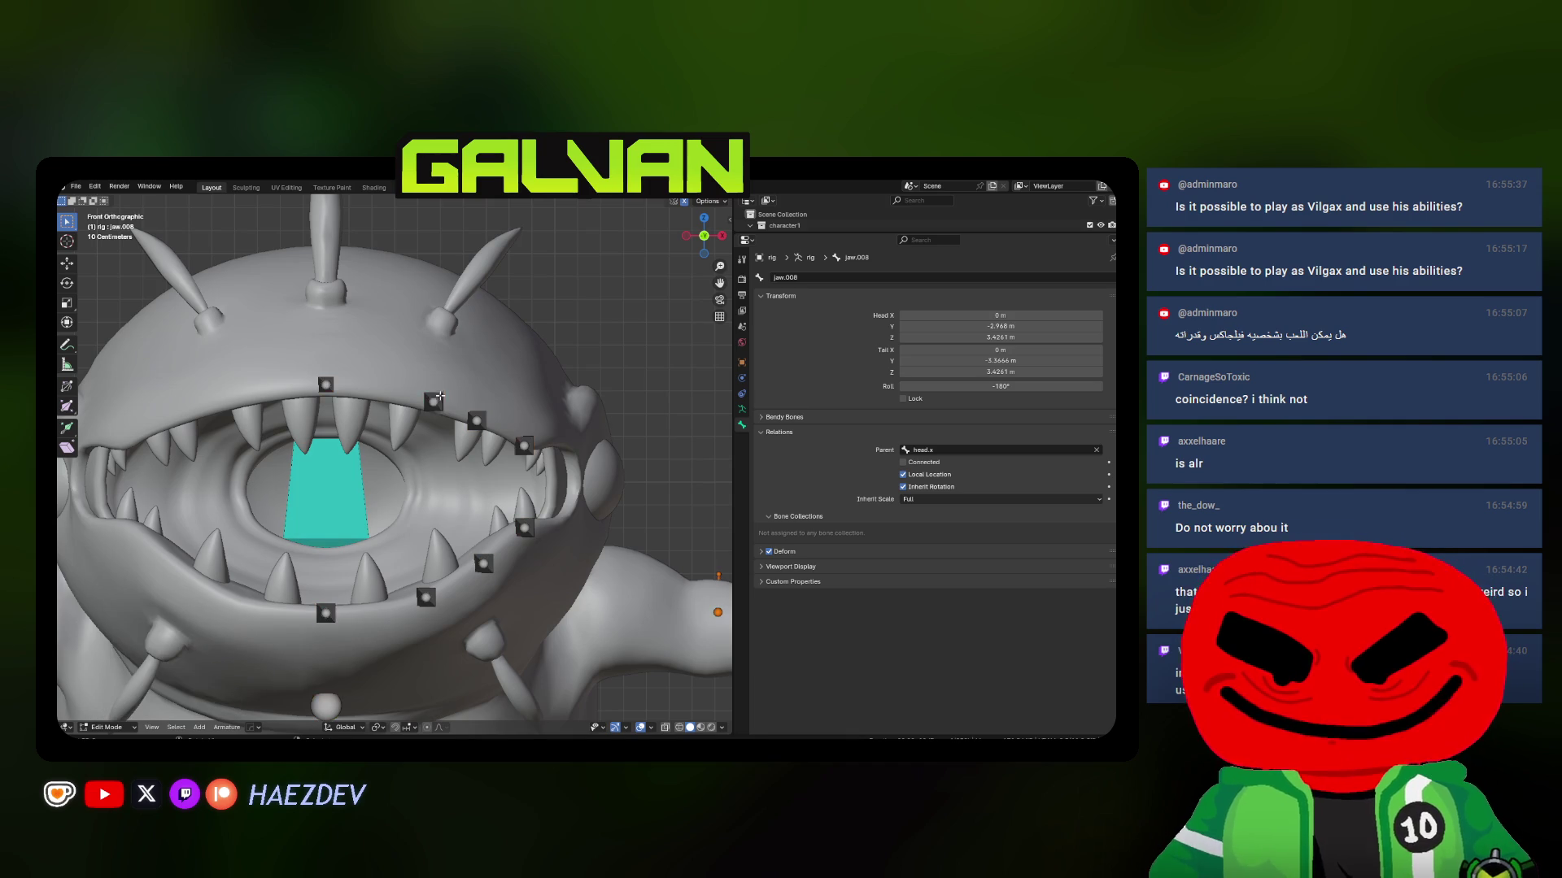
middle_click_drag(447, 461, 401, 436, "shift")
left_click(313, 415)
middle_click_drag(313, 415, 305, 485)
key("g")
key("y")
left_click(305, 486)
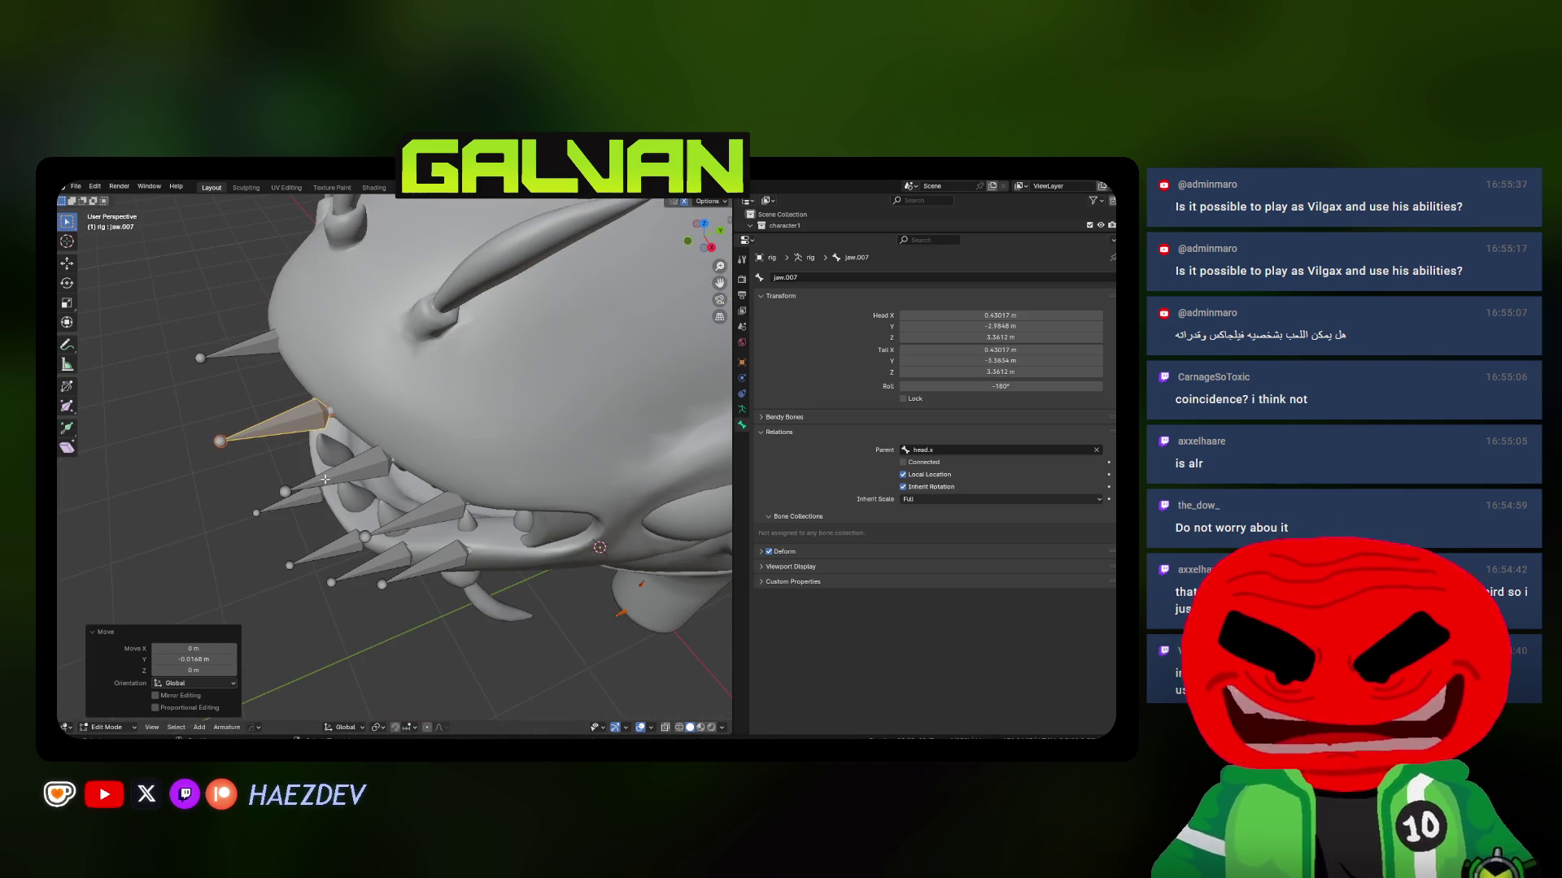
key("KP_1")
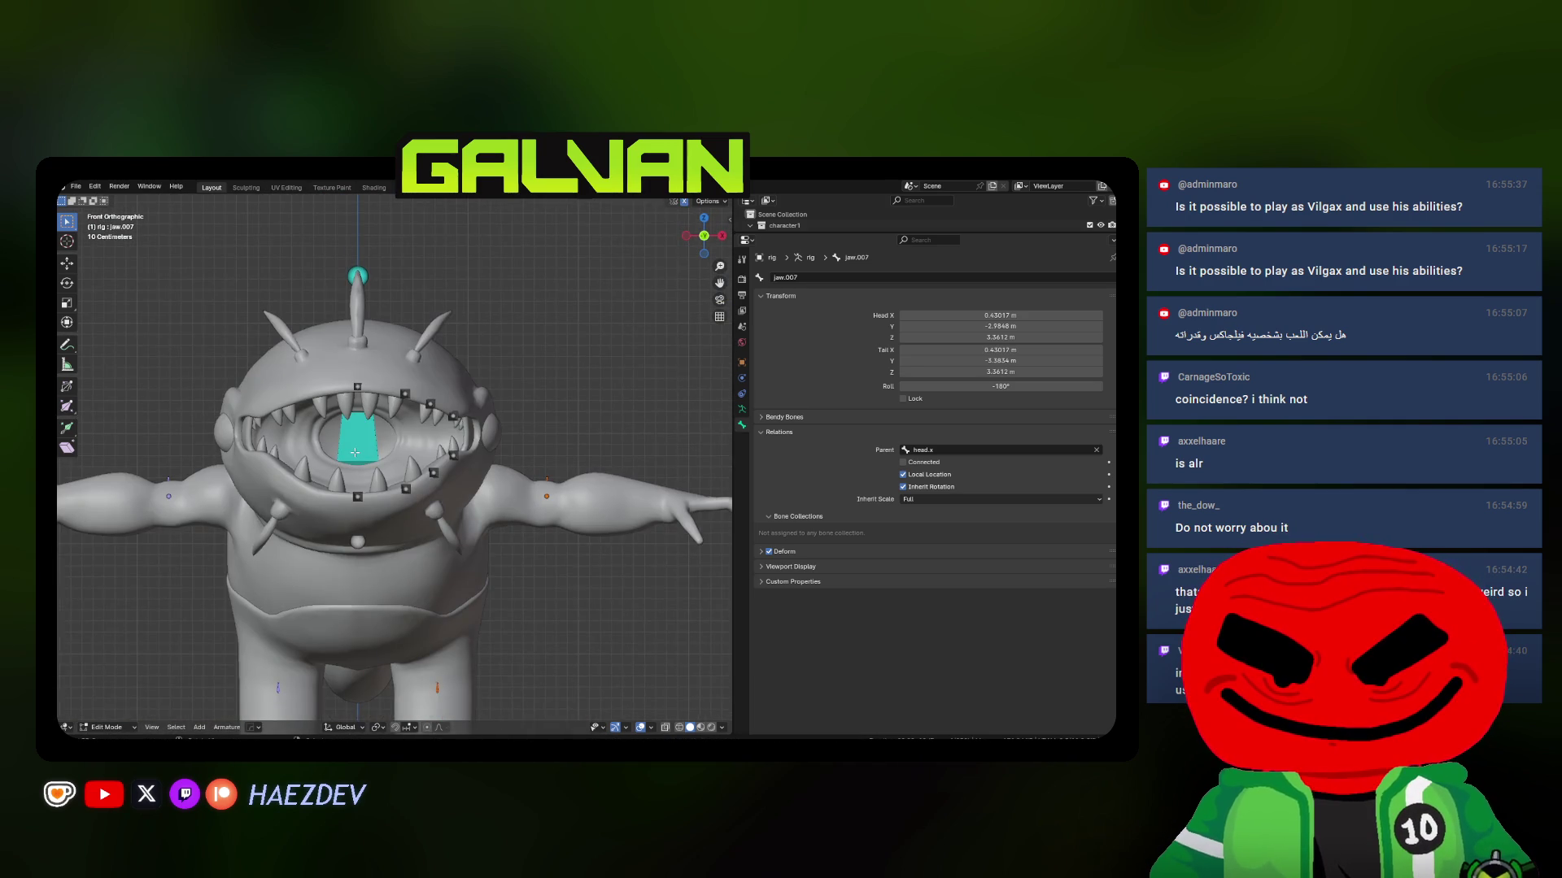
key("KP_3")
scroll(367, 421, "up", 2)
Duplicate jaw.005 as jaw.009 and place it at the mouth corner
key("shift+d")
left_click(440, 452)
mouse_move(440, 452)
middle_mouse_down()
mouse_move(513, 484)
mouse_move(537, 444)
mouse_move(440, 495)
middle_mouse_up()
key("g")
left_click(529, 492)
key("g")
key("g")
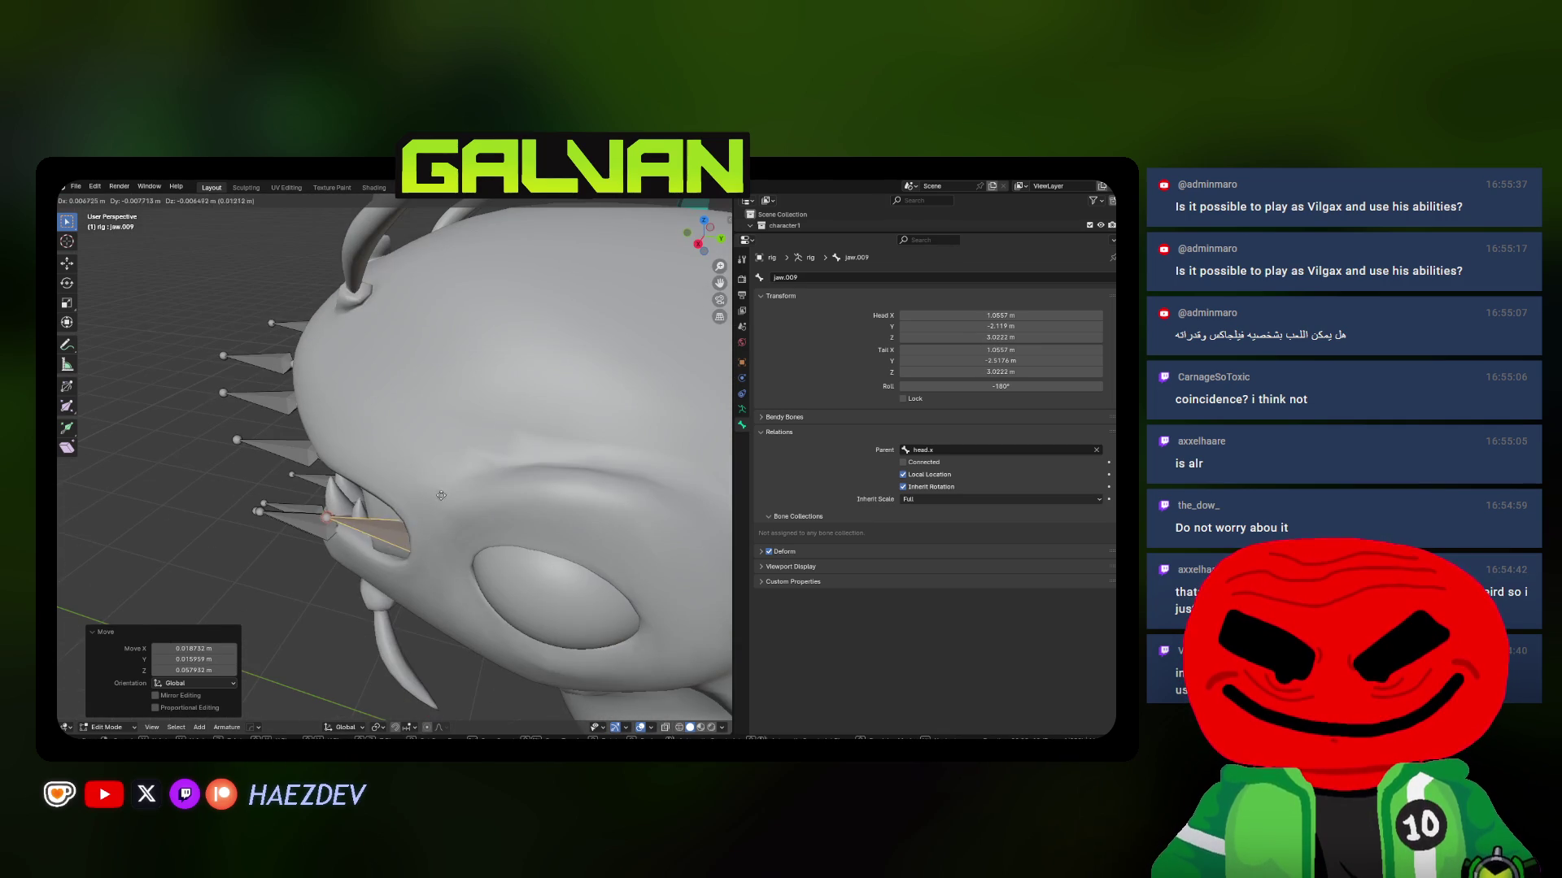
left_click(265, 560)
mouse_move(265, 559)
middle_mouse_down()
mouse_move(548, 457)
mouse_move(549, 428)
mouse_move(567, 444)
mouse_move(526, 449)
mouse_move(445, 515)
middle_mouse_up()
Duplicate jaw.009 as jaw.010 and nudge it along Y inside the mouth
key("g")
left_click(543, 433)
key("KP_3")
key("shift+d")
left_click(522, 450)
key("g")
key("y")
left_click(488, 489)
key("g")
left_click(359, 545)
mouse_move(359, 545)
middle_mouse_down()
mouse_move(416, 475)
mouse_move(387, 507)
middle_mouse_up()
key("g")
key("y")
left_click(421, 478)
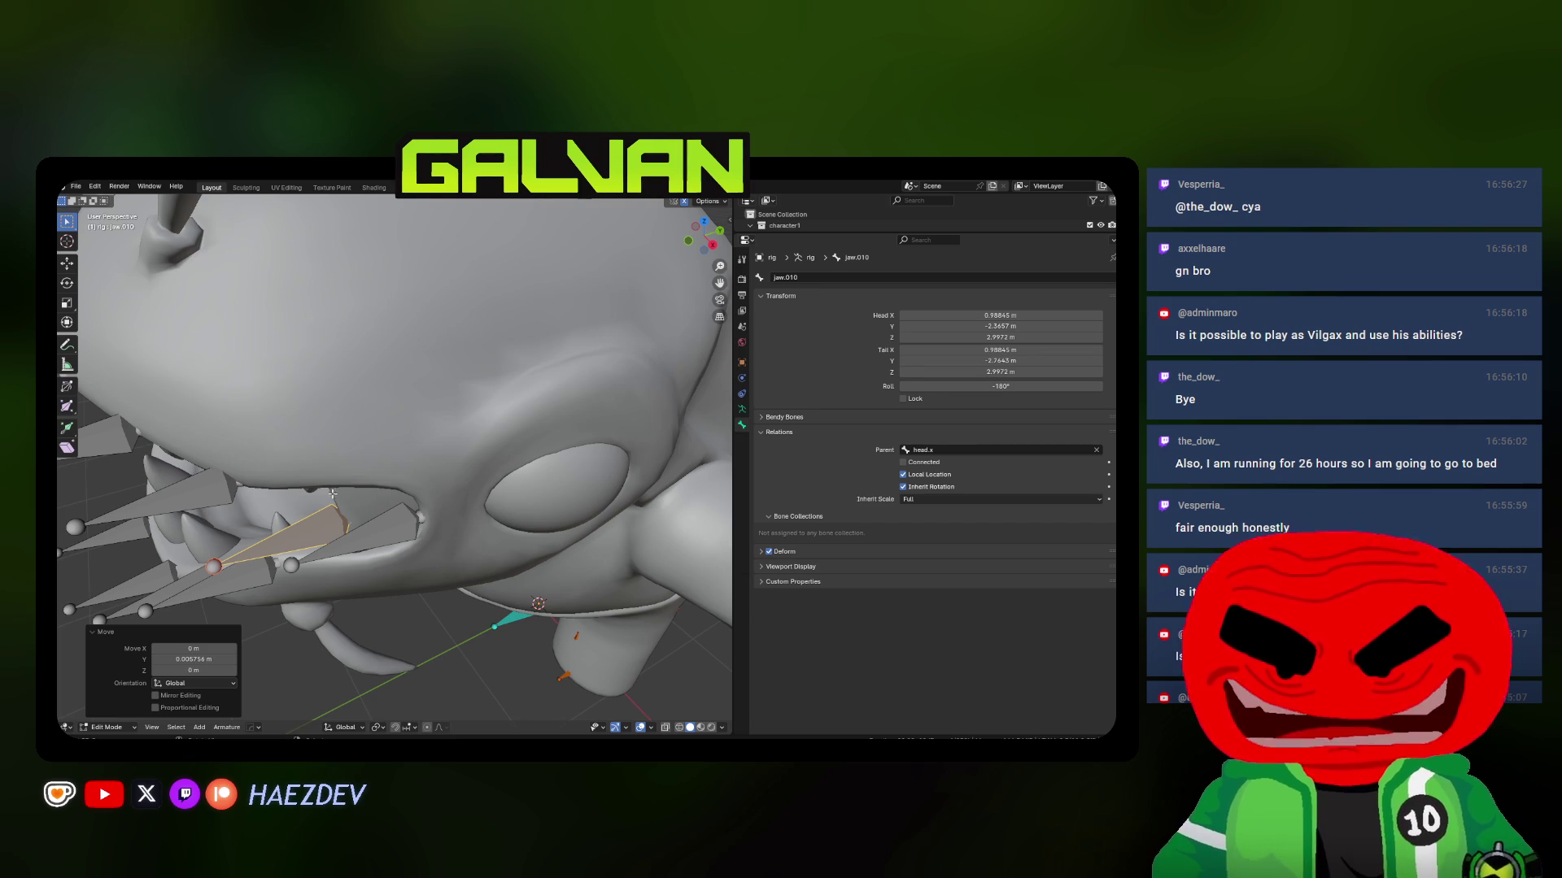
key("KP_1")
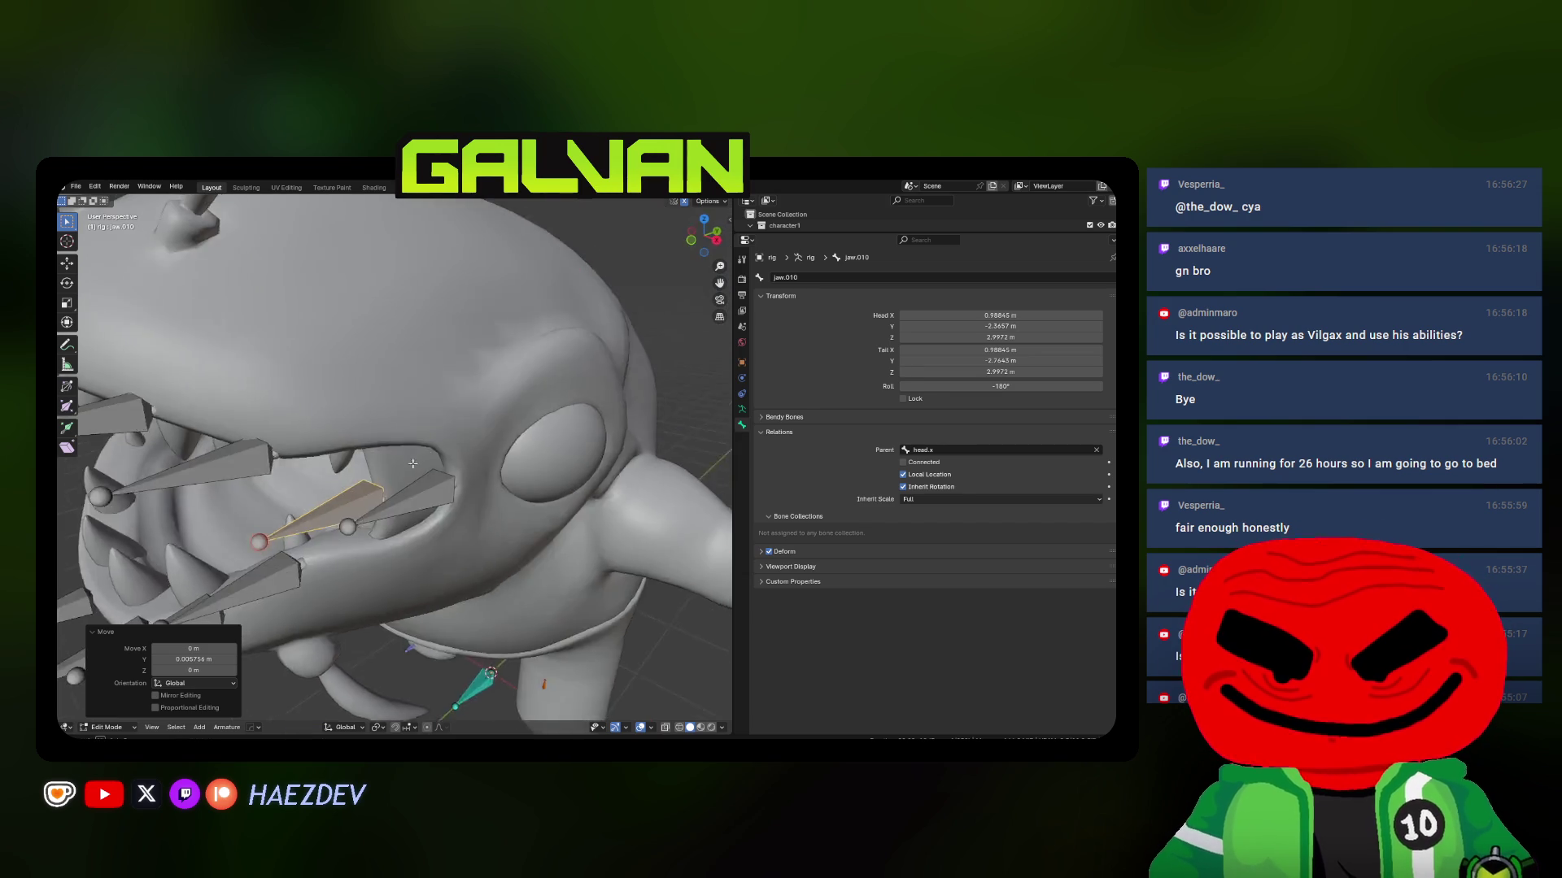
Confirm renaming jaw.010 to gum_l
scroll(454, 457, "up", 2)
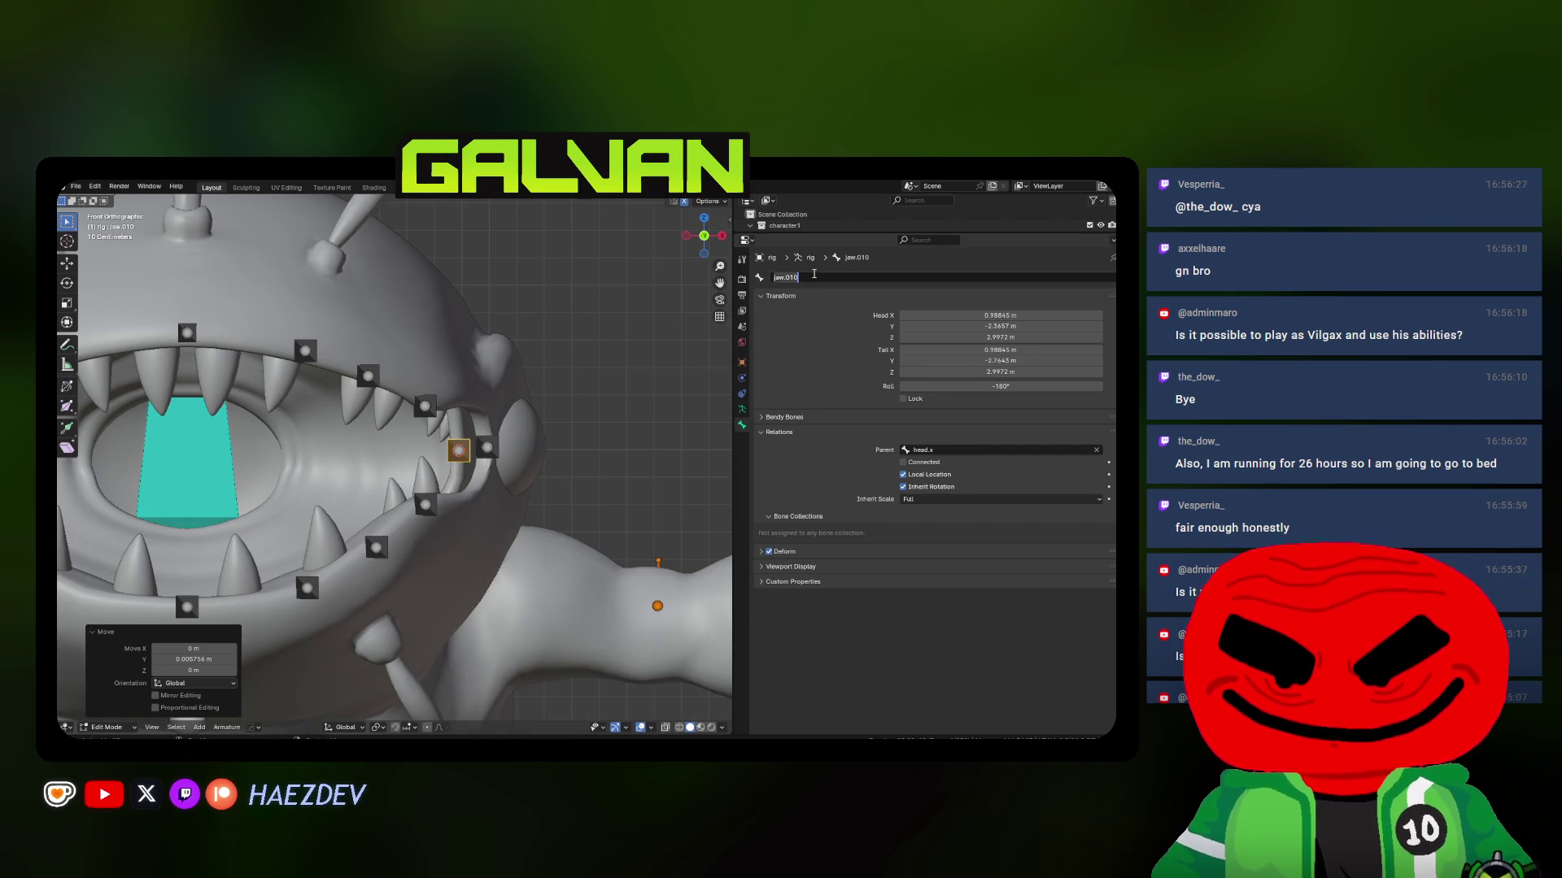
type("gum.")
type("gum.l")
key("Return")
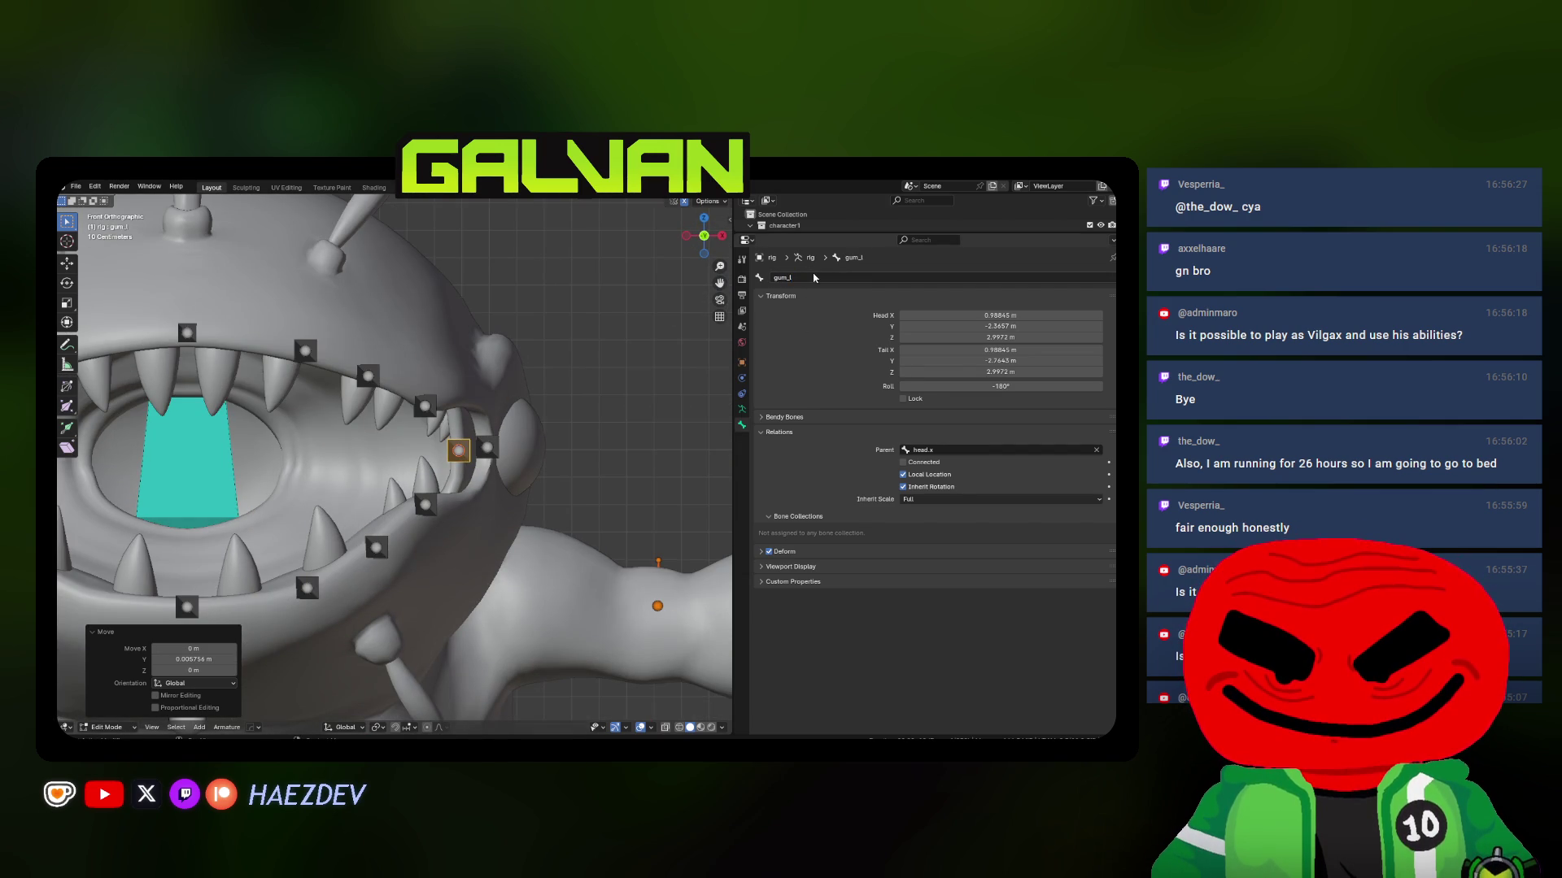
scroll(486, 466, "down", 3)
Set the parent of jaw.001 and jaw.002 to the jaw bone
middle_click_drag(486, 466, 375, 476)
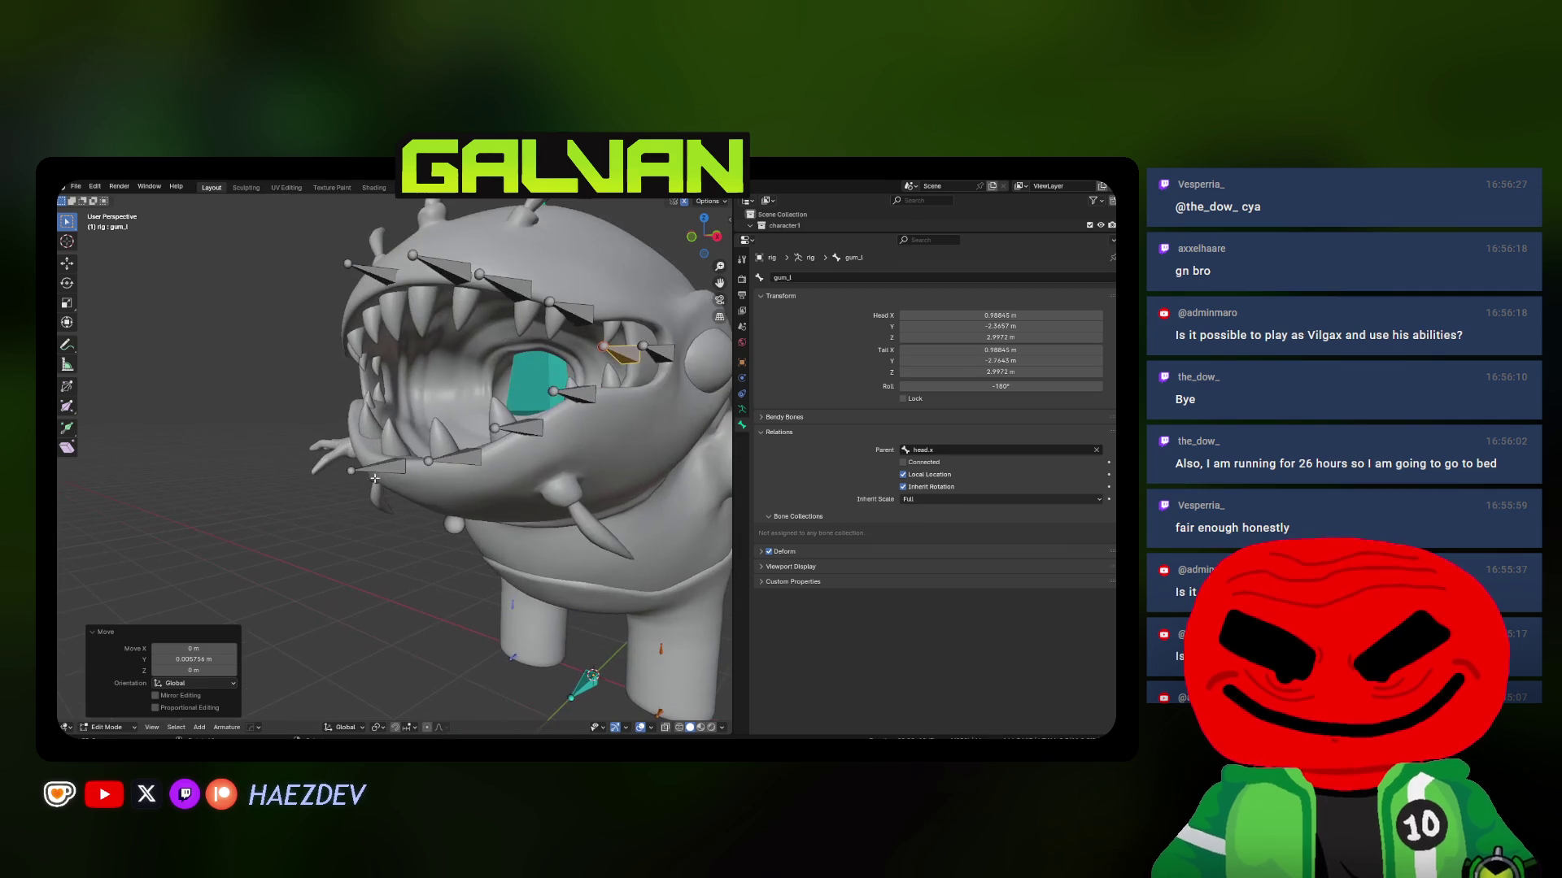
left_click(376, 469)
left_click(922, 453)
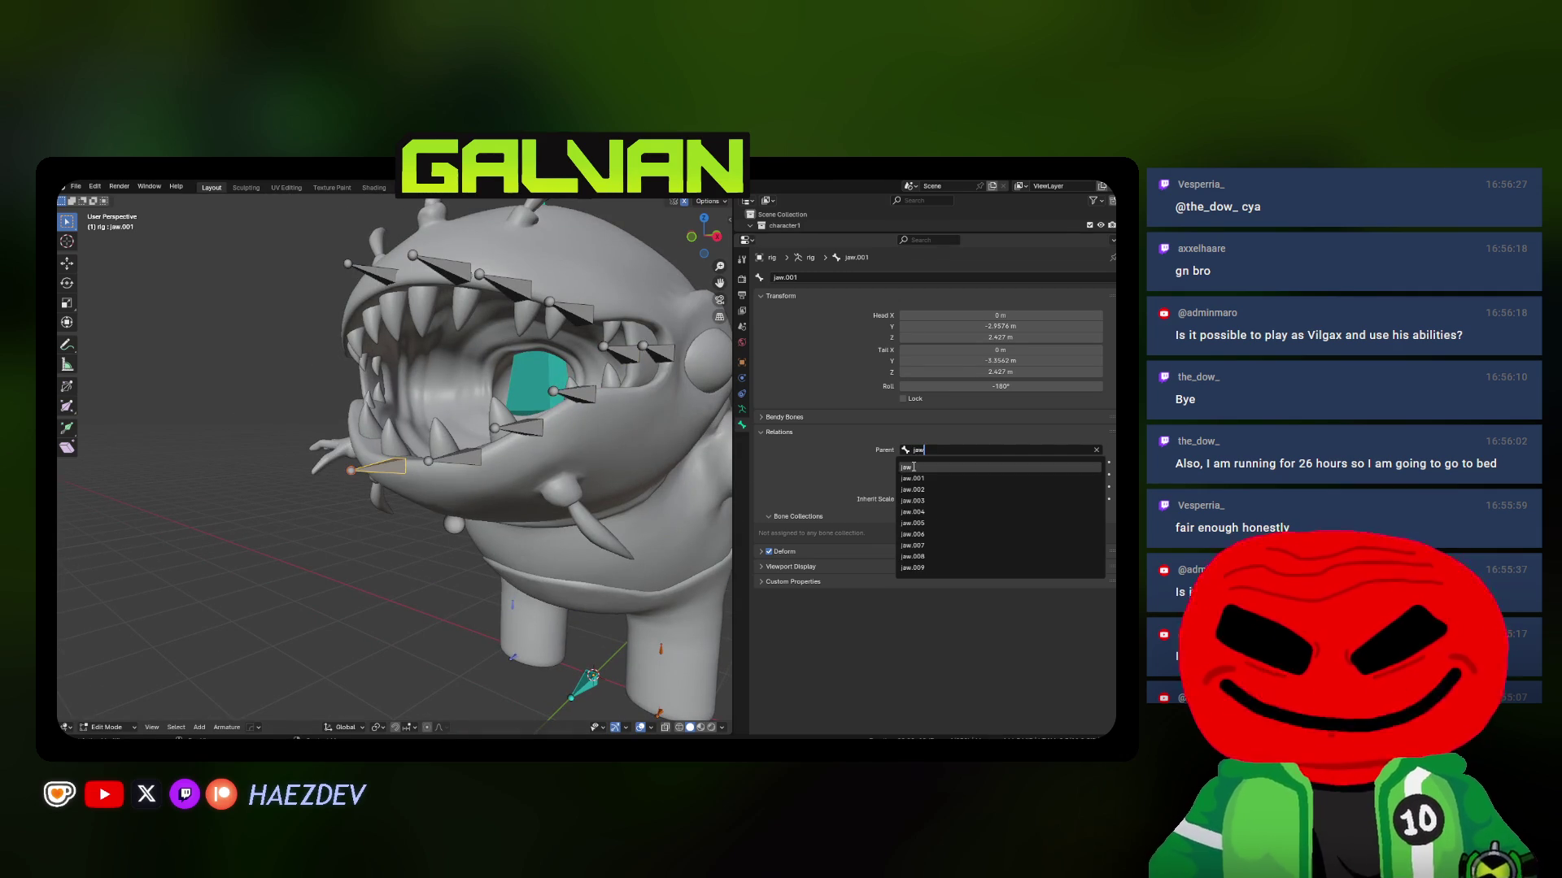
left_click(454, 457)
left_click(921, 450)
type("jaw")
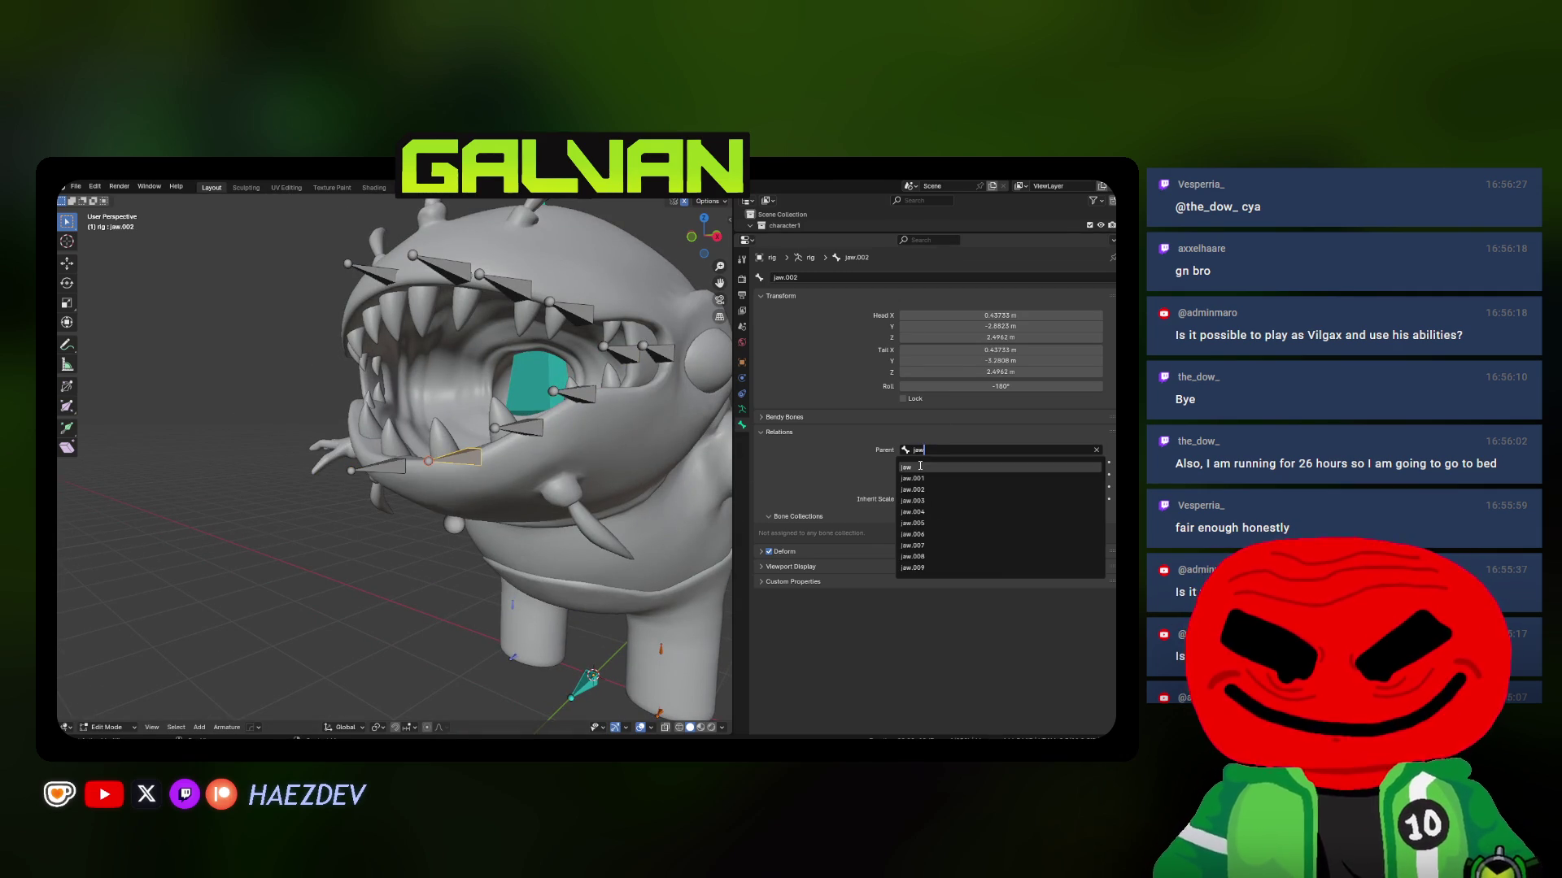
key("Return")
Set the parent of jaw.003 and jaw.004 to the jaw bone
left_click(526, 430)
left_click(922, 449)
type("jaw")
key("Return")
mouse_move(561, 427)
middle_mouse_down()
mouse_move(583, 422)
mouse_move(419, 397)
mouse_move(477, 480)
middle_mouse_up()
left_click(583, 422)
left_click(921, 450)
type("jaw")
key("Return")
scroll(419, 398, "up", 1)
Duplicate a spike bone and turn the copy to point upward
left_click(348, 463)
key("shift+d")
left_click(388, 381)
key("shift+z")
scroll(388, 381, "up", 2)
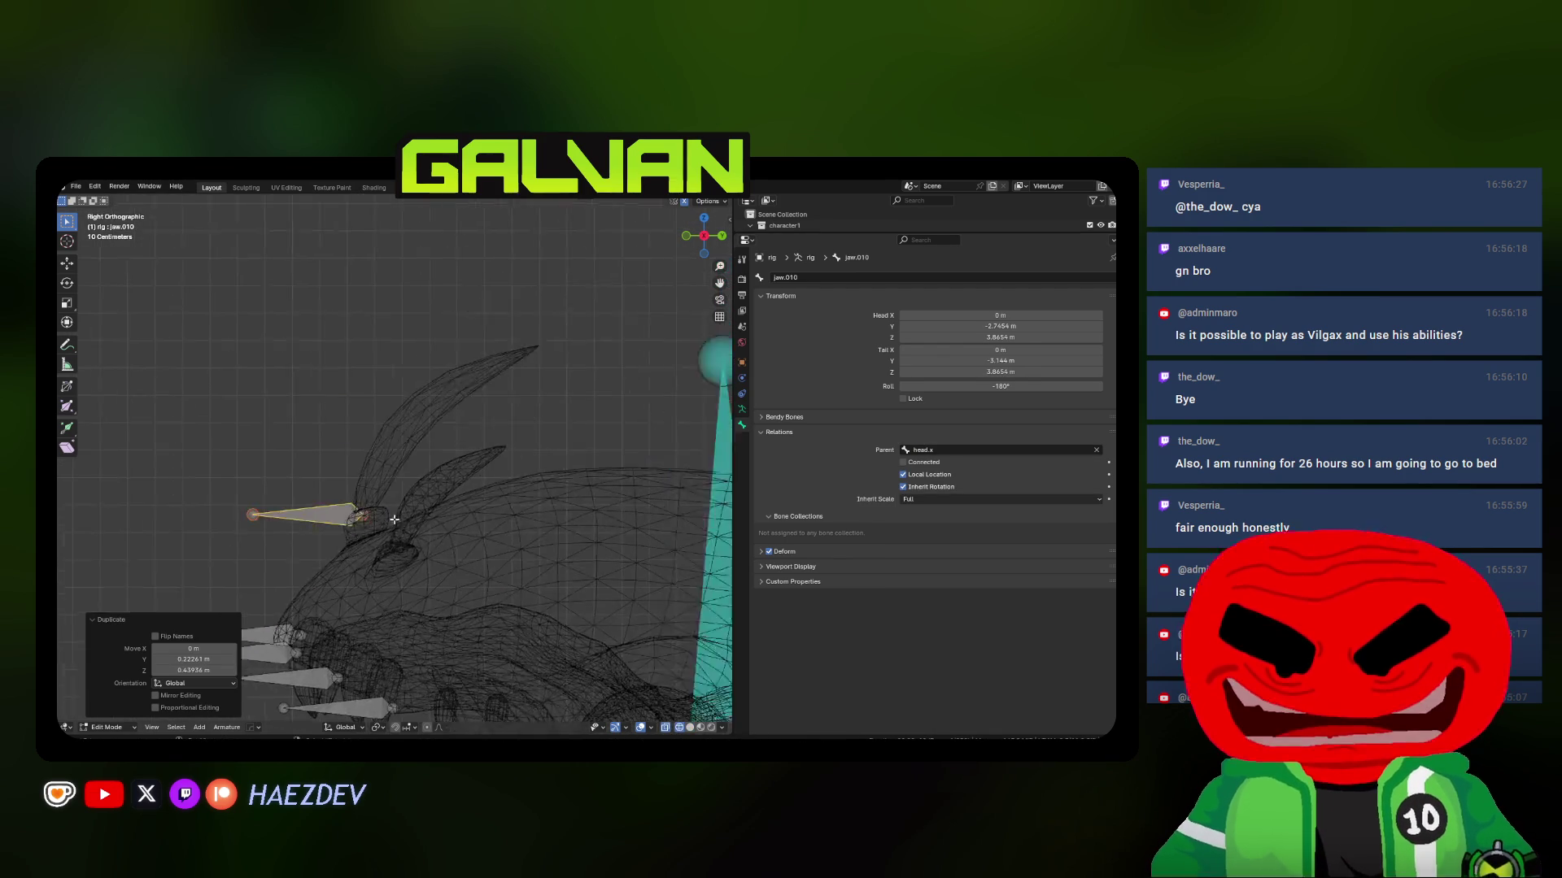
key("r")
key("Escape")
key("r")
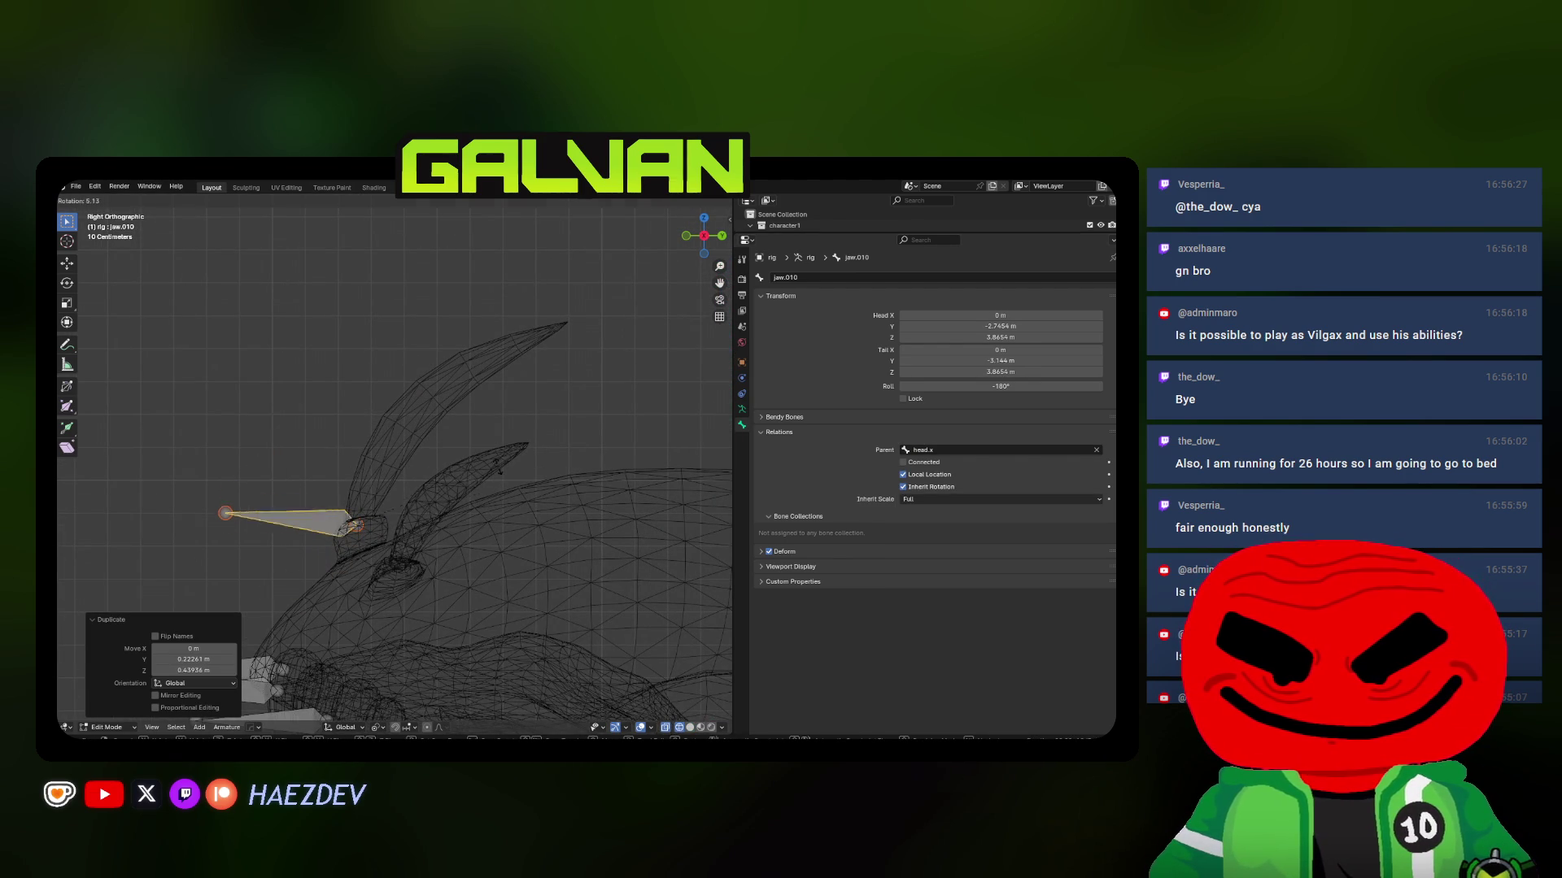
left_click(425, 480)
Fit the new bone along the top spike, from its base to its tip
key("g")
left_click(427, 475)
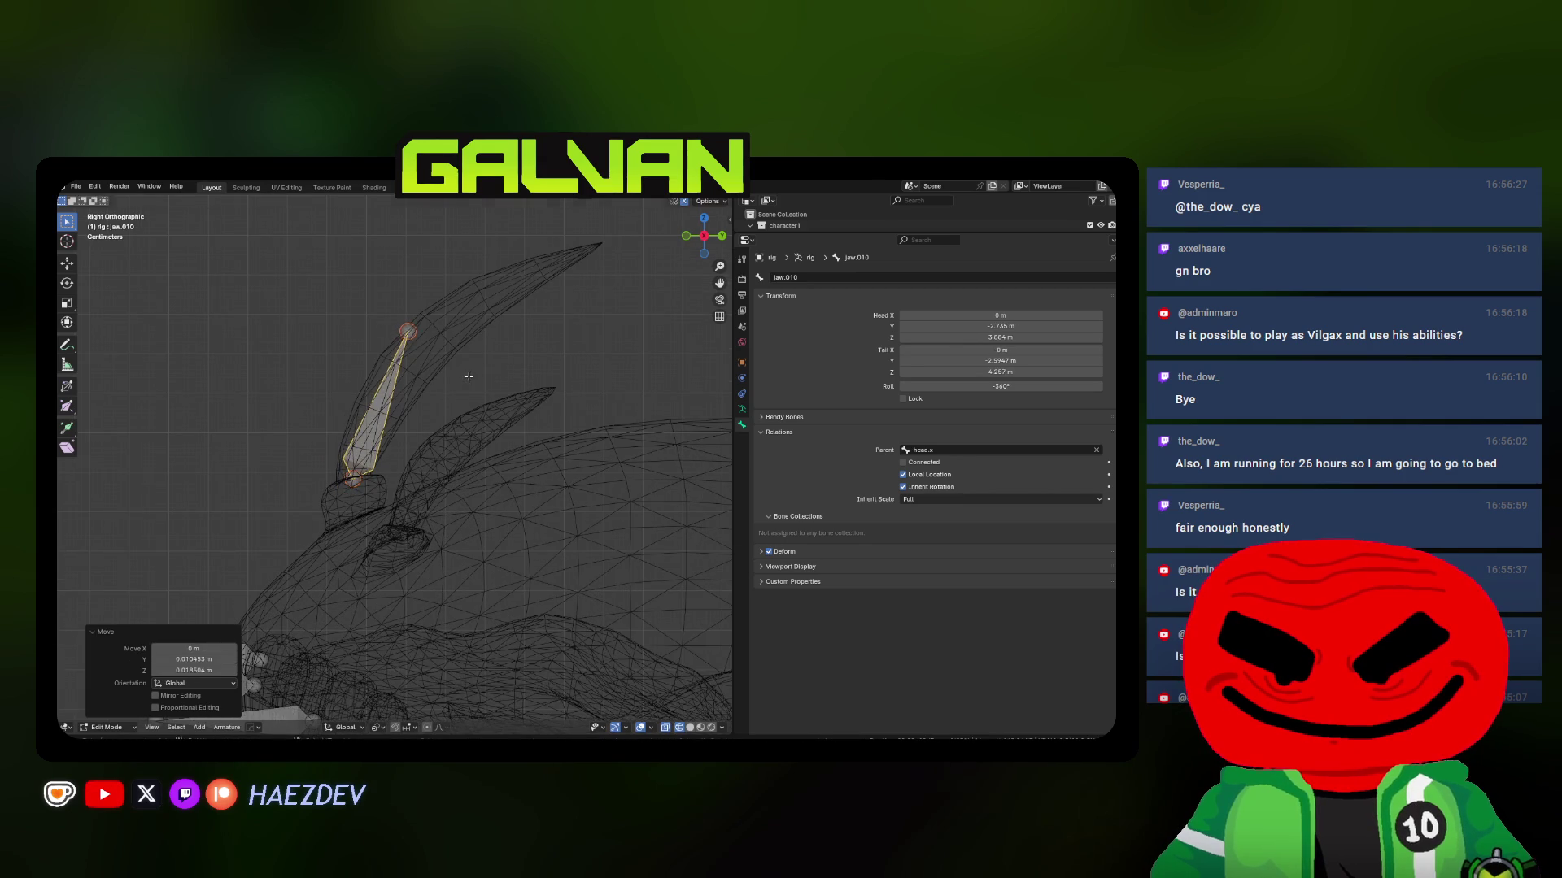
scroll(455, 459, "up", 1)
key("r")
left_click(469, 450)
key("s")
left_click(606, 443)
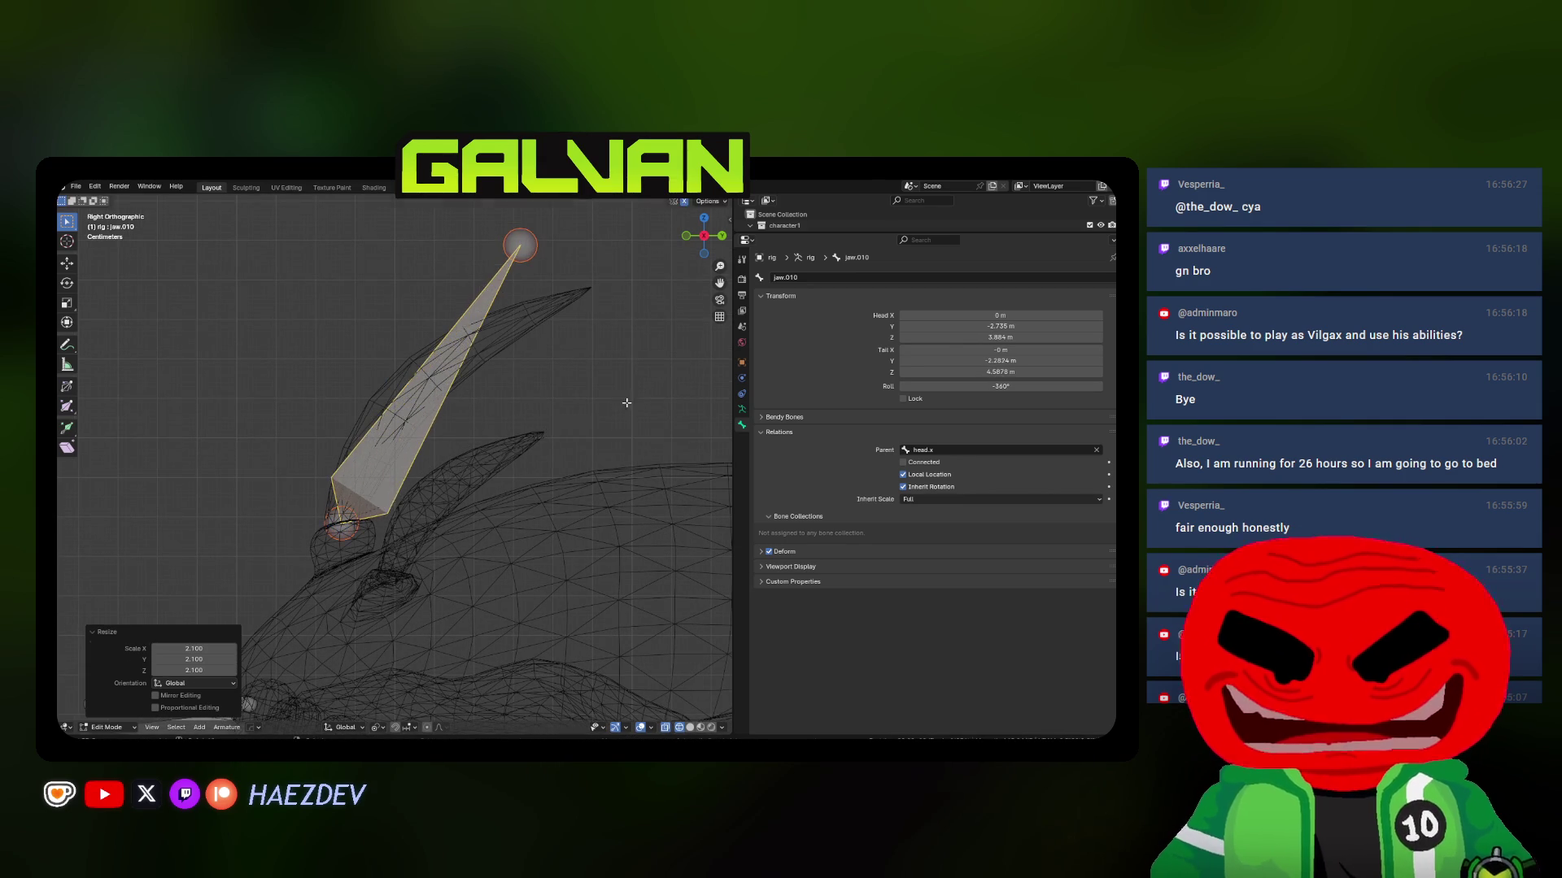
key("r")
left_click(613, 453)
Subdivide the spike bone into a chain of four bones
left_click(219, 728)
left_click(268, 609)
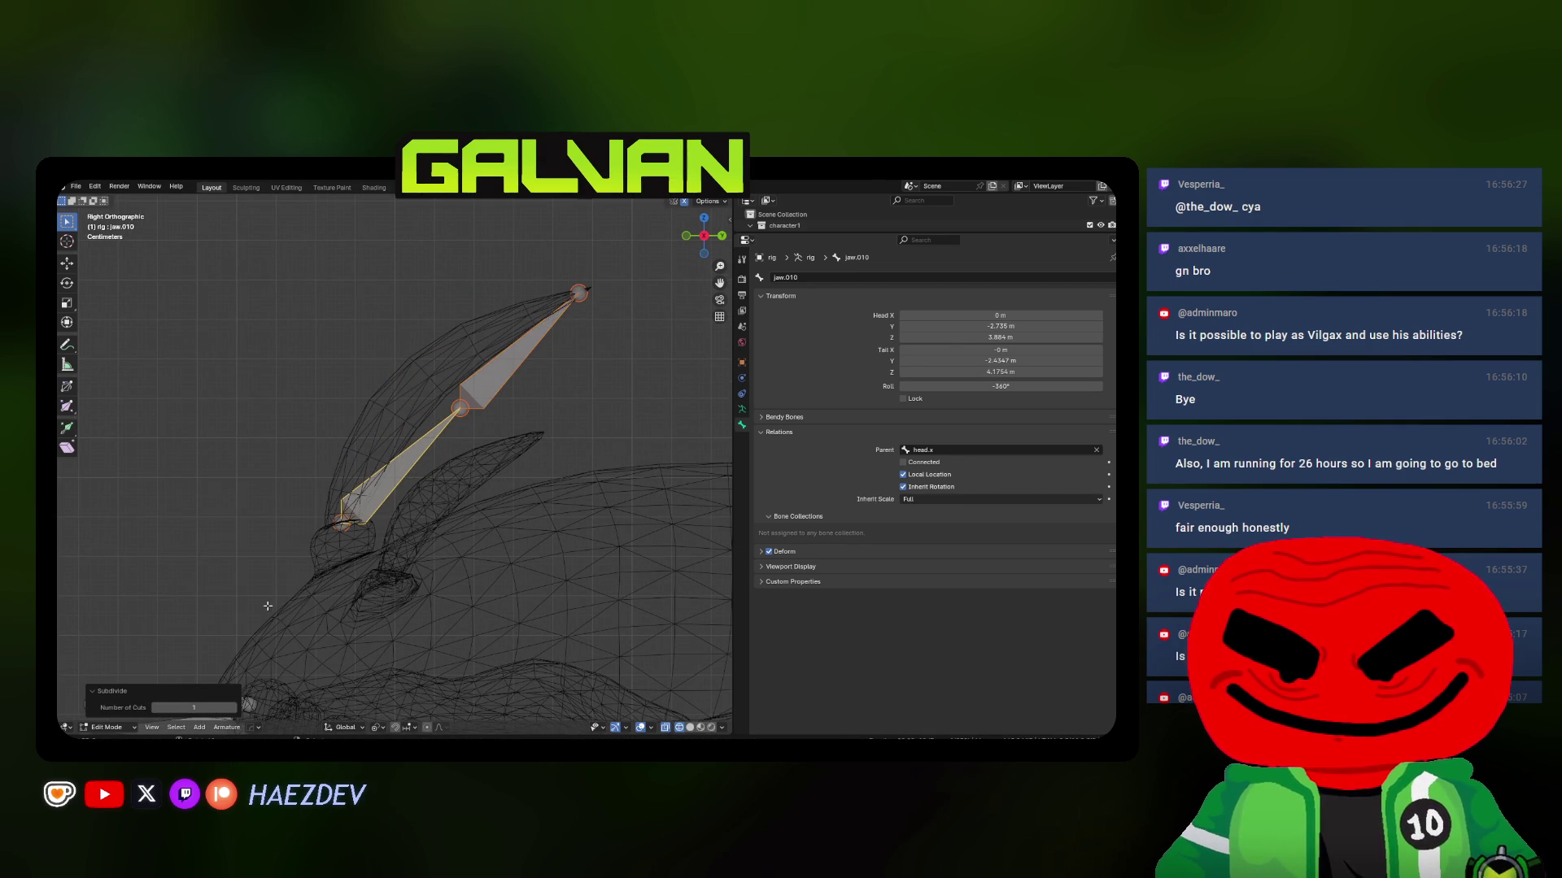
left_click(233, 709)
left_click(233, 709)
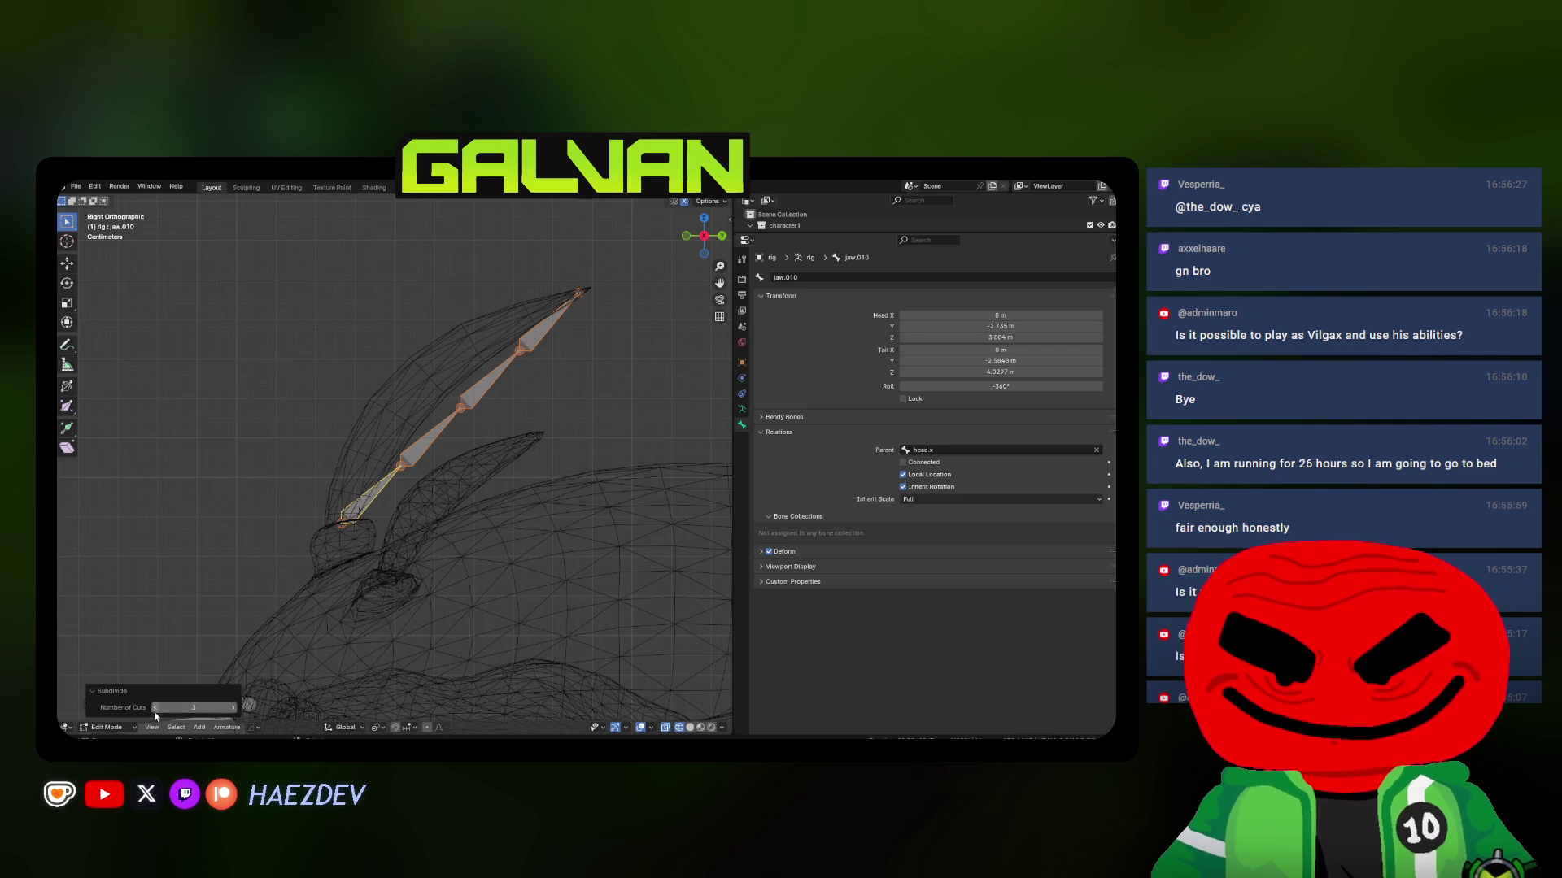
Move the chain's three inner joints so they follow the spike's curve
left_click(403, 463)
key("g")
left_click(449, 465)
left_click(461, 407)
key("g")
left_click(435, 413)
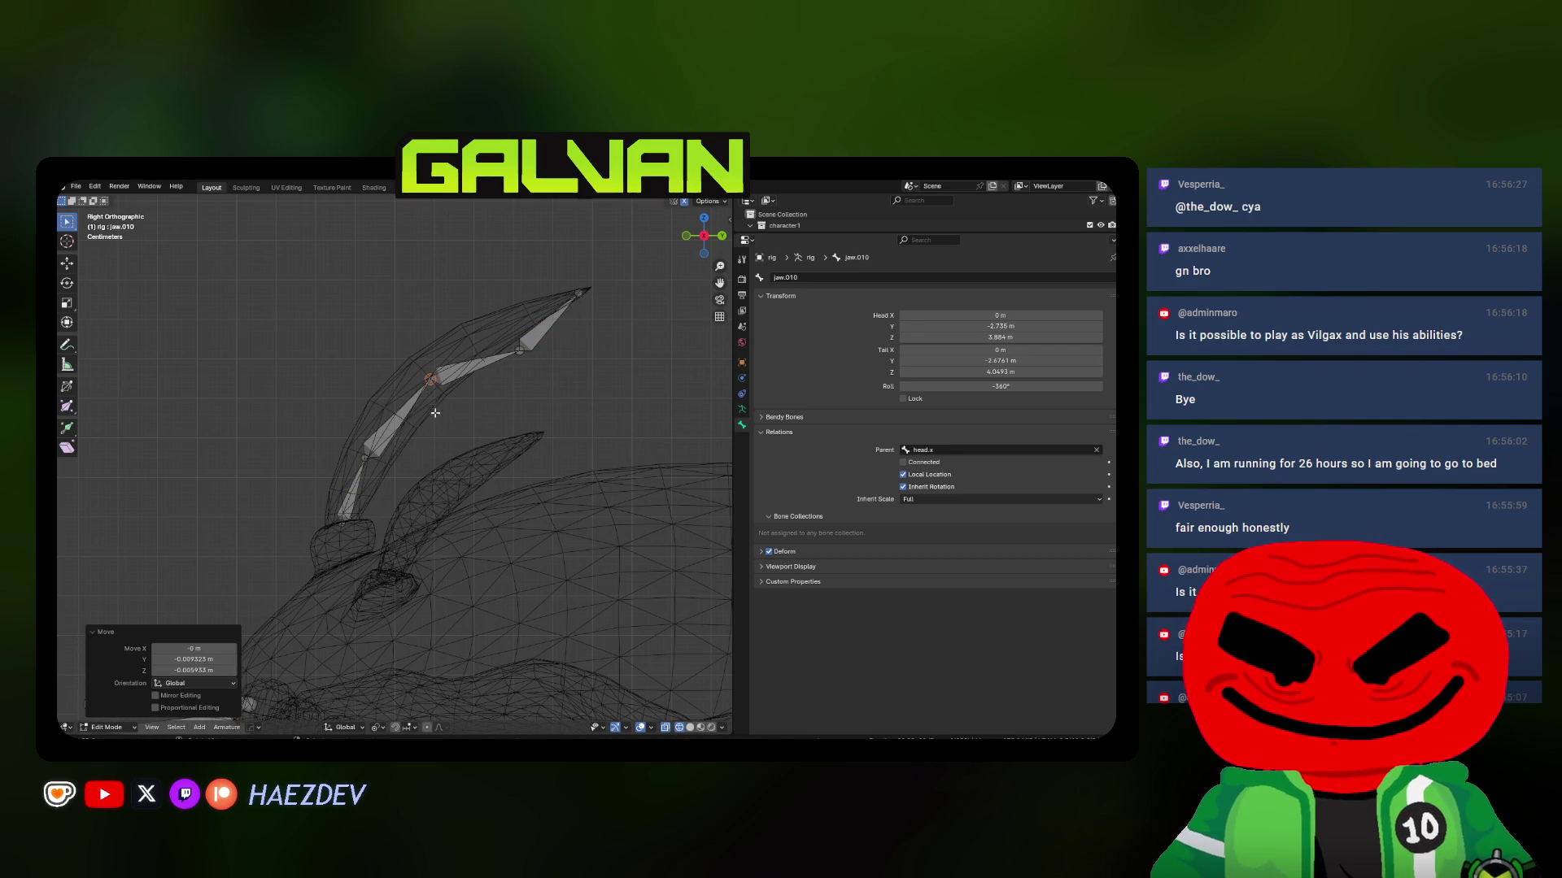
left_click(519, 350)
key("g")
left_click(519, 396)
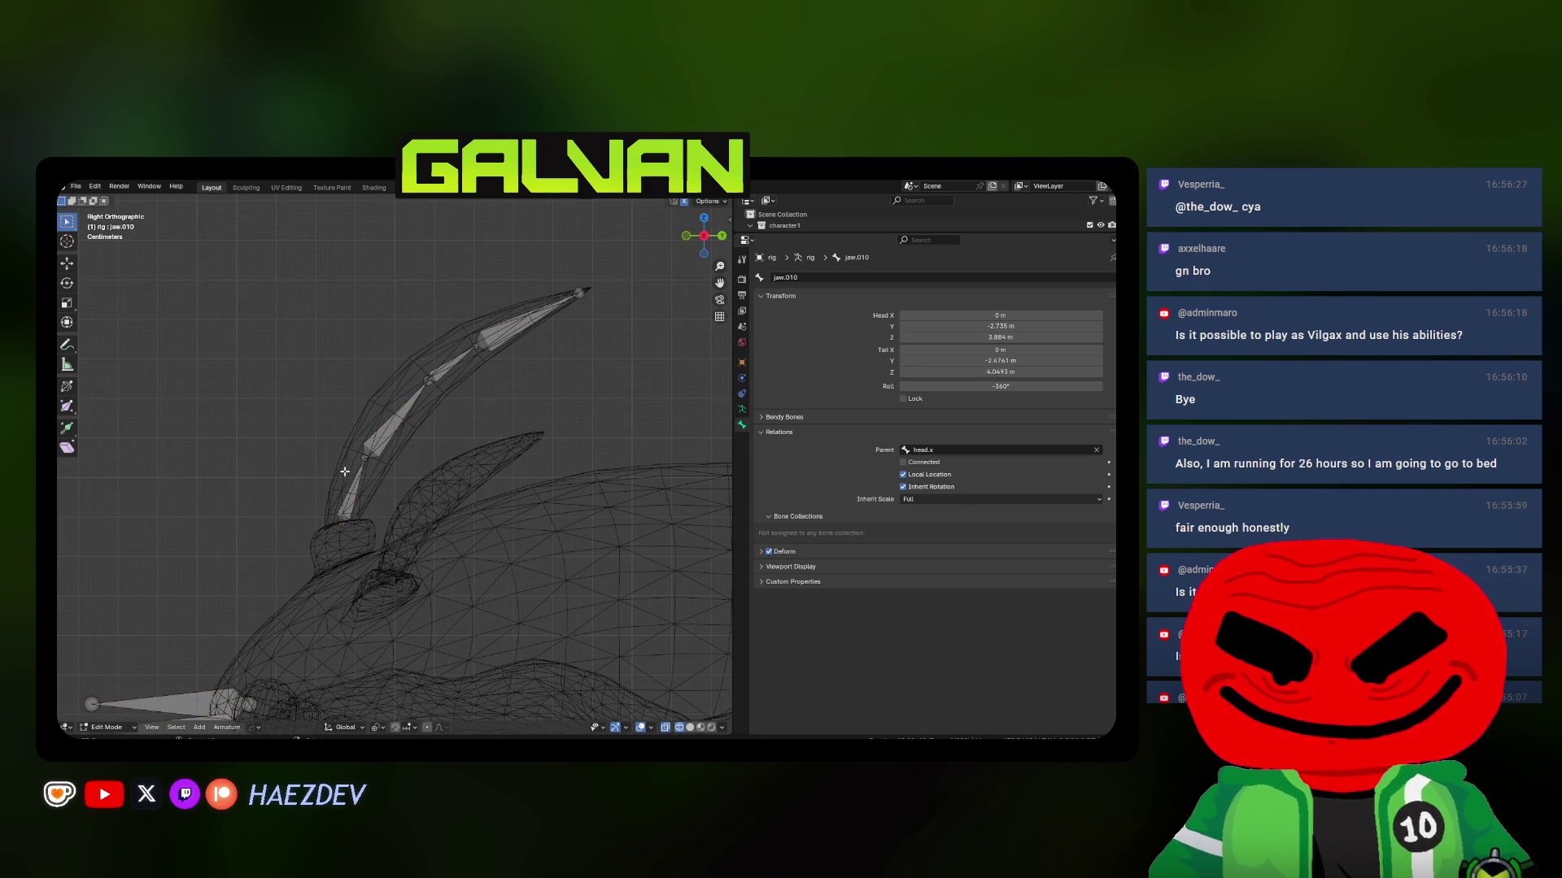
Check the chain's fit in solid and wireframe shading, then select the spike chain
key("z")
left_click(431, 472)
mouse_move(345, 472)
middle_mouse_down()
mouse_move(325, 465)
mouse_move(435, 502)
middle_mouse_up()
key("shift+z")
key("z")
left_click(459, 500)
key("shift+z")
left_click(484, 381)
Set the transform pivot, view the head from the front in wireframe, and duplicate the chain
key("period")
left_click(382, 383)
key("KP_1")
key("z")
left_click(510, 485)
key("z")
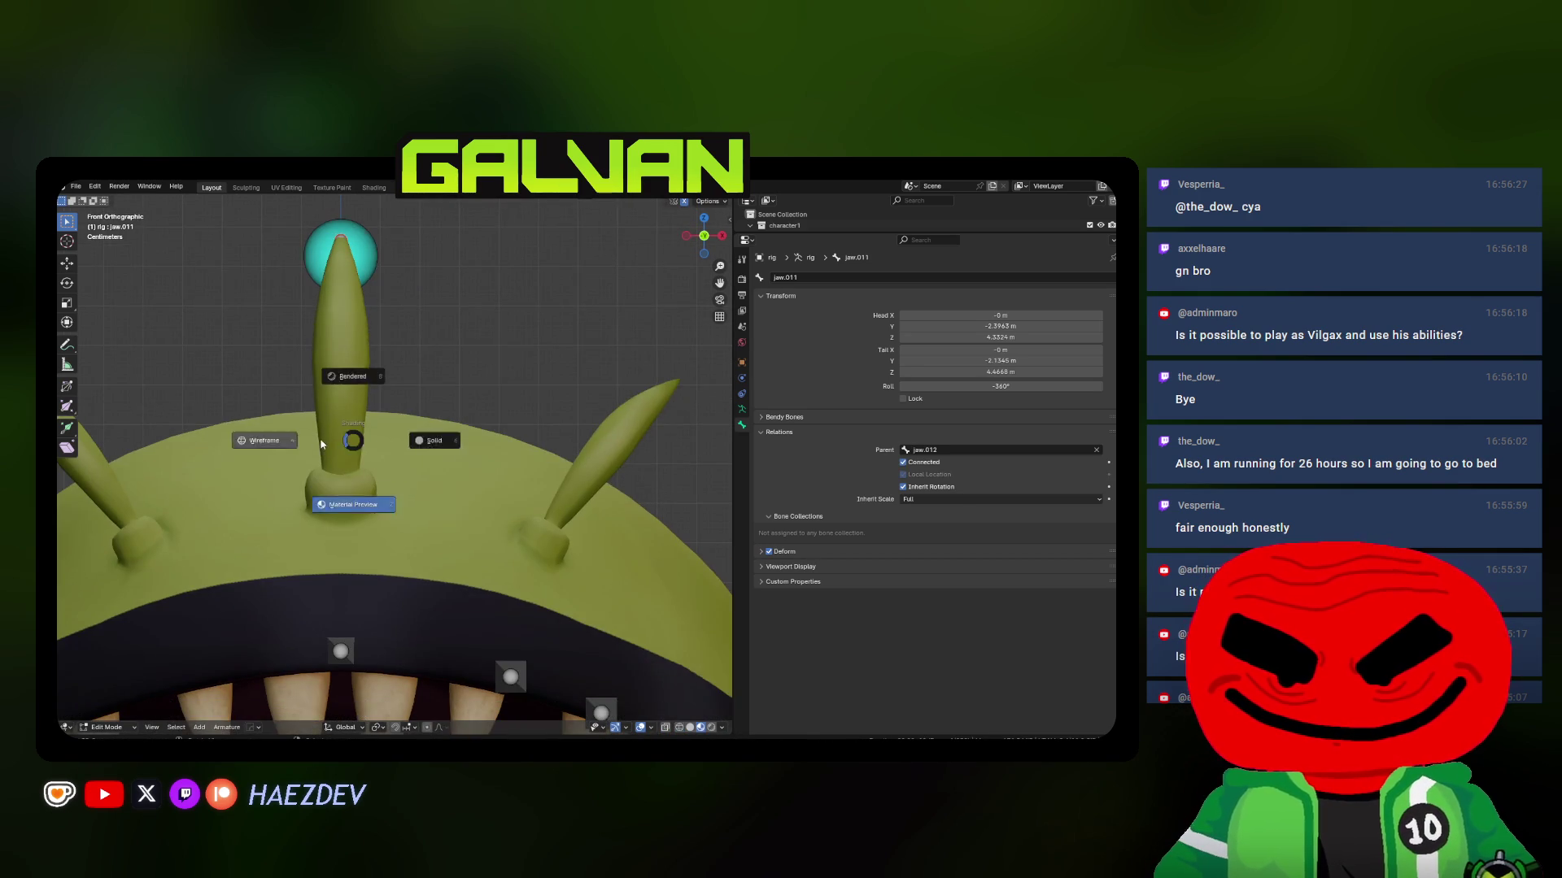
left_click(322, 444)
key("shift+d")
Place the copied chain on the head's side spike by rotating and moving it
left_click(573, 465)
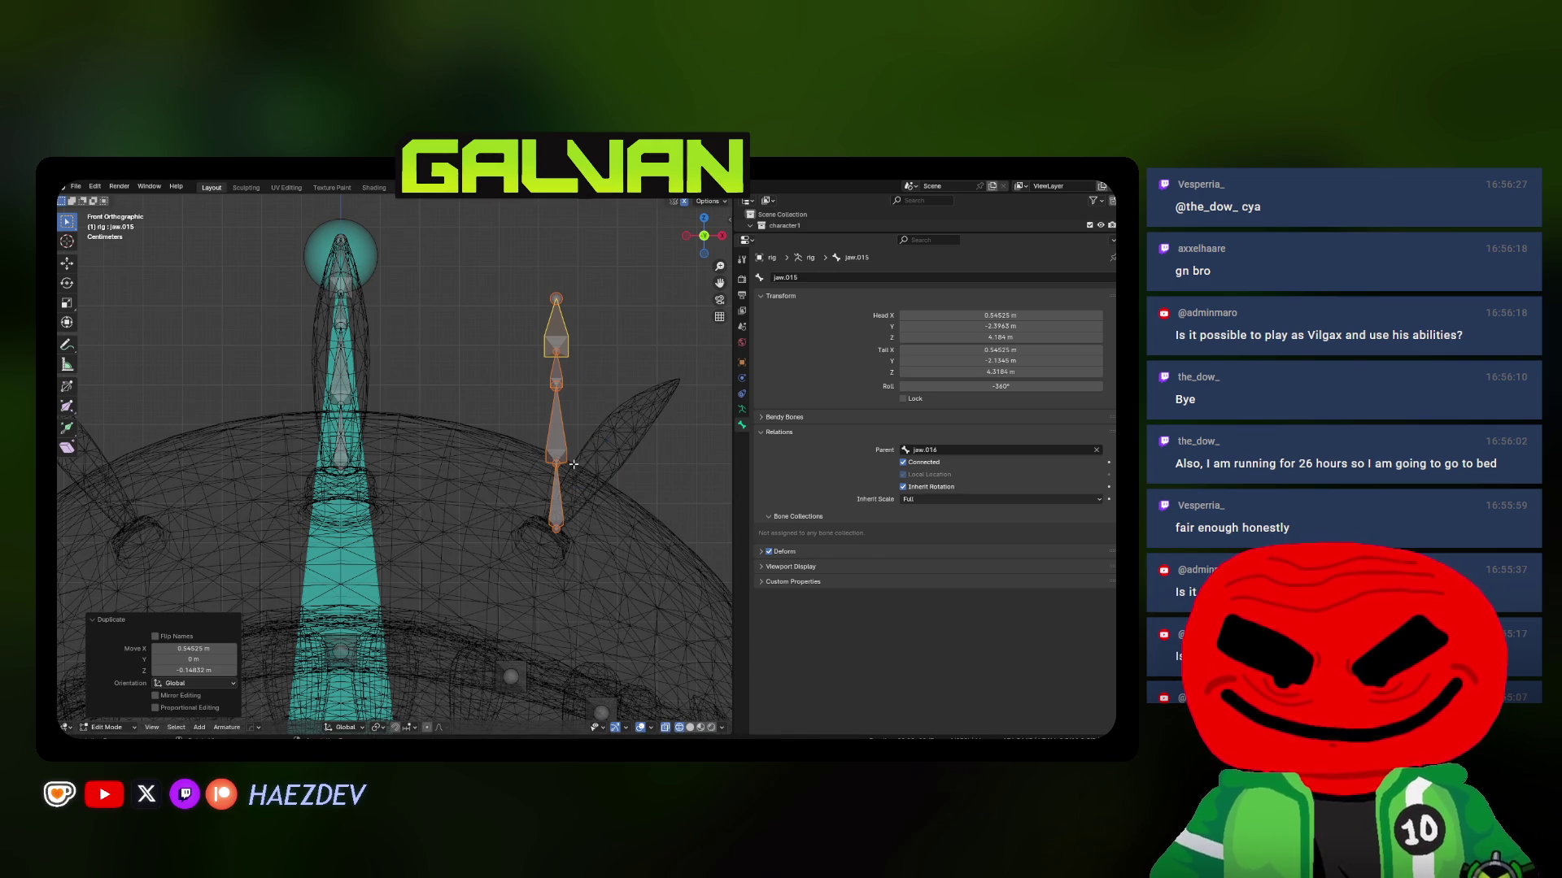
key("r")
mouse_move(573, 464)
middle_mouse_down("shift")
mouse_move(387, 442)
mouse_move(384, 498)
middle_mouse_up("shift")
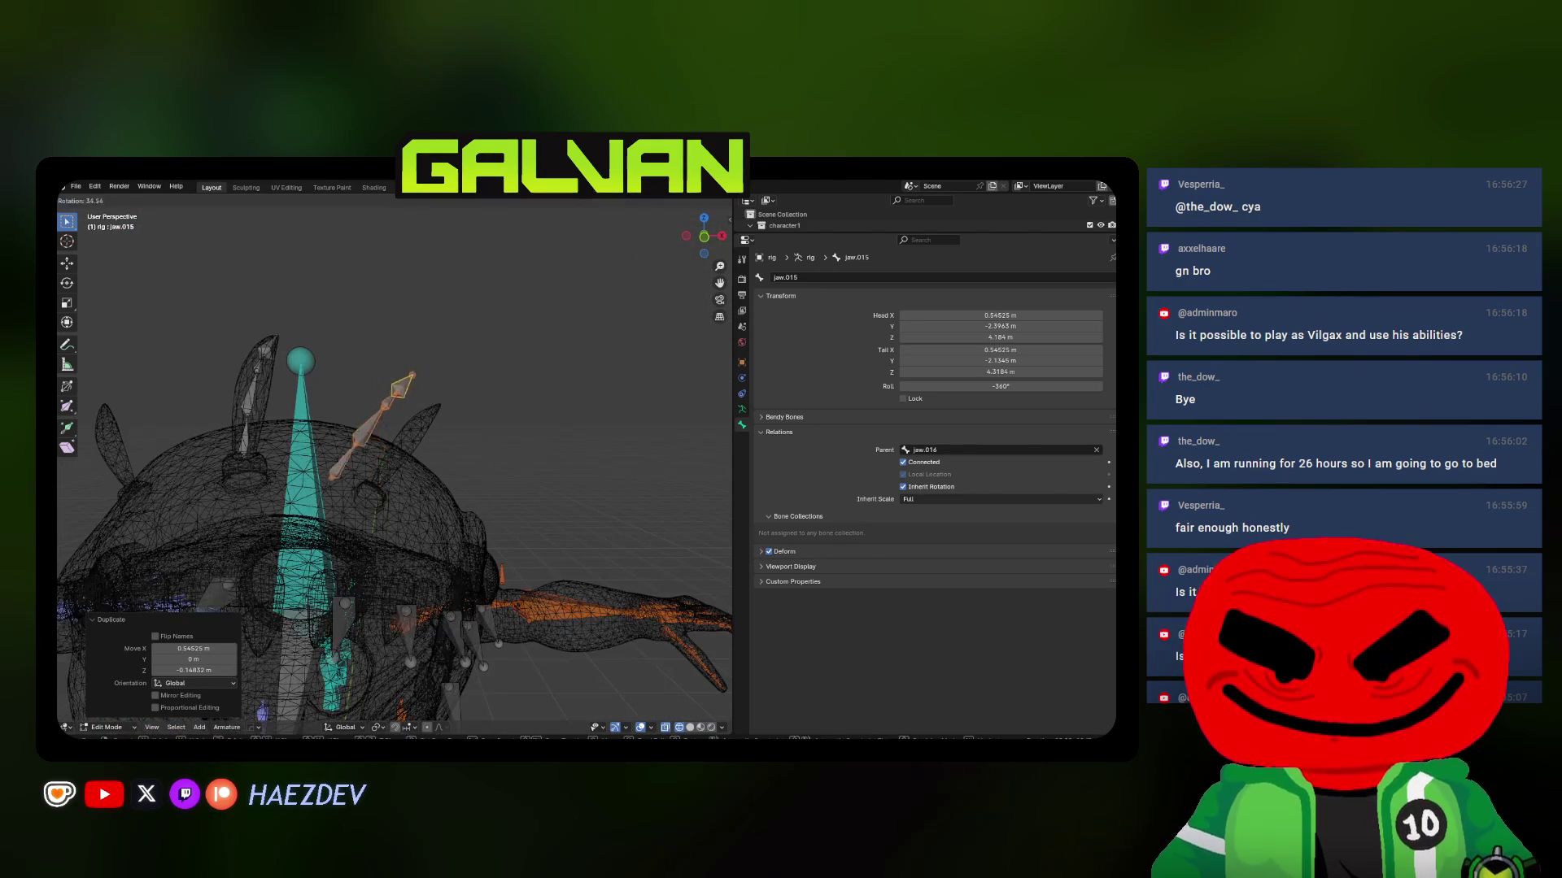
key("Return")
key("g")
key("Return")
middle_click_drag(498, 521, 497, 471)
key("r")
key("Return")
Fine-tune the chain's position and angle until it sits inside the side spike
key("g")
key("Return")
key("s")
key("Escape")
key("g")
key("Return")
key("r")
key("Return")
mouse_move(538, 371)
middle_mouse_down()
mouse_move(528, 443)
mouse_move(495, 490)
middle_mouse_up()
key("g")
key("Return")
key("g")
key("Return")
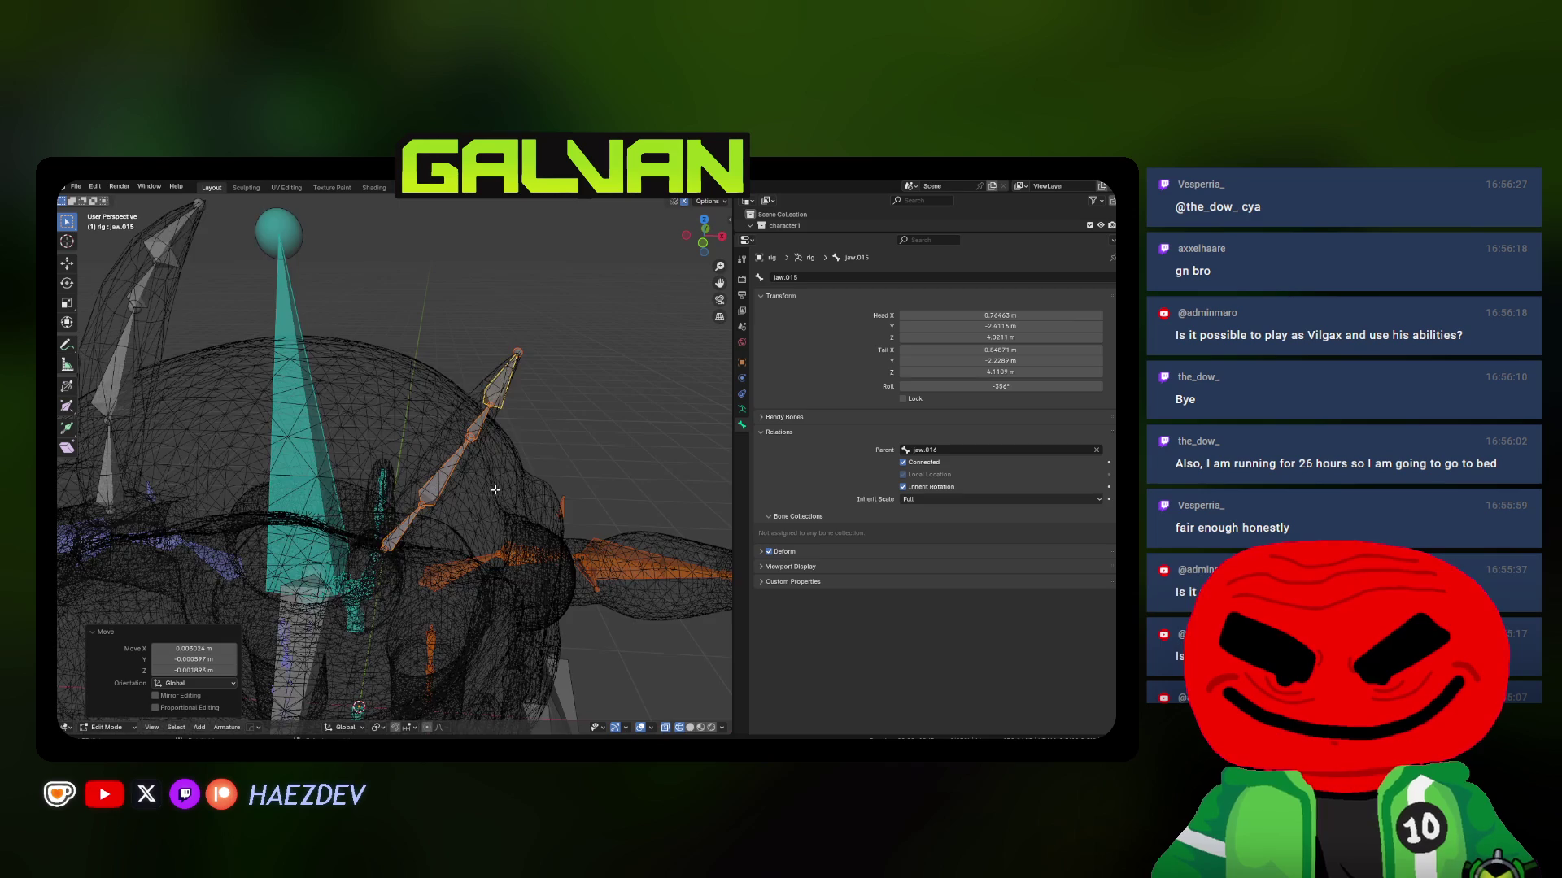
key("KP_1")
key("shift+z")
key("shift+z")
mouse_move(417, 506)
middle_mouse_down()
mouse_move(438, 505)
mouse_move(432, 490)
middle_mouse_up()
Rotate jaw.017 slightly and shift jaw.016 to better follow the spike
left_click(438, 505)
key("r")
left_click(446, 492)
left_click(419, 481)
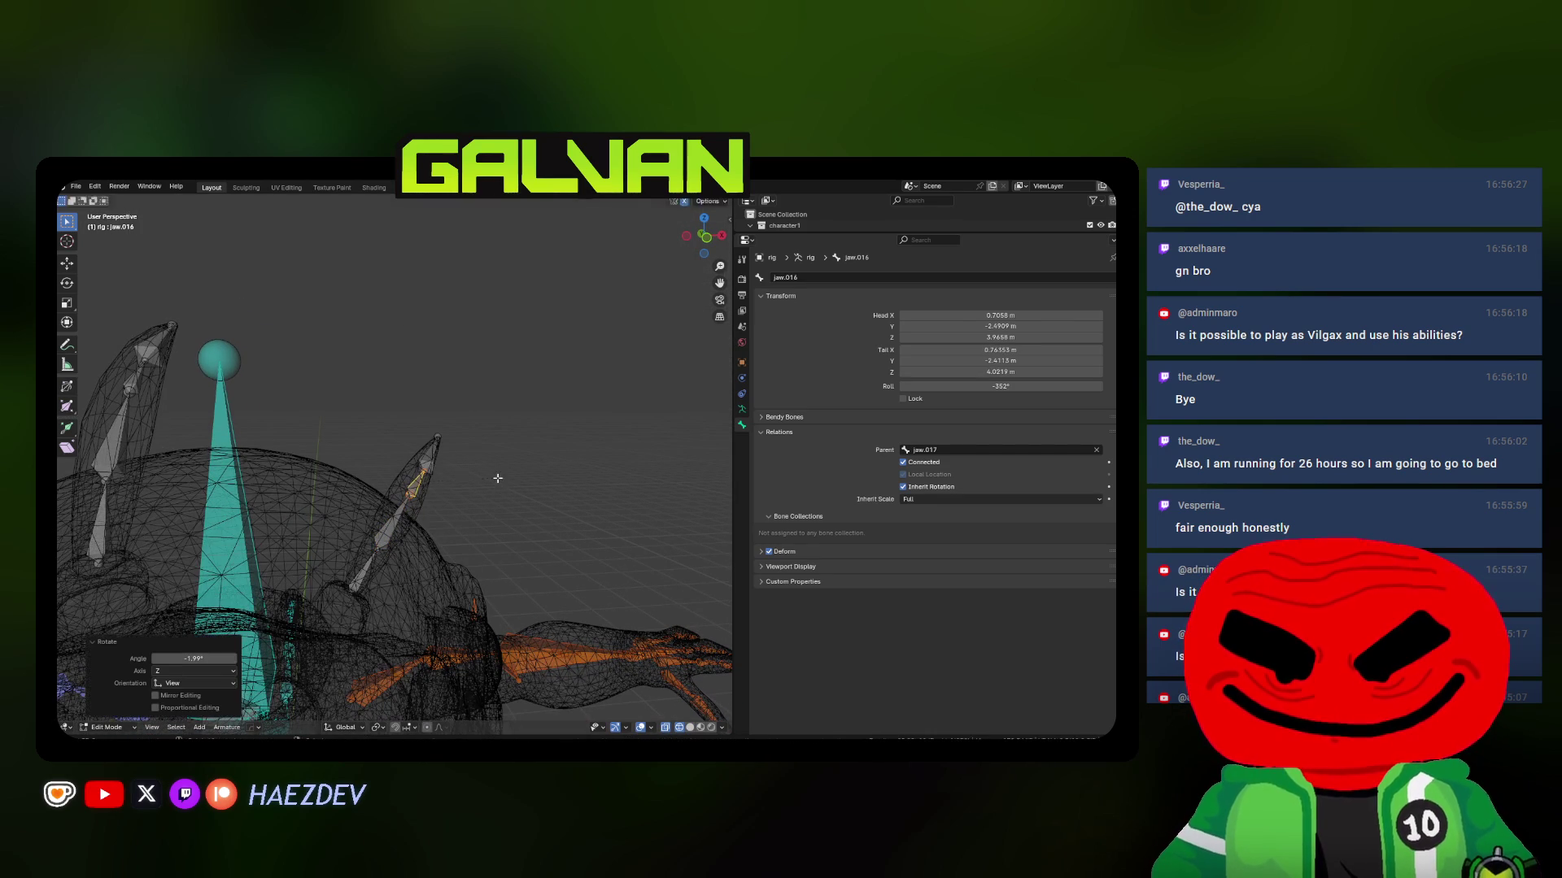
key("g")
left_click(471, 479)
Correct the chain's bone rolls: clear jaw.015, adjust jaw.014 and jaw.017, set jaw.015 to 39°
left_click(364, 569)
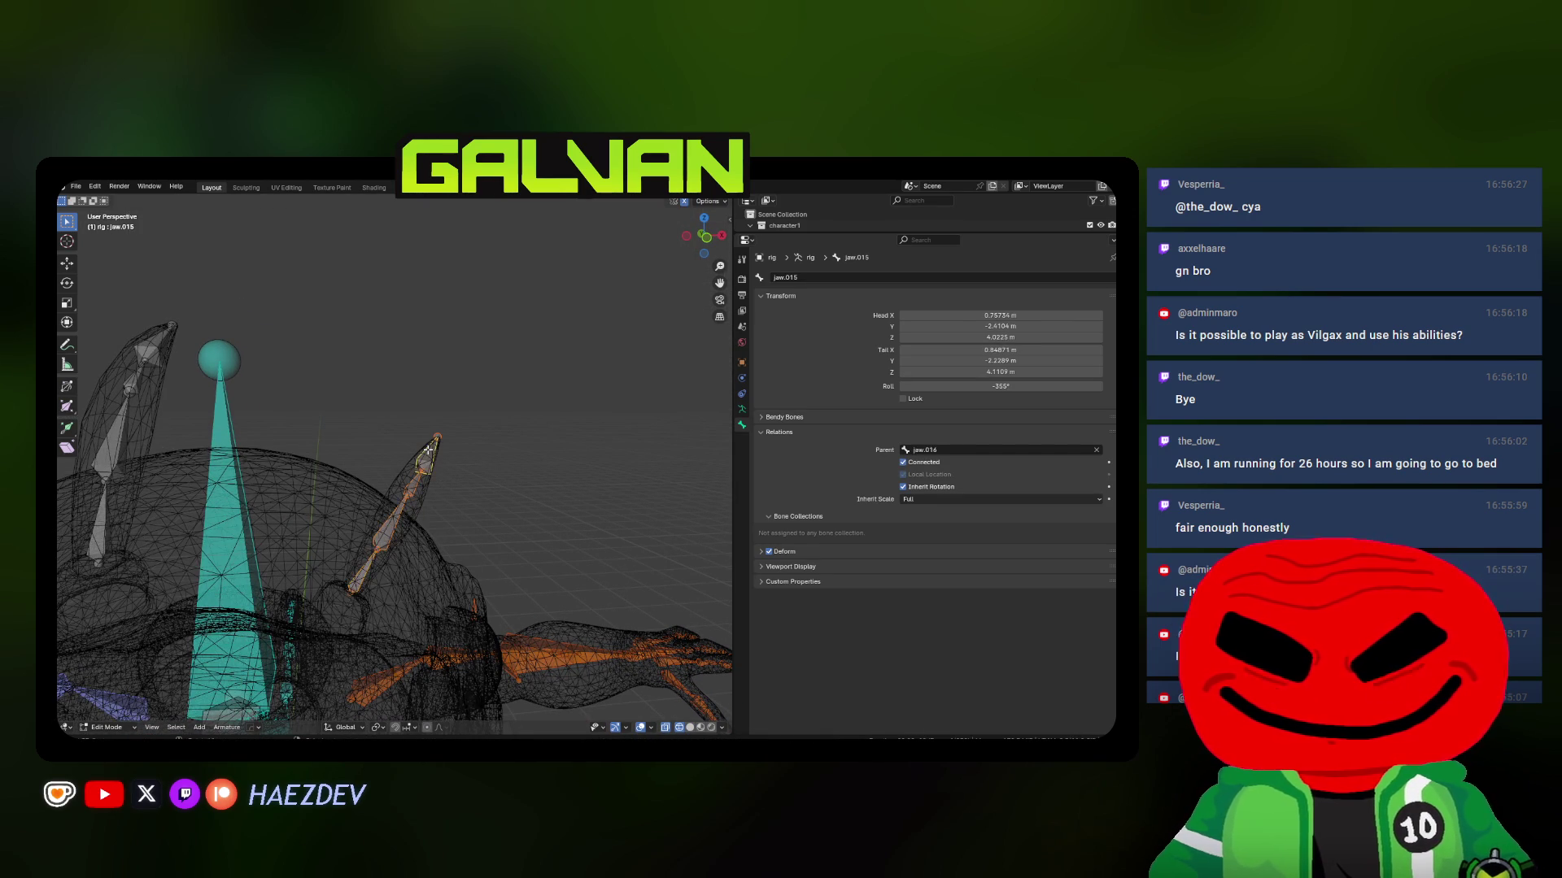
key("alt+r")
mouse_move(364, 570)
middle_mouse_down()
mouse_move(401, 570)
mouse_move(494, 489)
middle_mouse_up()
left_click(401, 569)
scroll(494, 489, "up", 5)
key("ctrl+r")
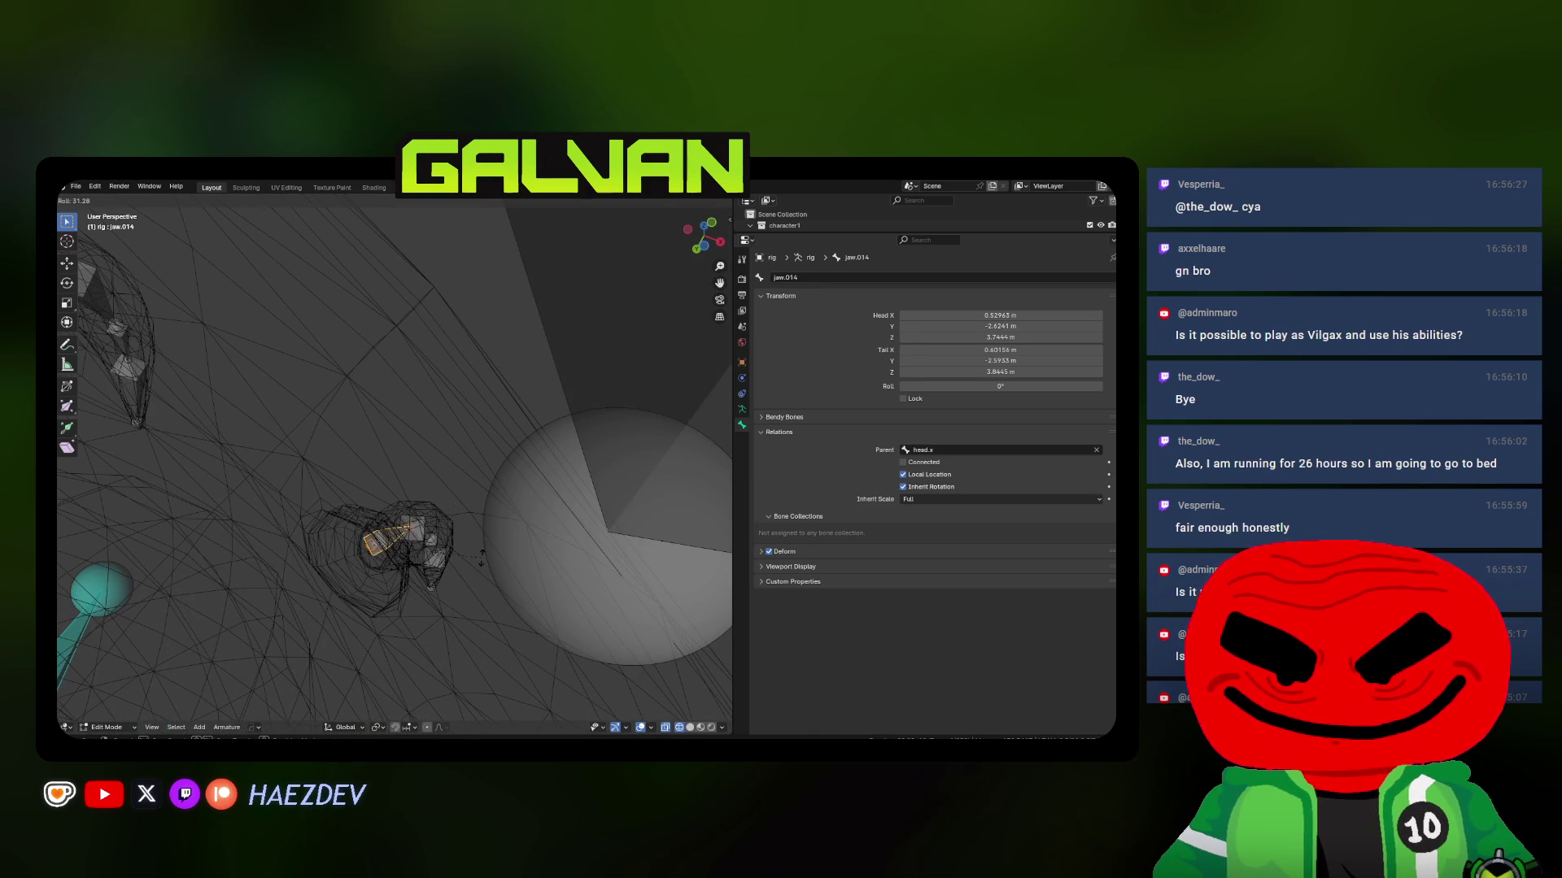
left_click(409, 690)
mouse_move(409, 690)
middle_mouse_down()
mouse_move(358, 569)
mouse_move(423, 602)
middle_mouse_up()
left_click(431, 606)
key("ctrl+r")
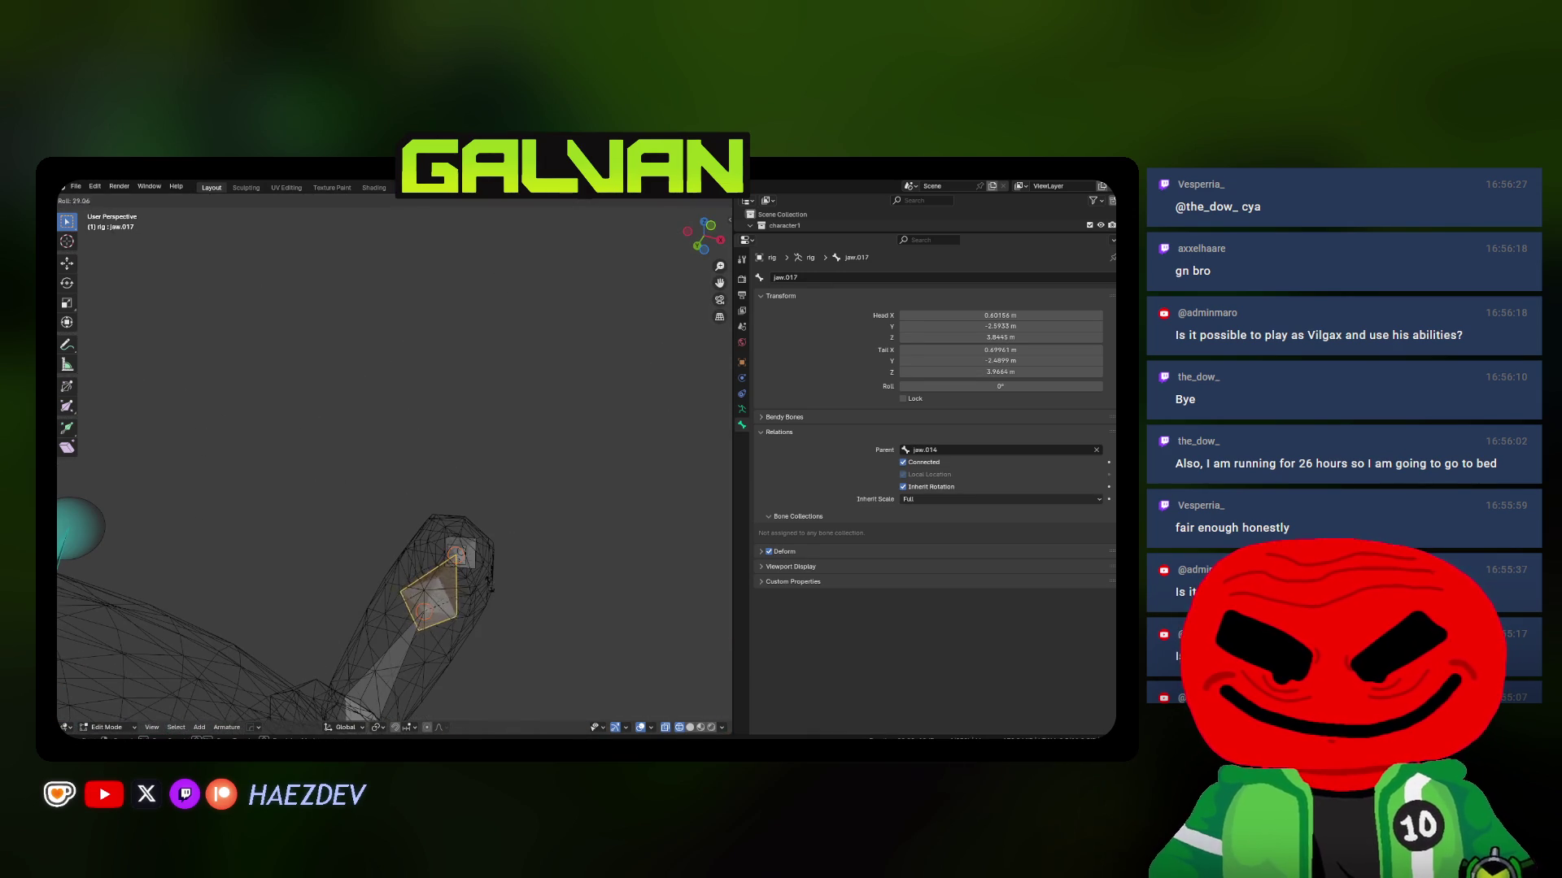
left_click(464, 488)
left_click(496, 519)
key("ctrl+r")
left_click(463, 454)
mouse_move(463, 455)
middle_mouse_down()
mouse_move(396, 553)
mouse_move(383, 541)
middle_mouse_up()
Duplicate jaw.009, rotate it 90° on Z, and place it beside the eye
key("KP_1")
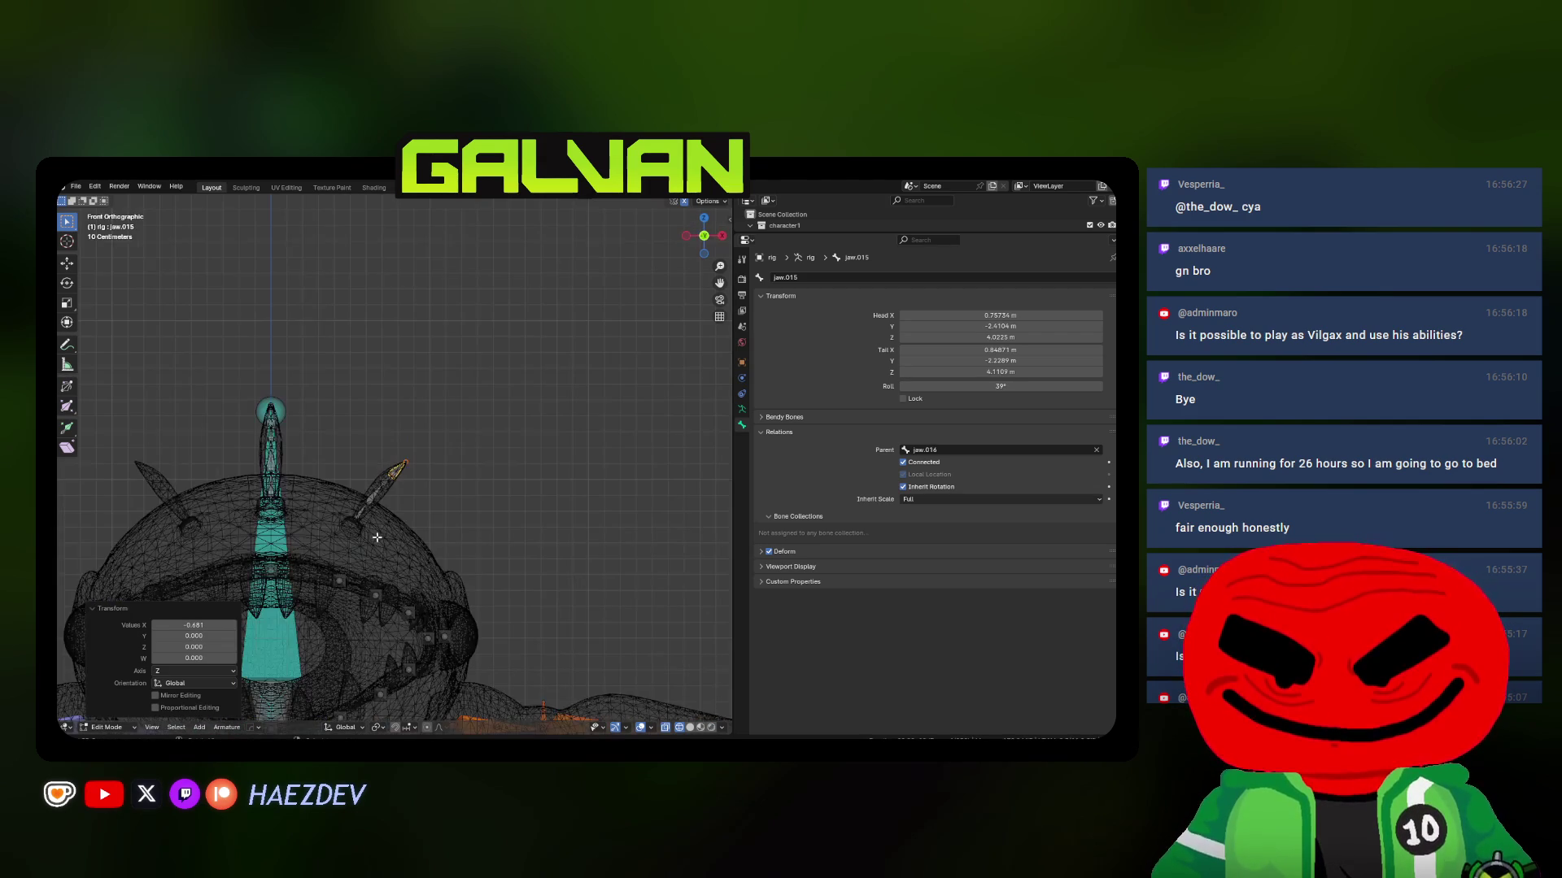
mouse_move(383, 483)
middle_mouse_down()
mouse_move(470, 462)
mouse_move(448, 397)
mouse_move(476, 435)
mouse_move(423, 558)
middle_mouse_up()
key("shift+z")
left_click(445, 395)
key("shift+d")
left_click(505, 454)
key("r")
key("z")
key("9")
key("0")
key("Return")
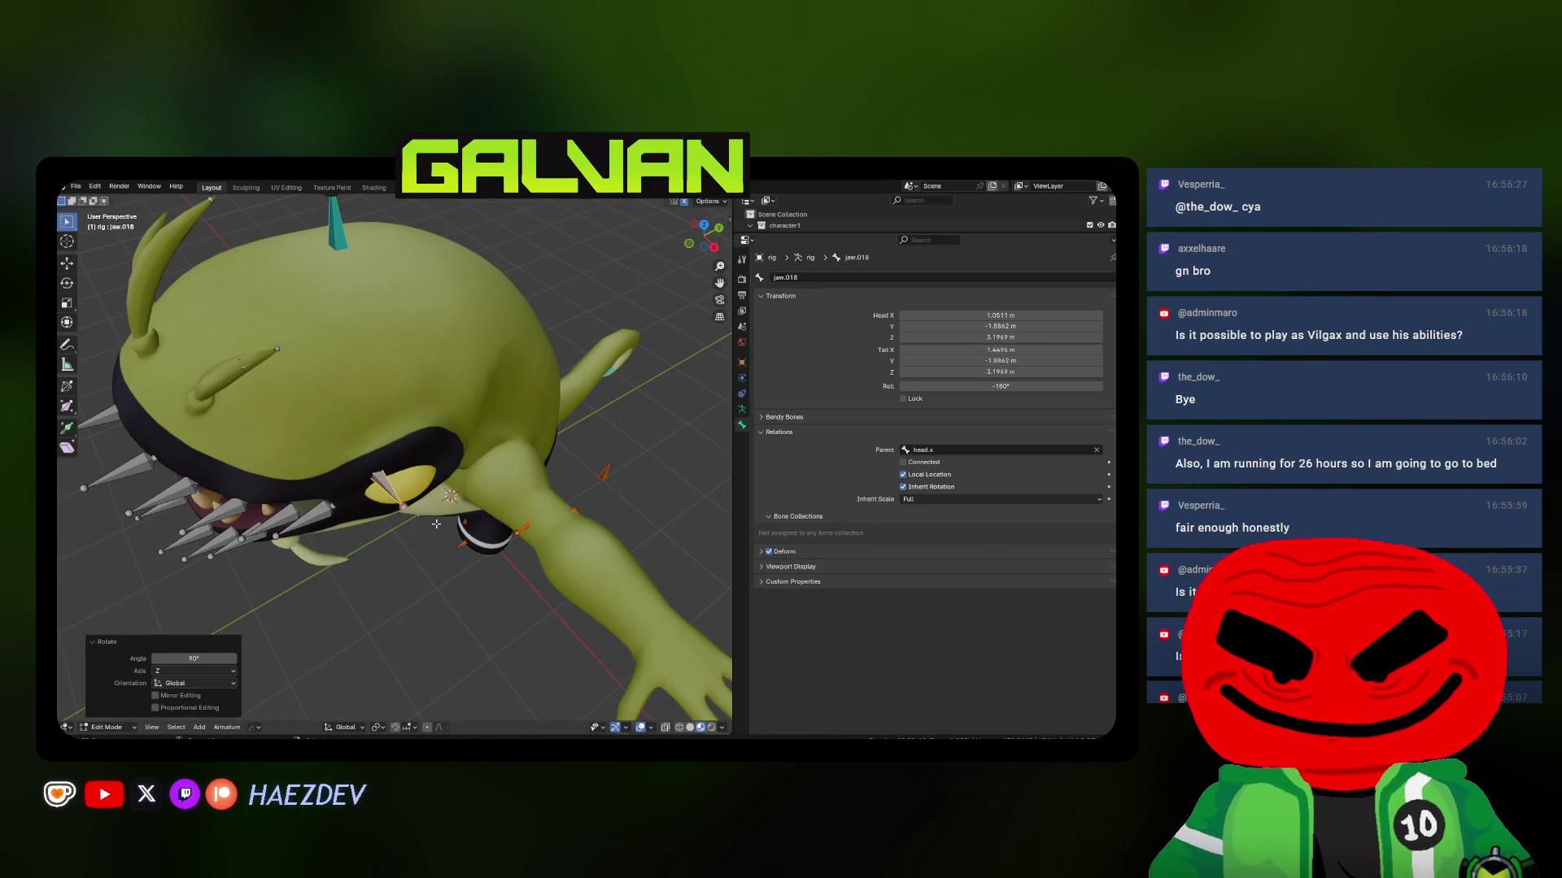
key("g")
key("shift+z")
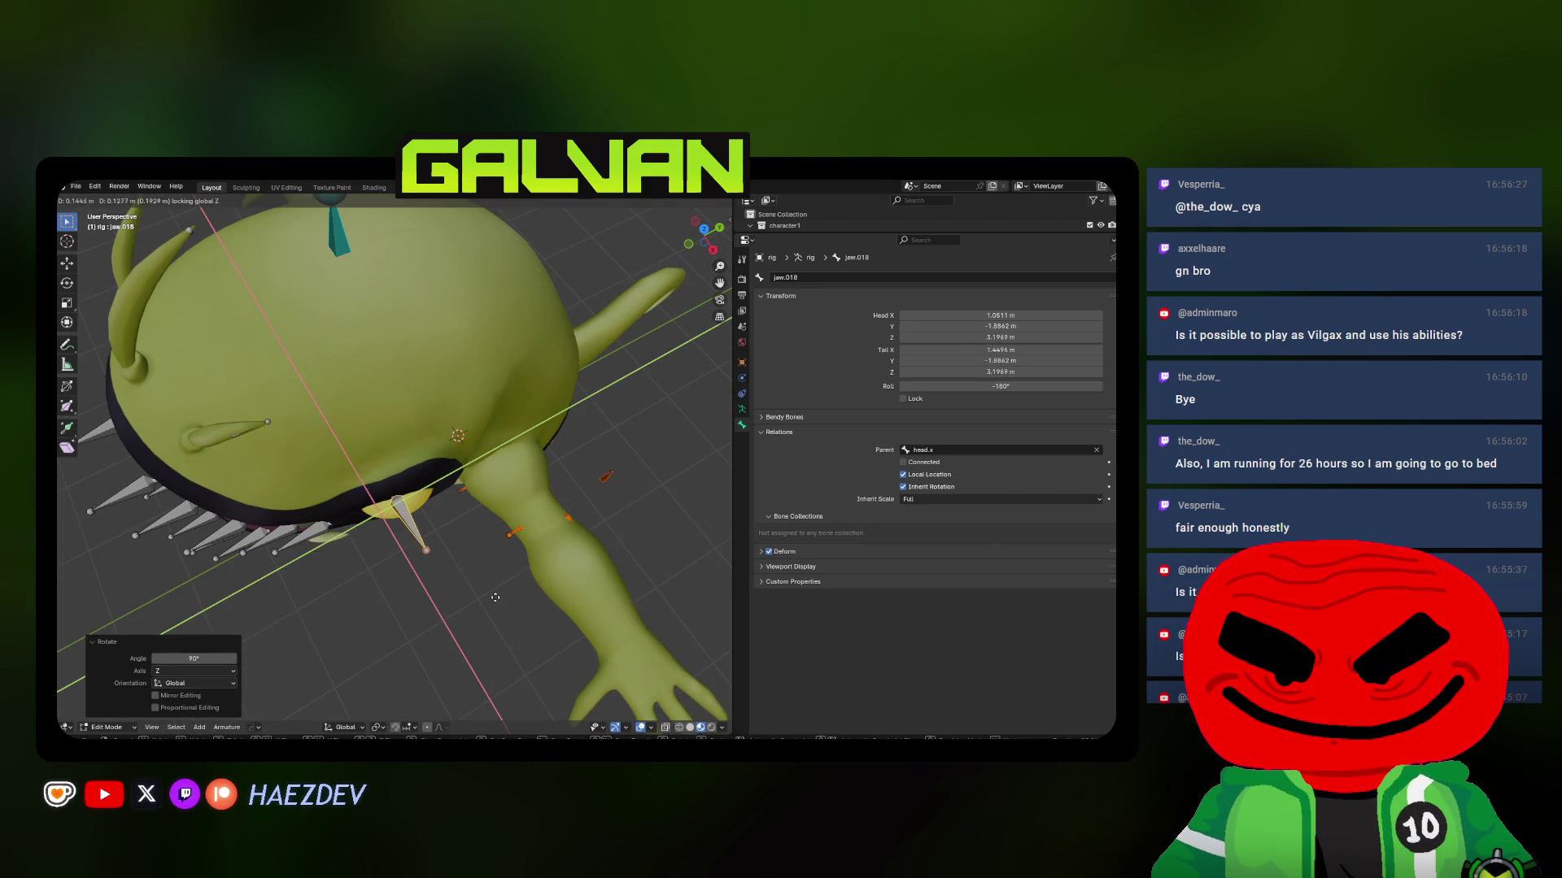
left_click(496, 598)
key("KP_3")
scroll(520, 518, "up", 4)
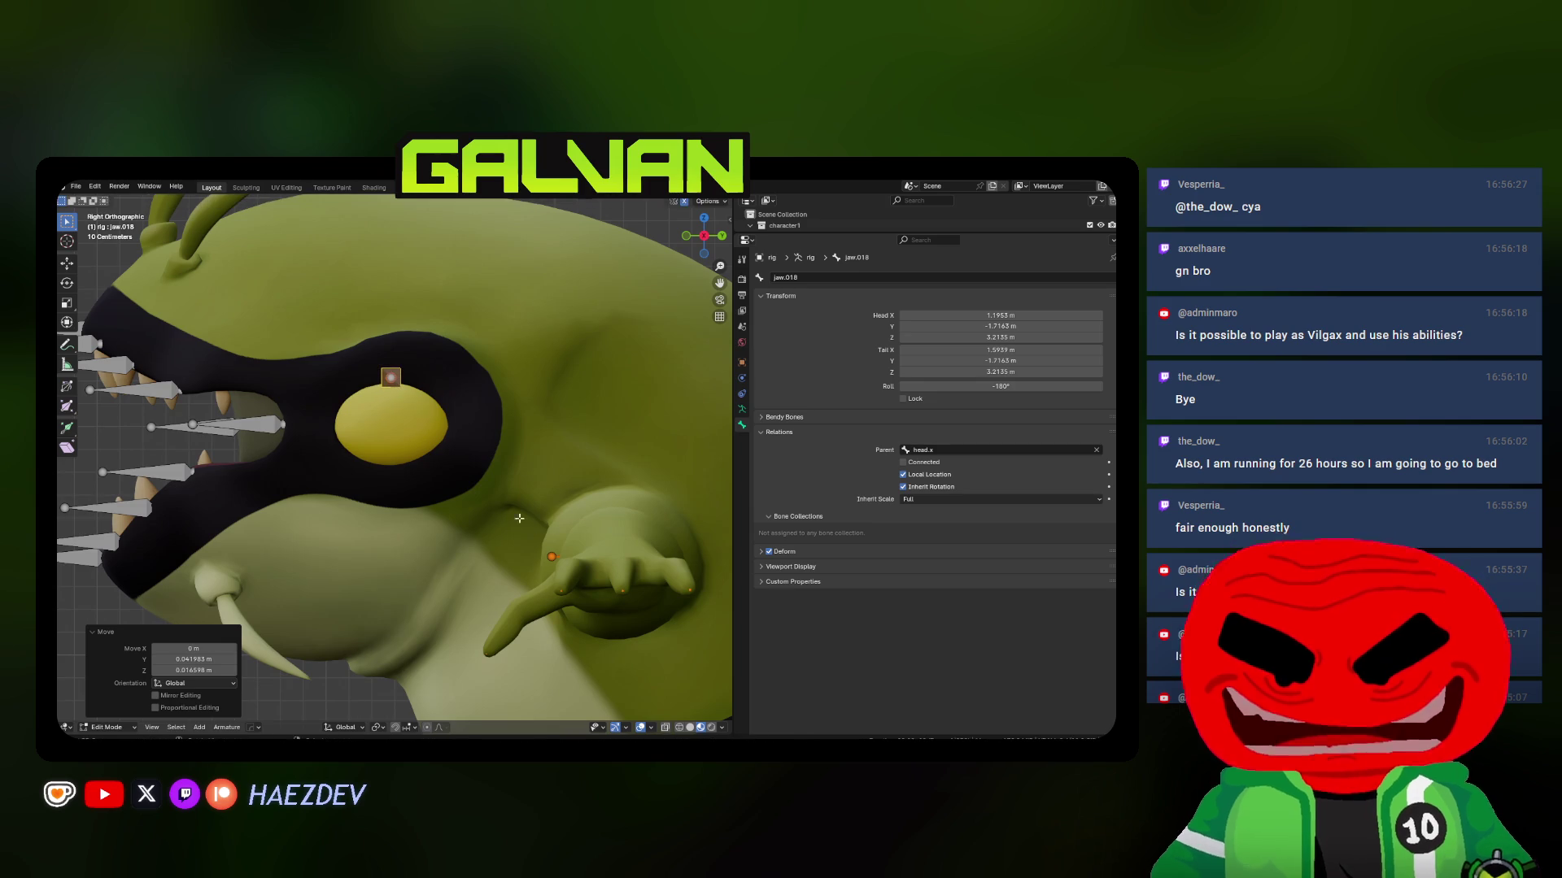
Duplicate the eye bone as jaw.019 and position it around the eye
key("shift+d")
left_click(561, 561)
key("g")
mouse_move(561, 561)
middle_mouse_down()
mouse_move(479, 598)
mouse_move(503, 582)
middle_mouse_up()
key("x")
left_click(485, 595)
key("g")
left_click(504, 581)
Add jaw.020 at the front of the eye, keeping it at the same height
key("shift+d")
key("KP_3")
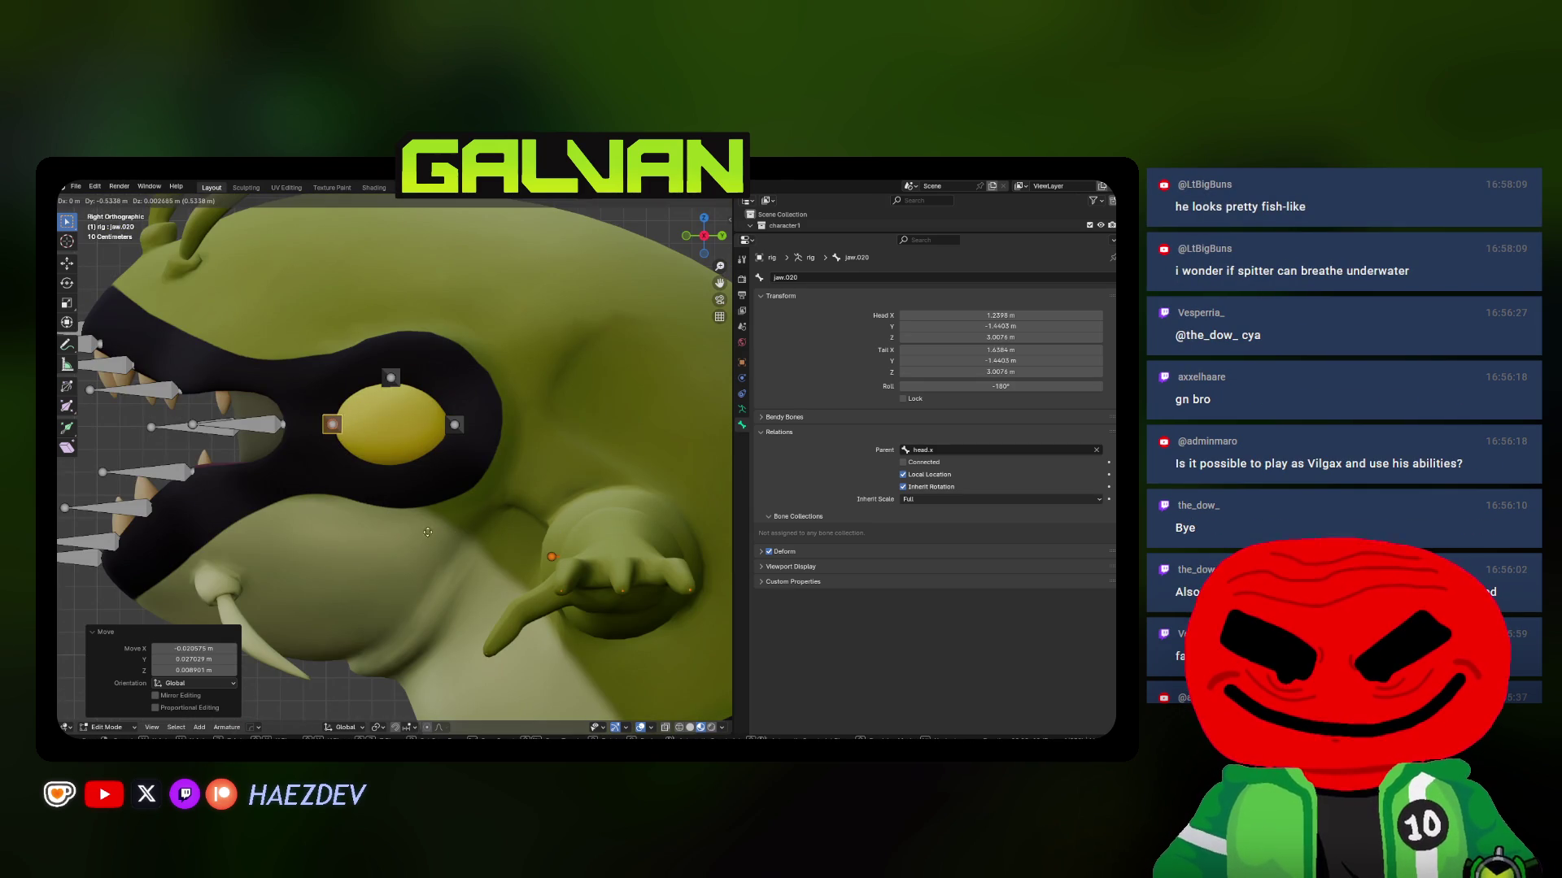
left_click(428, 532)
middle_click_drag(427, 532, 407, 586)
key("g")
key("shift+z")
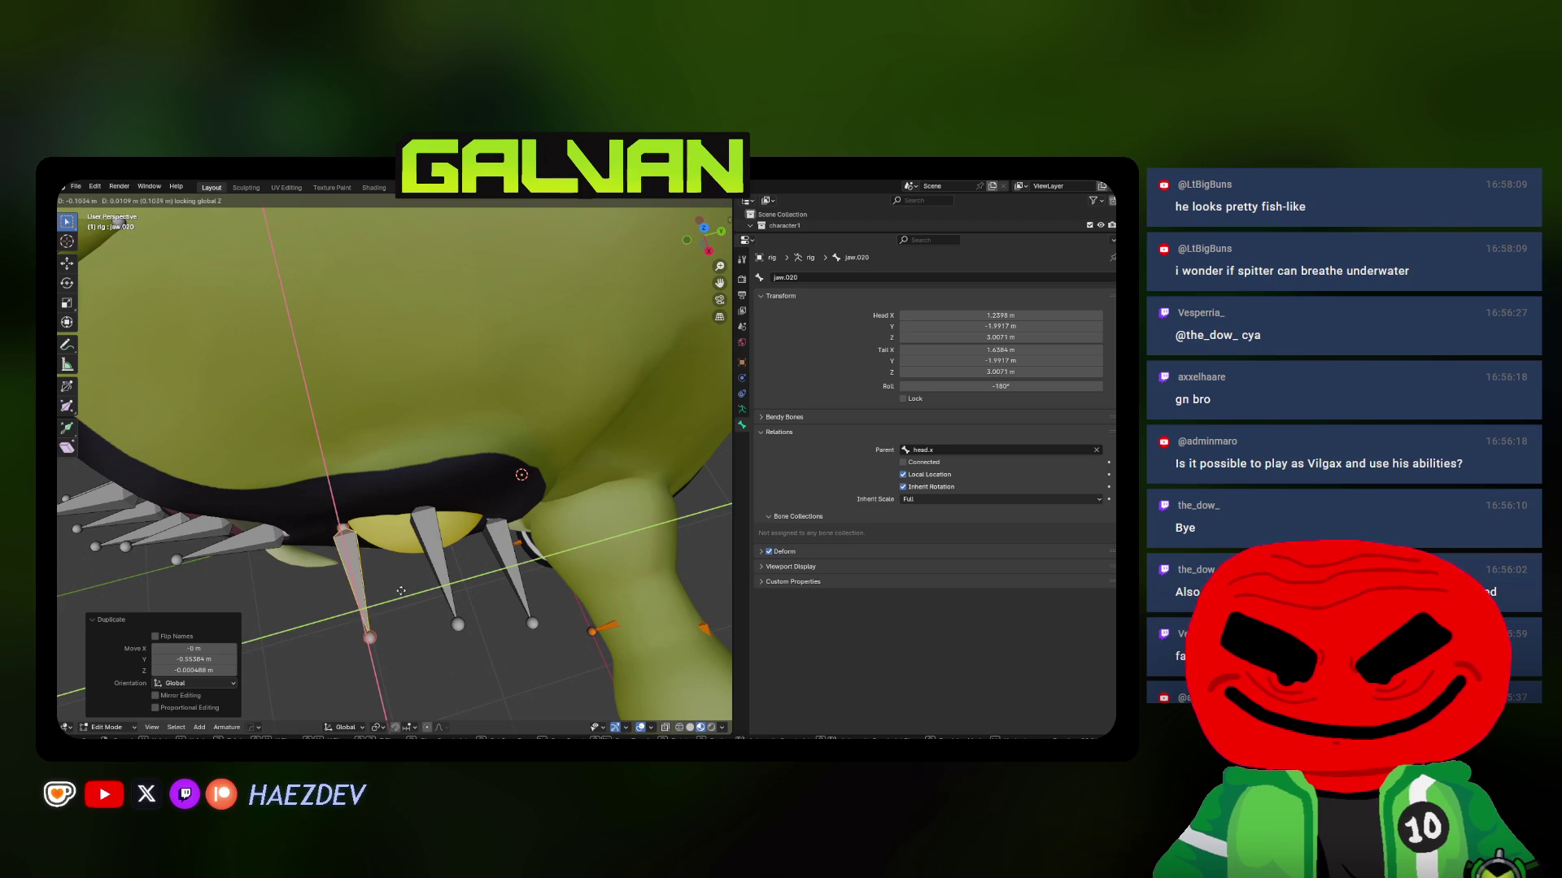
left_click(381, 554)
Add jaw.021 below the eye, moved straight down along Z
middle_click_drag(424, 532, 471, 536)
key("shift+d")
key("z")
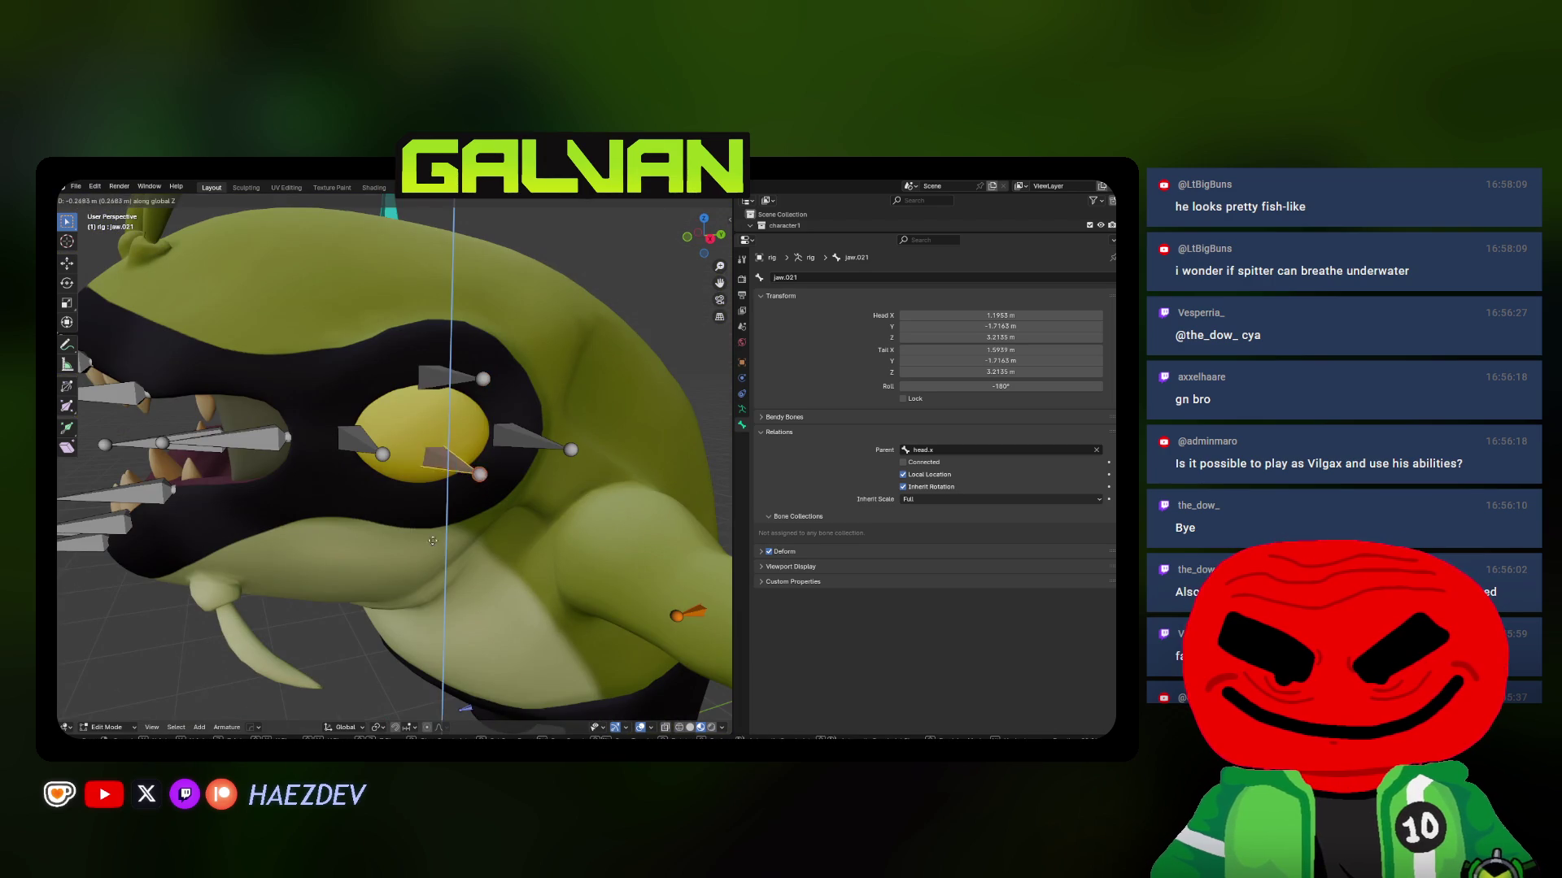
left_click(488, 538)
key("g")
key("z")
left_click(460, 643)
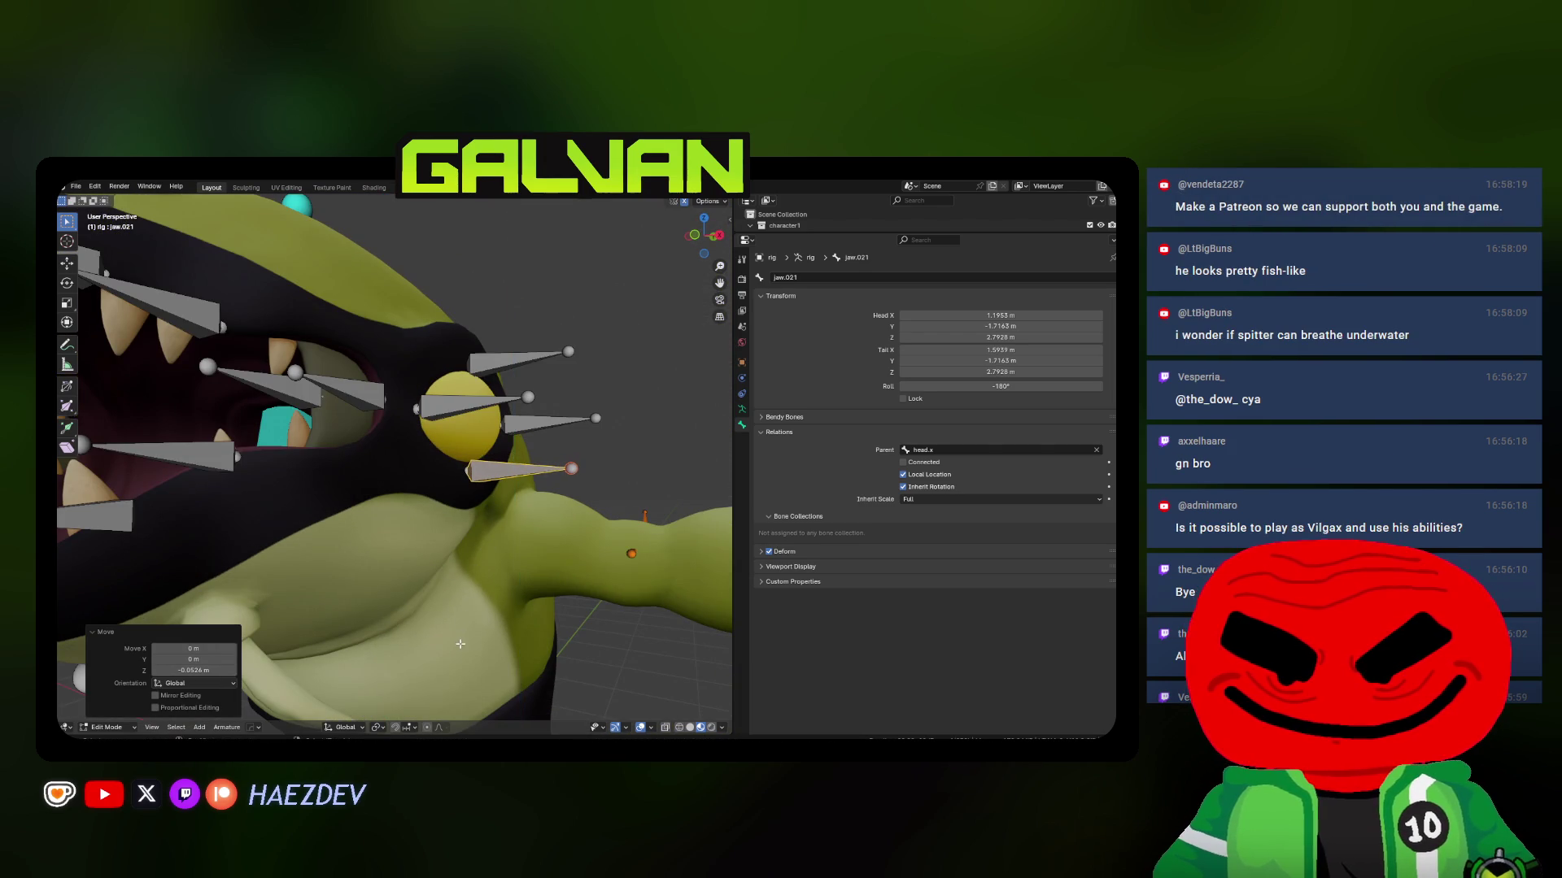
Orbit around the head to inspect the four eye bones, then select jaw.020
middle_click_drag(520, 532, 494, 555)
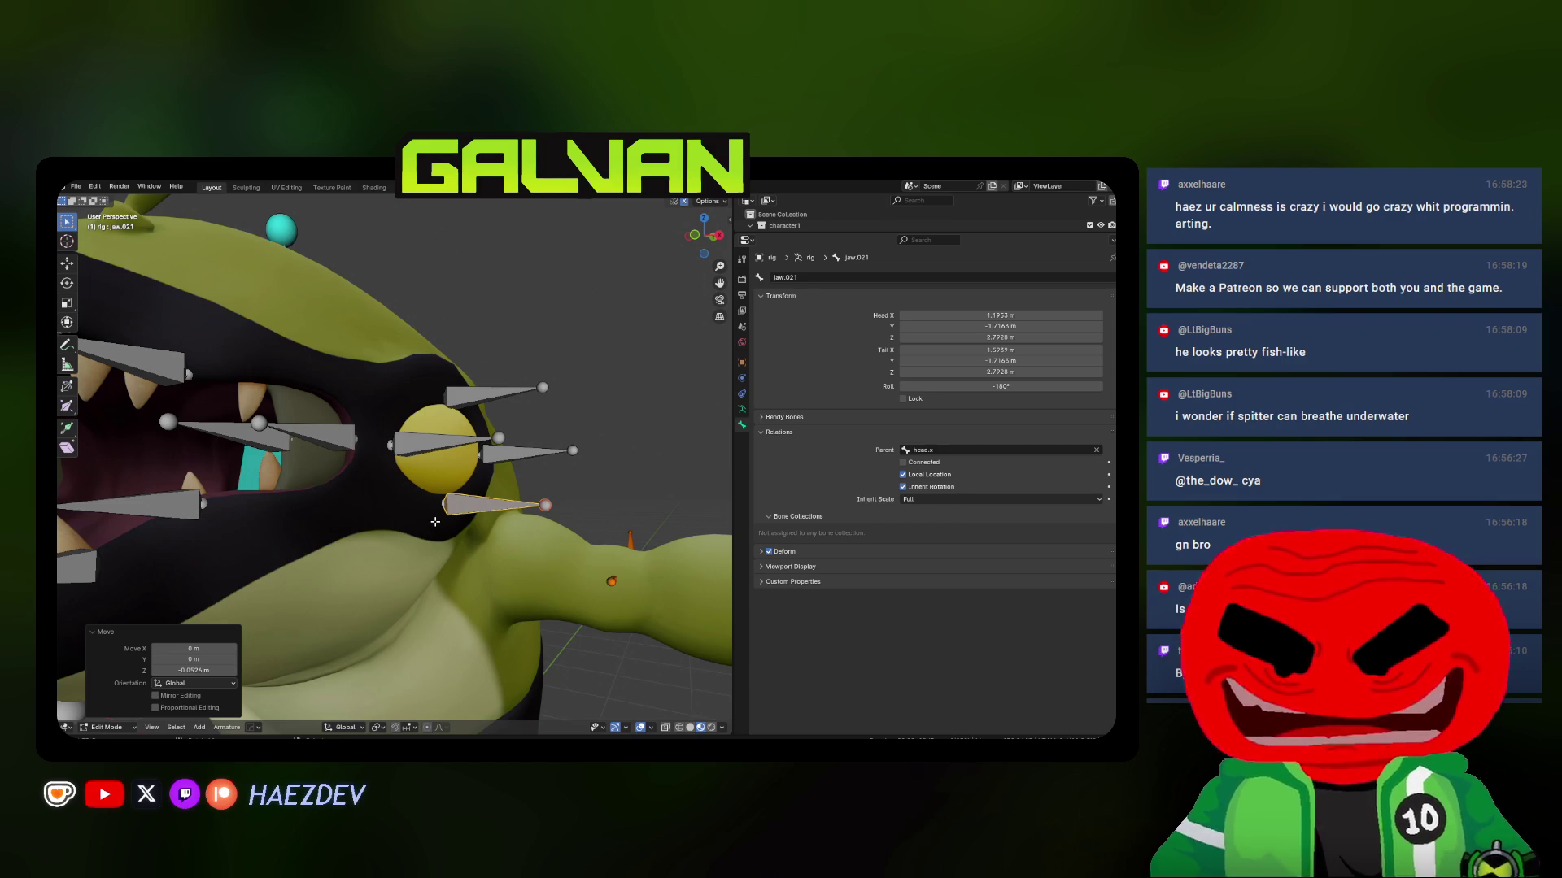
mouse_move(433, 522)
middle_mouse_down()
mouse_move(427, 499)
mouse_move(335, 538)
middle_mouse_up()
key("KP_3")
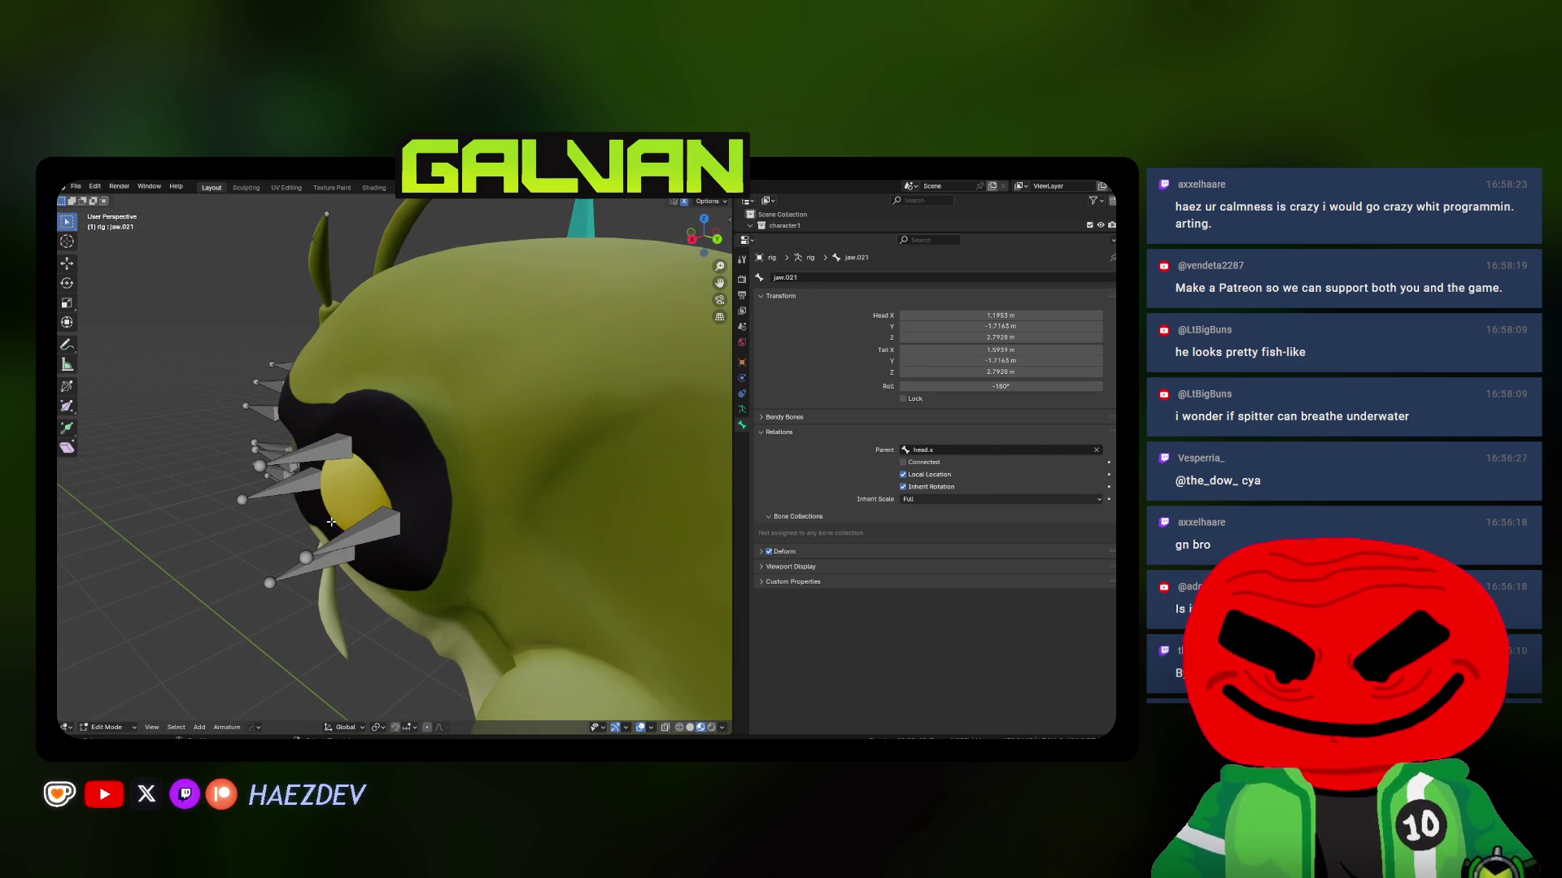
middle_click_drag(331, 521, 361, 522)
key("KP_3")
middle_click_drag(401, 445, 420, 507)
left_click(419, 508)
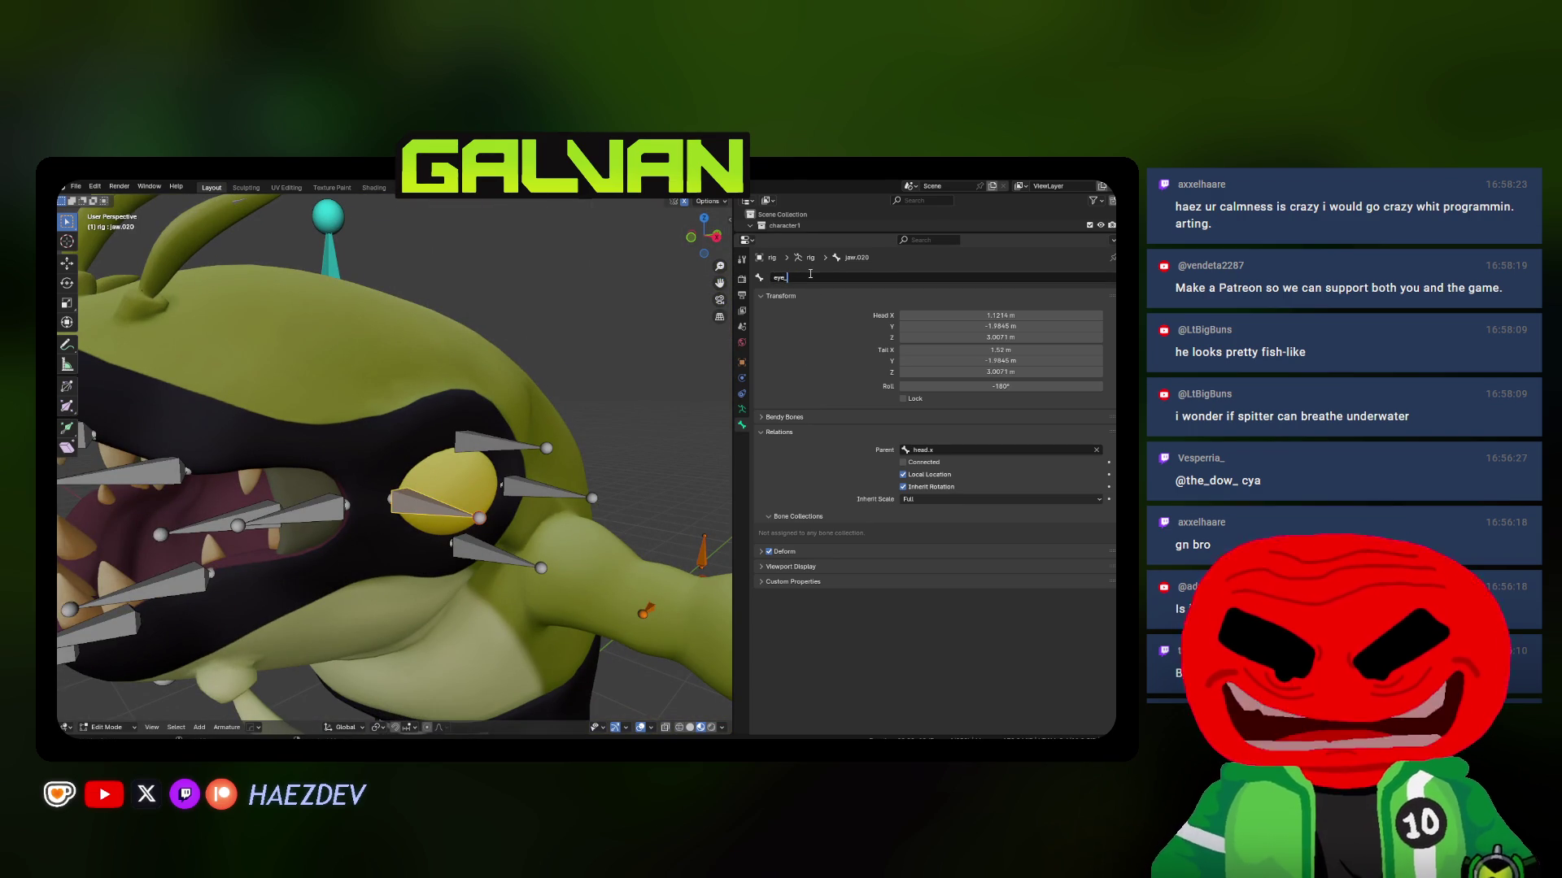
Rename bones jaw.018, jaw.019 and jaw.021 by pasting the copied name and renumbering it
left_click(488, 443)
left_click(823, 277)
type("eye_01_")
key("Return")
left_click(569, 491)
key("BackSpace")
key("BackSpace")
type("3_l")
key("Return")
left_click(496, 552)
left_click(837, 279)
type("eye_01_")
key("Return")
Name the first upper left lip bones lip_top_x and lip_top_01_l
key("KP_1")
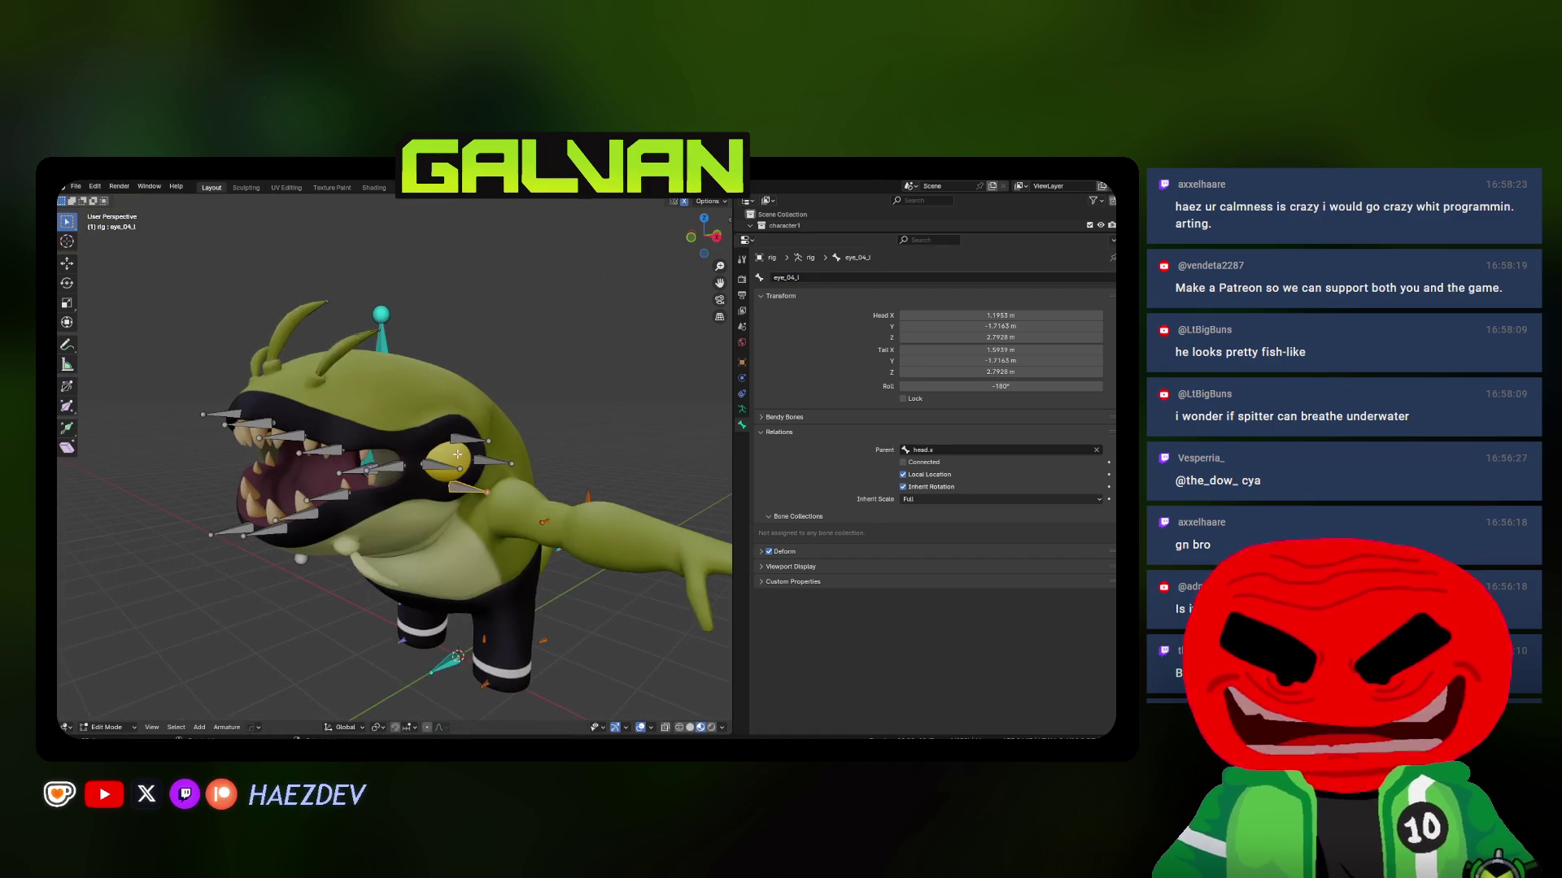
middle_click_drag(418, 462, 284, 386)
left_click(280, 384)
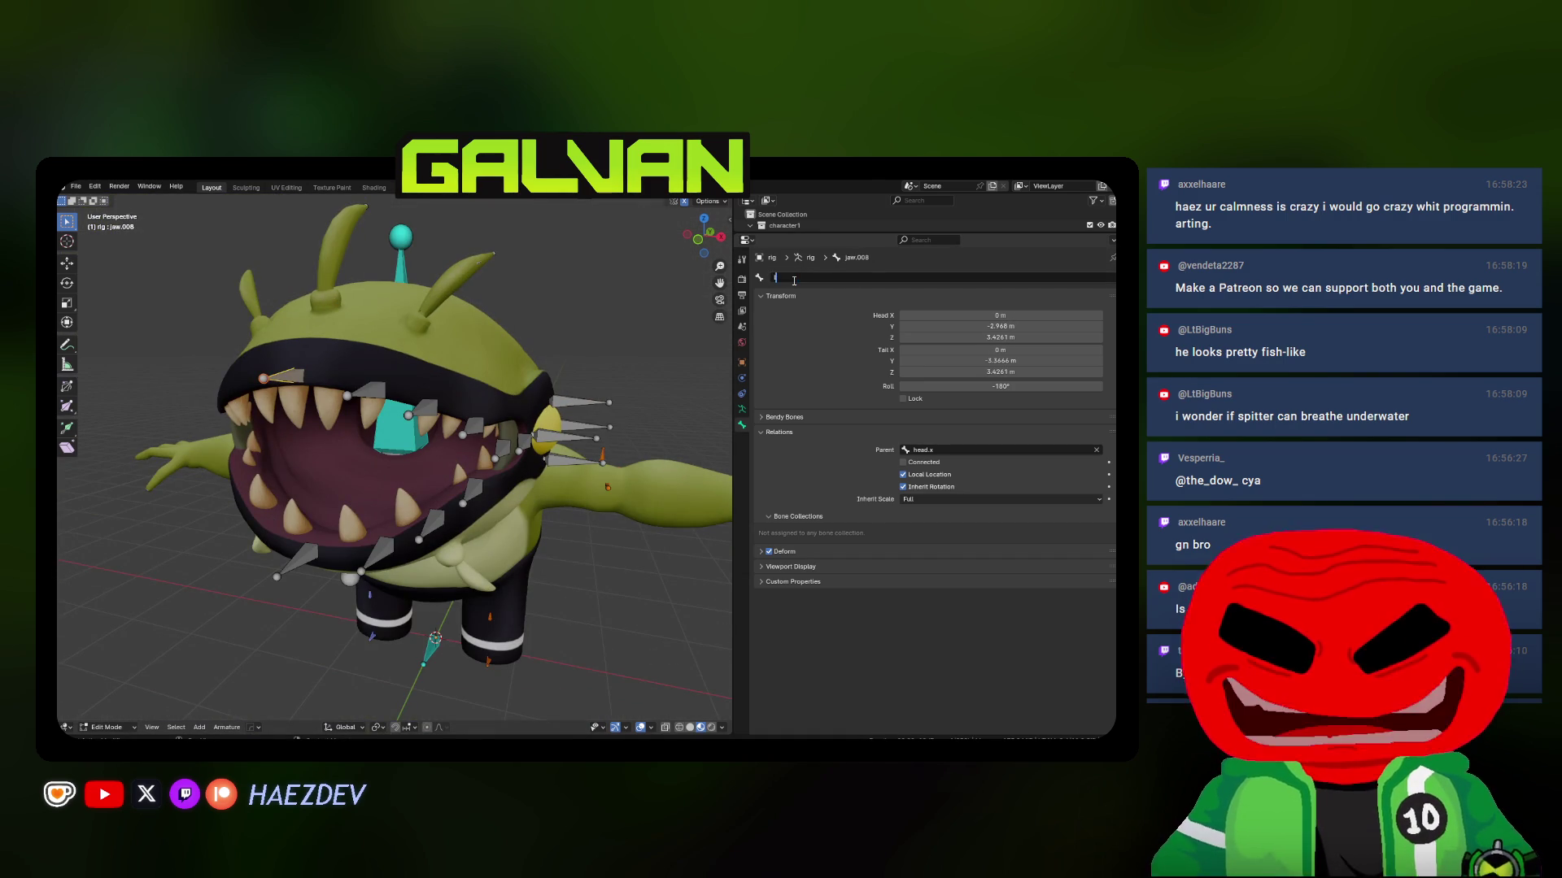
type("lip_lower")
key("Return")
left_click(366, 392)
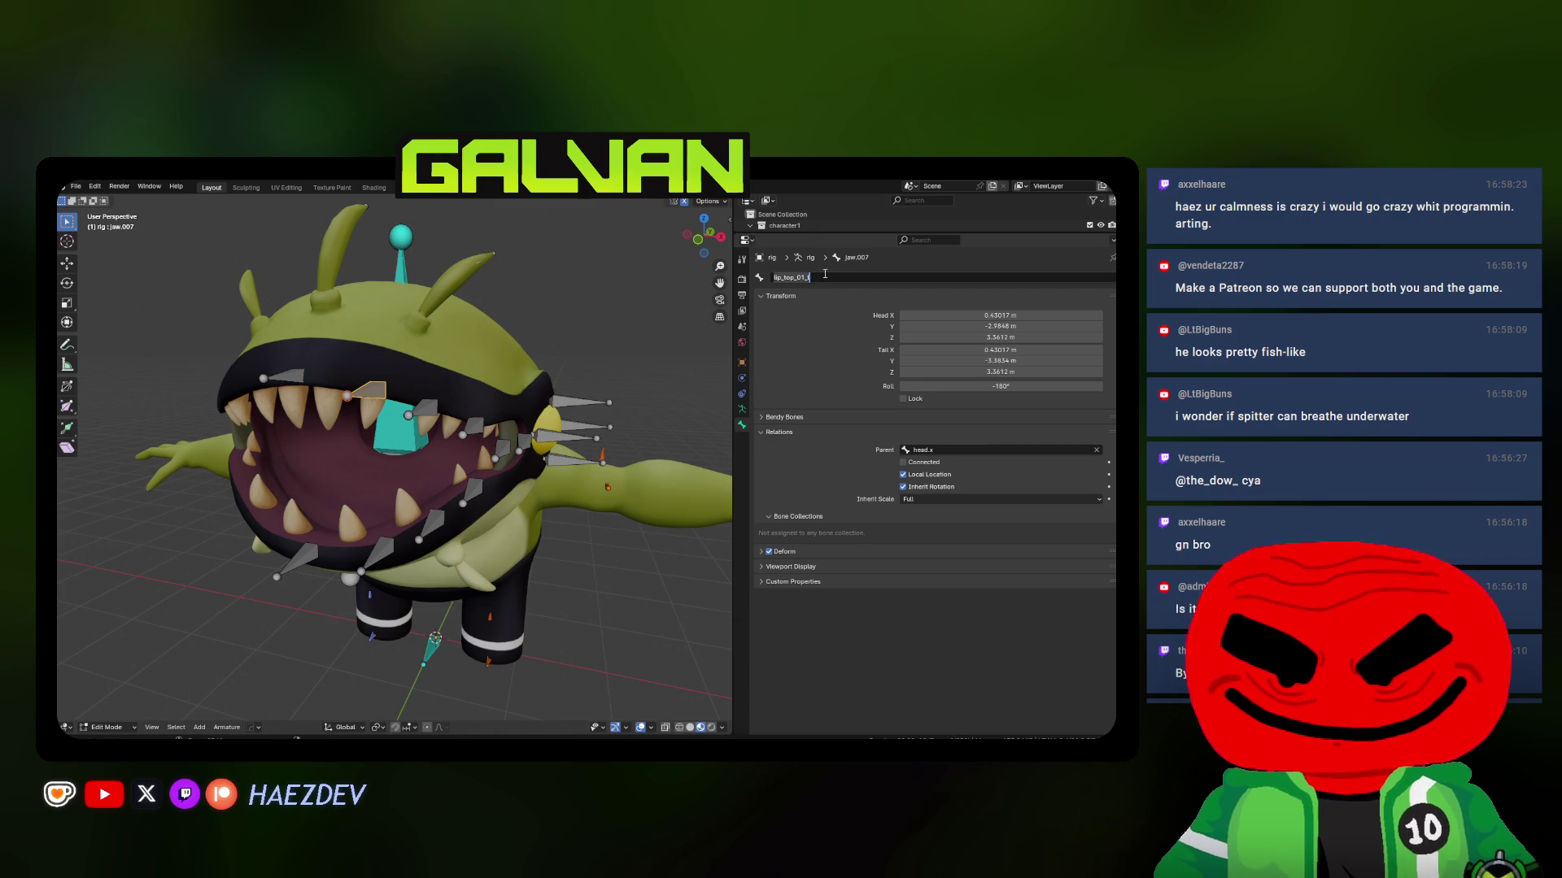
left_click(419, 407)
left_click(842, 278)
type("lip_top_01_l")
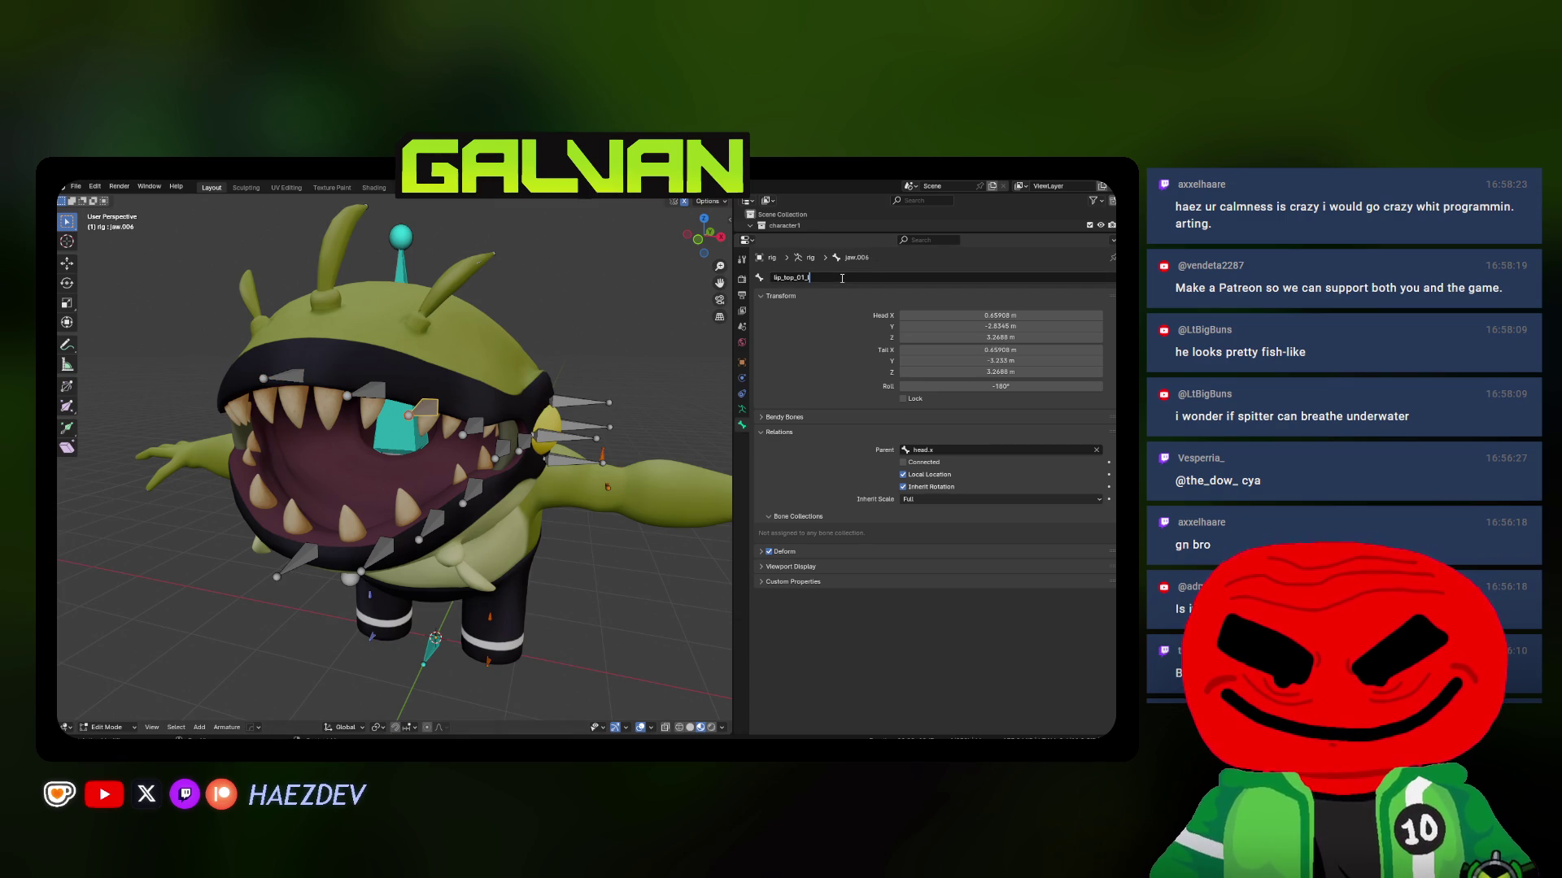
key("Return")
Rename the next upper lip bone lip_top_03_l
middle_click_drag(520, 358, 618, 358)
left_click(379, 411)
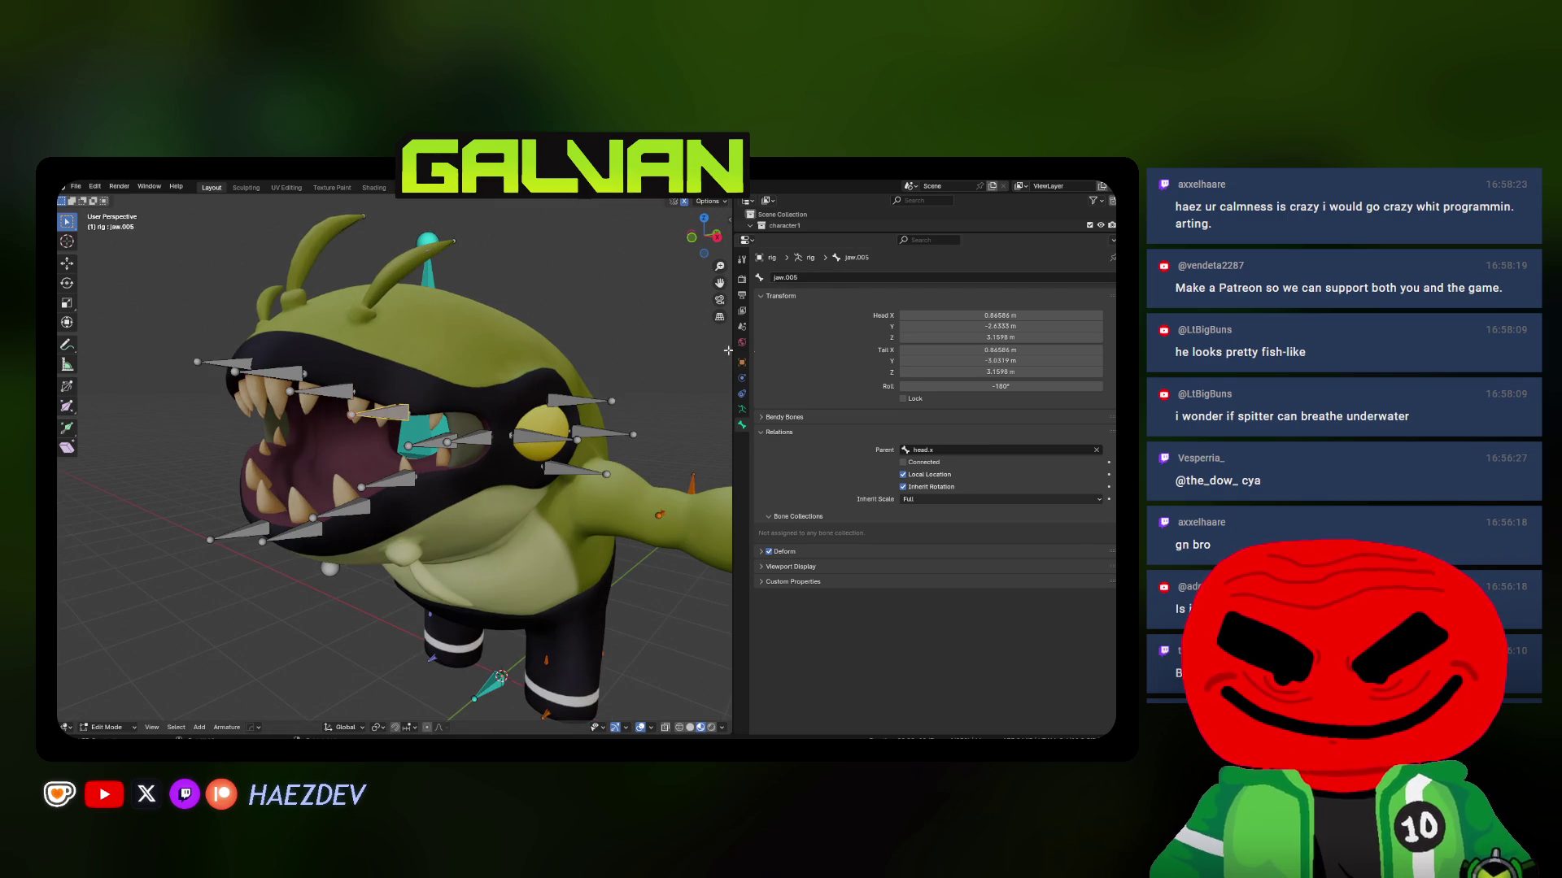
key("BackSpace")
type("3")
key("Return")
Name the lower left lip bones lip_bot_x and lip_bot_02_l
middle_click_drag(592, 378, 520, 383)
left_click(269, 539)
left_click(819, 278)
type("lip_bot_l")
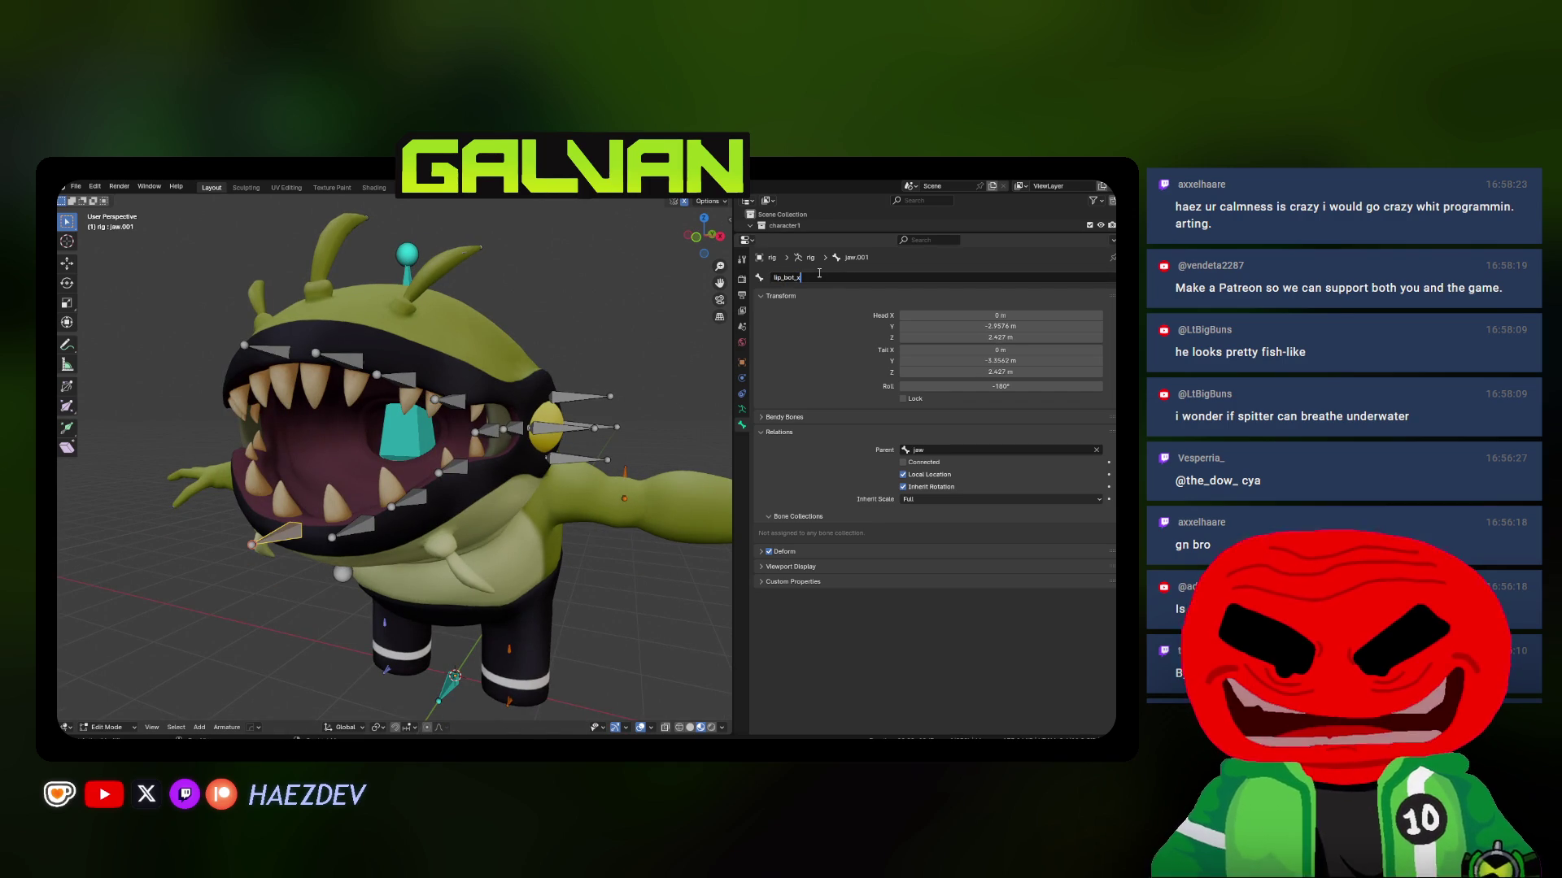
key("Return")
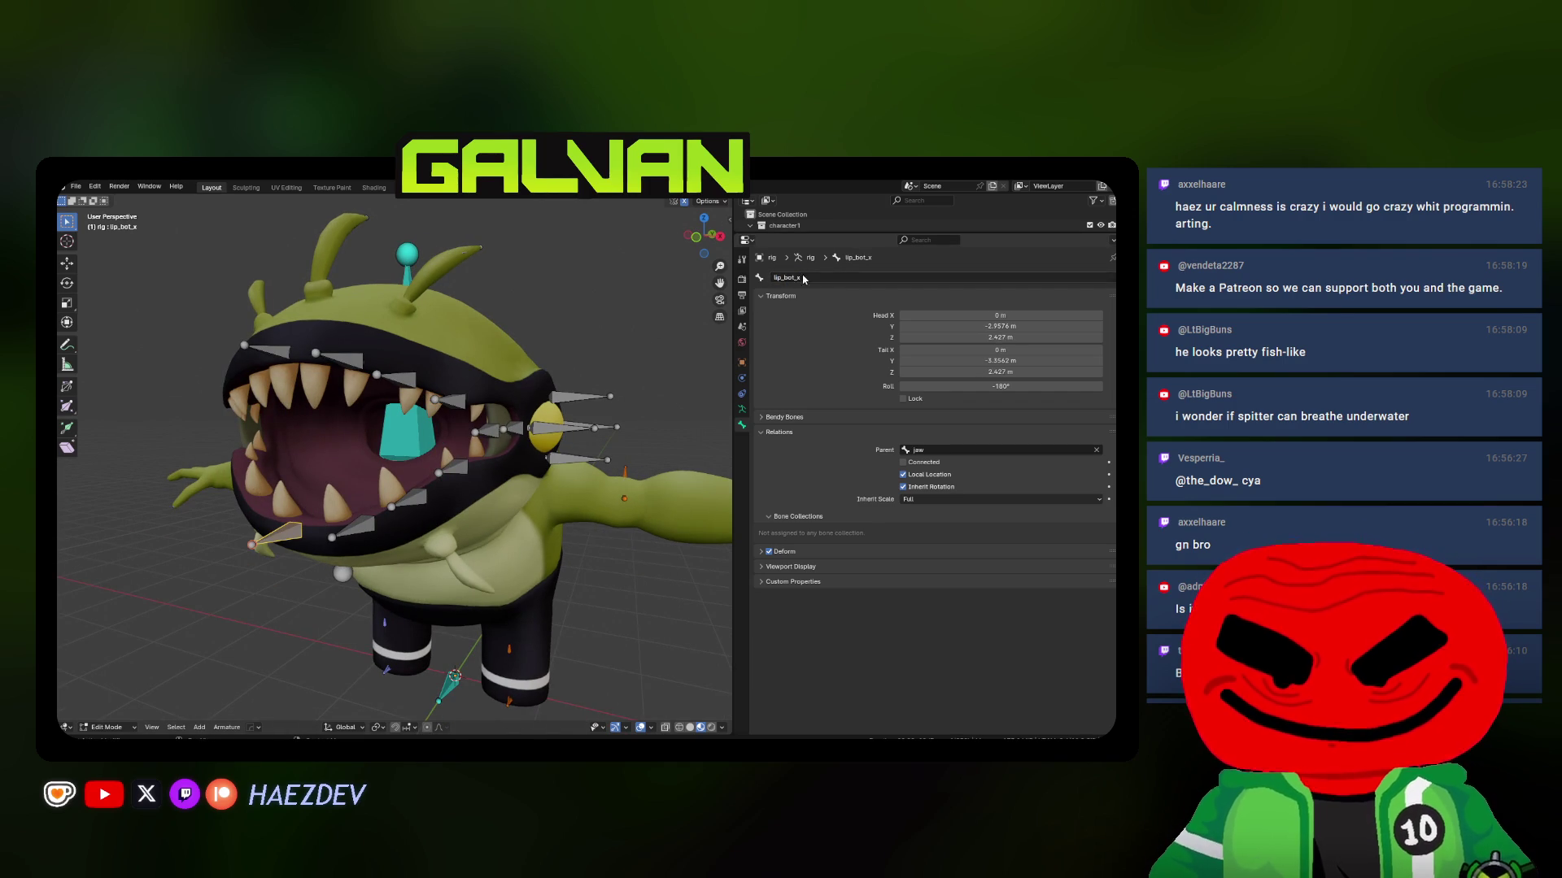
left_click(414, 518)
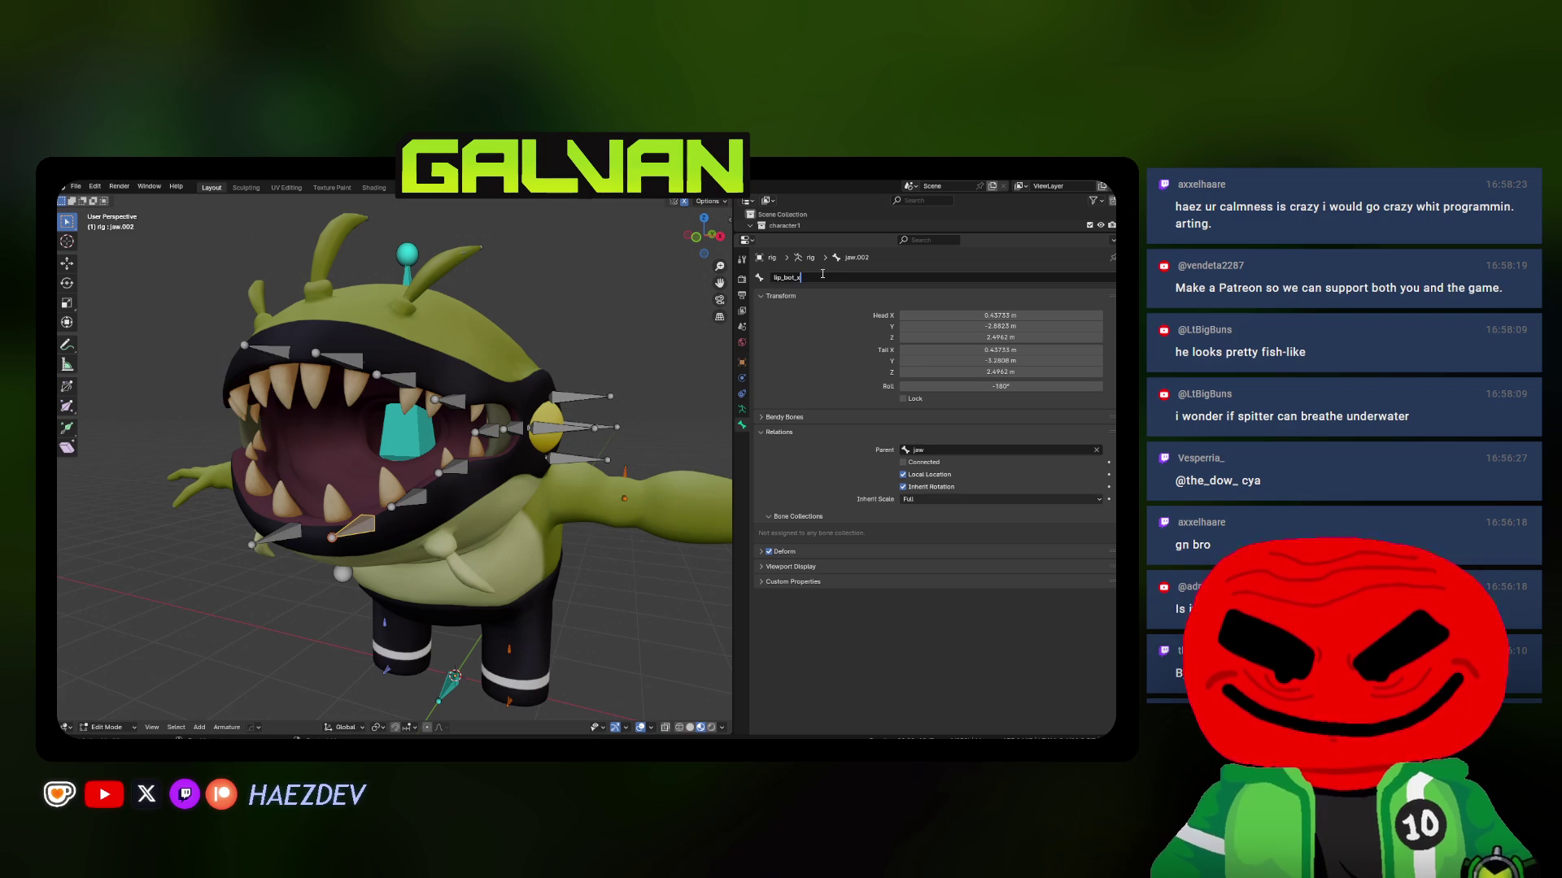
left_click(411, 510)
double_click(831, 283)
key("BackSpace")
key("BackSpace")
key("BackSpace")
key("BackSpace")
type("2")
key("Return")
Rename the last lower lip bone lip_bot_03_l and the mouth-corner bone lip_l
left_click(451, 468)
double_click(810, 283)
type("lip_bot_01_l")
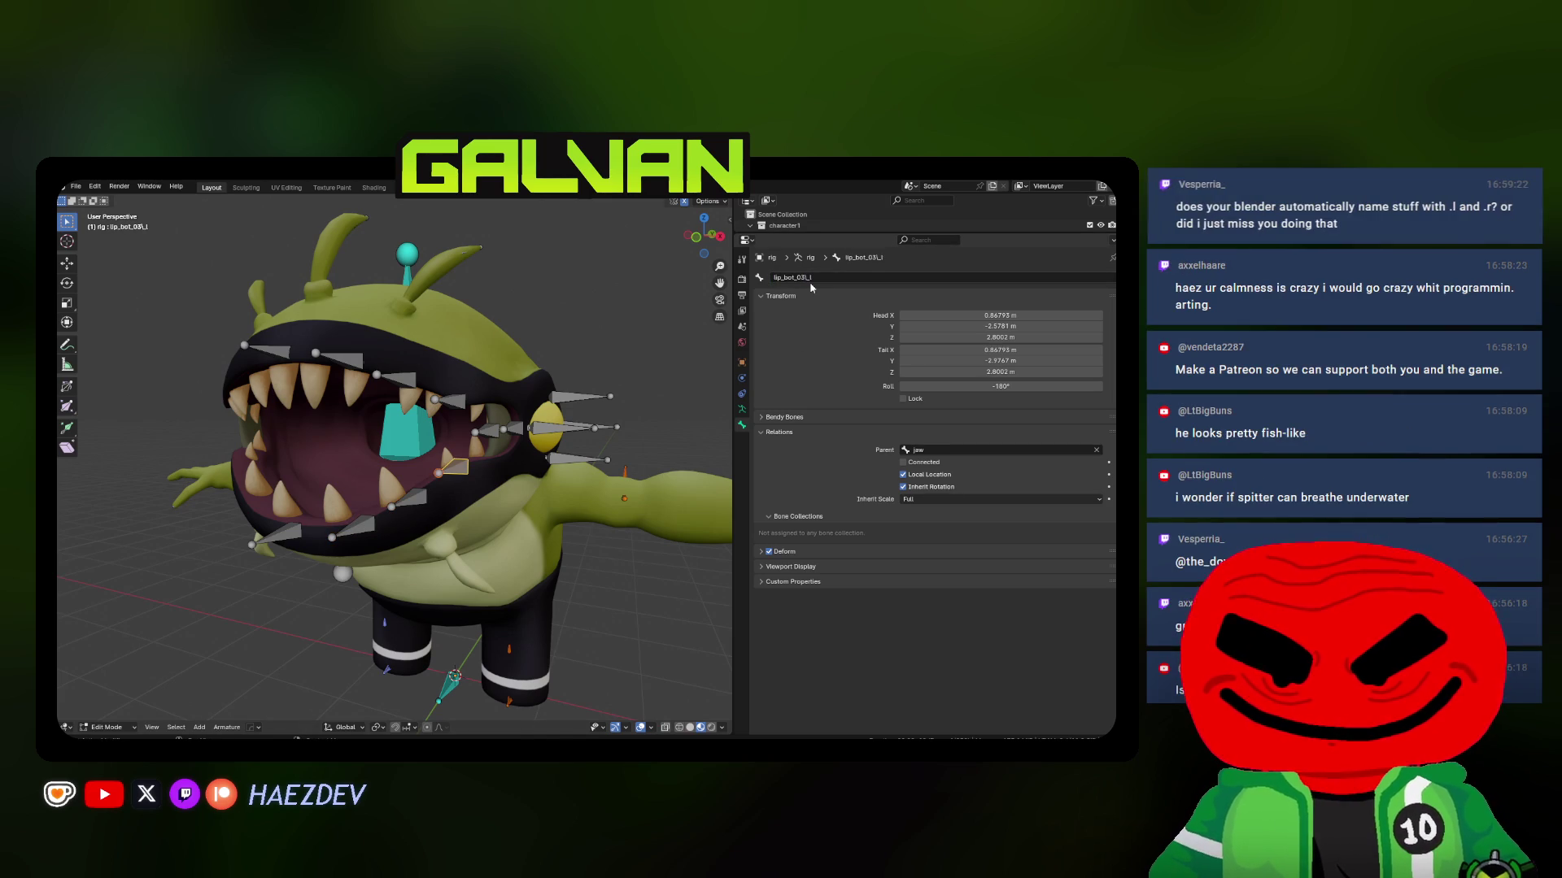
double_click(806, 277)
key("Return")
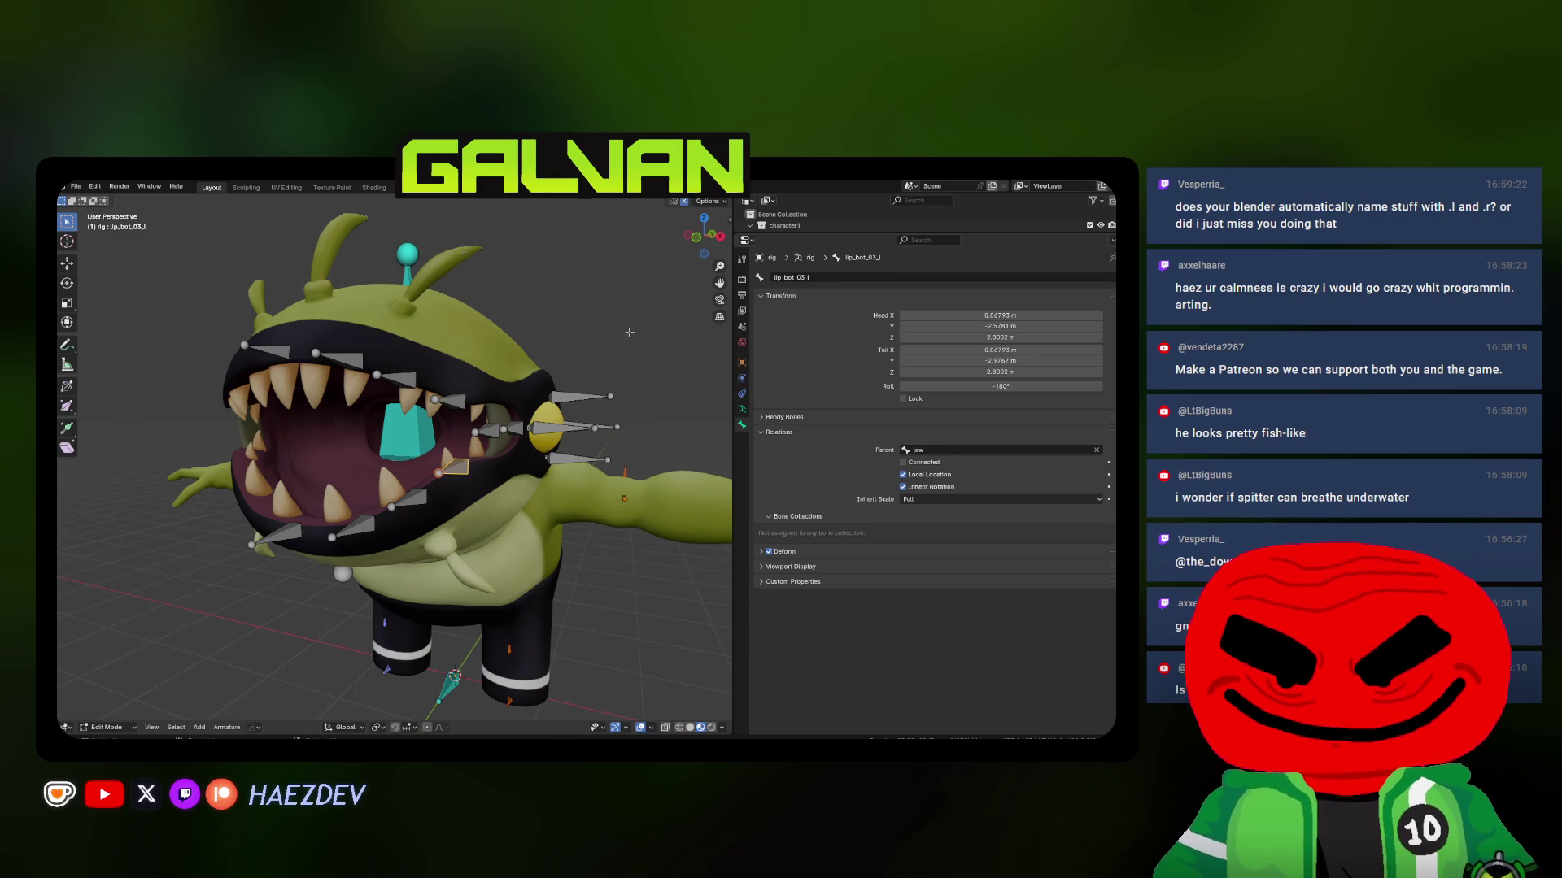
left_click(517, 431)
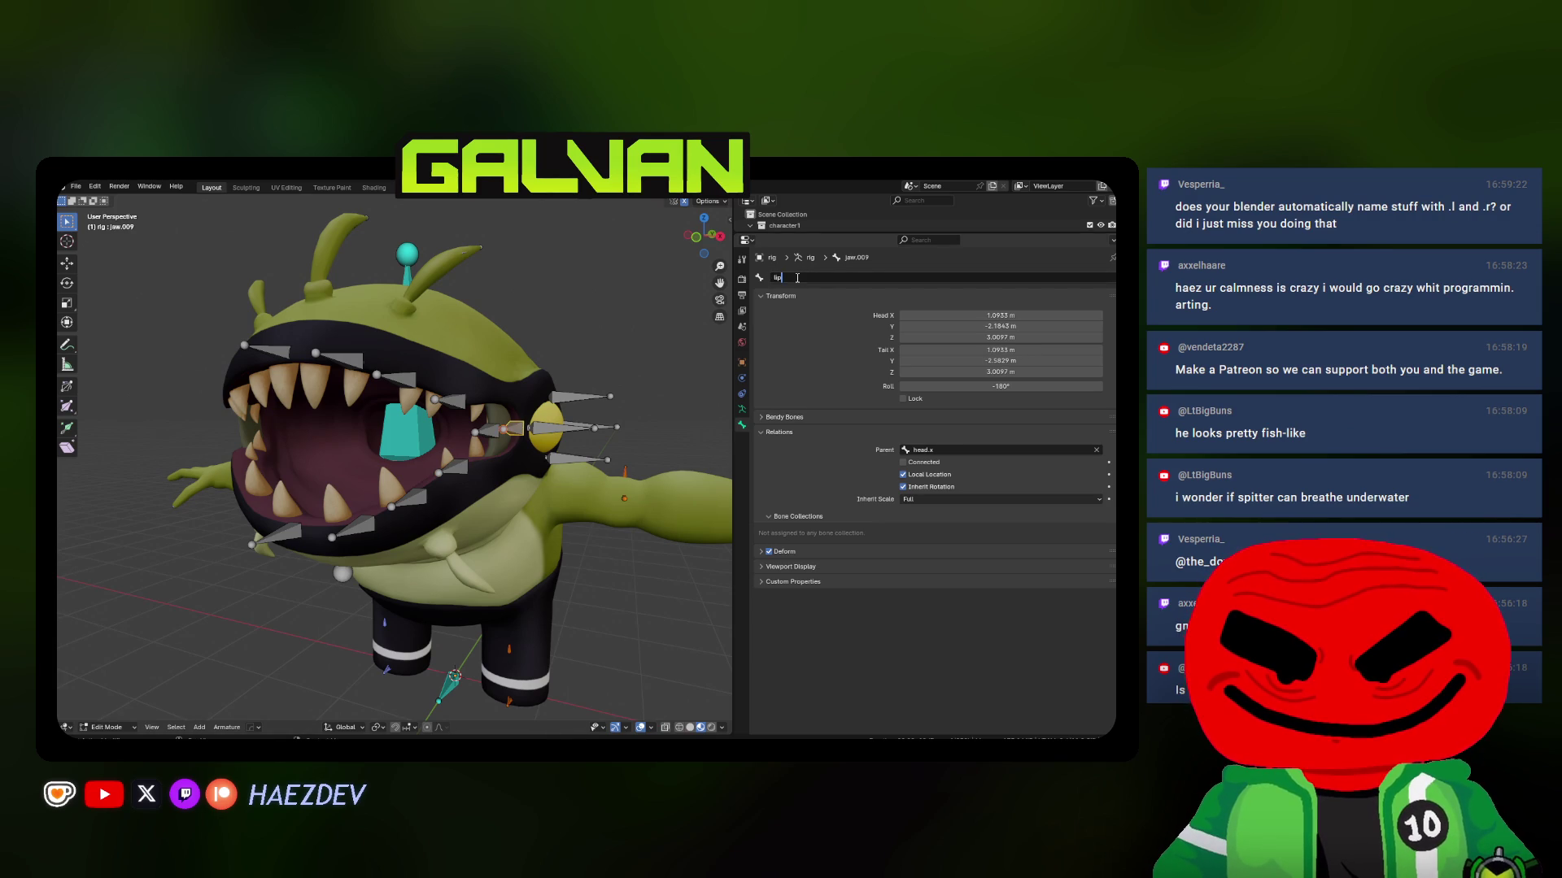
type("_l")
key("Return")
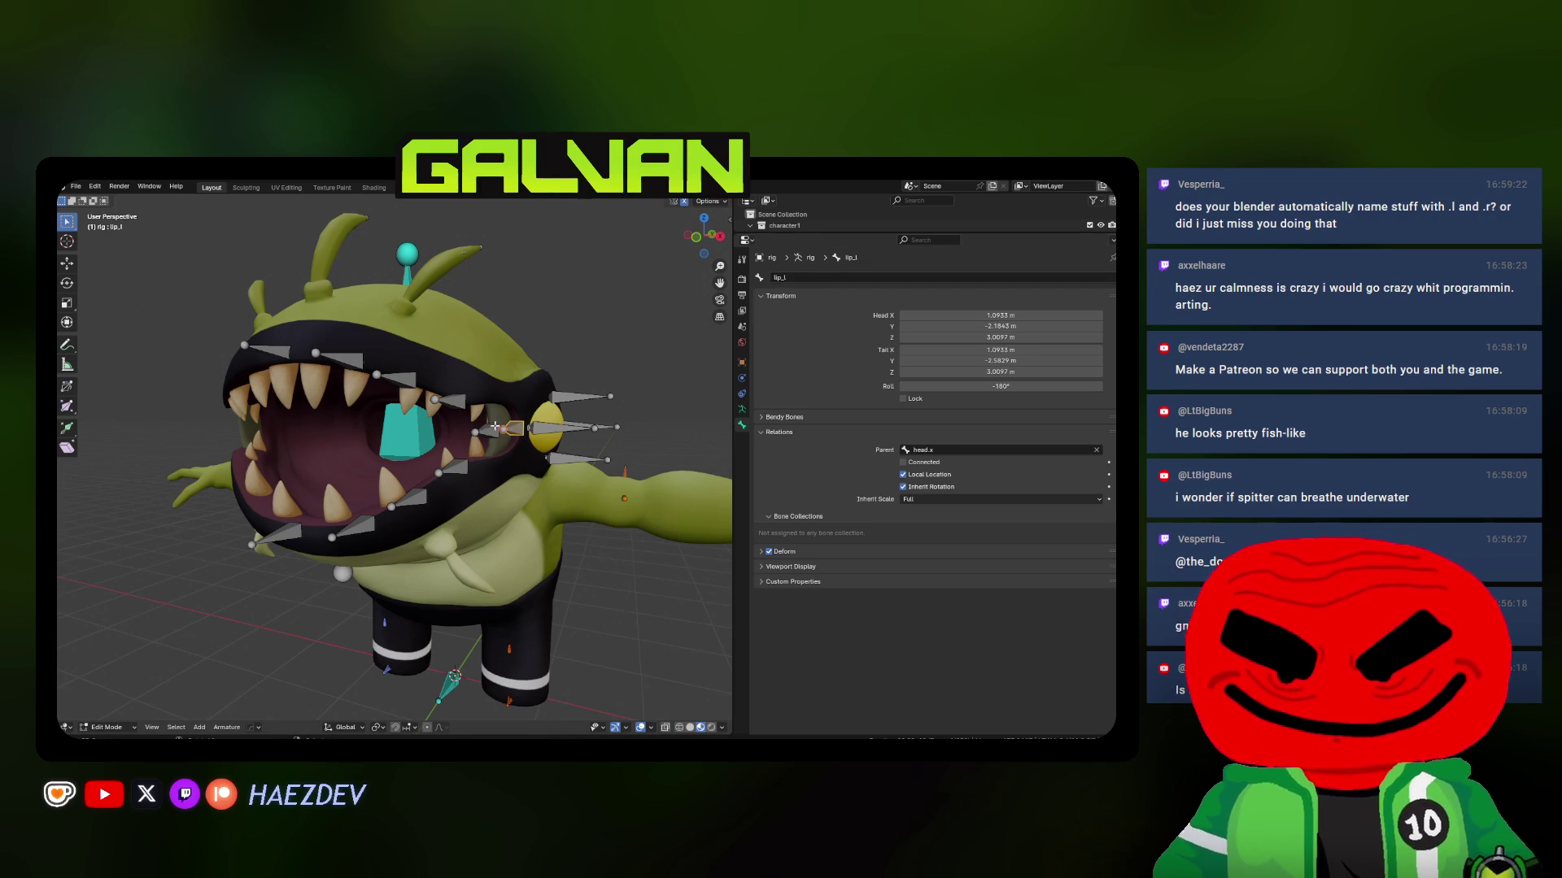
mouse_move(494, 425)
middle_mouse_down()
mouse_move(462, 372)
mouse_move(496, 284)
middle_mouse_up()
Duplicate a head spike bone, drop it lower and flip it with S Z -1
key("shift+z")
left_click(496, 284)
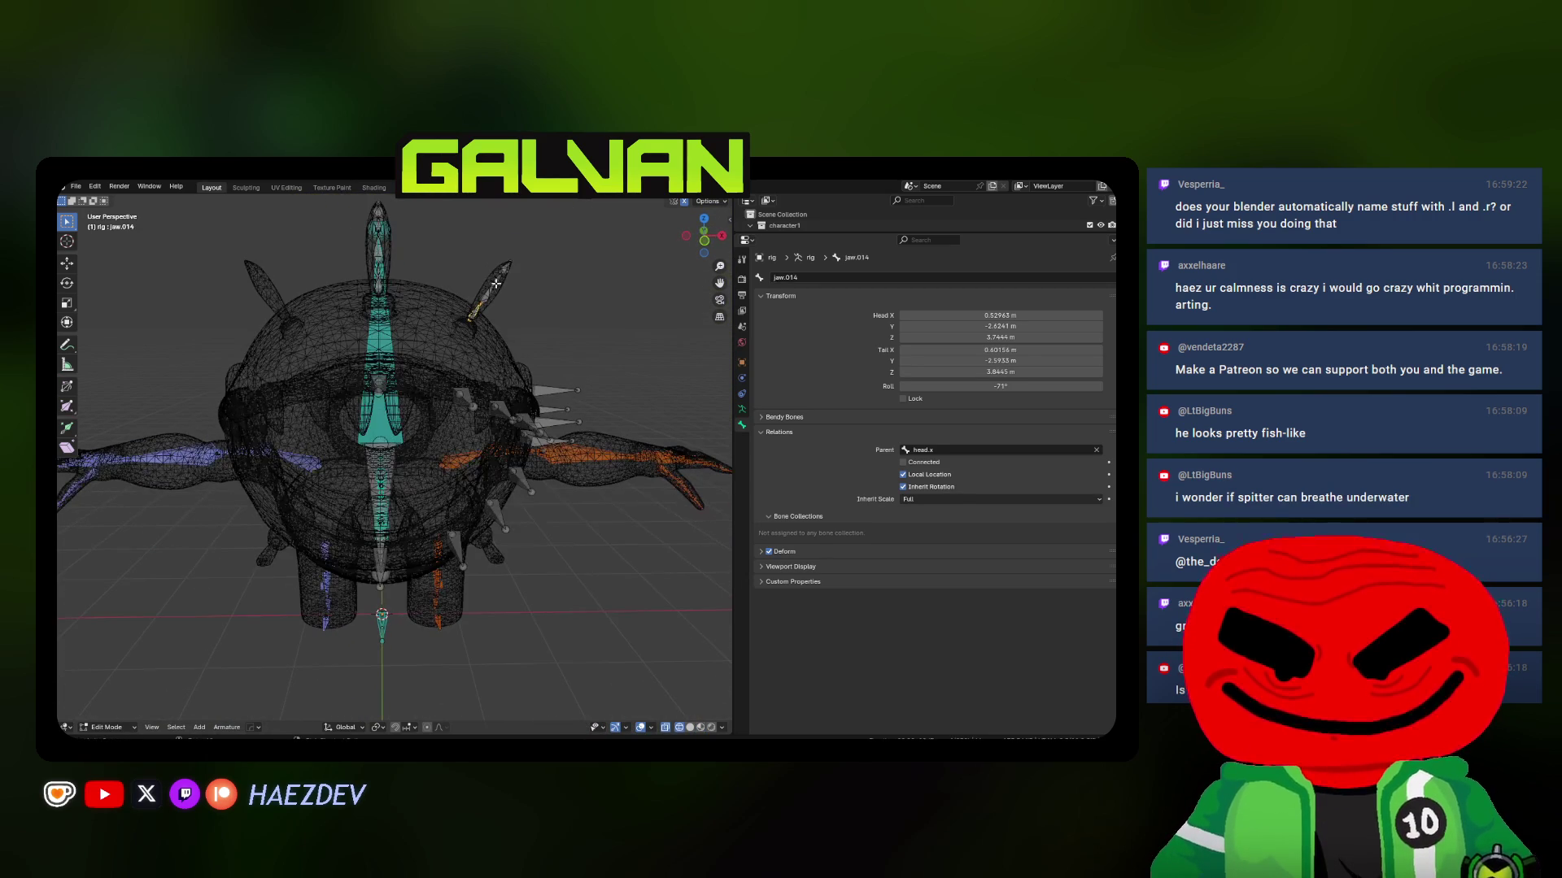
key("KP_1")
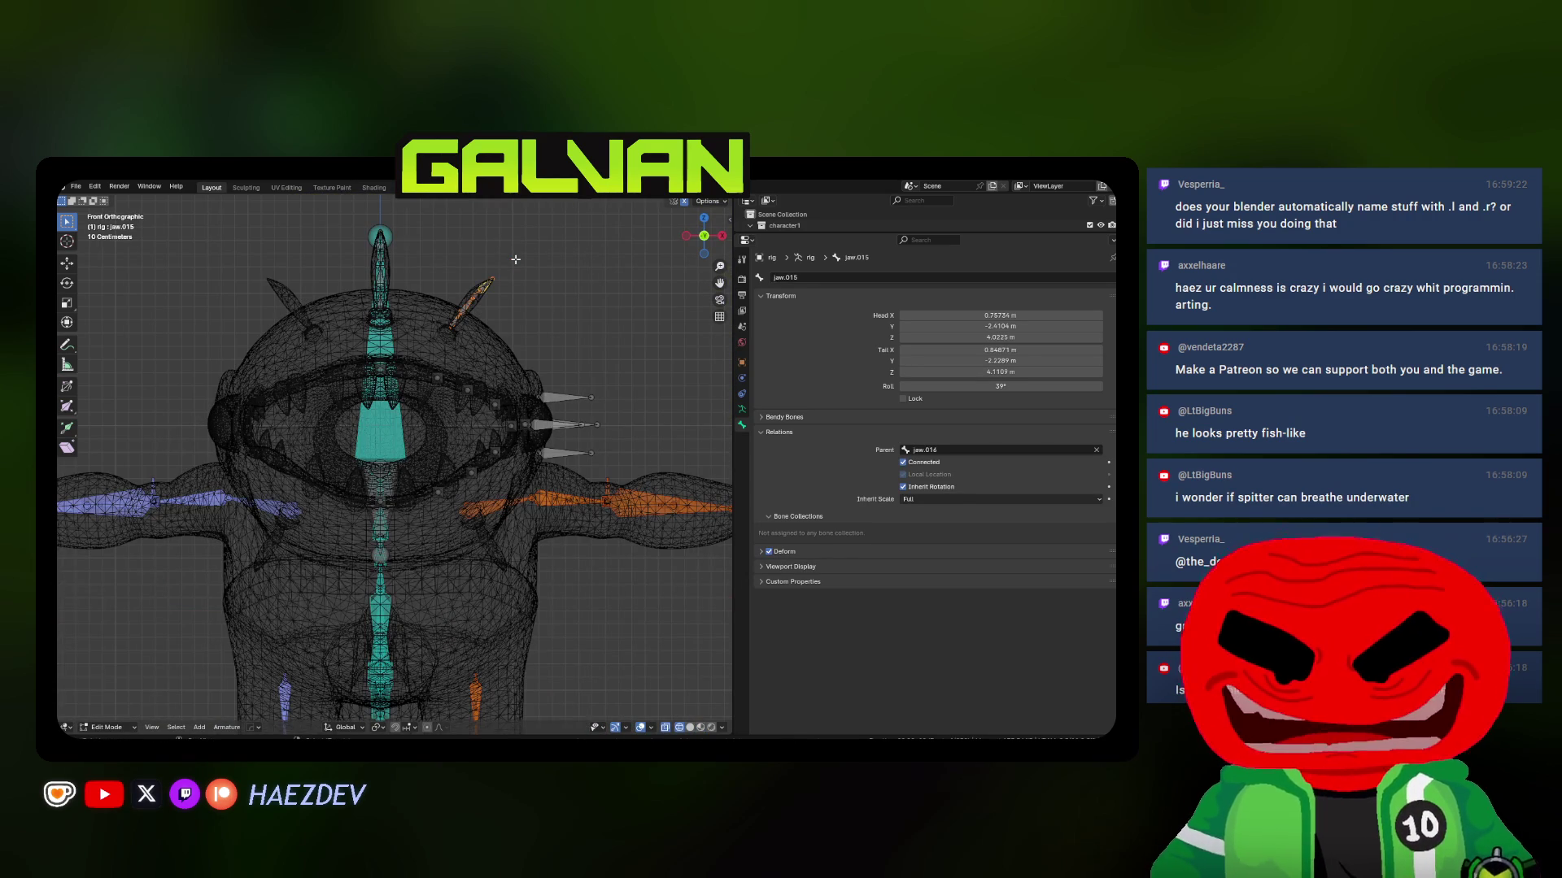
key("shift+d")
key("z")
left_click(488, 492)
type("sz-1")
key("Return")
Move the flipped spike copy down and position it under the jaw
key("shift+z")
key("KP_3")
scroll(488, 486, "up", 4)
key("g")
key("z")
left_click(402, 554)
key("shift+z")
key("g")
mouse_move(398, 551)
middle_mouse_down()
mouse_move(500, 593)
mouse_move(593, 579)
mouse_move(618, 547)
middle_mouse_up()
left_click(504, 599)
Rotate and nudge the spike so it follows the jaw line
key("r")
left_click(620, 544)
key("g")
left_click(604, 510)
key("shift+z")
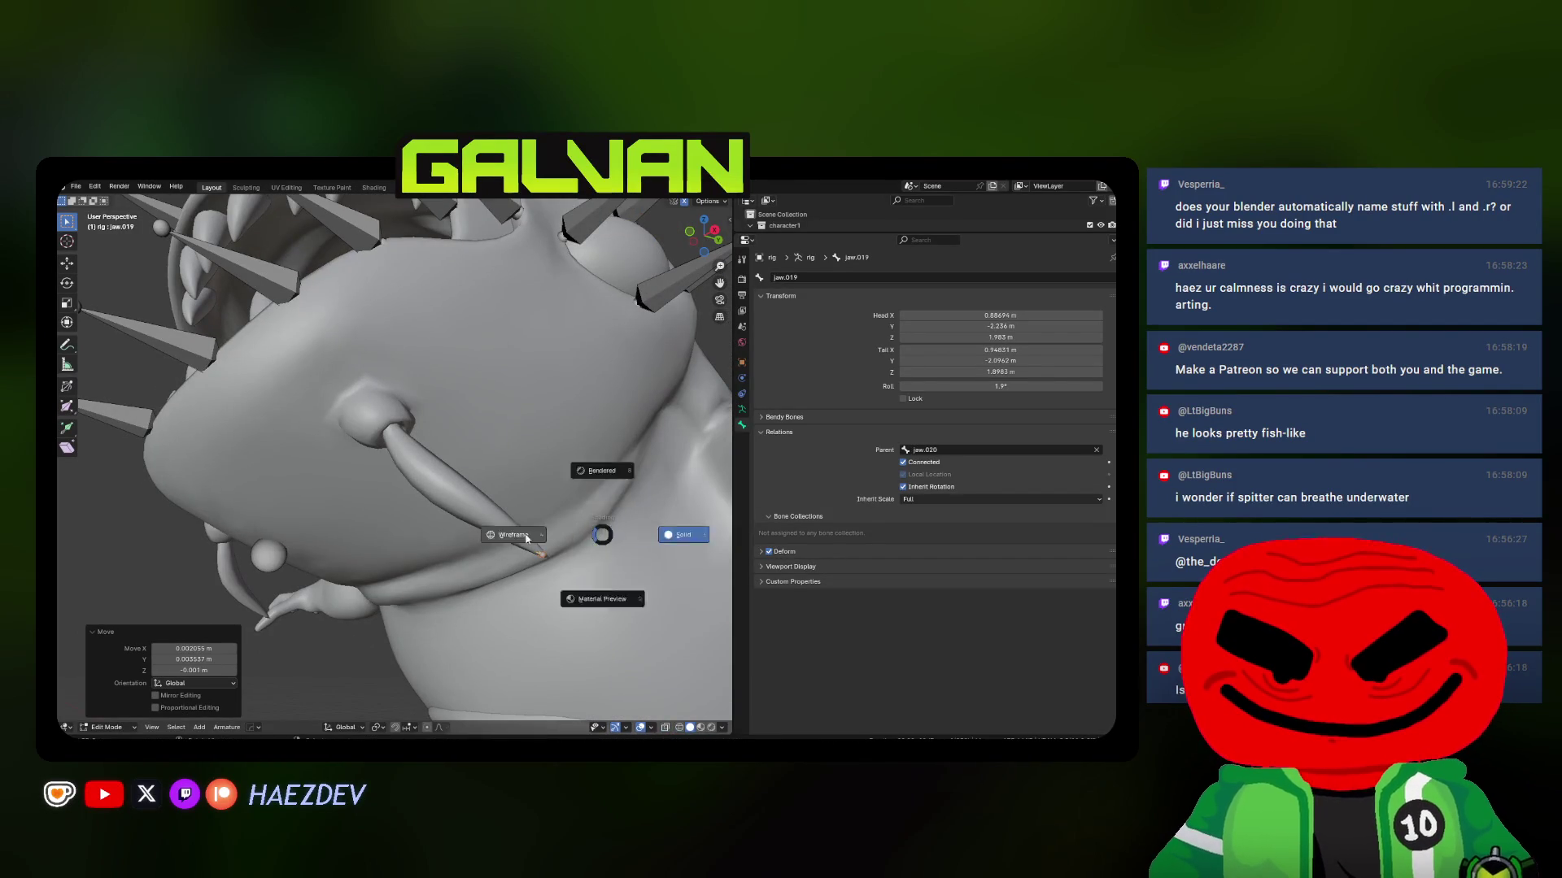
left_click(526, 537)
key("shift+z")
key("shift+z")
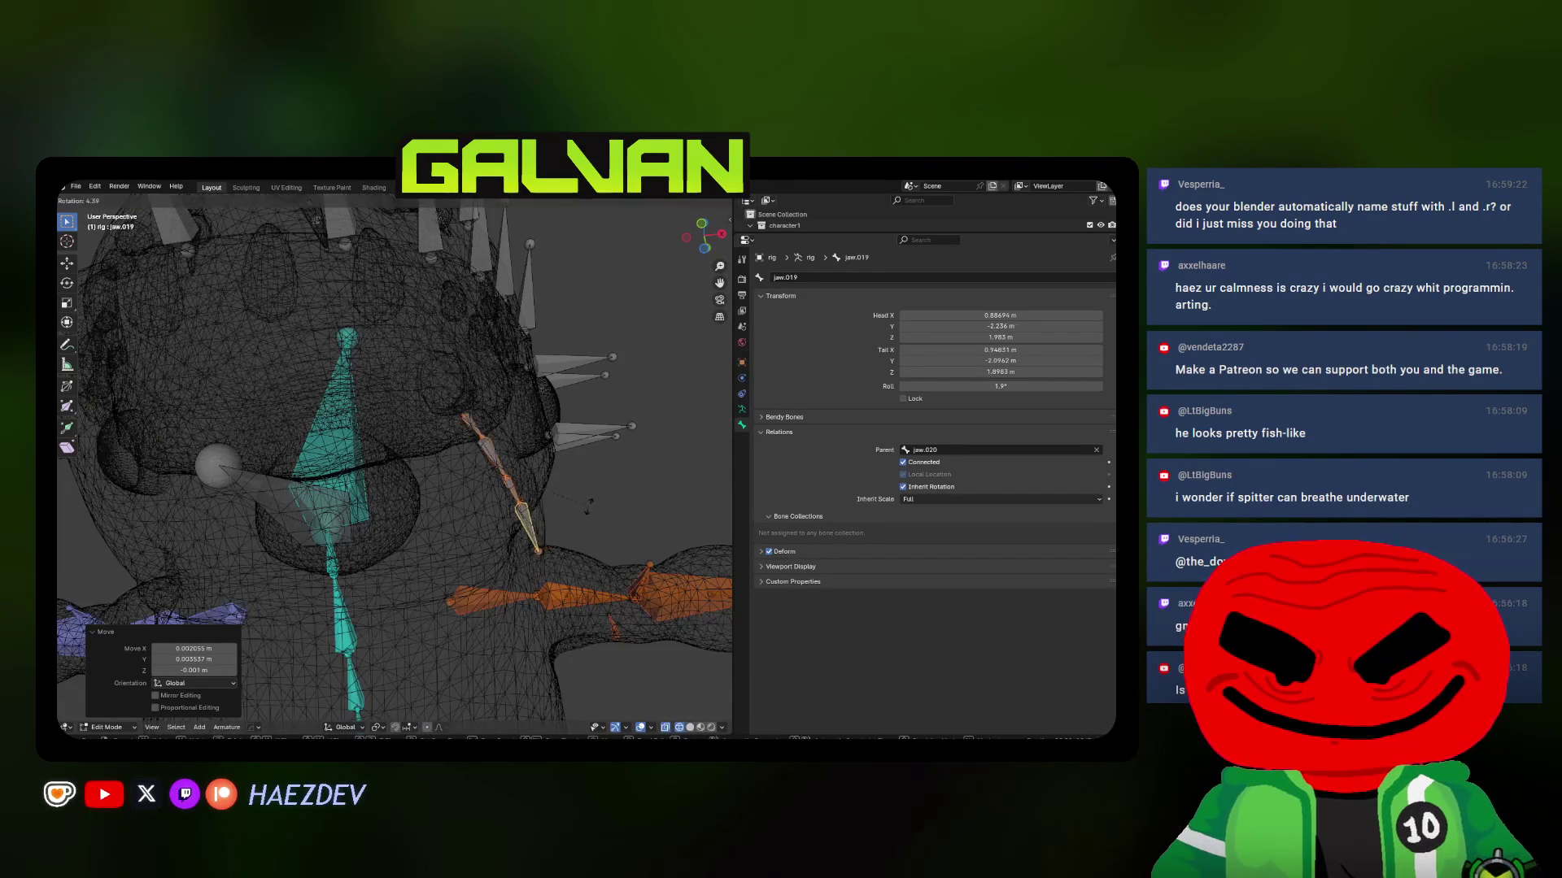
left_click(589, 505)
middle_click_drag(589, 505, 562, 480)
Resize the spike, refine its placement and give it a slight rotation
key("s")
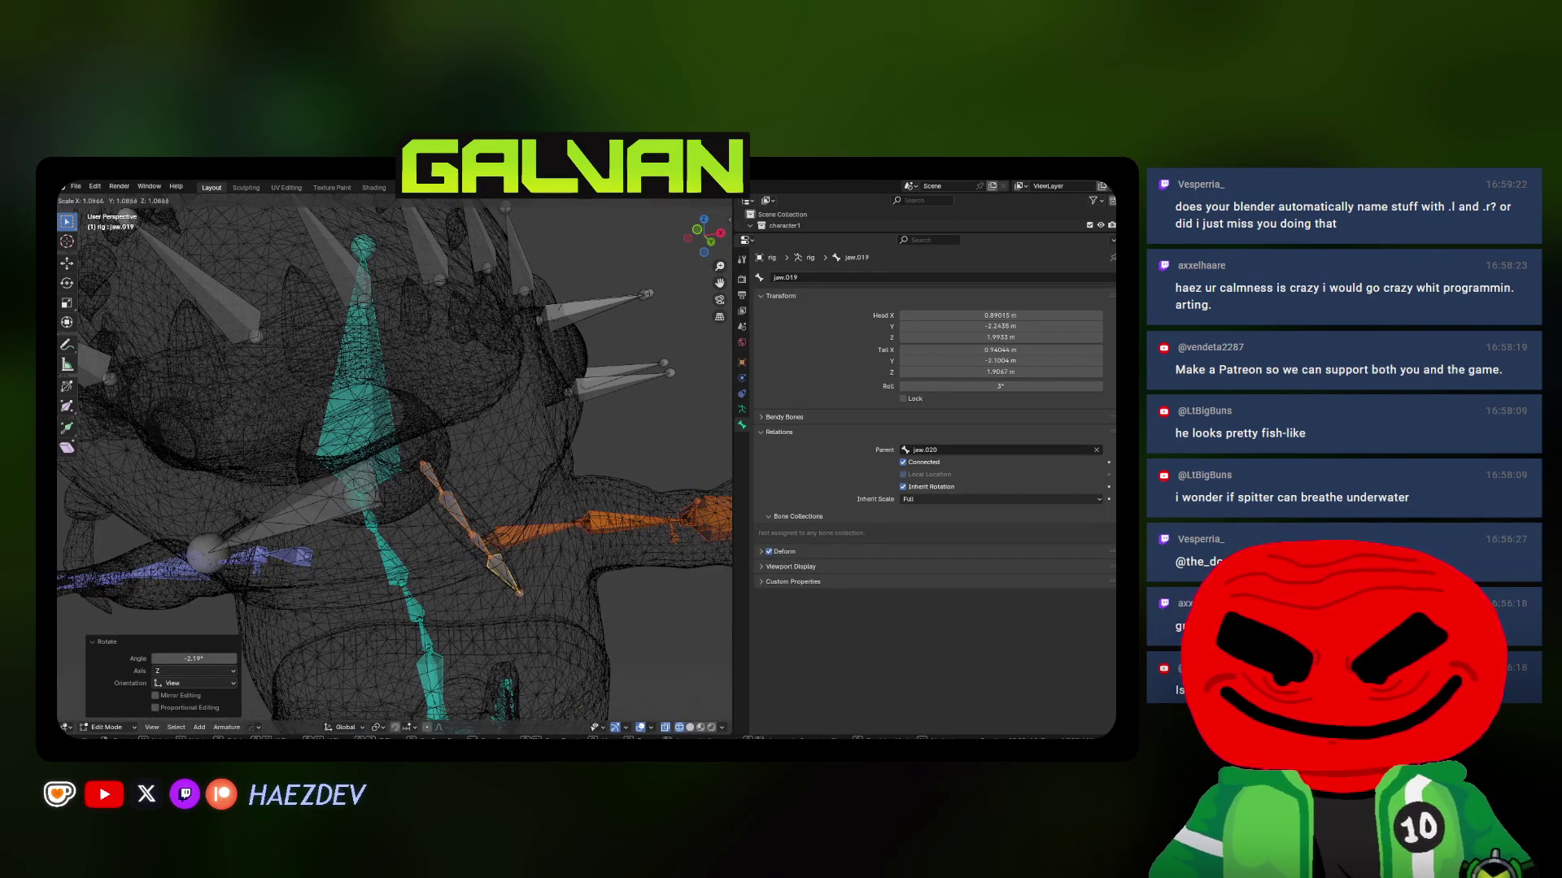
key("Return")
key("shift+z")
key("shift+z")
mouse_move(455, 570)
middle_mouse_down()
mouse_move(444, 580)
mouse_move(414, 486)
mouse_move(449, 514)
mouse_move(400, 511)
mouse_move(366, 470)
middle_mouse_up()
key("g")
key("Return")
key("shift+z")
key("shift+z")
key("shift+z")
key("shift+z")
key("r")
key("Return")
Clear the roll of the next chain bone and adjust the shorter bone's roll
left_click(364, 467)
key("alt+r")
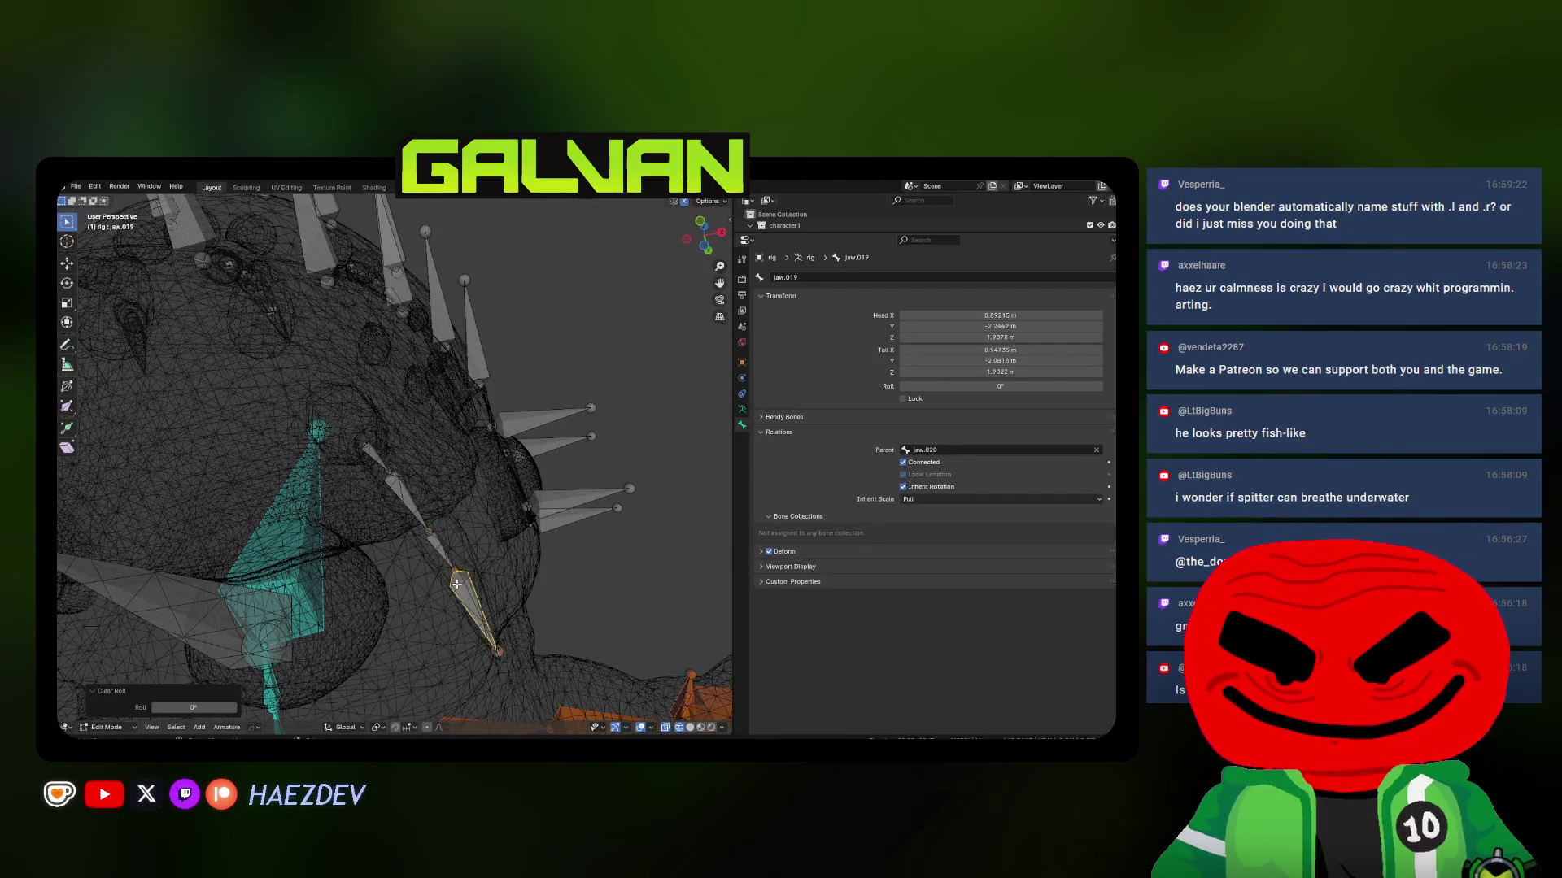
left_click(370, 458)
key("ctrl+r")
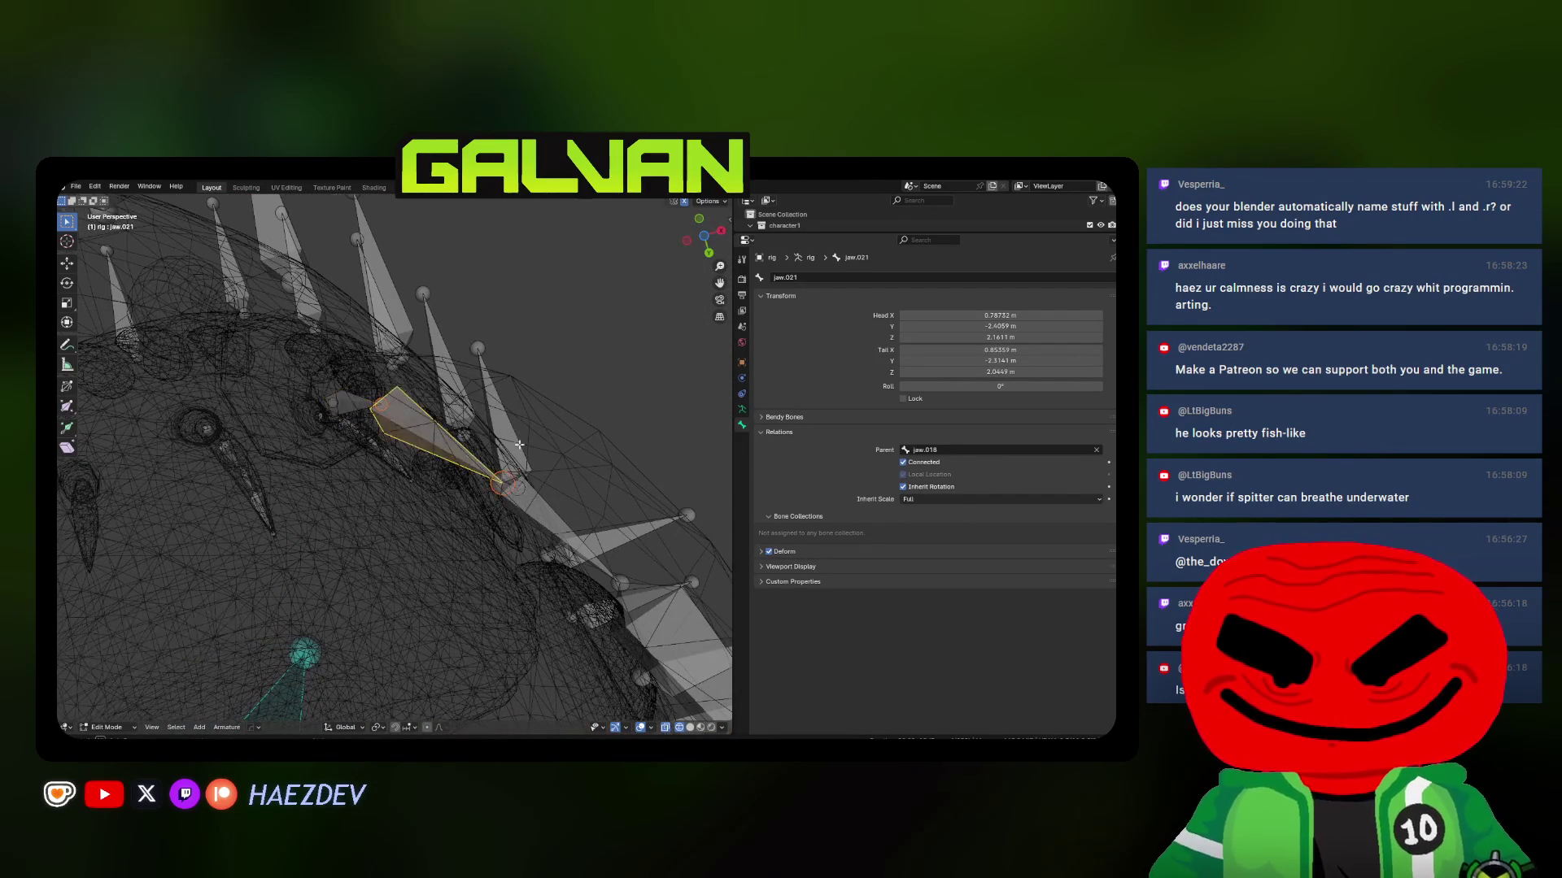
key("Return")
Set the large lower spike bone's roll to -20° and select the chain's base bone
left_click(313, 488)
left_click(466, 528)
scroll(463, 524, "down", 2)
key("ctrl+r")
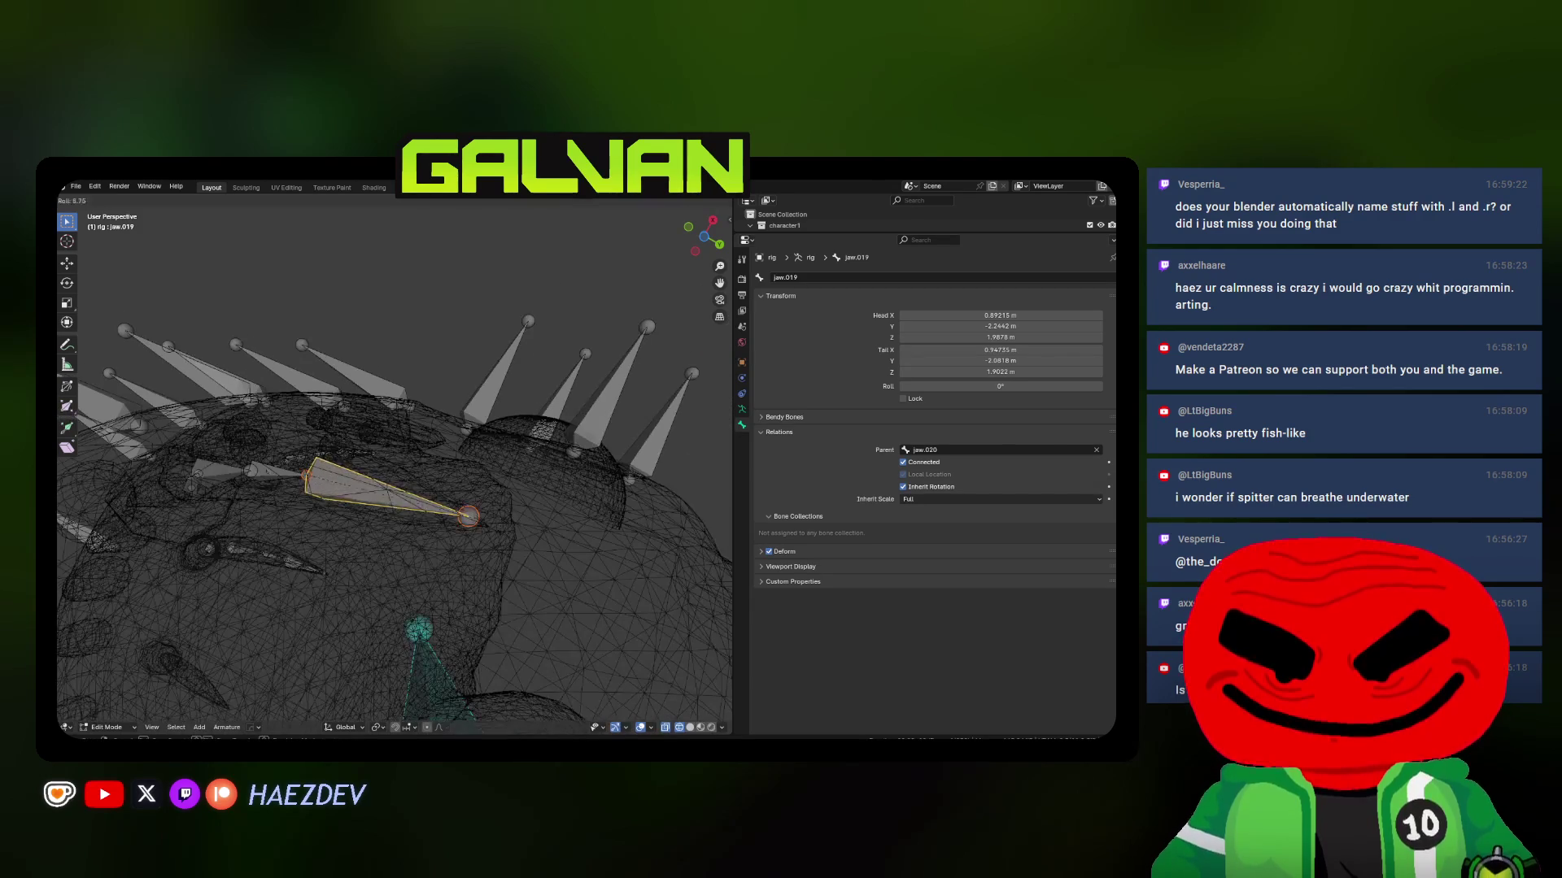
key("Return")
scroll(439, 507, "down", 5)
key("KP_1")
scroll(407, 488, "up", 2)
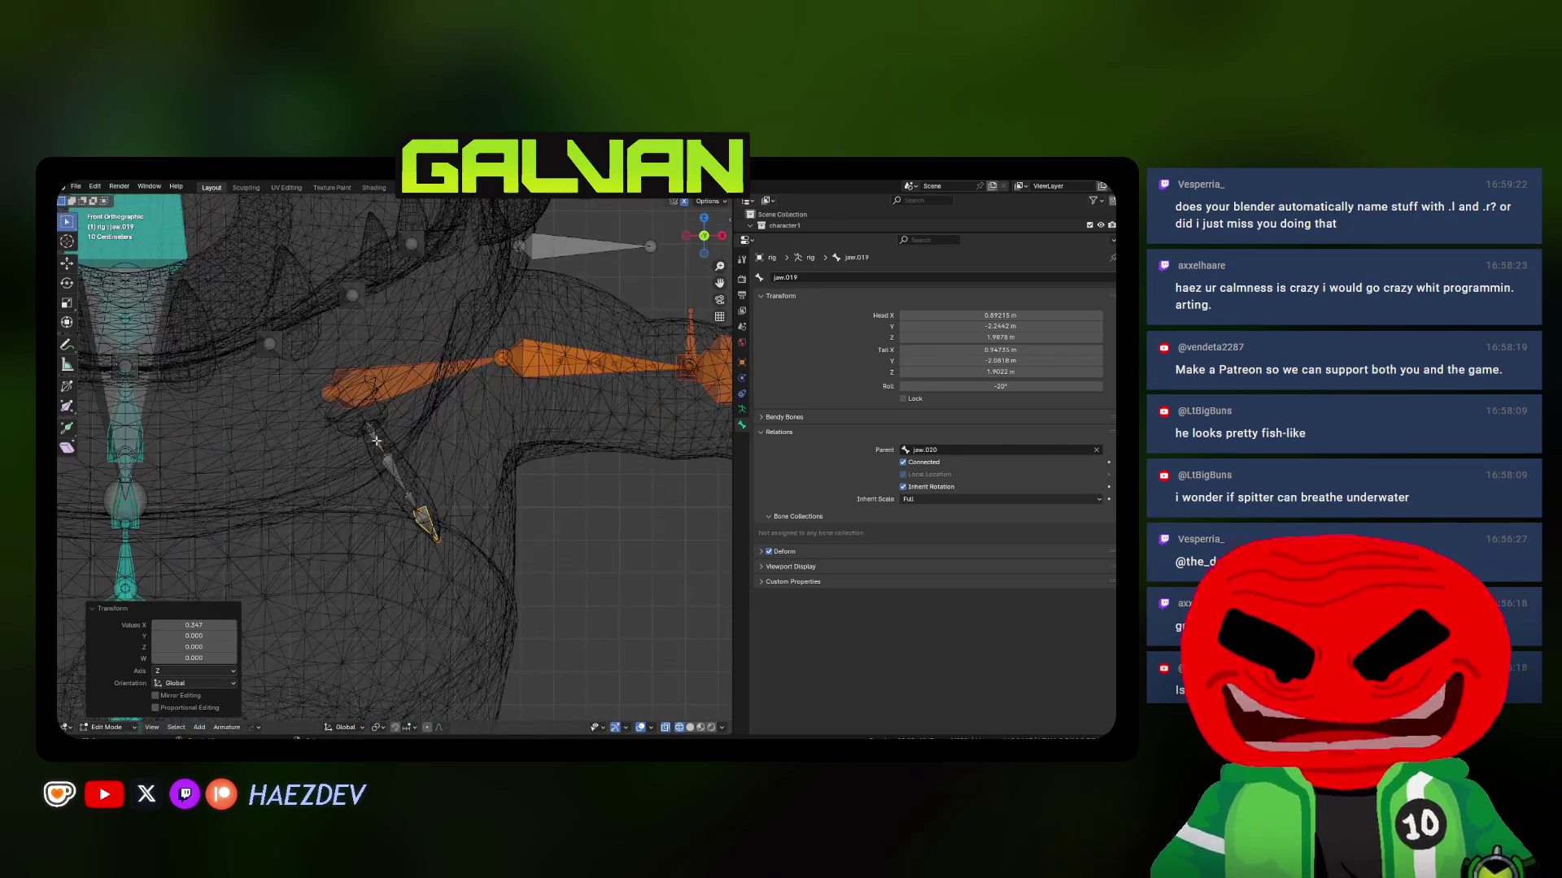
left_click(403, 484)
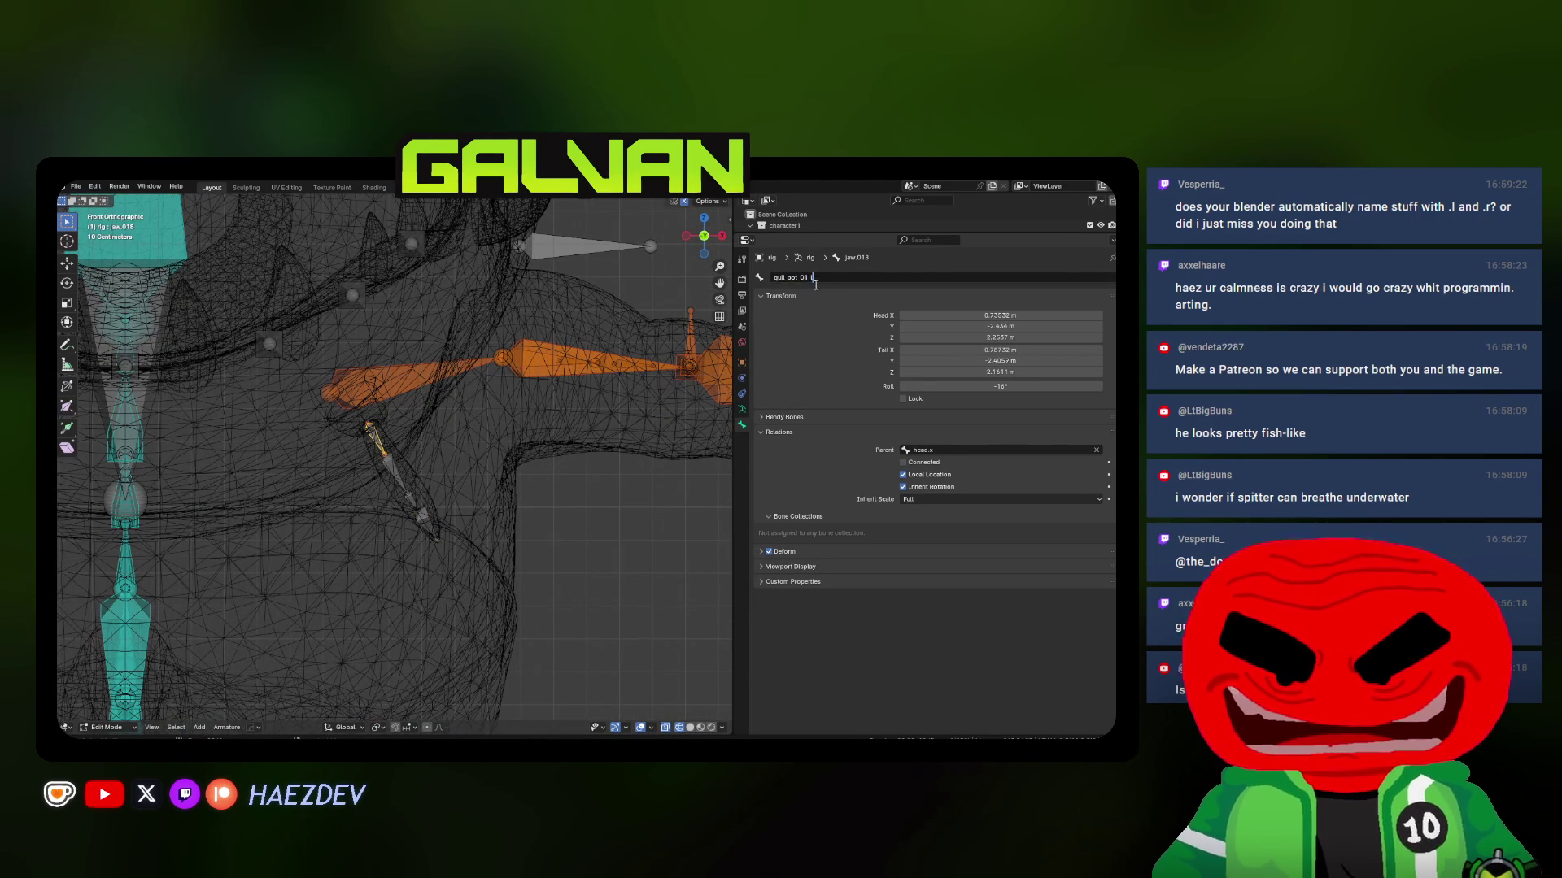
Rename the lower quill chain bones quil_bot_02_l, quil_bot_03_l and quil_bot_04_l
key("bracketright")
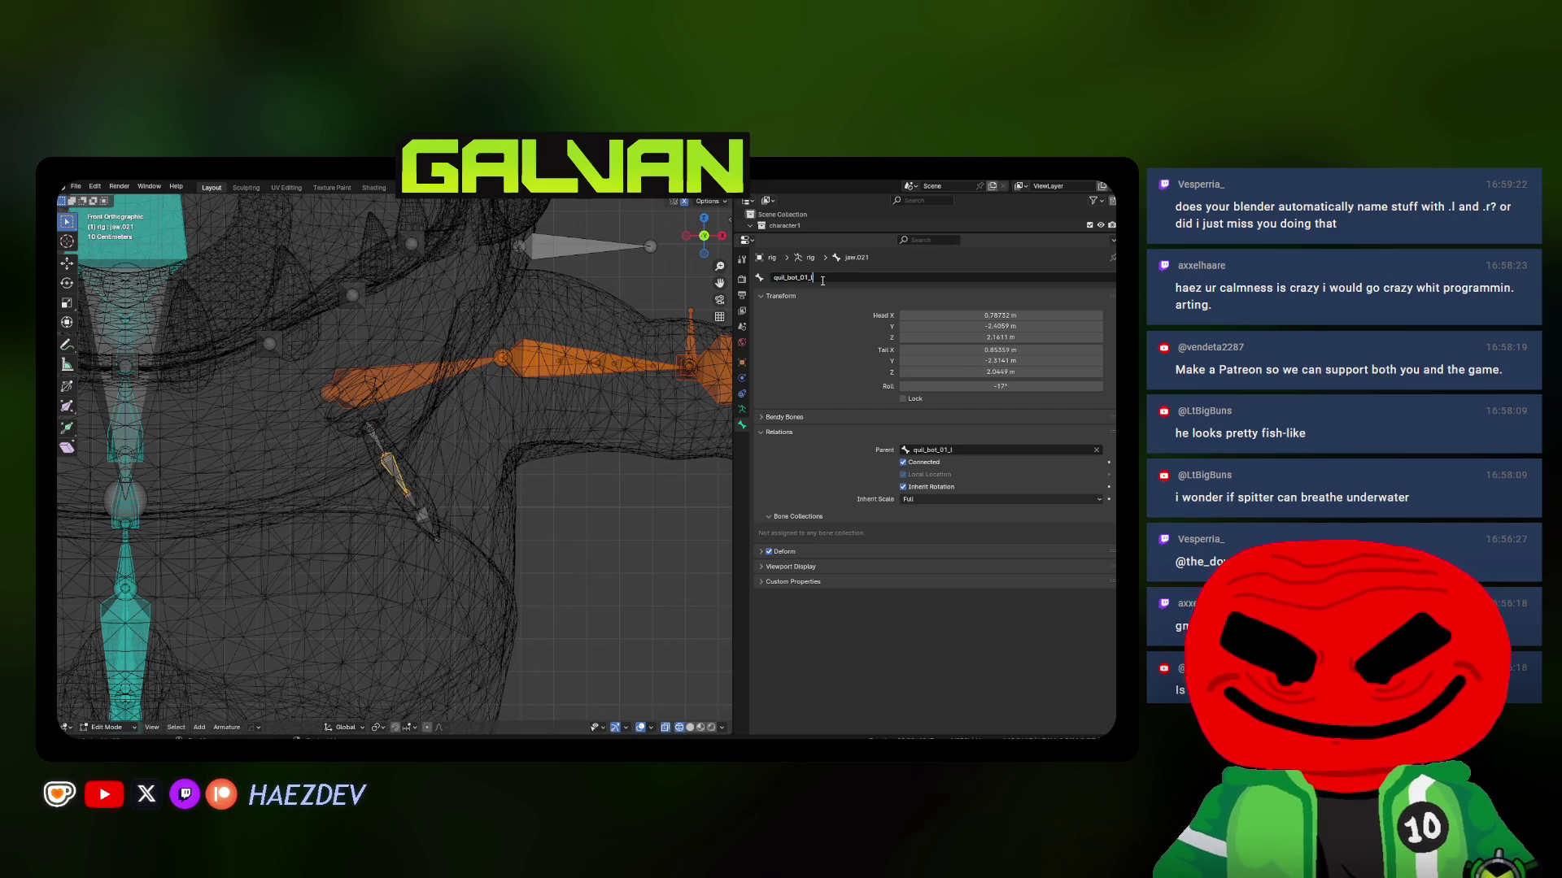
key("BackSpace")
type("2")
key("Return")
scroll(382, 529, "up", 2)
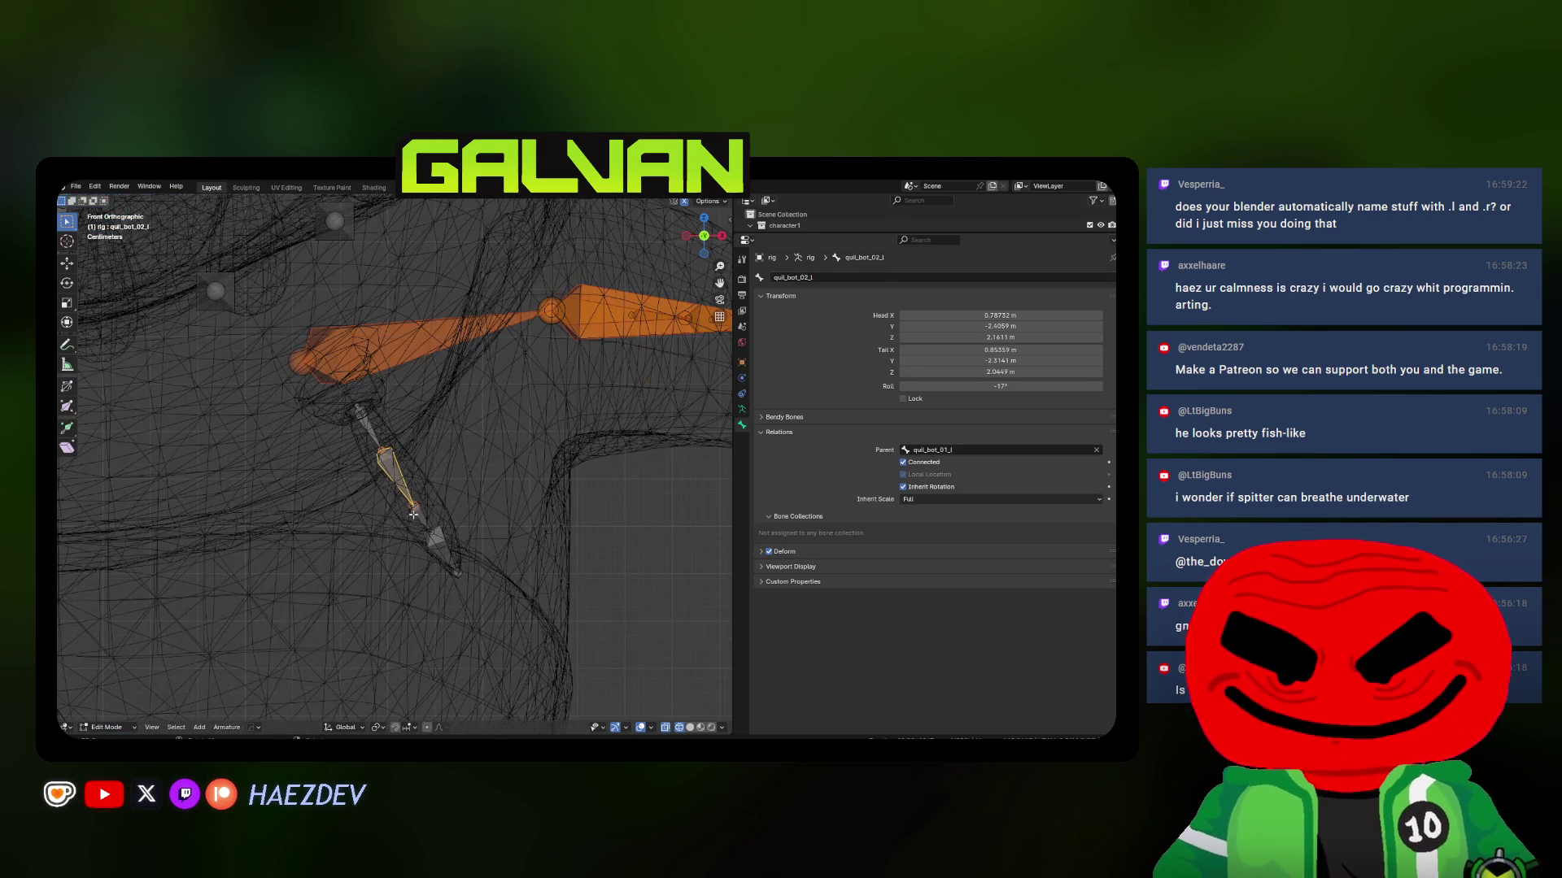
type("3")
key("Return")
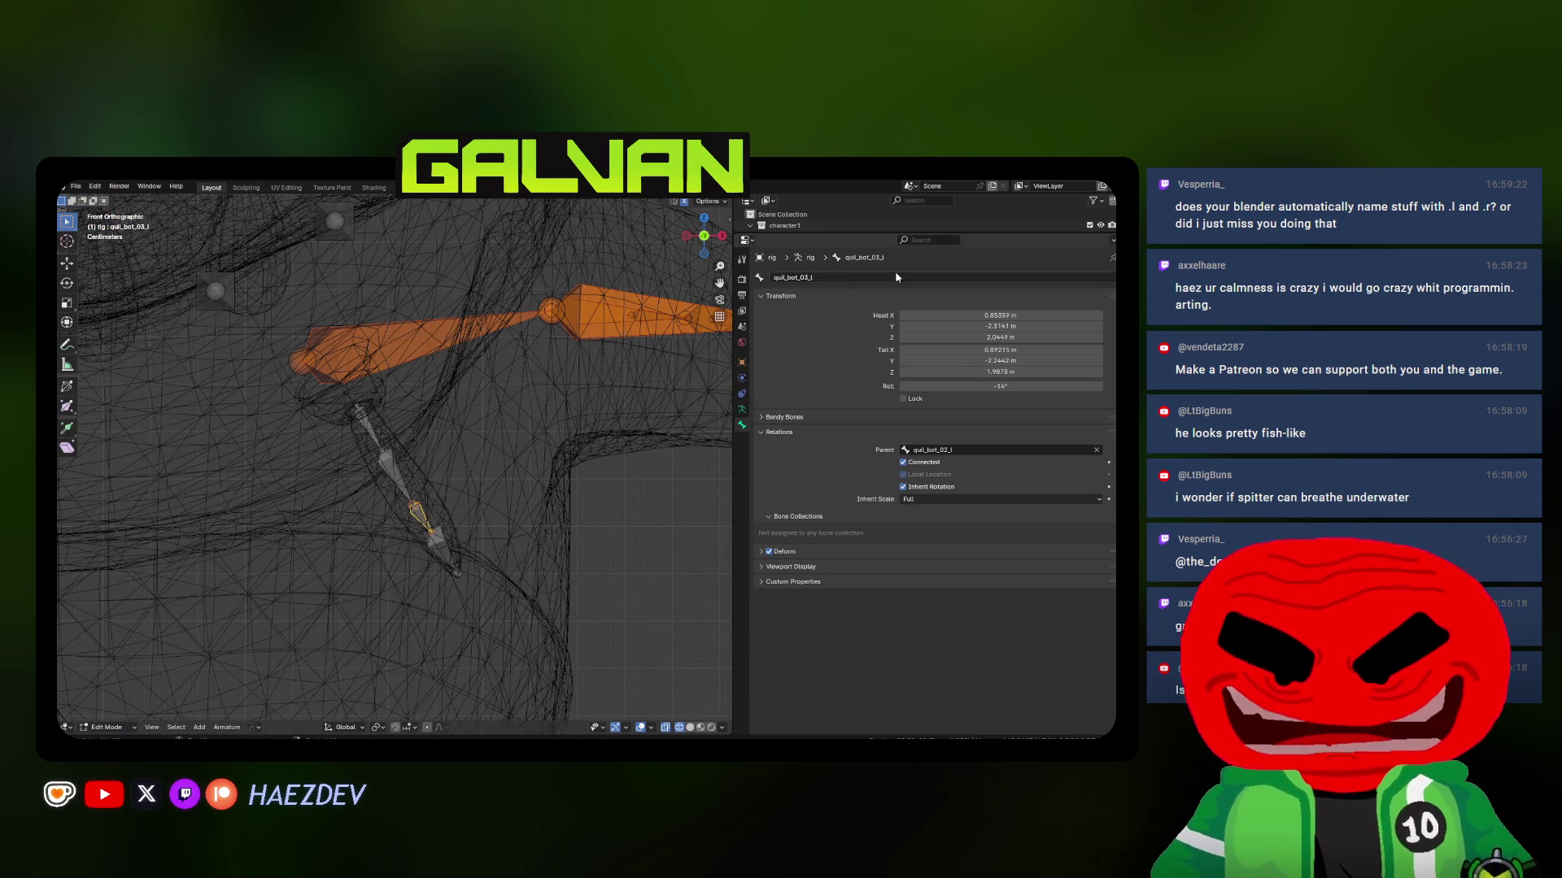
scroll(488, 488, "up", 3)
key("bracketright")
double_click(878, 277)
type("4")
key("Return")
Adjust the roll of each lower quill bone, working up to the base
key("ctrl+r")
left_click(560, 537)
key("bracketleft")
key("bracketleft")
key("ctrl+r")
left_click(466, 489)
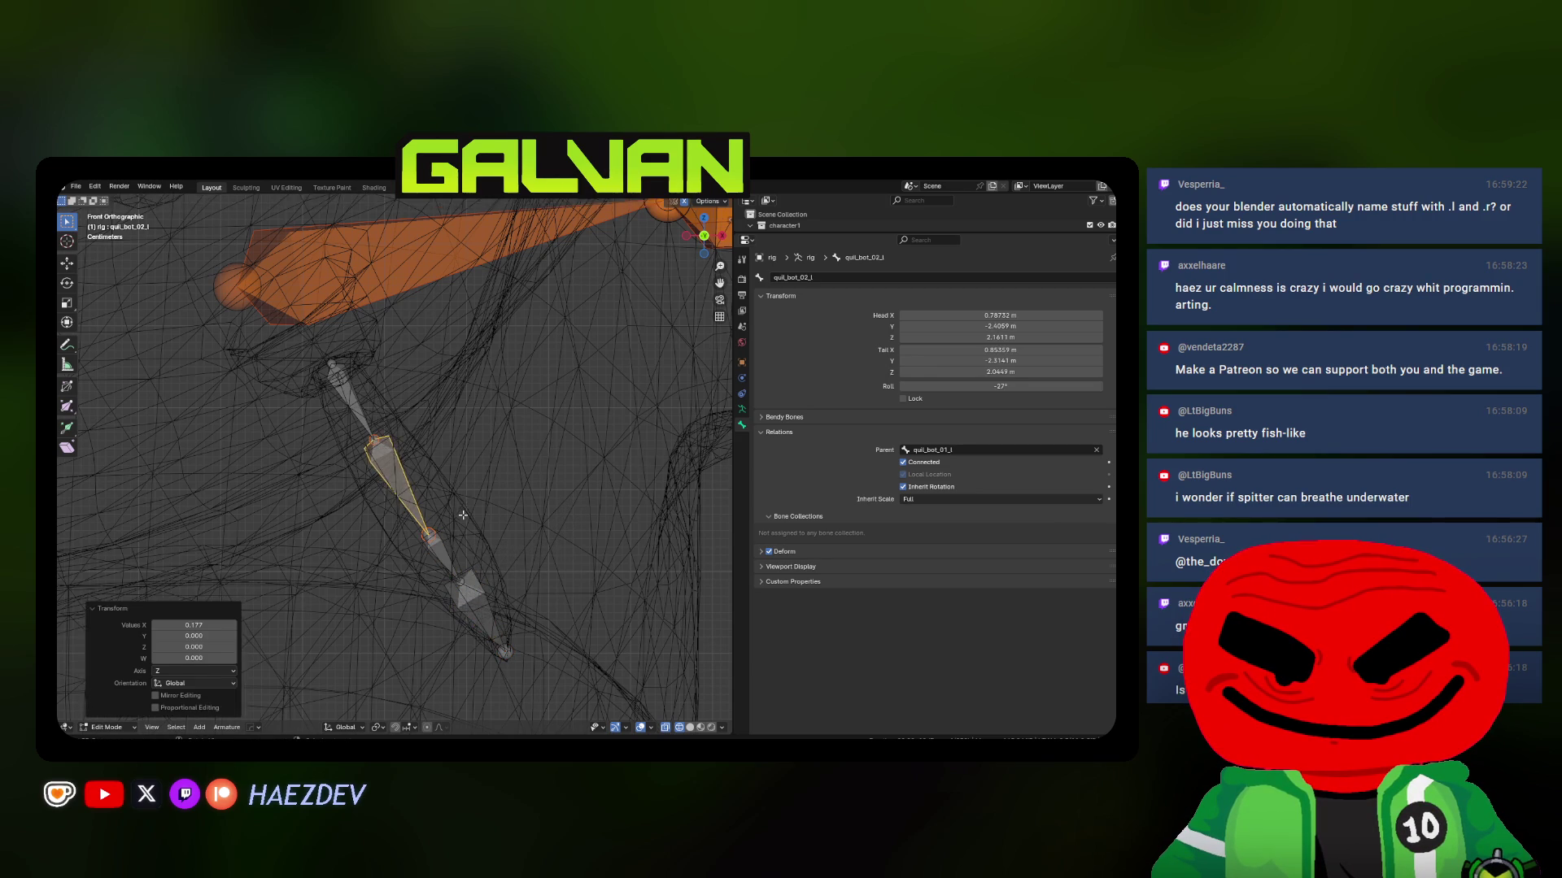
scroll(431, 480, "down", 3)
key("bracketleft")
key("ctrl+r")
left_click(402, 466)
scroll(402, 466, "down", 4)
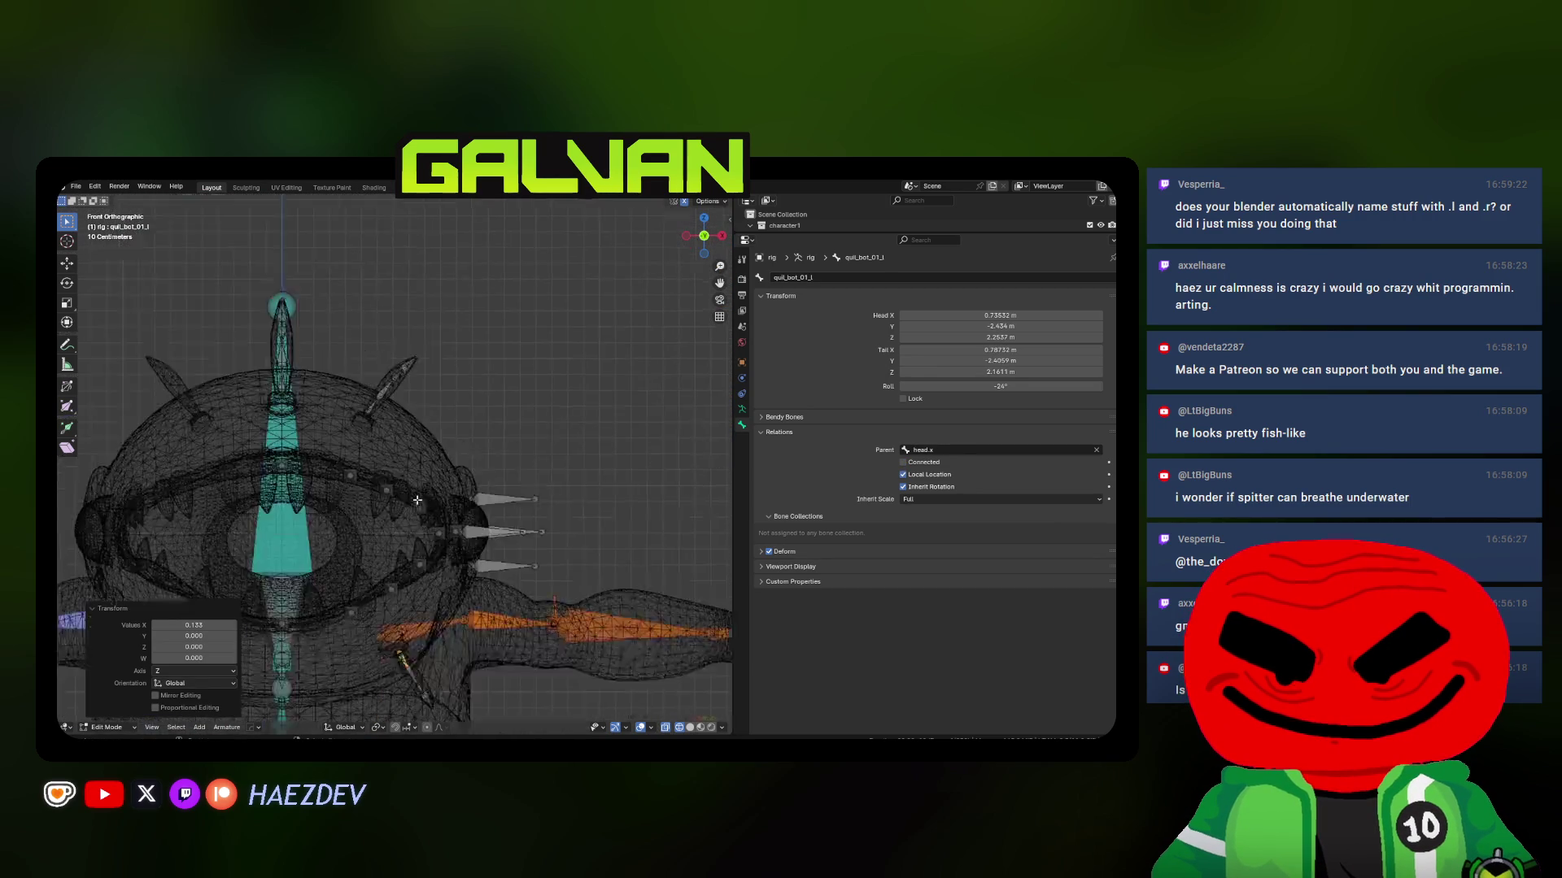
Rename the top head spike bone quil_top_01_l
left_click(396, 452)
scroll(396, 451, "up", 5)
left_click(825, 277)
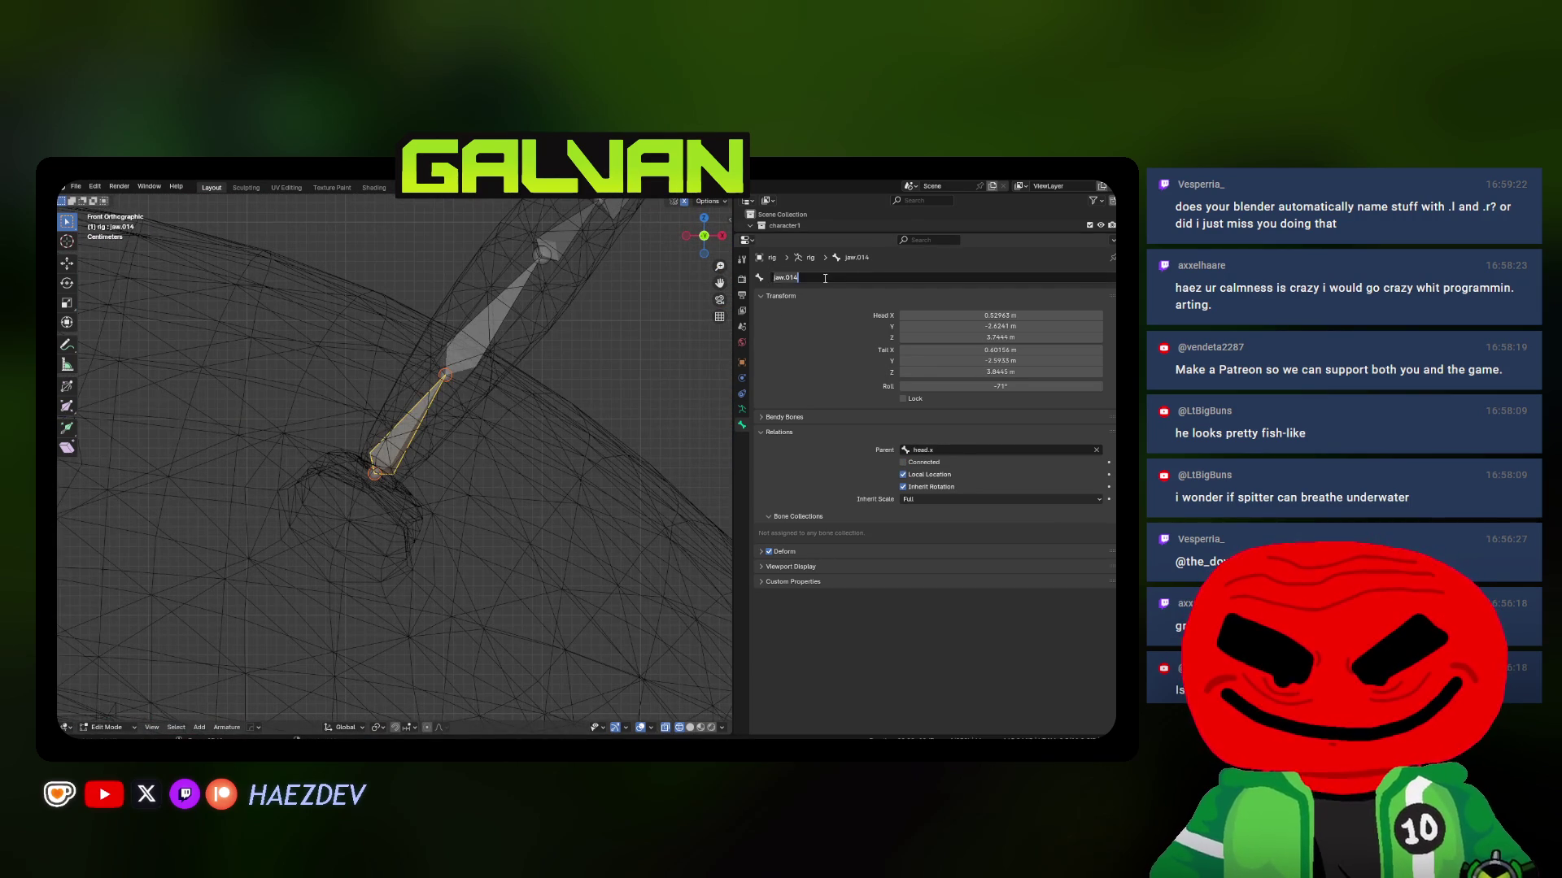
type("quil_top_01_l")
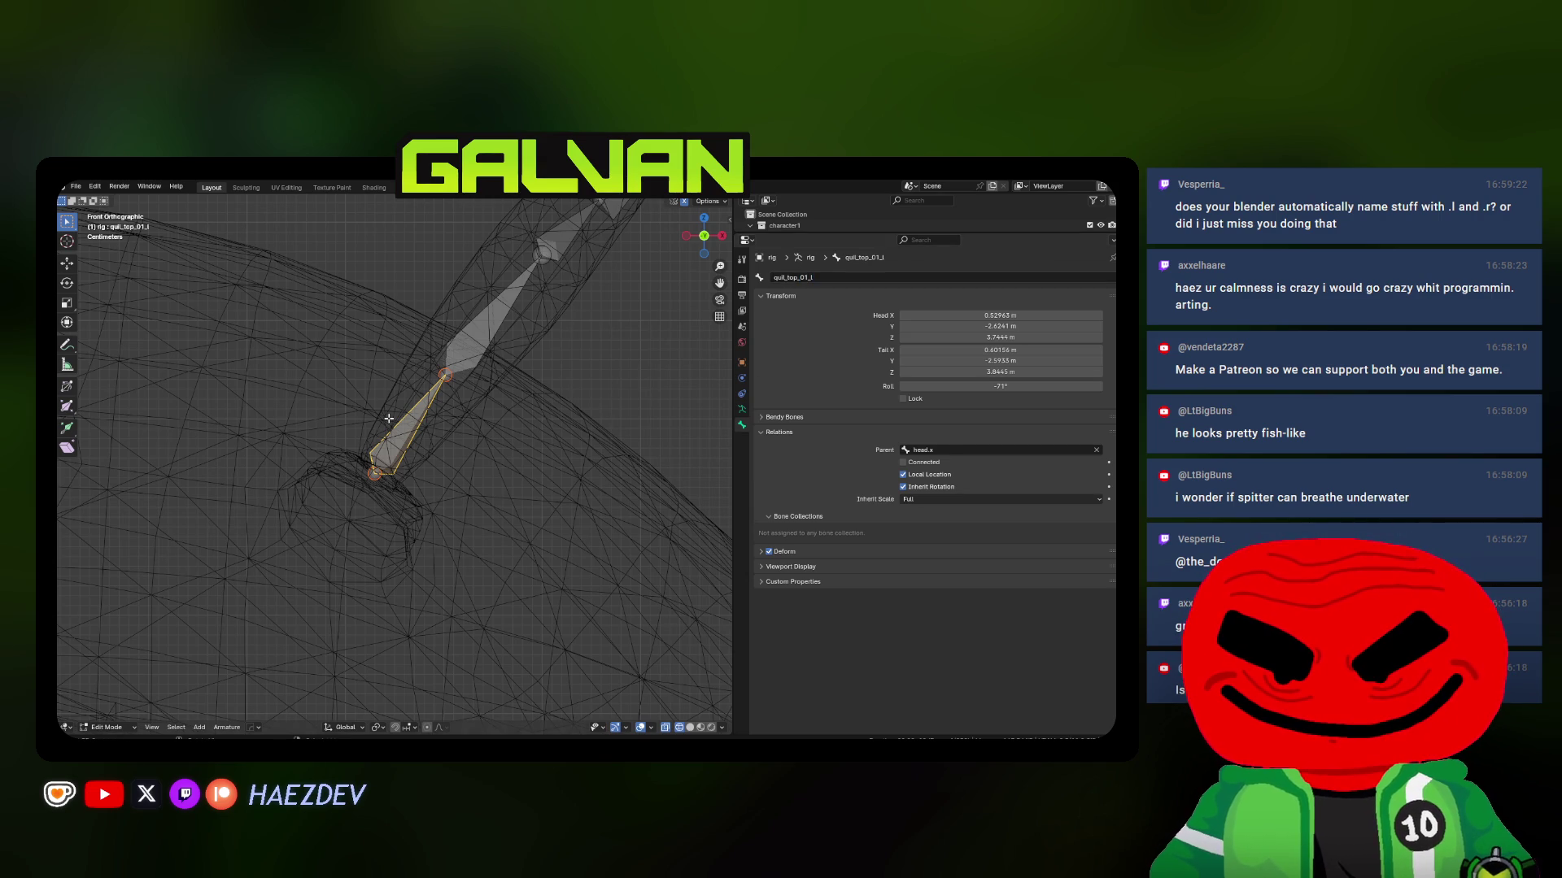
key("bracketright")
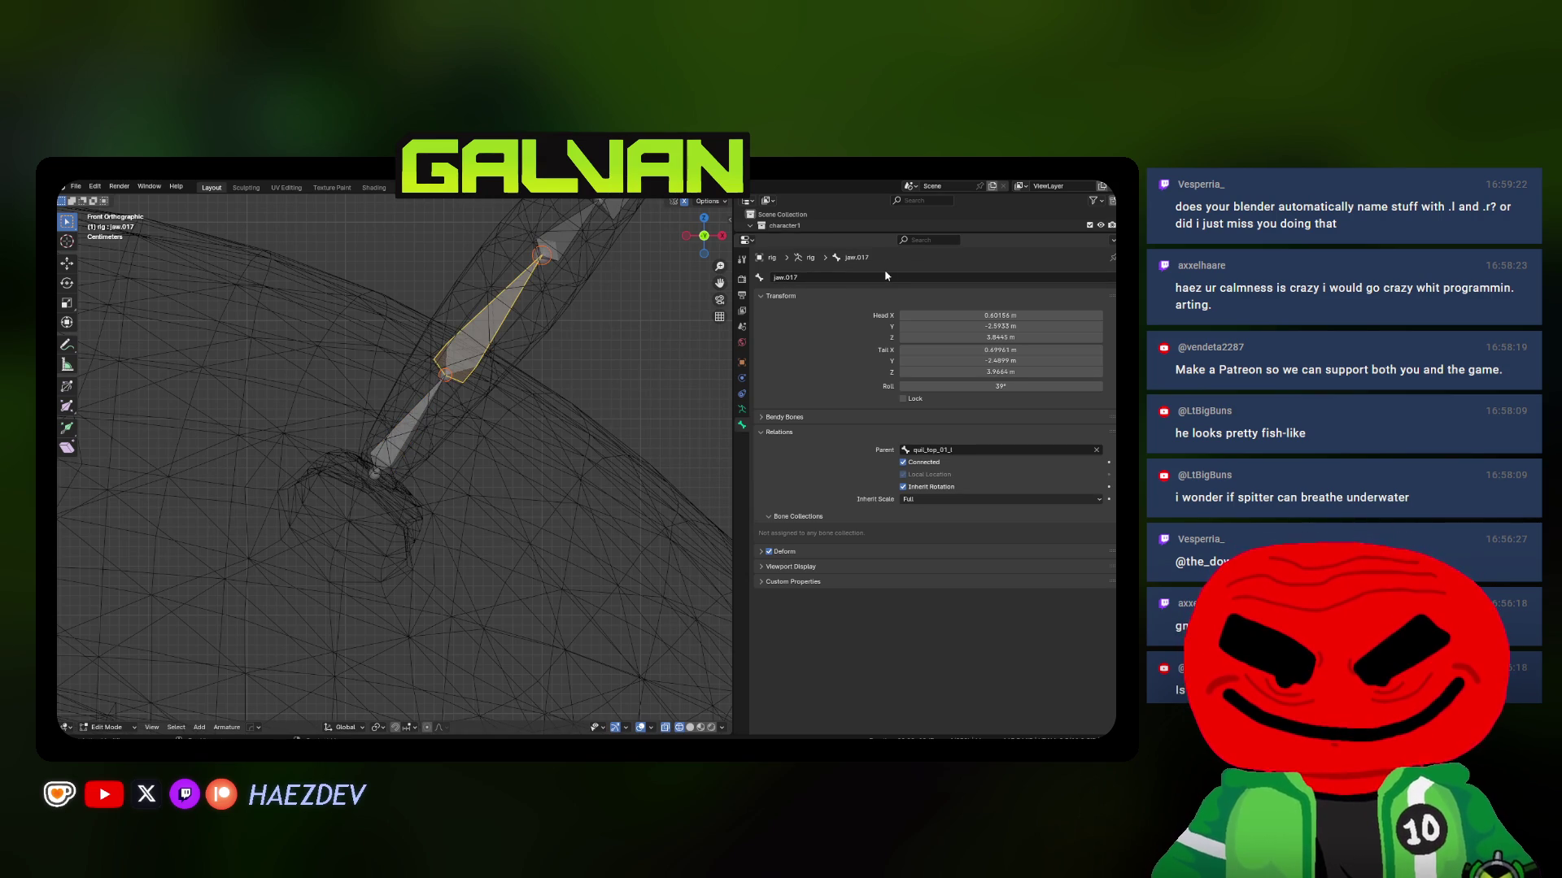